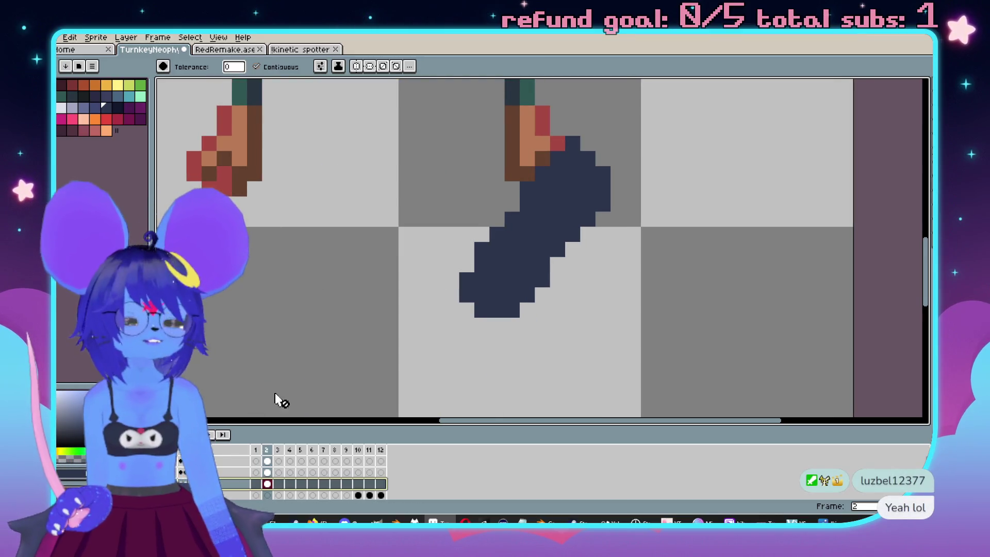
On the Gun layer, draw a lighter blue-grey highlight line down the gun with the Pencil.
left_click_drag(275, 393, 323, 422)
left_click(626, 228, "alt")
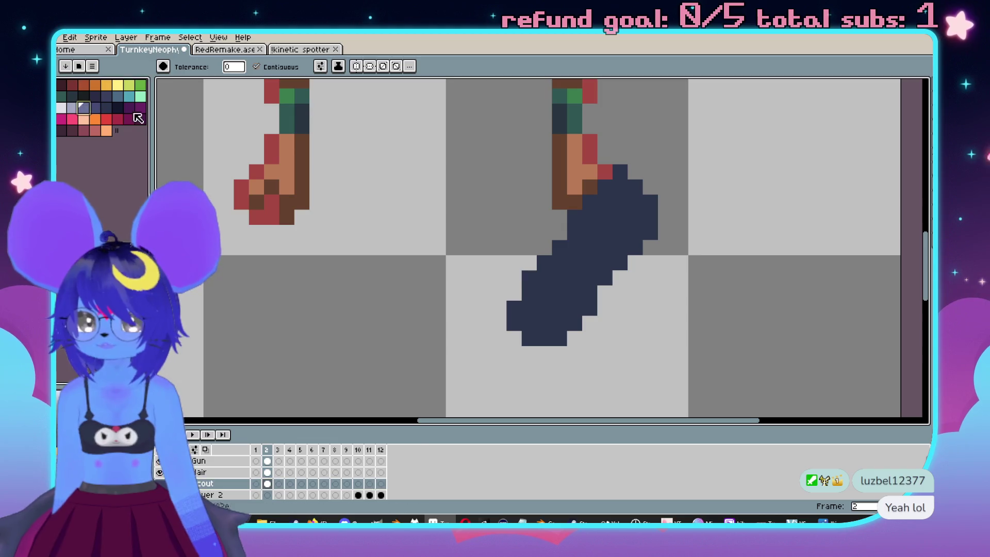
key("w")
scroll(615, 232, "left", 1)
scroll(615, 262, "left", 2)
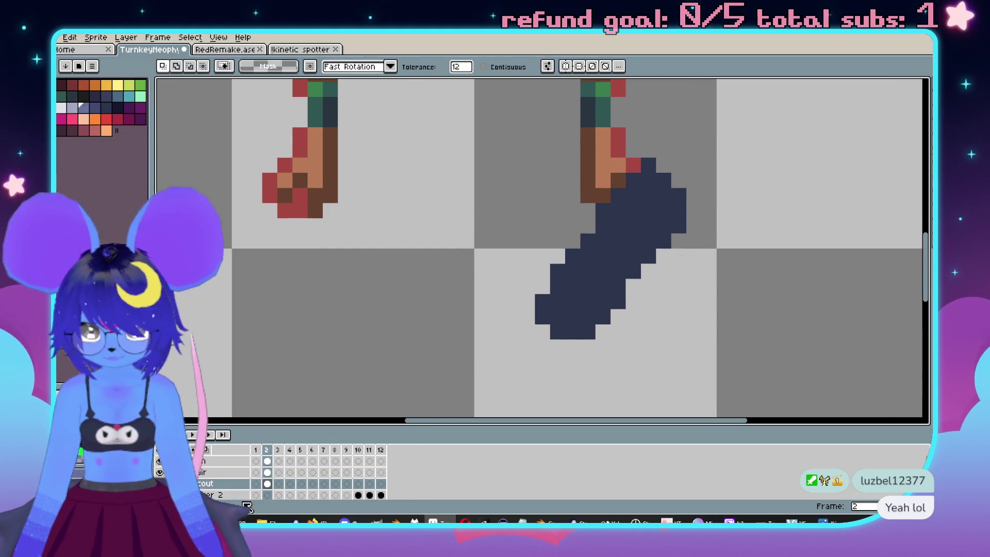
left_click(207, 460)
scroll(609, 294, "up", 1)
key("b")
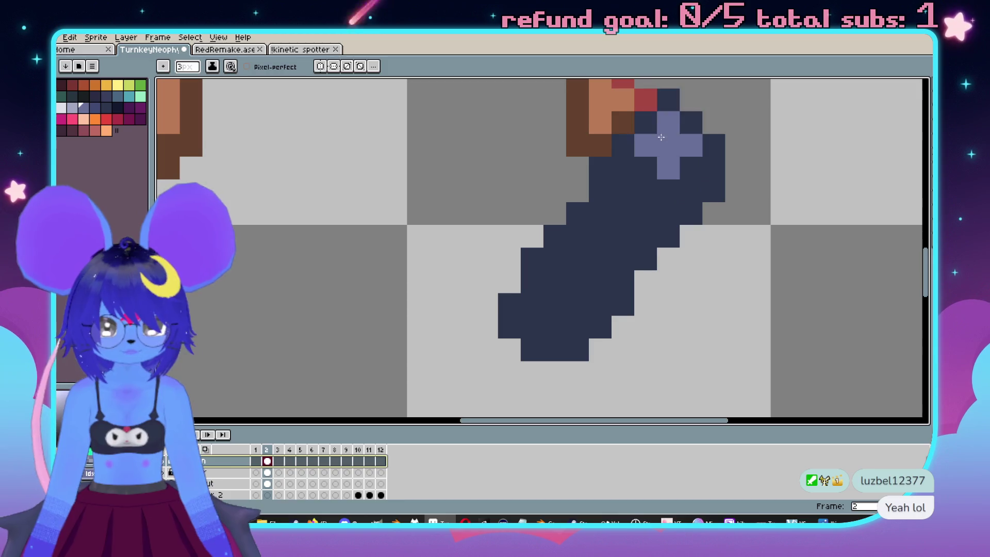
mouse_move(665, 128)
left_mouse_down()
mouse_move(555, 268)
mouse_move(532, 307)
mouse_move(546, 328)
mouse_move(682, 138)
left_mouse_up()
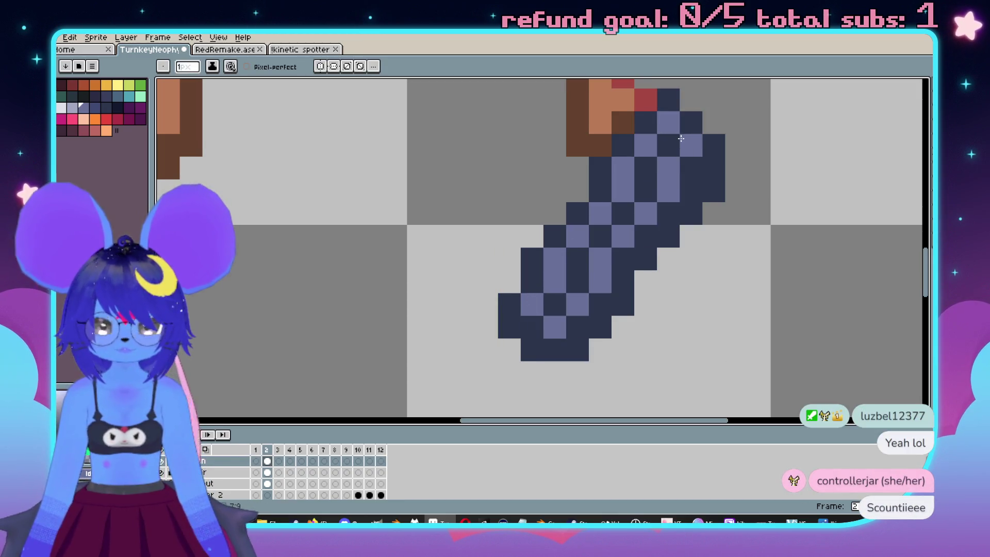
Undo the extra light pixels and add dark navy shading pixels near the gun's top right.
key("ctrl+z")
left_click(117, 108)
left_click(673, 122)
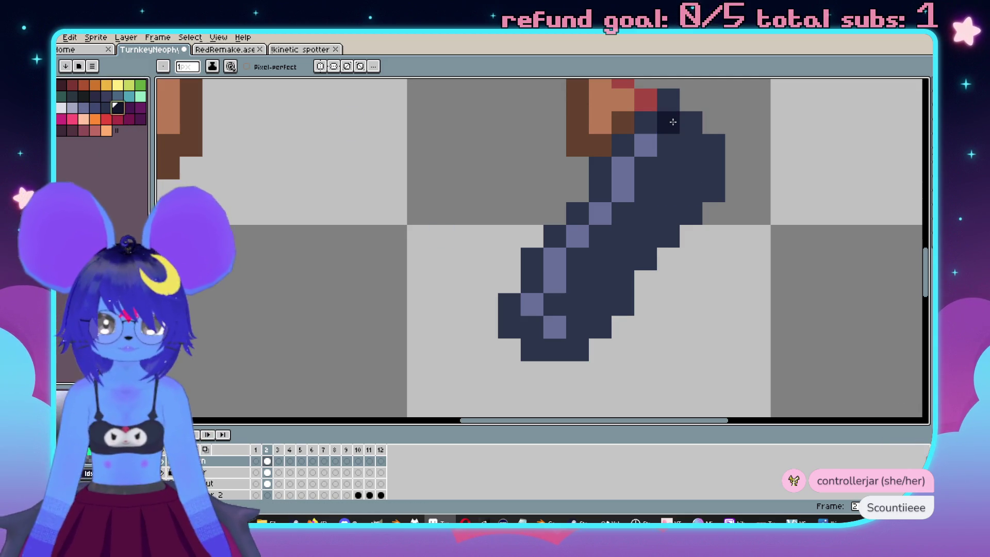
left_click_drag(669, 137, 692, 166)
scroll(692, 165, "down", 5)
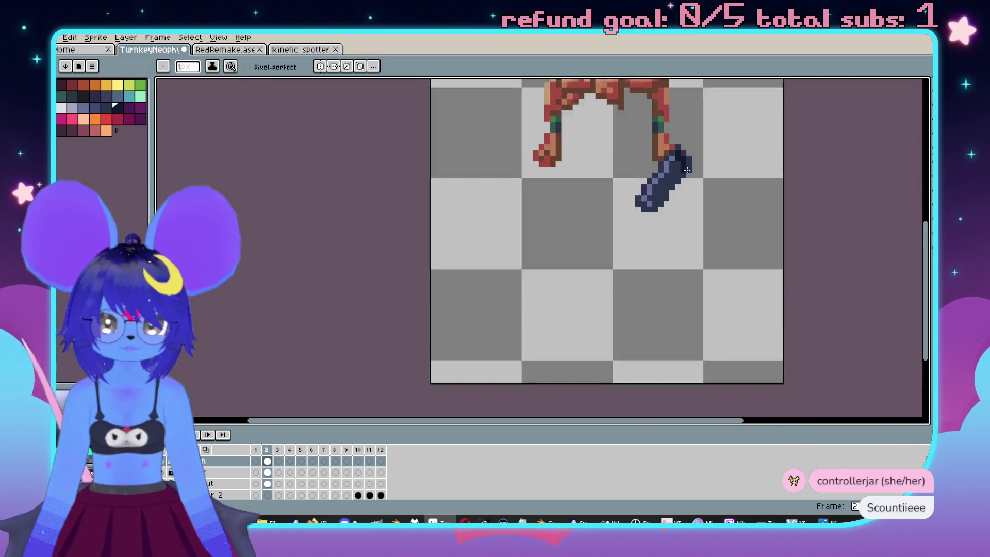
scroll(725, 208, "up", 4)
left_click(725, 207)
scroll(389, 265, "down", 3)
scroll(389, 265, "up", 3)
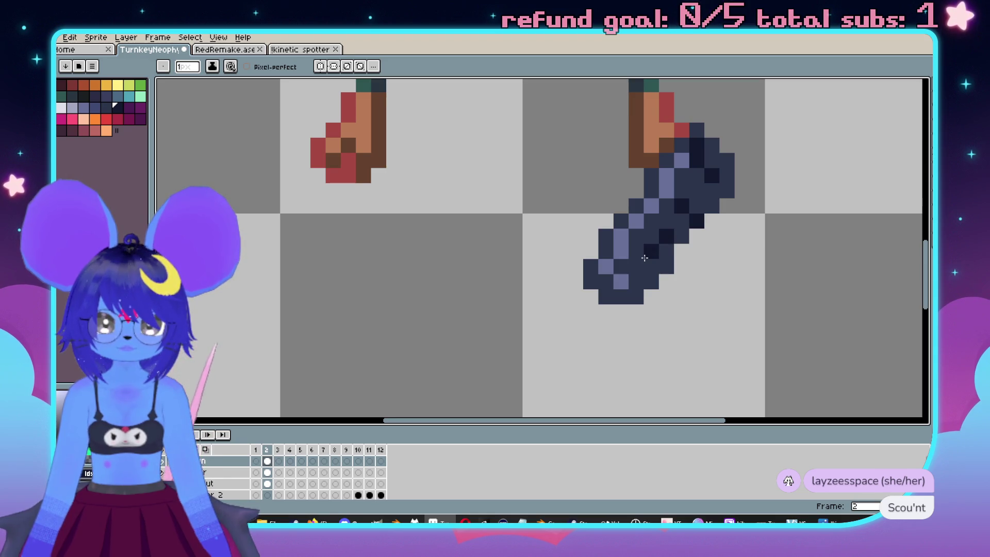
key("ctrl+z")
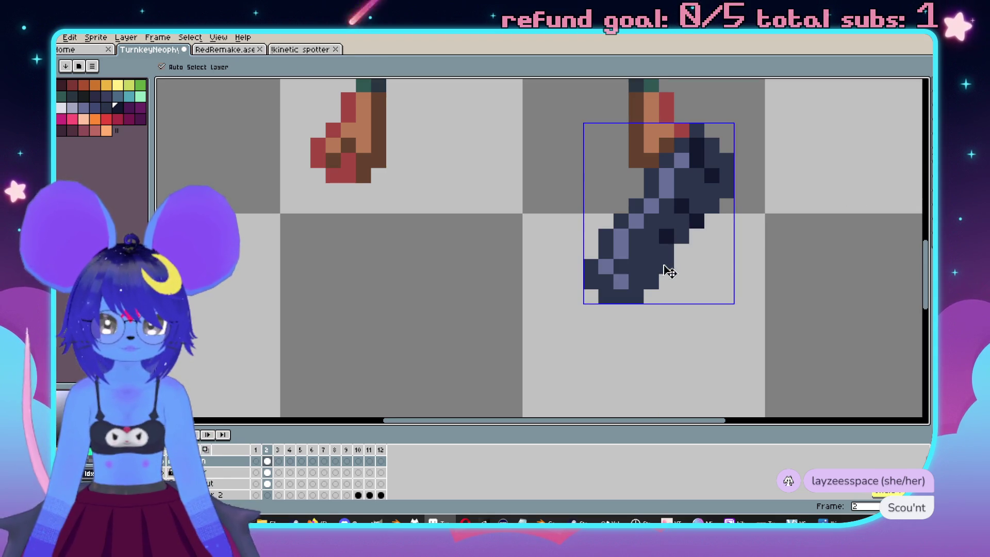
Add a dark pixel on the lower gun and paint light blue-grey pixels along it.
left_click(647, 262)
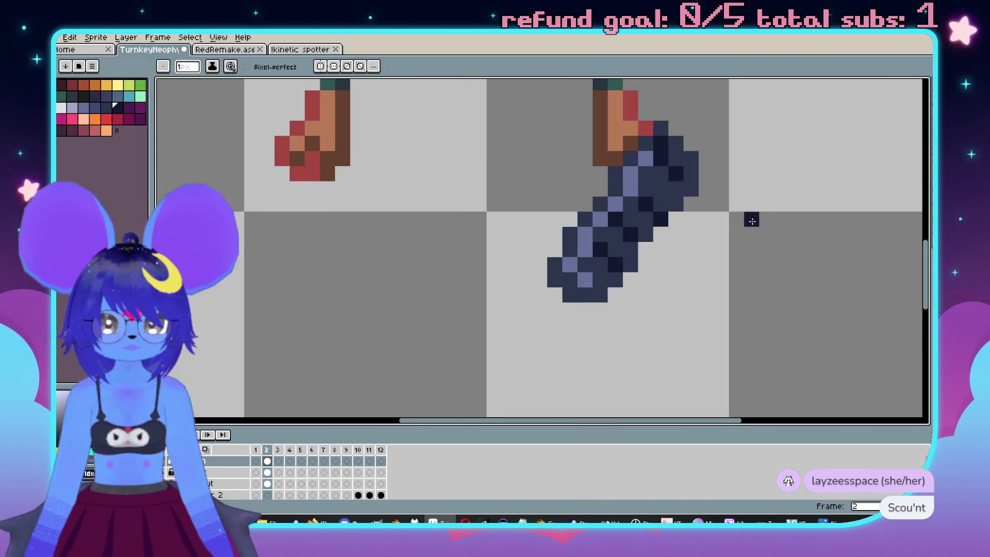
left_click_drag(752, 217, 718, 239)
key("v")
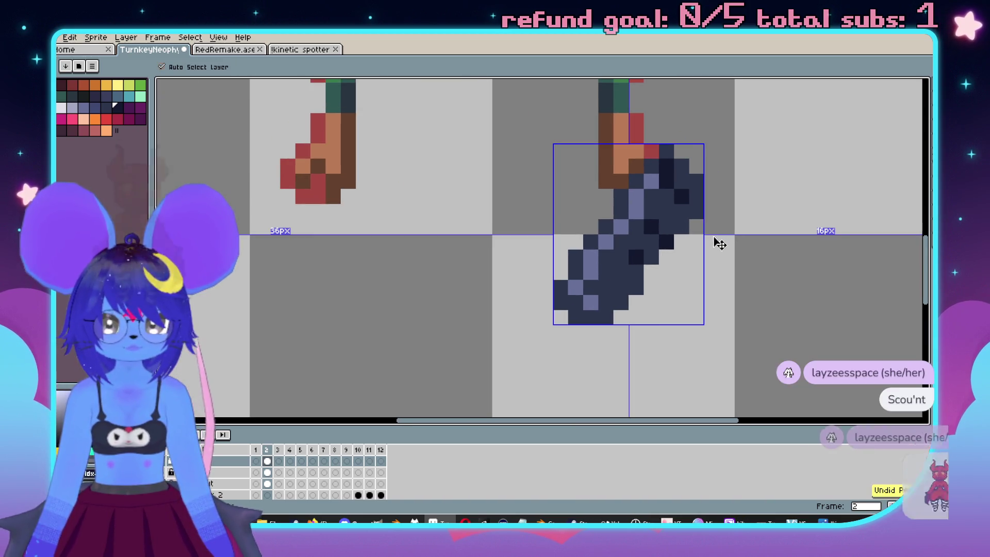
scroll(719, 247, "up", 1)
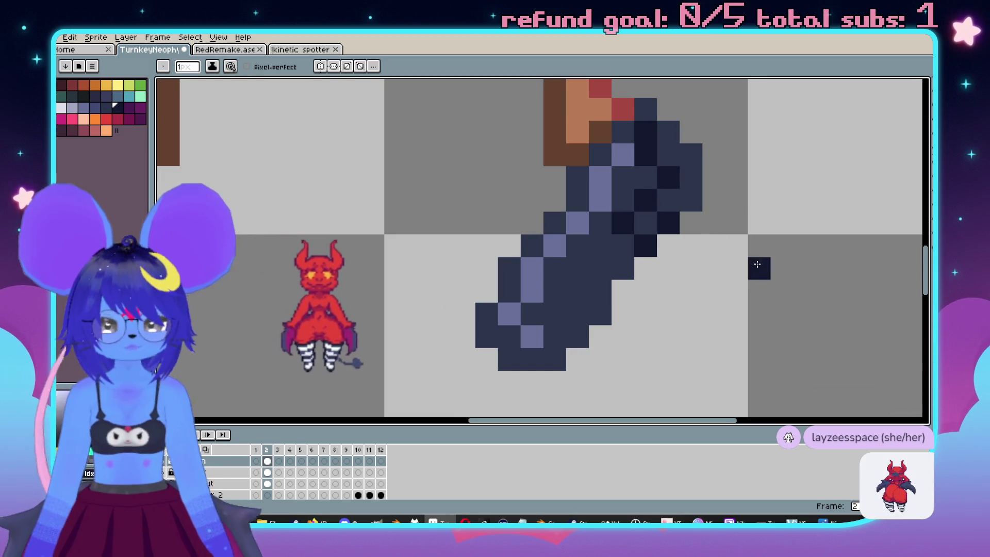
scroll(742, 251, "down", 1)
key("b")
left_click(667, 190, "alt")
mouse_move(682, 220)
left_mouse_down()
mouse_move(693, 230)
mouse_move(682, 252)
left_mouse_up()
Repaint several light and navy gun pixels in a darker medium blue.
left_click(96, 108)
left_click(683, 221)
left_click(698, 236)
left_click(667, 235)
left_click(682, 252)
left_click(655, 194)
Extend the medium-blue highlight diagonally down the gun to its lower section.
left_click(638, 206)
left_click(638, 221)
left_click(622, 236)
left_click(607, 252)
left_click(592, 267)
left_click(593, 282)
left_click(588, 307)
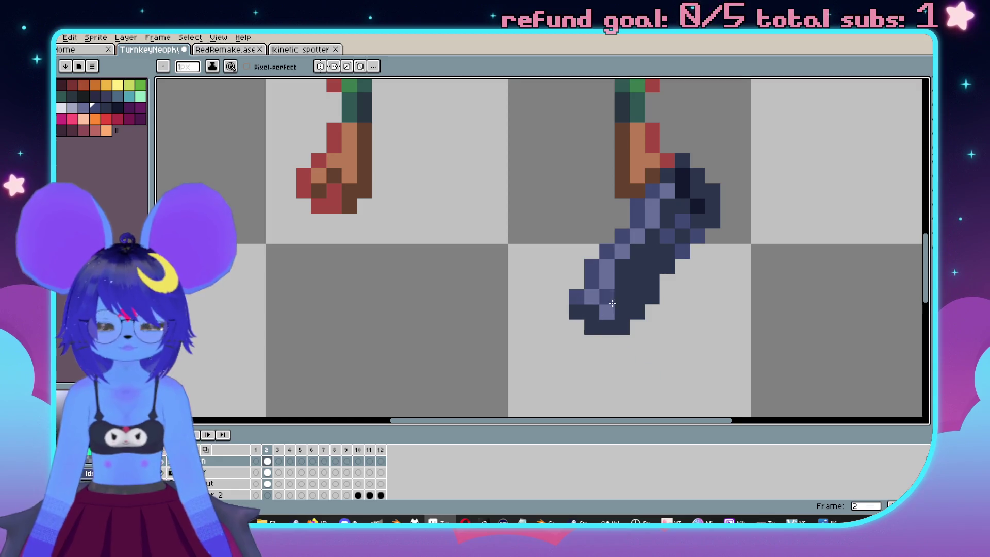
scroll(577, 305, "up", 1)
Extend the gun's lower-left end in sampled medium-dark blue, then erase the stray pixels below it.
key("i")
left_click(577, 268, "alt")
left_click(571, 308)
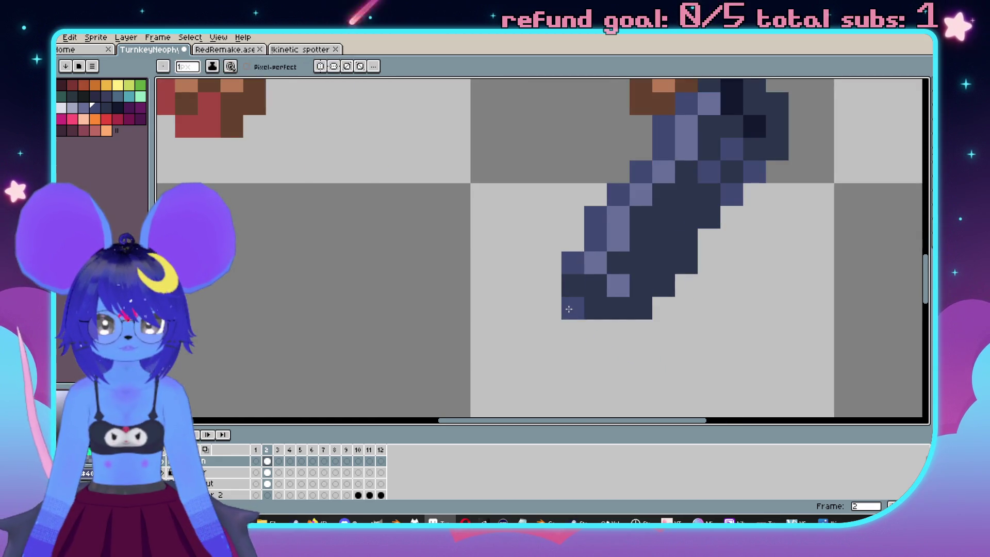
left_click(548, 285)
left_click_drag(550, 309, 550, 331)
left_click(593, 332)
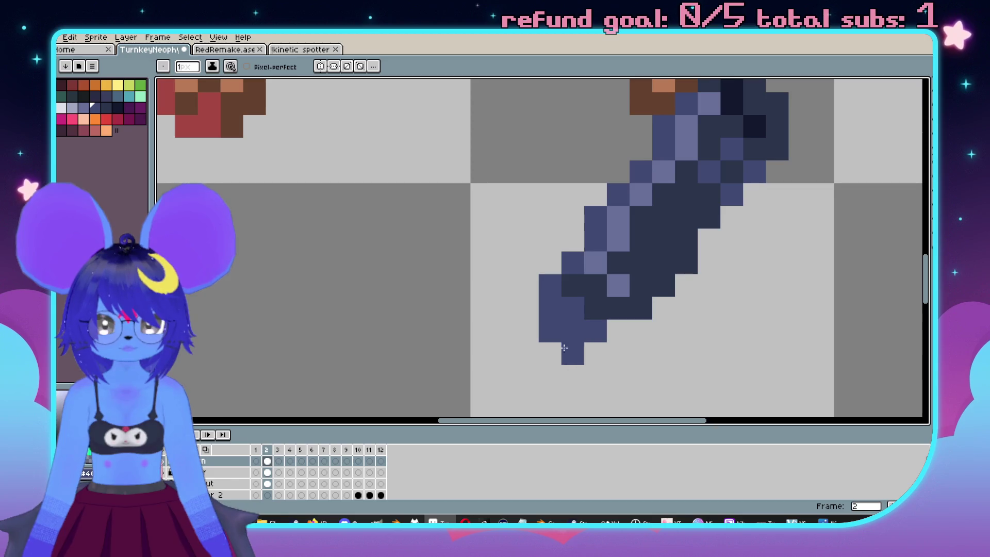
key("e")
left_click(572, 354)
left_click(549, 330)
Add a darkest-blue shading pixel at the gun's tip, then pick a medium blue.
key("alt")
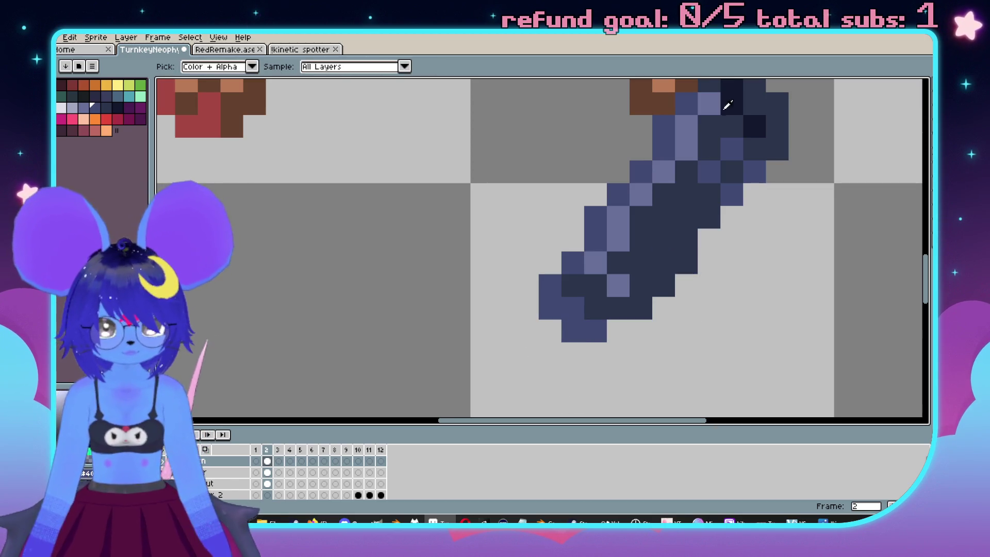
key("alt")
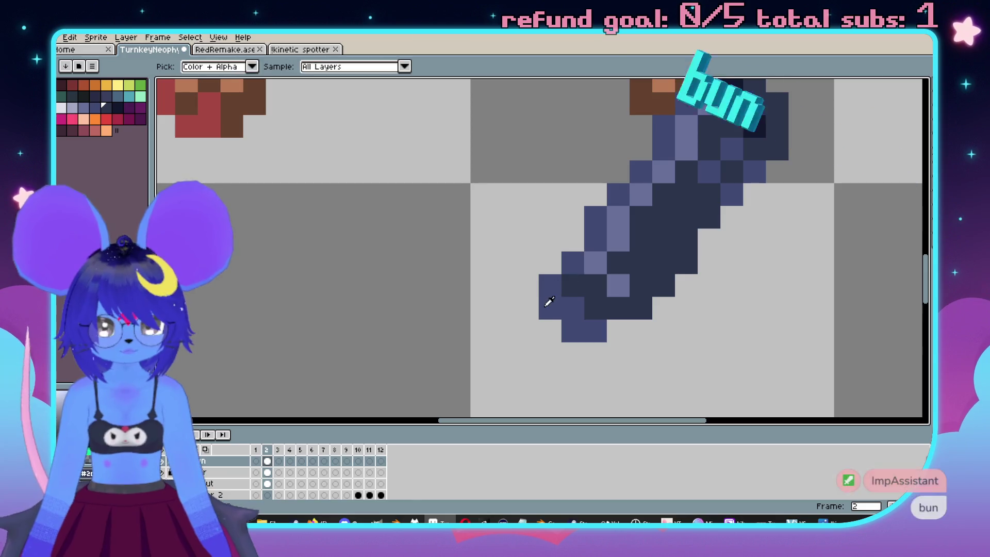
left_click(756, 126)
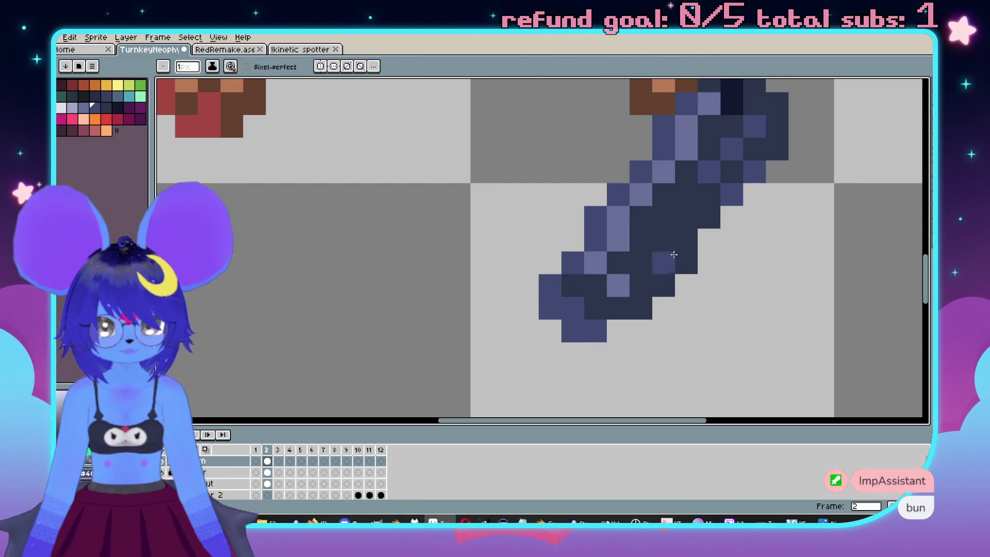
left_click(729, 93, "alt")
key("ctrl+z")
left_click(577, 308)
scroll(579, 323, "down", 3)
scroll(594, 318, "up", 2)
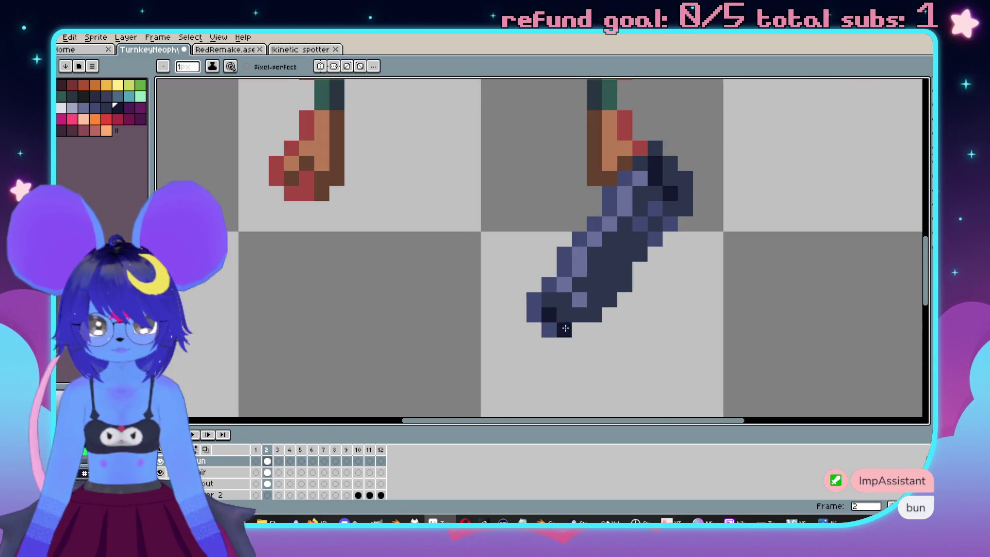
scroll(666, 273, "up", 1)
left_click(591, 266, "alt")
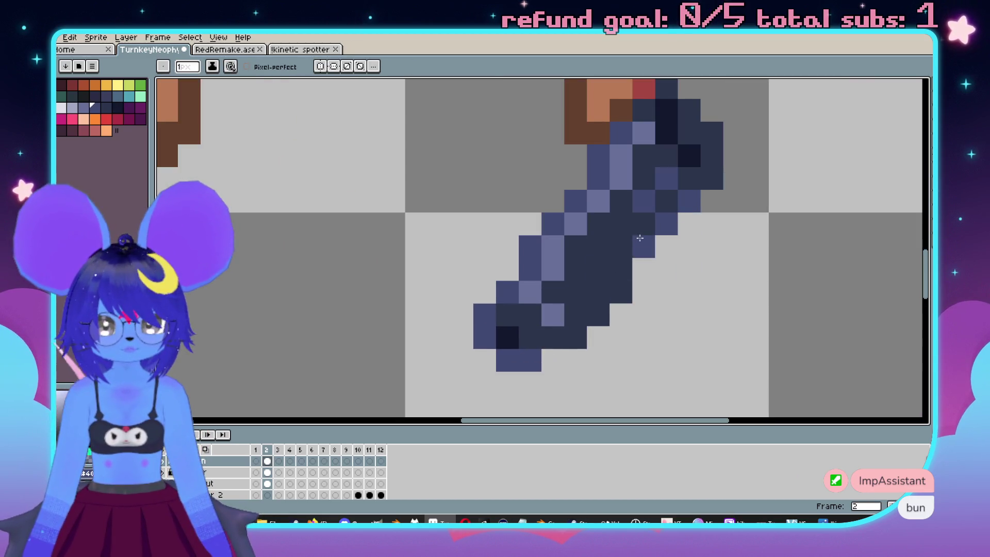
scroll(574, 258, "down", 2)
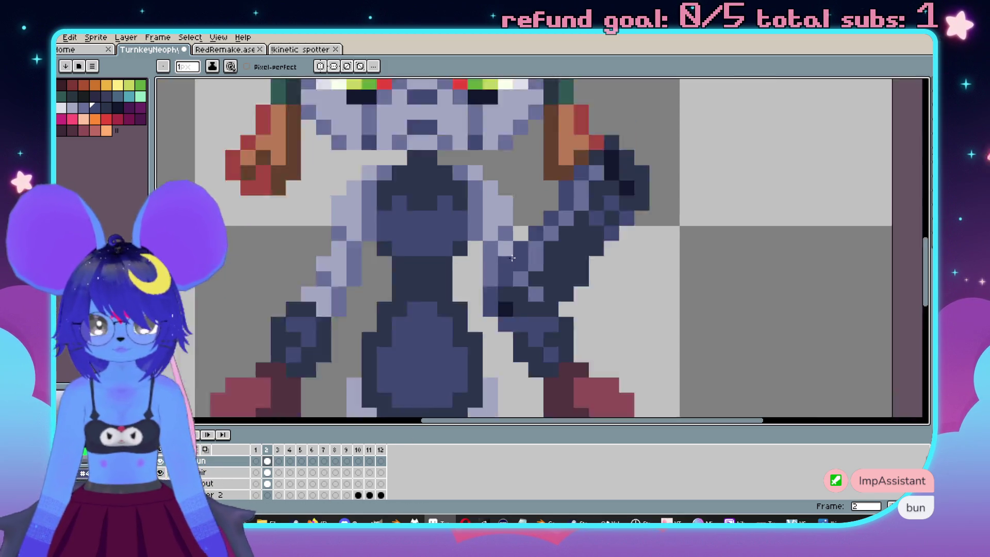
Draw a red diagonal laser line from the gun's tip up toward the sprite's top right.
mouse_move(575, 258)
left_mouse_down()
mouse_move(675, 294)
mouse_move(615, 328)
left_mouse_up()
left_click_drag(616, 214, 560, 276)
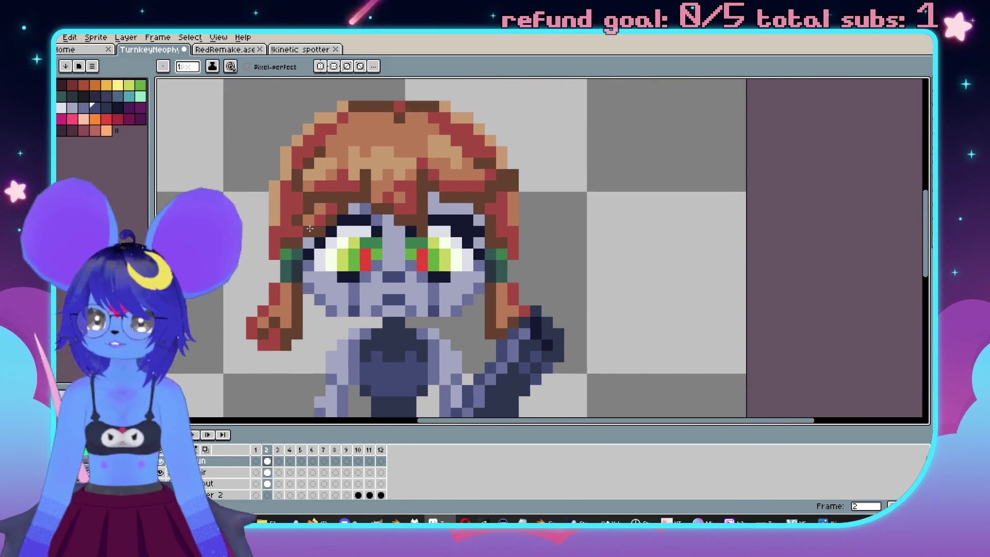
left_click(106, 118)
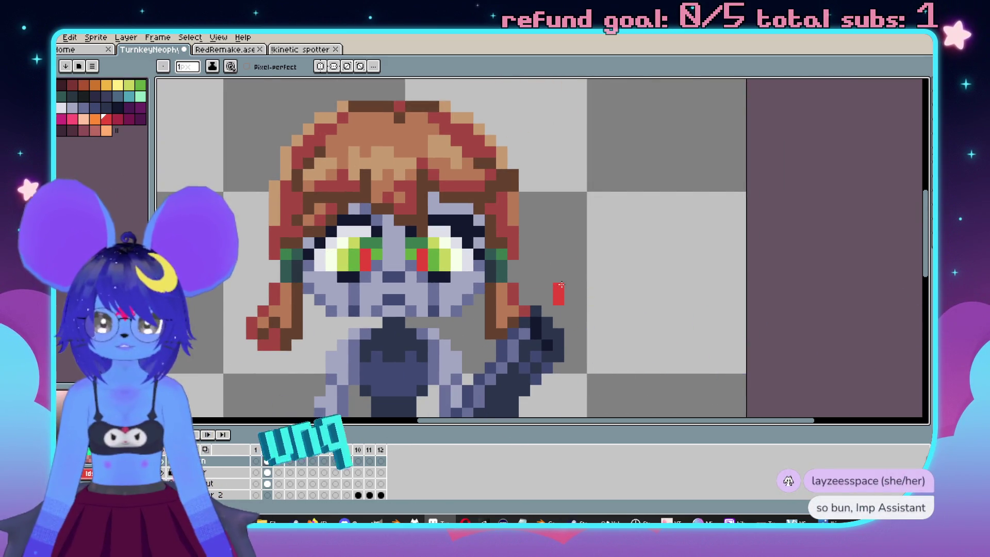
mouse_move(558, 288)
left_mouse_down()
mouse_move(665, 101)
mouse_move(703, 95)
left_mouse_up()
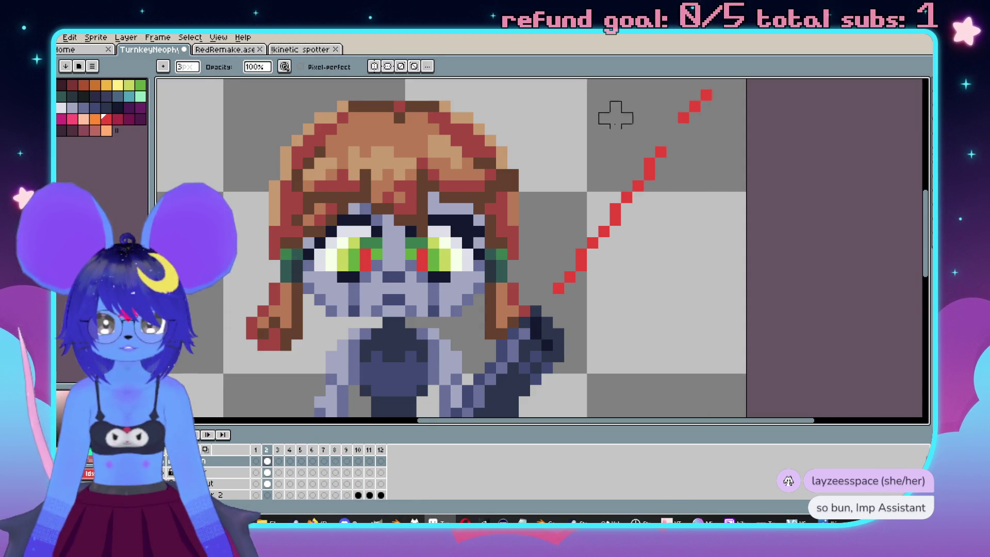
scroll(624, 134, "down", 2)
left_click_drag(665, 128, 659, 129)
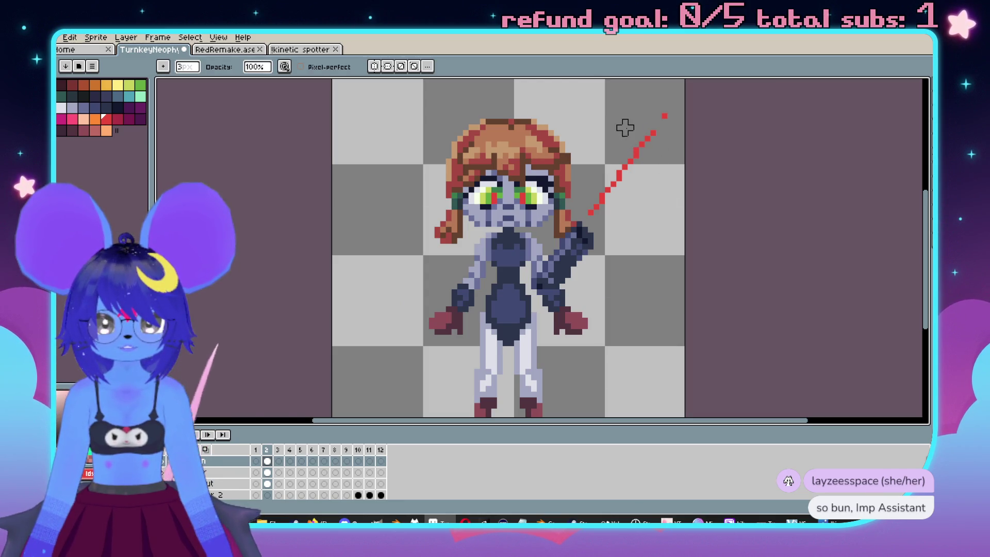
scroll(663, 321, "down", 1)
scroll(652, 290, "up", 1)
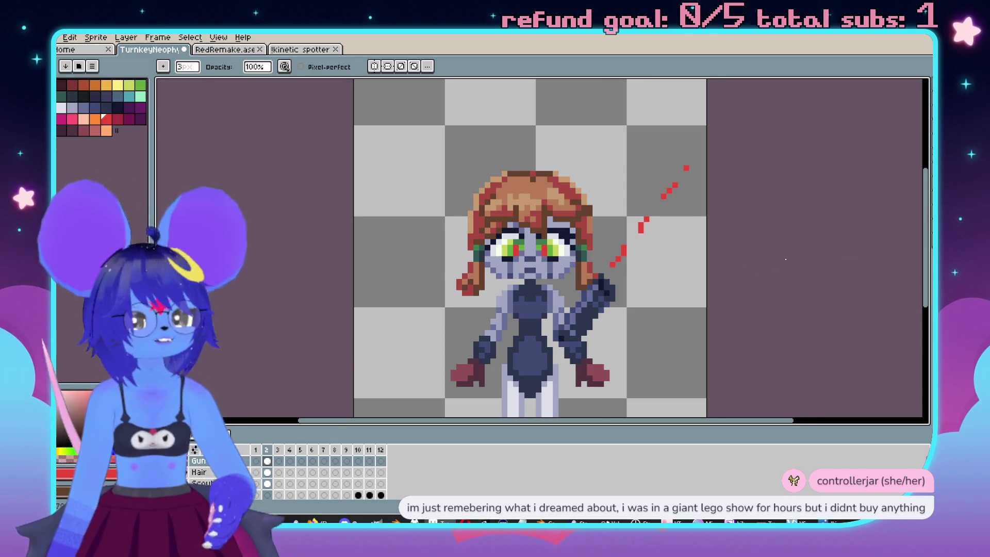
Zoom to the gun and paint a light-blue diagonal band across its lower right beside the hand.
scroll(668, 261, "up", 2)
scroll(536, 258, "up", 2)
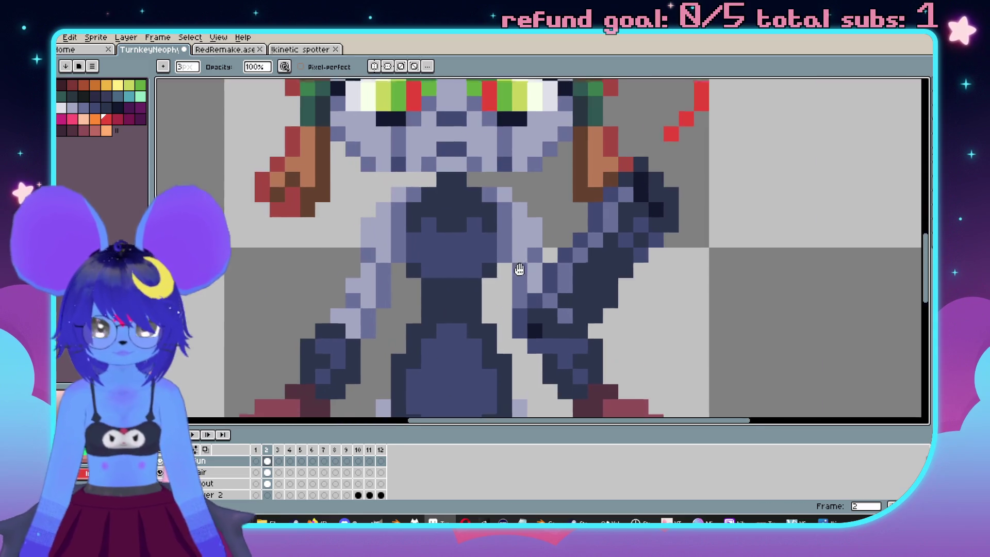
scroll(604, 249, "down", 2)
left_click_drag(604, 249, 640, 222)
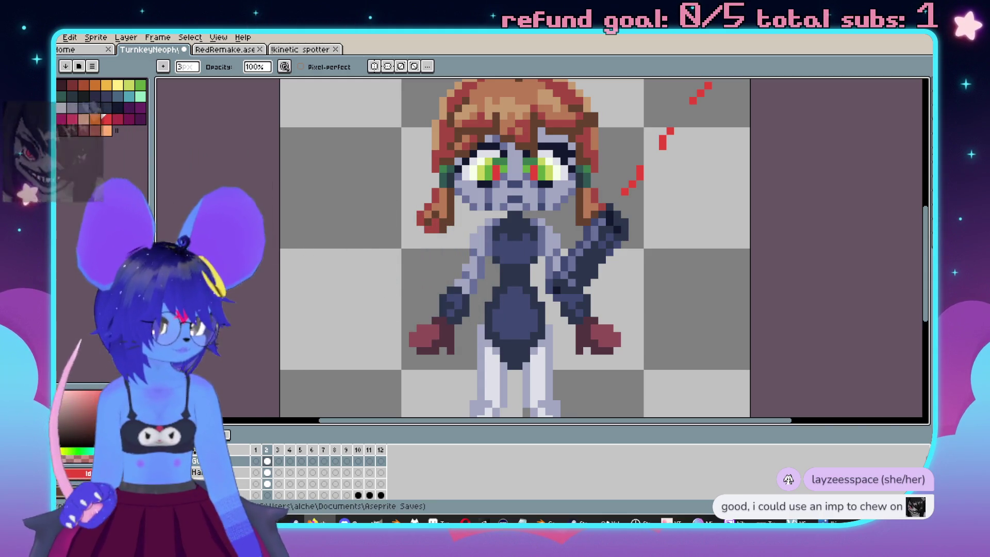
scroll(619, 248, "up", 3)
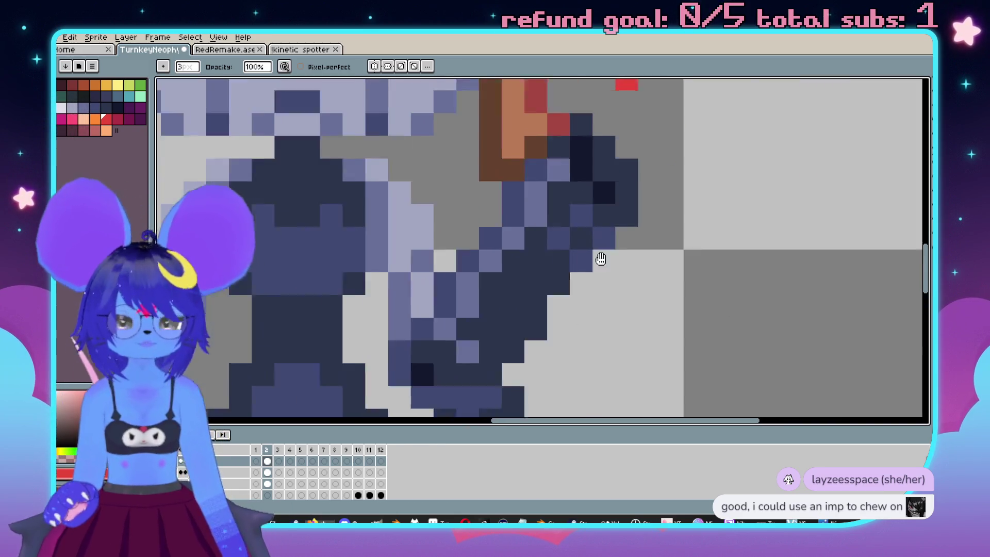
left_click(88, 109)
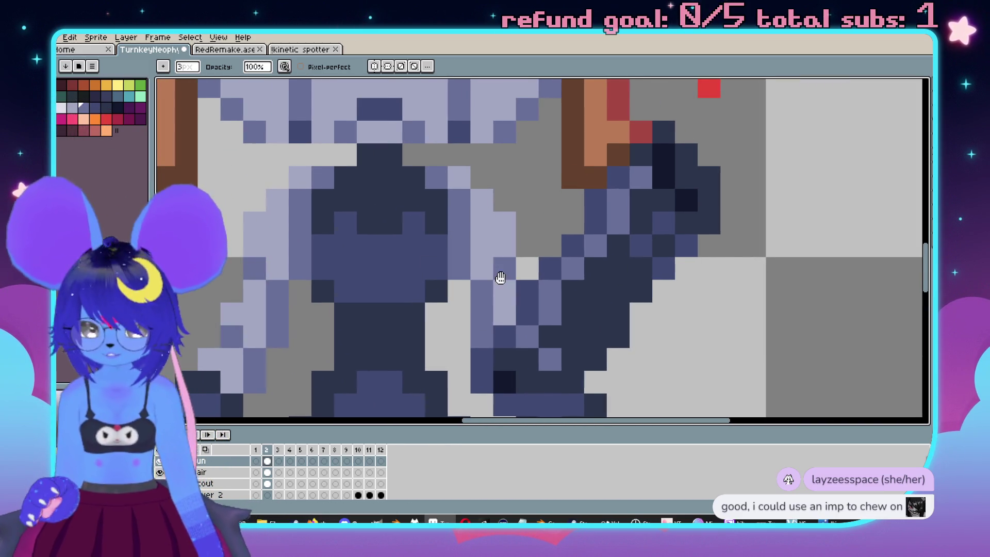
key("b")
left_click_drag(673, 247, 619, 308)
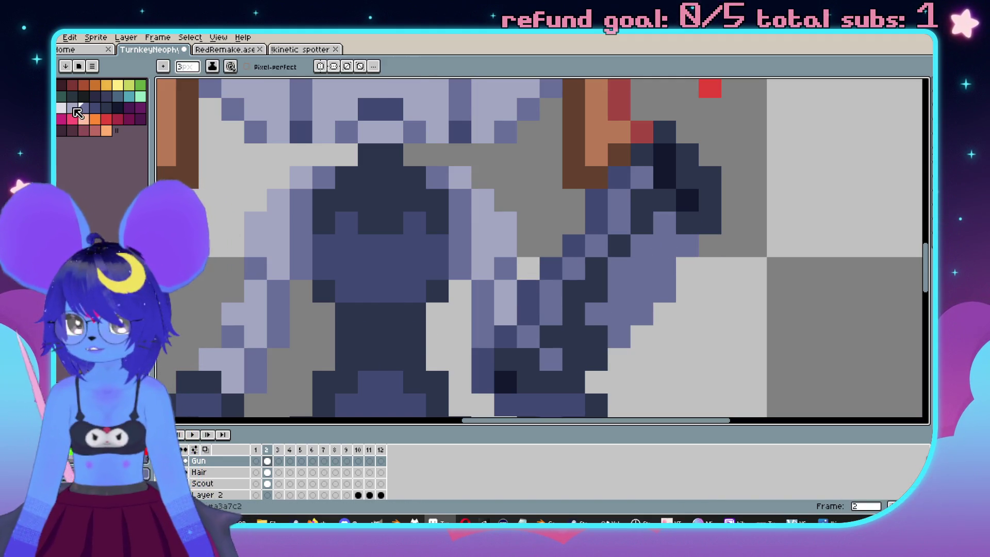
Bucket-fill part of the gun light lavender and add light highlight pixels along its lower edge.
key("g")
left_click(652, 261)
left_click(397, 320)
left_click_drag(642, 261, 643, 261)
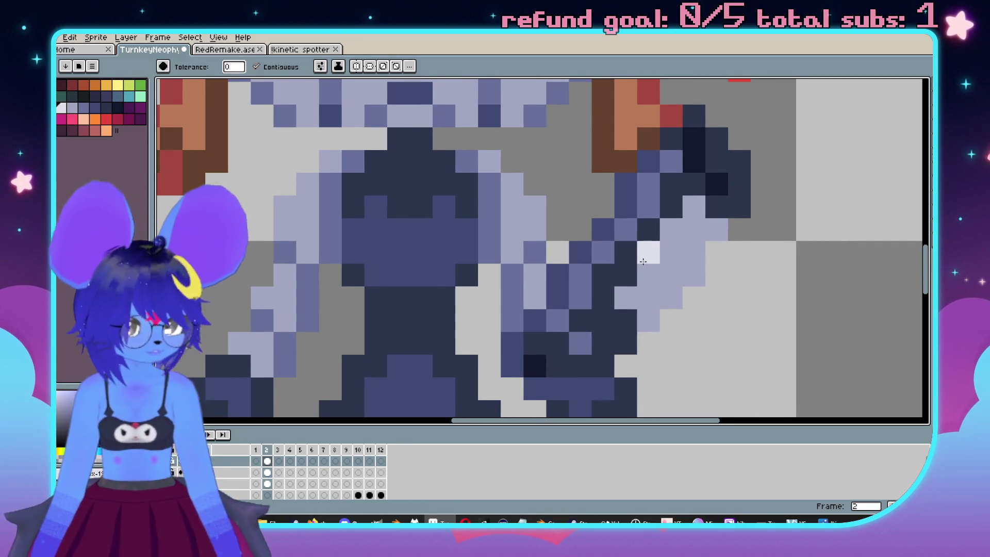
key("b")
left_click(695, 248)
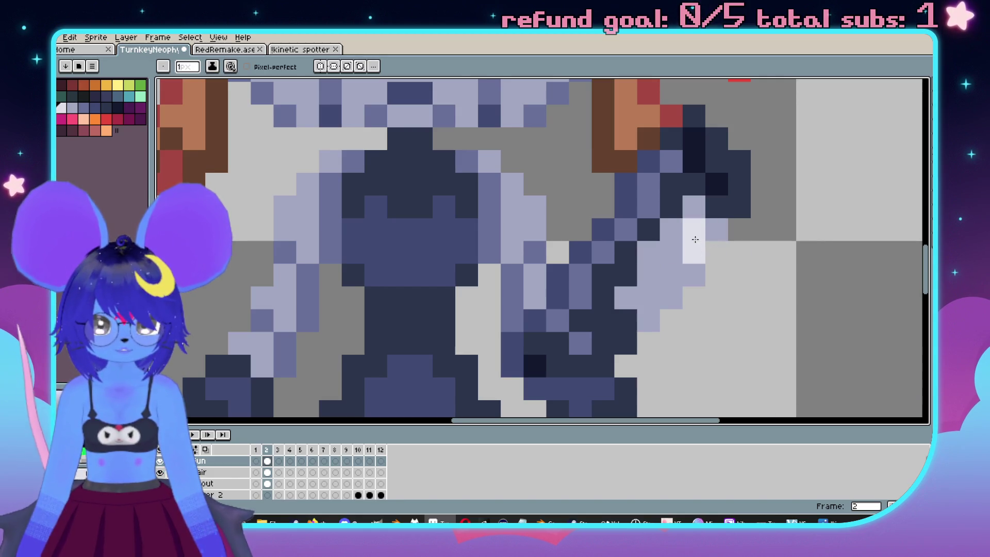
left_click(673, 289)
Undo the last highlight, sample the dark navy outline colour and extend the gun upward above the arm.
key("v")
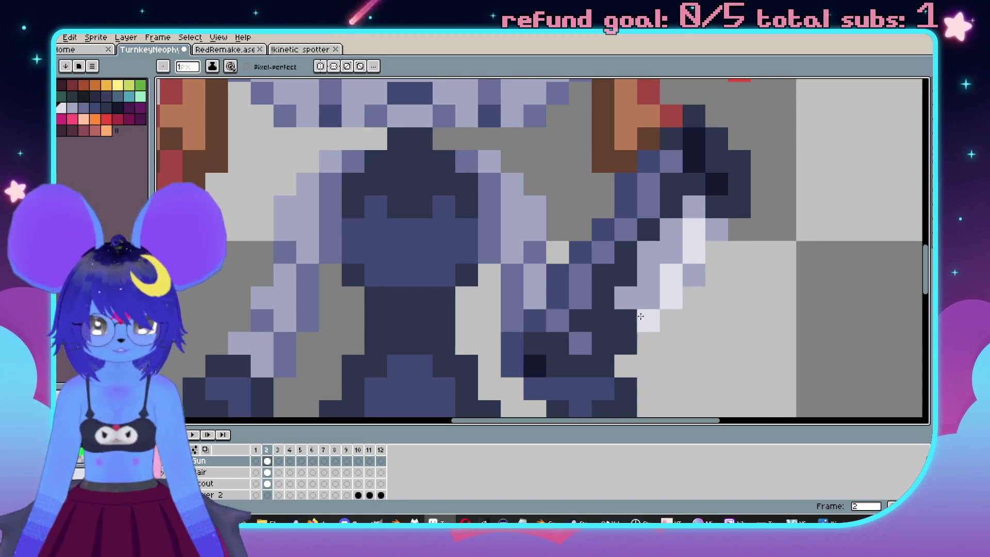
scroll(663, 294, "down", 2)
scroll(664, 287, "up", 2)
key("ctrl+z")
key("b")
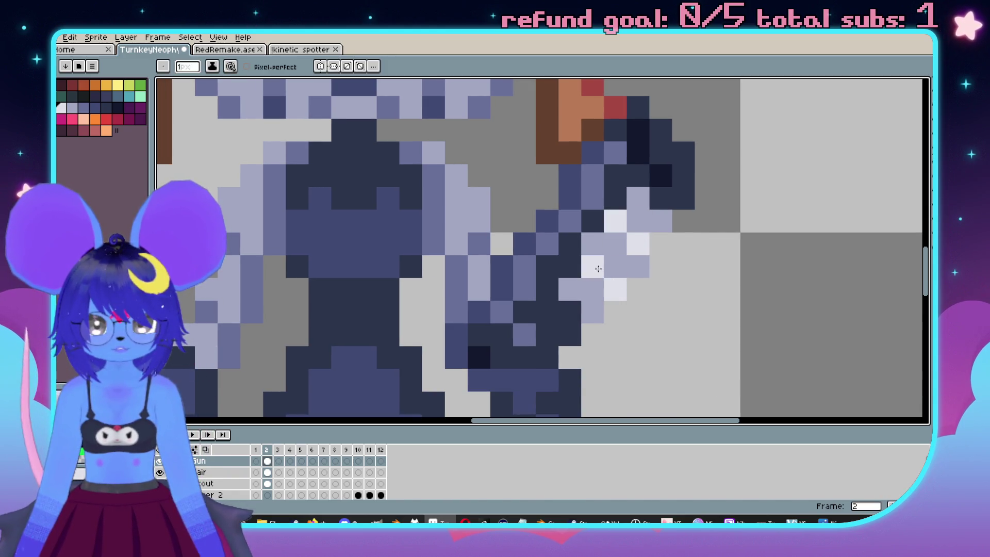
scroll(617, 333, "down", 2)
key("i")
left_click(675, 220, "alt")
scroll(736, 194, "up", 3)
mouse_move(736, 194)
left_mouse_down()
mouse_move(748, 170)
mouse_move(746, 118)
left_mouse_up()
mouse_move(745, 126)
left_mouse_down()
mouse_move(760, 237)
mouse_move(691, 168)
mouse_move(626, 214)
mouse_move(571, 327)
left_mouse_up()
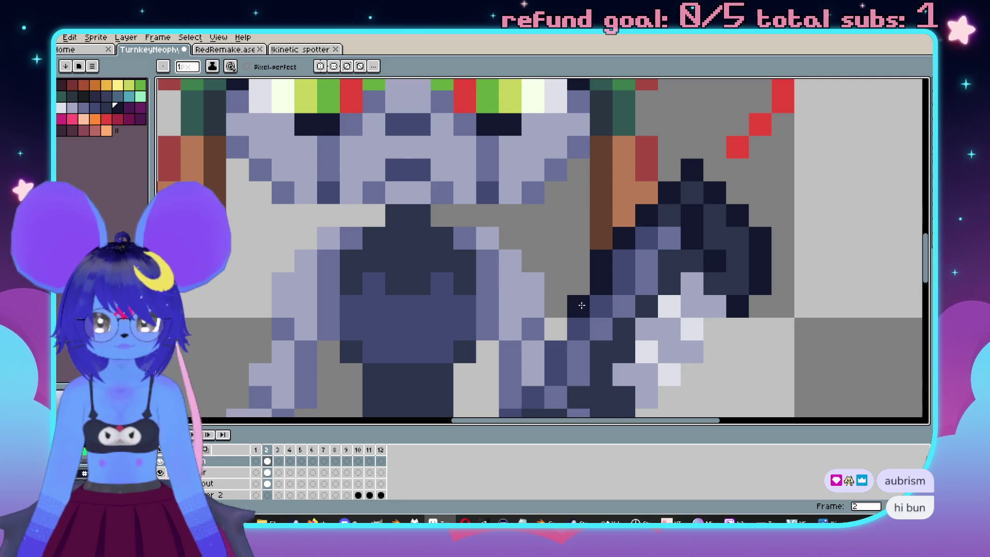
Pencil a dark diagonal outline down the shotgun arm in frame 2.
scroll(547, 343, "down", 2)
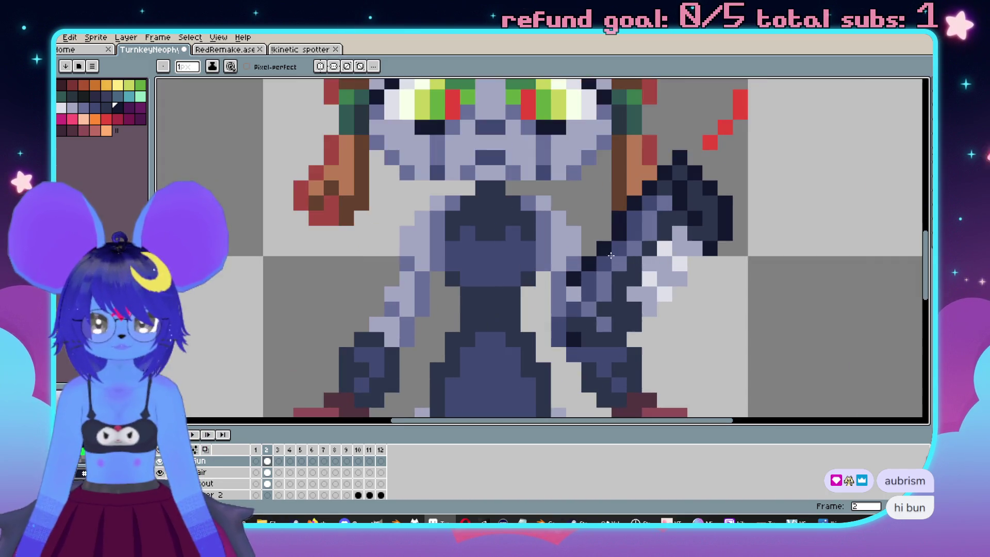
scroll(720, 242, "up", 2)
left_click_drag(707, 215, 652, 293)
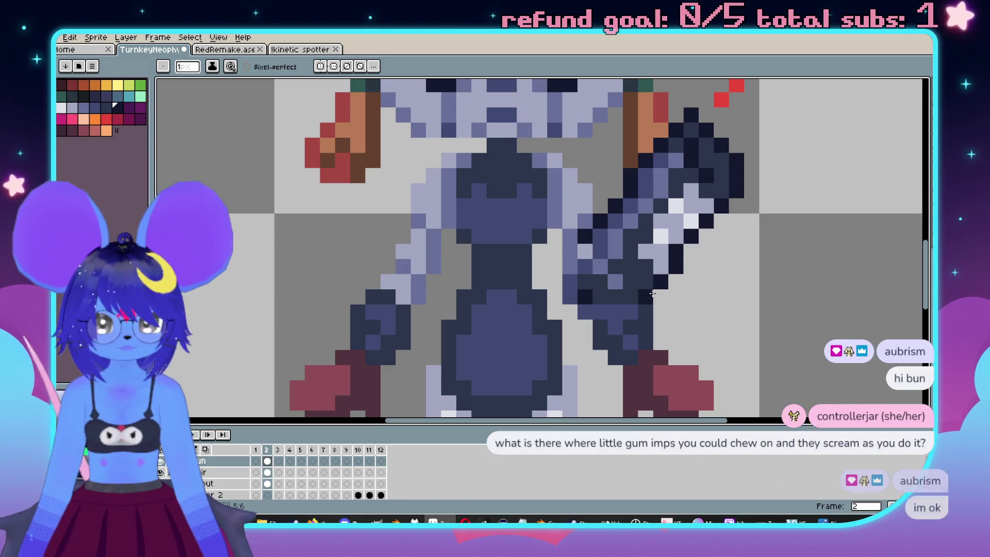
left_click(256, 461)
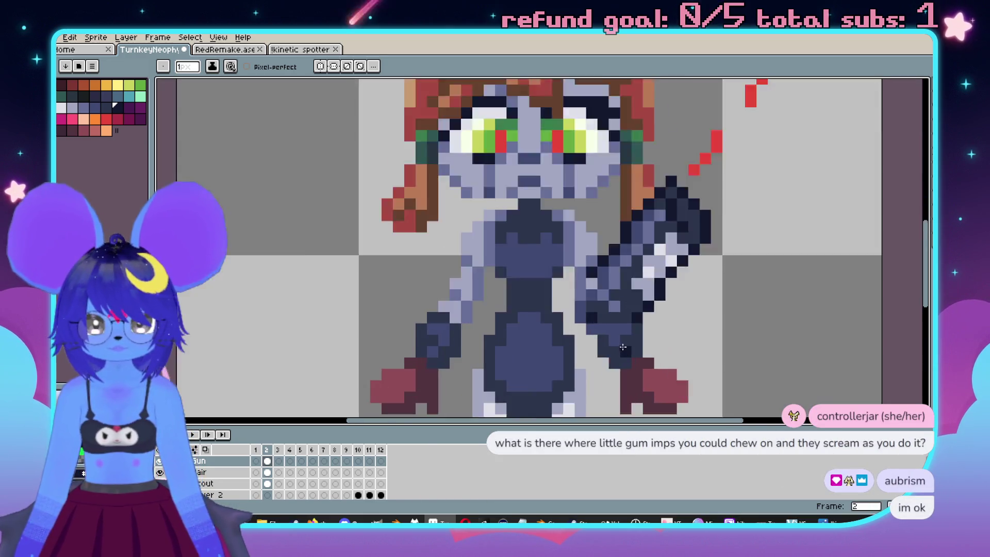
left_click(263, 457)
scroll(593, 258, "down", 1)
scroll(619, 232, "up", 2)
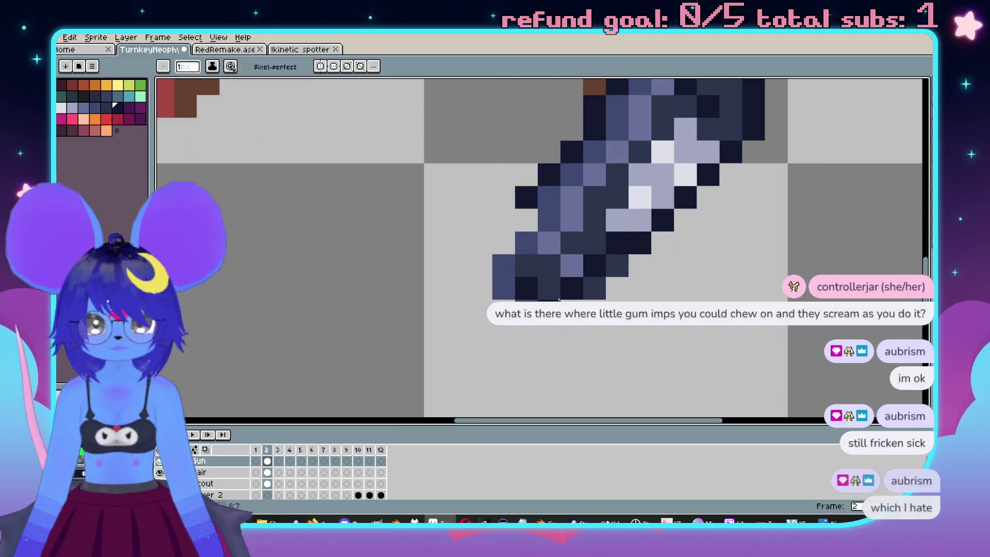
scroll(567, 298, "down", 2)
scroll(666, 298, "up", 1)
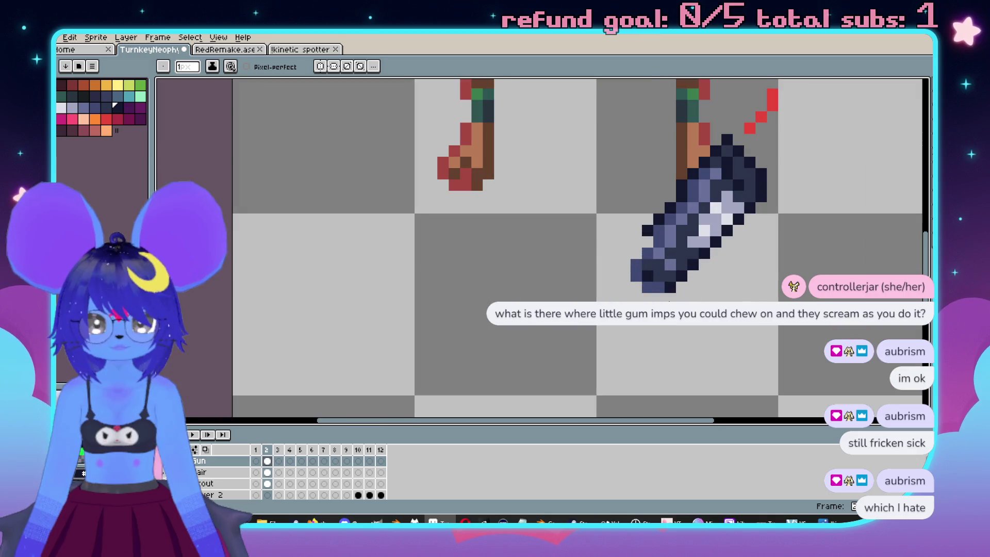
scroll(670, 297, "up", 1)
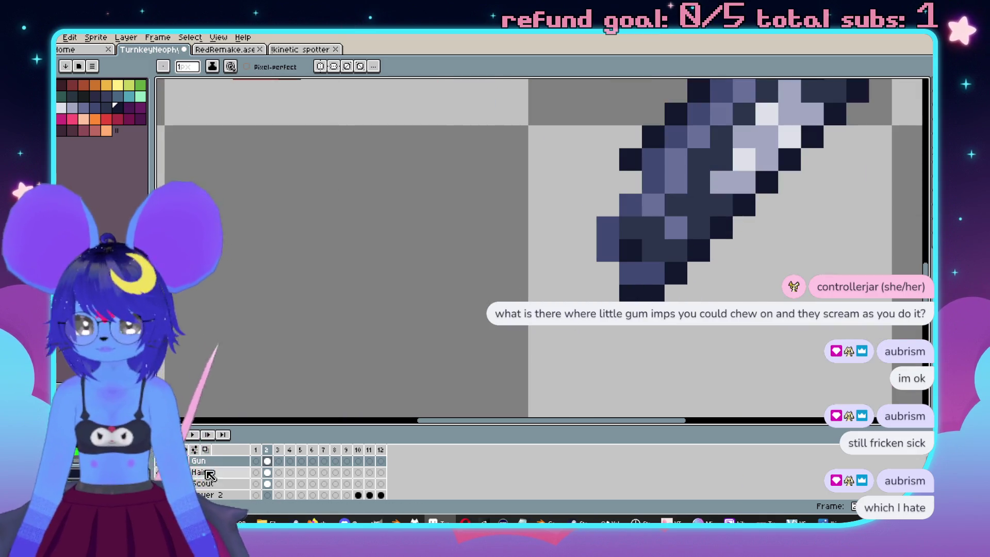
On the Scout layer, erase the red hand block below the gun.
left_click_drag(718, 334, 649, 351)
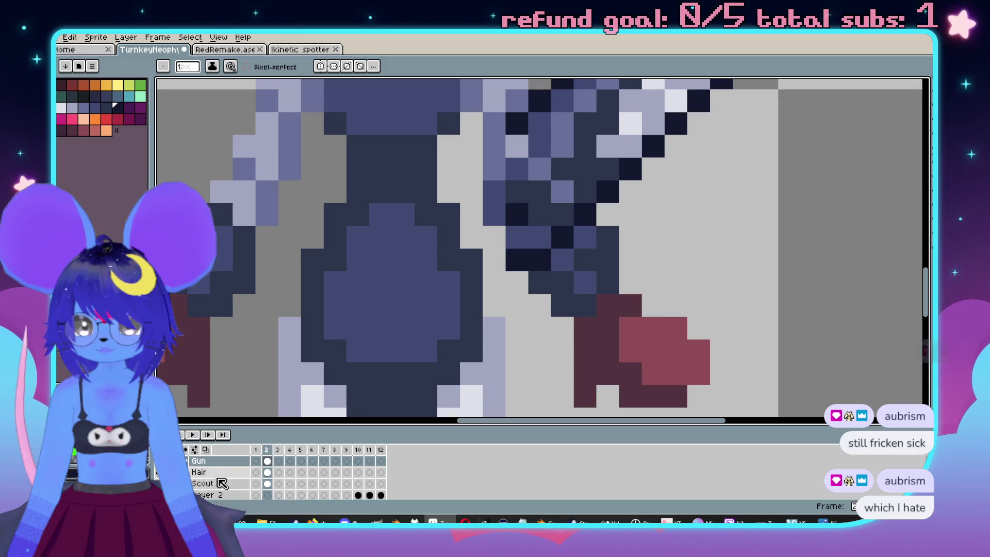
left_click(648, 351, "ctrl")
key("e")
mouse_move(564, 327)
left_mouse_down()
mouse_move(719, 327)
mouse_move(666, 338)
left_mouse_up()
scroll(703, 316, "down", 1)
scroll(703, 316, "down", 1)
scroll(650, 336, "up", 1)
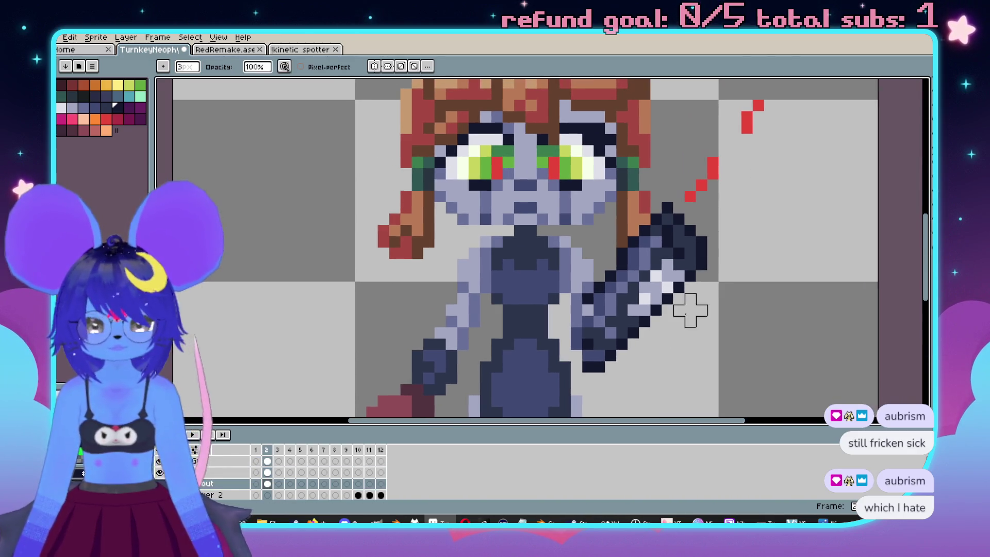
scroll(645, 312, "up", 1)
On the Gun layer, add a slate-blue shading pixel sampled from the gun.
left_click_drag(620, 314, 638, 285)
key("b")
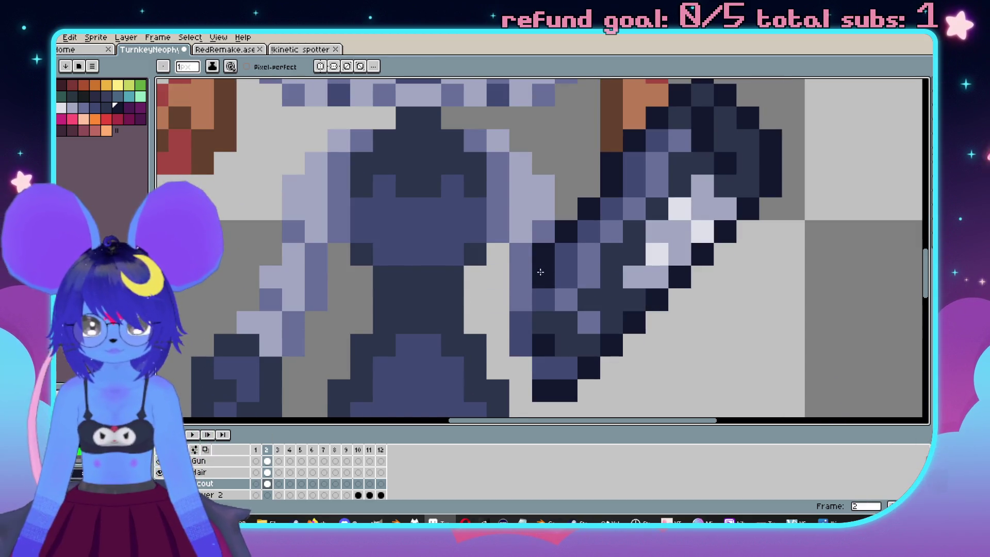
left_click(243, 461)
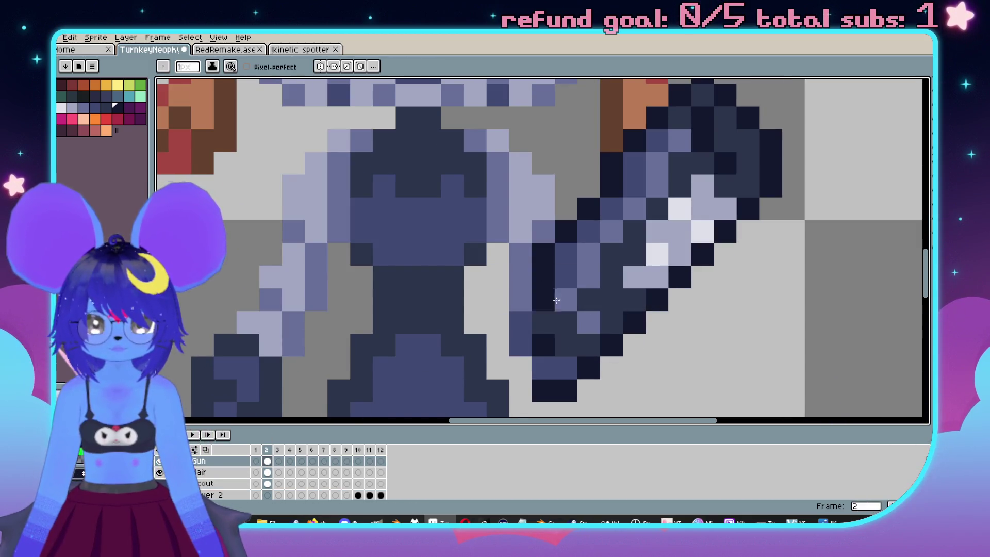
scroll(567, 289, "down", 2)
scroll(671, 289, "up", 1)
scroll(679, 290, "up", 2)
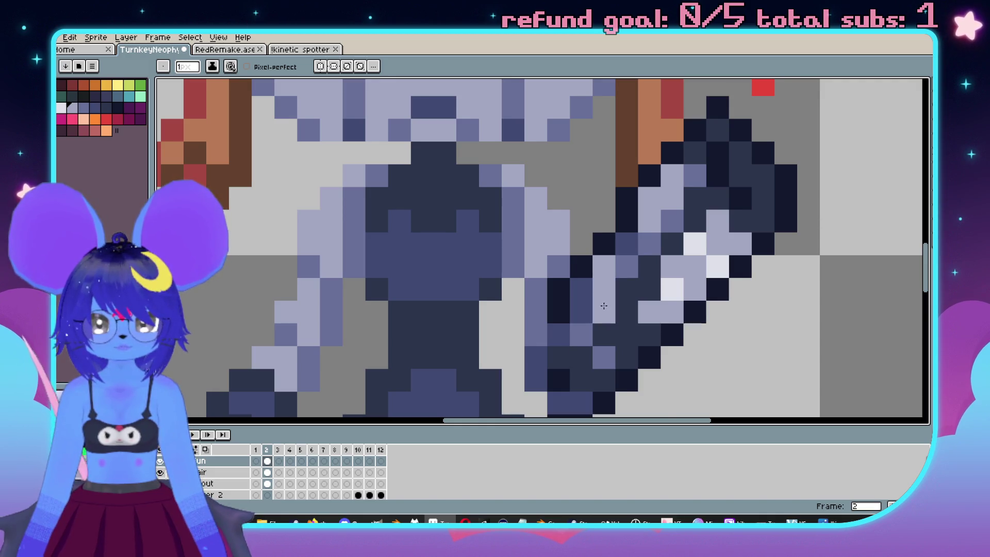
scroll(604, 306, "down", 1)
scroll(631, 246, "up", 1)
key("alt")
left_click(604, 233, "alt")
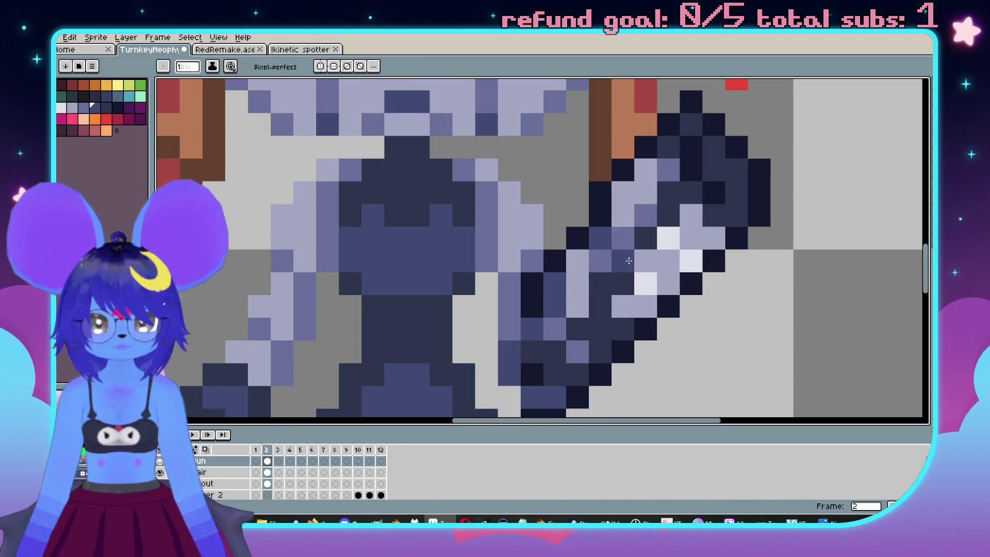
left_click(577, 330)
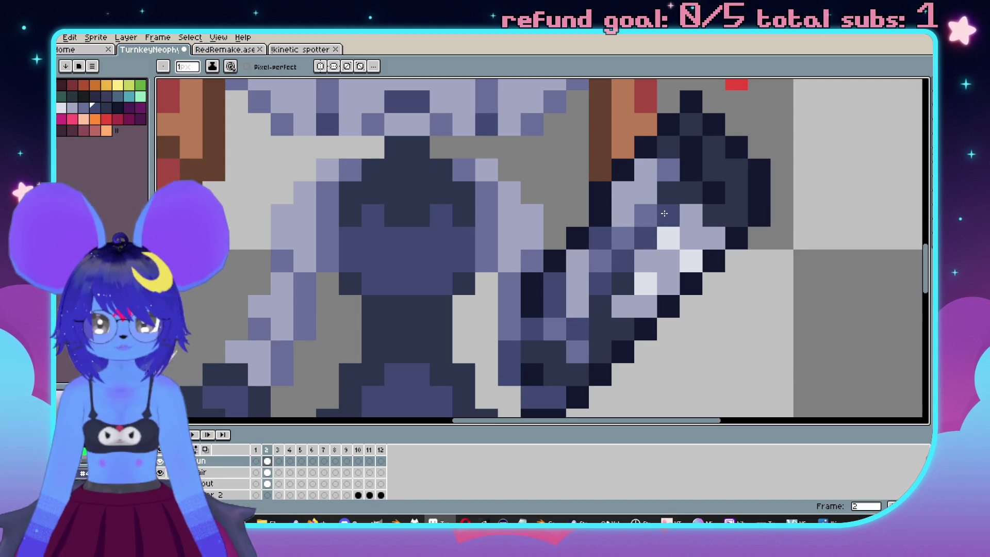
scroll(660, 209, "down", 1)
scroll(640, 199, "up", 1)
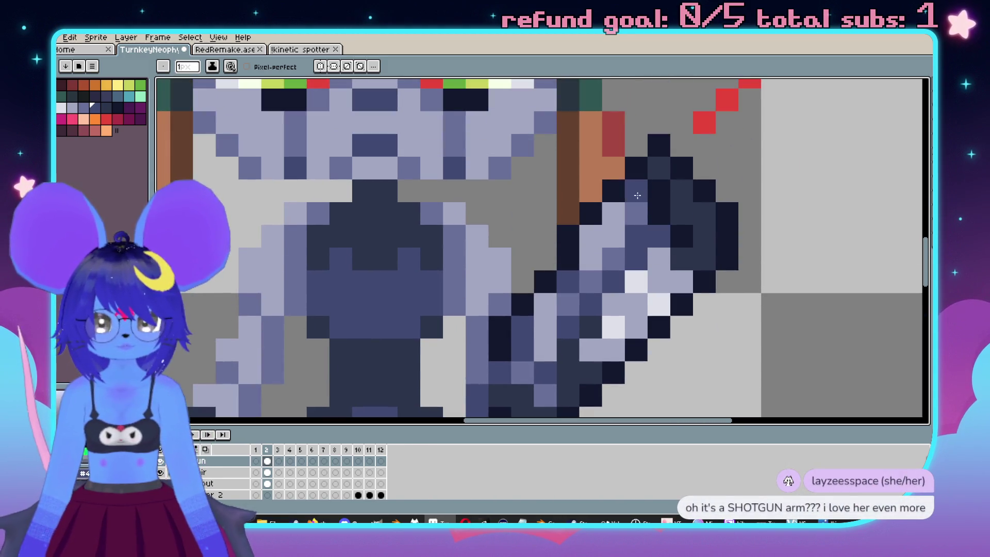
key("ctrl+z")
left_click(681, 262)
scroll(676, 255, "down", 5)
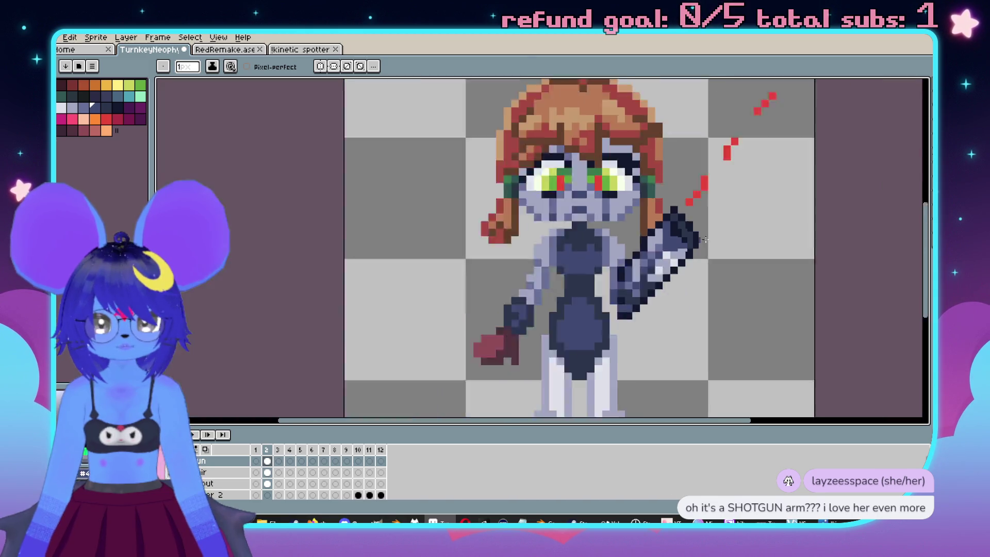
scroll(648, 237, "up", 4)
scroll(704, 236, "down", 4)
scroll(705, 236, "up", 4)
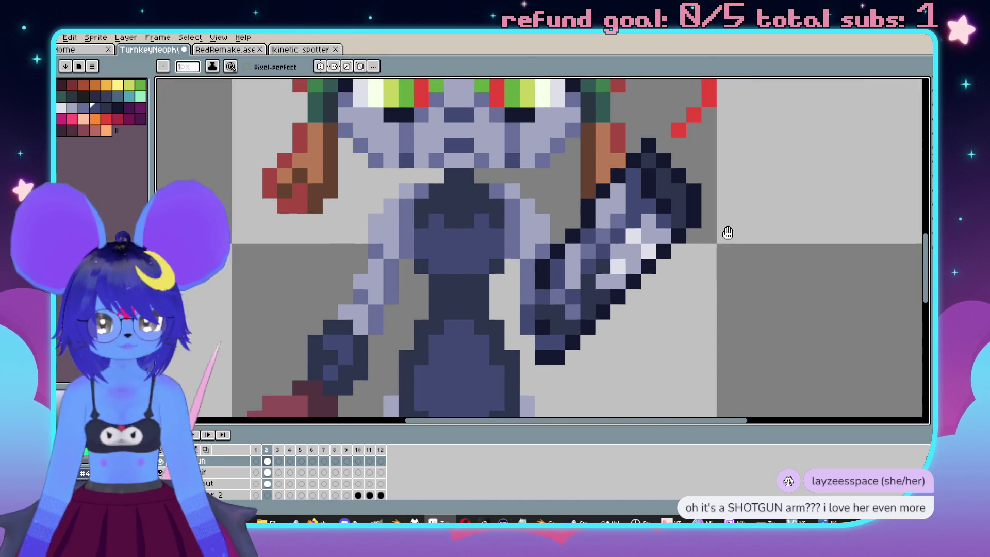
Draw a dark diagonal line along the shotgun arm and add light highlight pixels.
left_click_drag(643, 224, 613, 261)
left_click(611, 259)
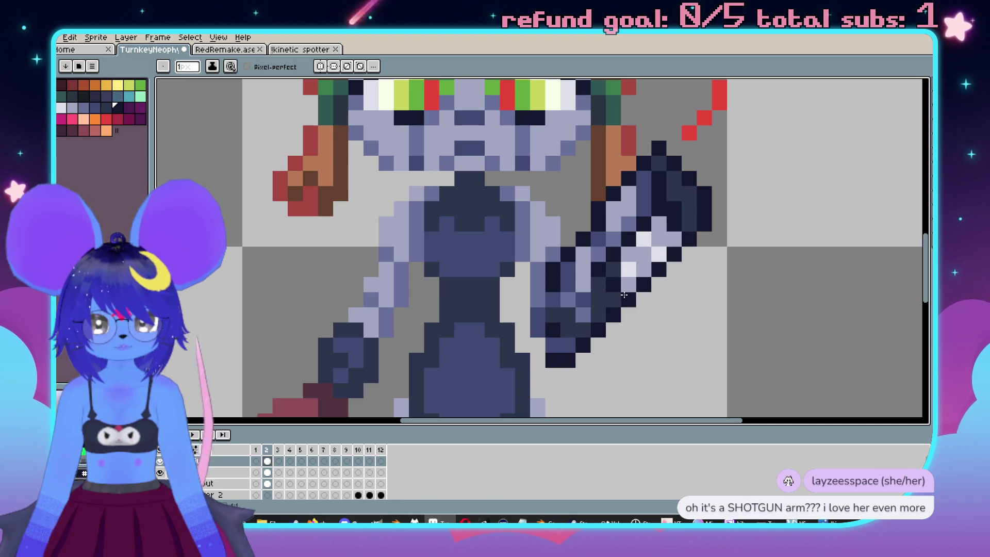
left_click(630, 263, "alt")
left_click(618, 268)
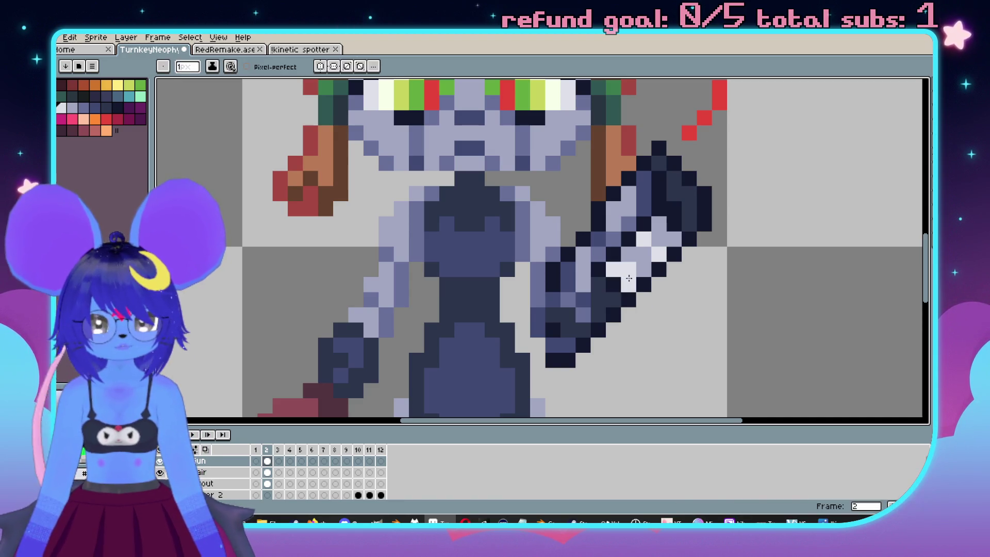
scroll(635, 271, "down", 5)
scroll(640, 266, "up", 3)
scroll(749, 272, "down", 3)
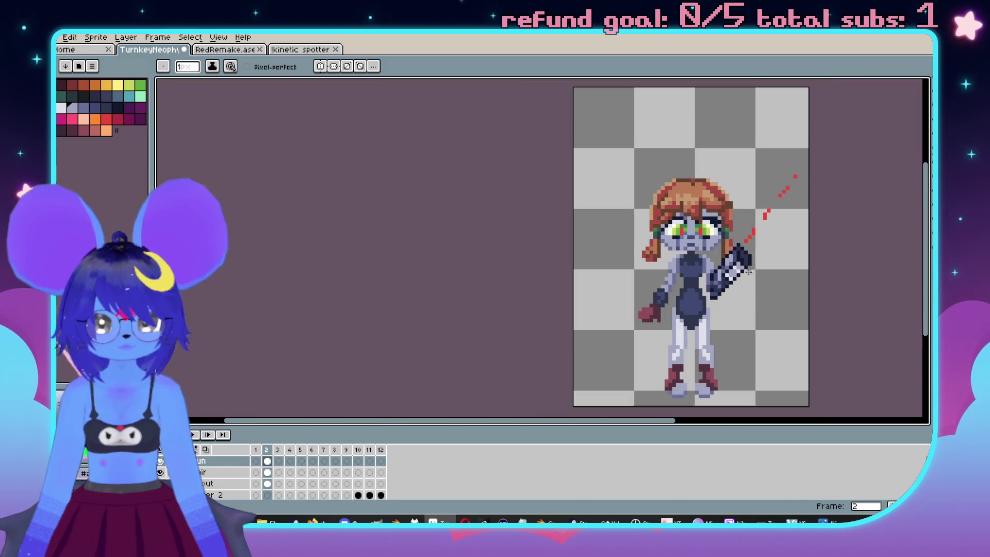
scroll(761, 281, "up", 3)
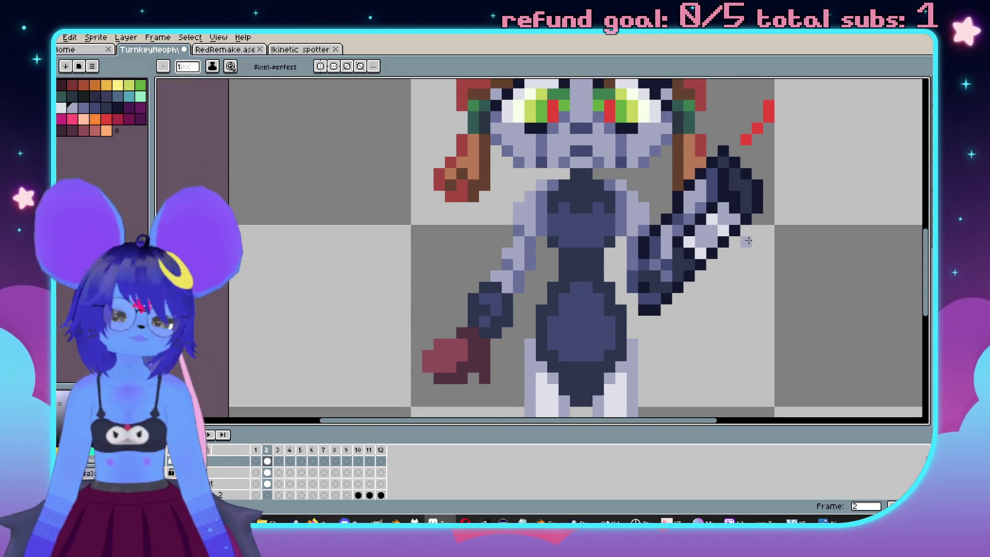
scroll(748, 241, "up", 2)
scroll(651, 209, "down", 1)
key("alt")
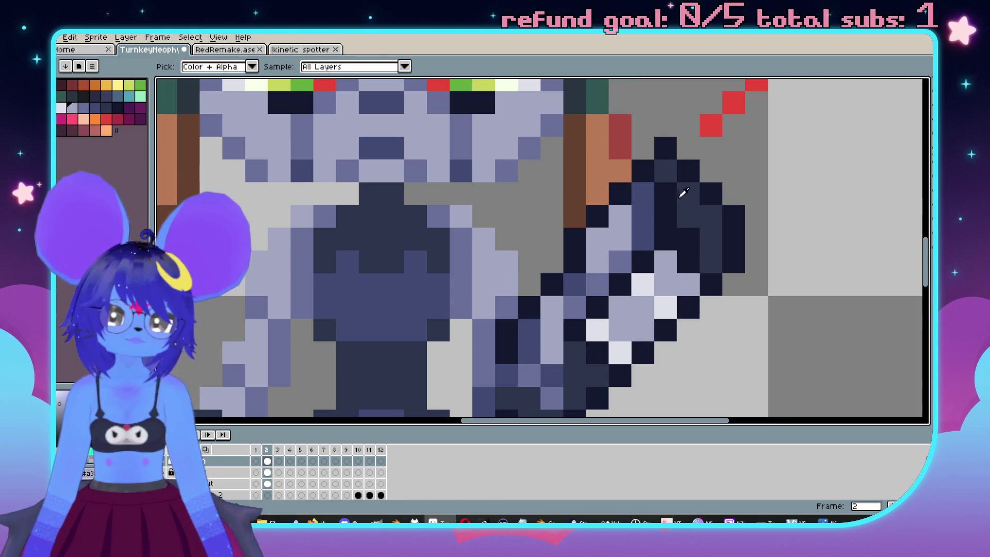
Sample a dark grey-blue from the gun and select its upper and lower pixel blocks.
left_click(684, 193, "alt")
scroll(671, 216, "down", 3)
scroll(691, 258, "up", 3)
key("ctrl+z")
left_click(671, 194)
scroll(670, 217, "down", 3)
scroll(671, 264, "up", 3)
key("ctrl+z")
key("m")
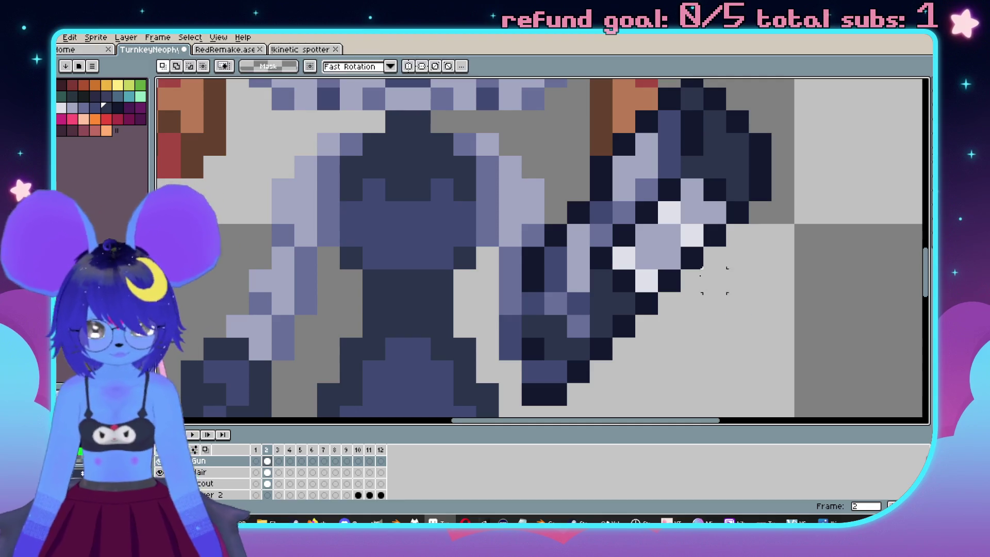
left_click_drag(669, 190, 722, 242)
mouse_move(625, 240)
left_mouse_down()
mouse_move(682, 273)
mouse_move(681, 293)
mouse_move(682, 248)
mouse_move(657, 250)
left_mouse_up()
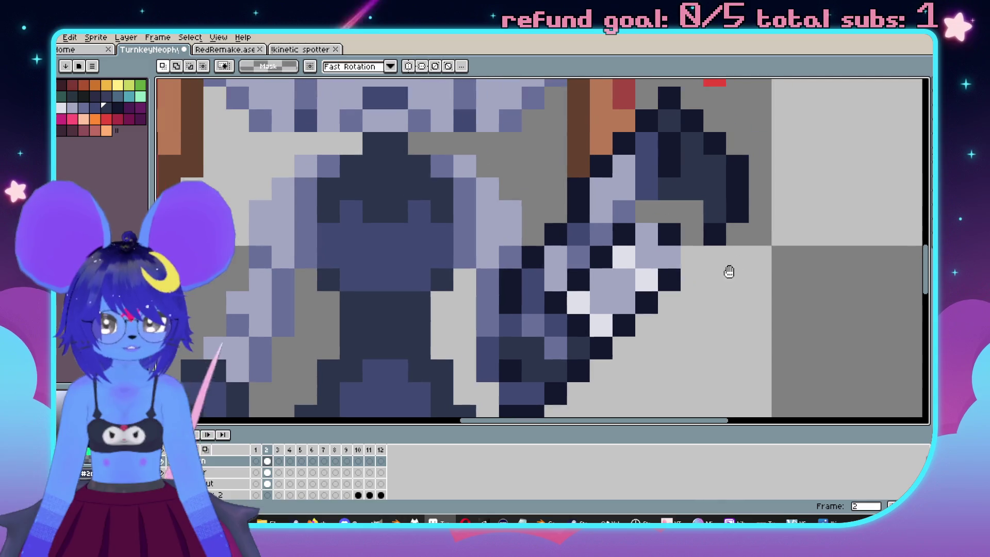
key("b")
Darken several gun pixels, extending the dark column and barrel edge.
left_click(641, 216)
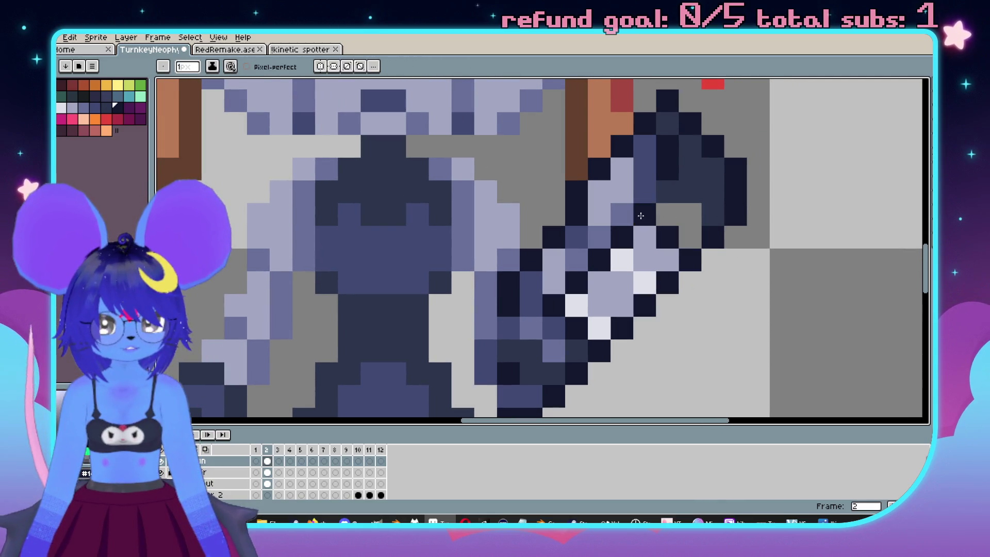
left_click(682, 173)
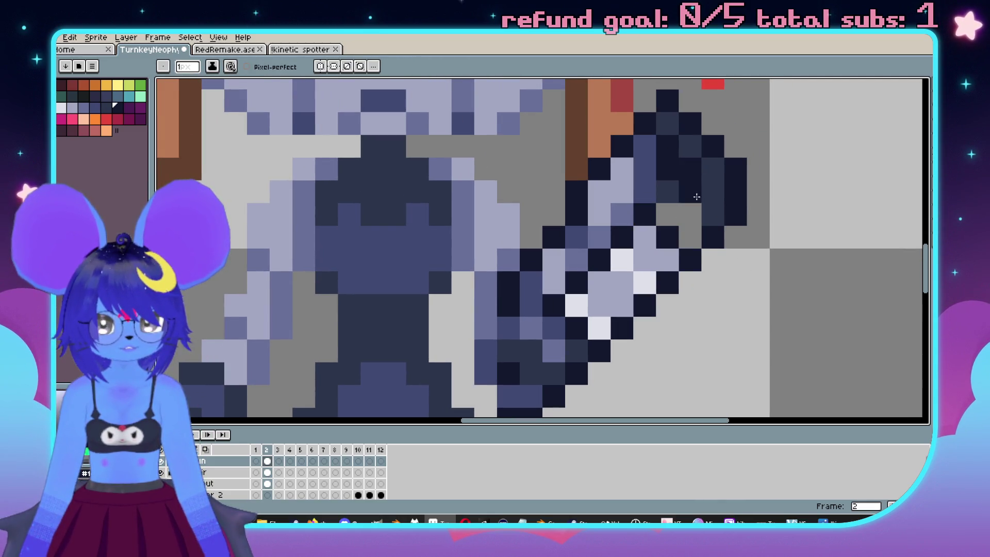
left_click(696, 197)
left_click(676, 216)
scroll(675, 216, "down", 3)
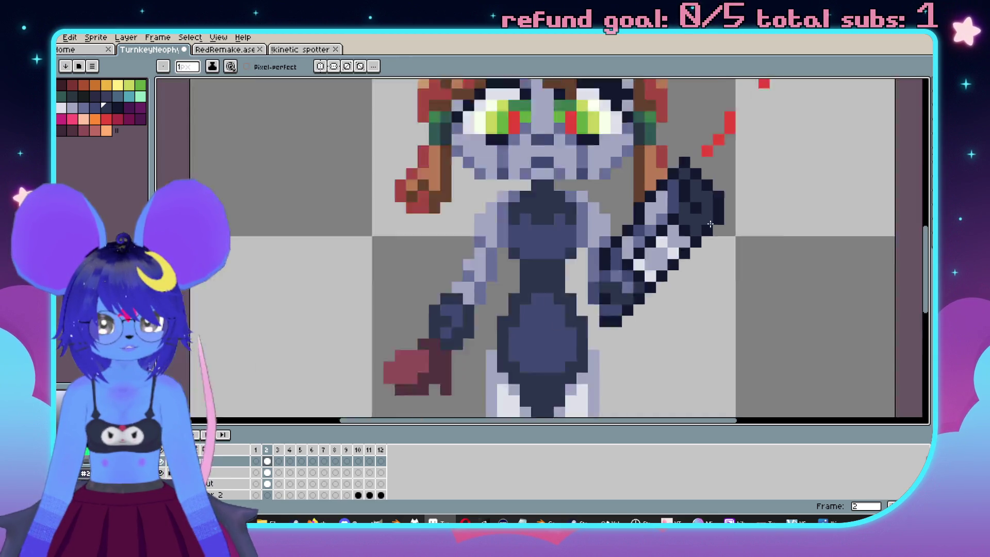
scroll(661, 194, "up", 2)
scroll(627, 166, "down", 4)
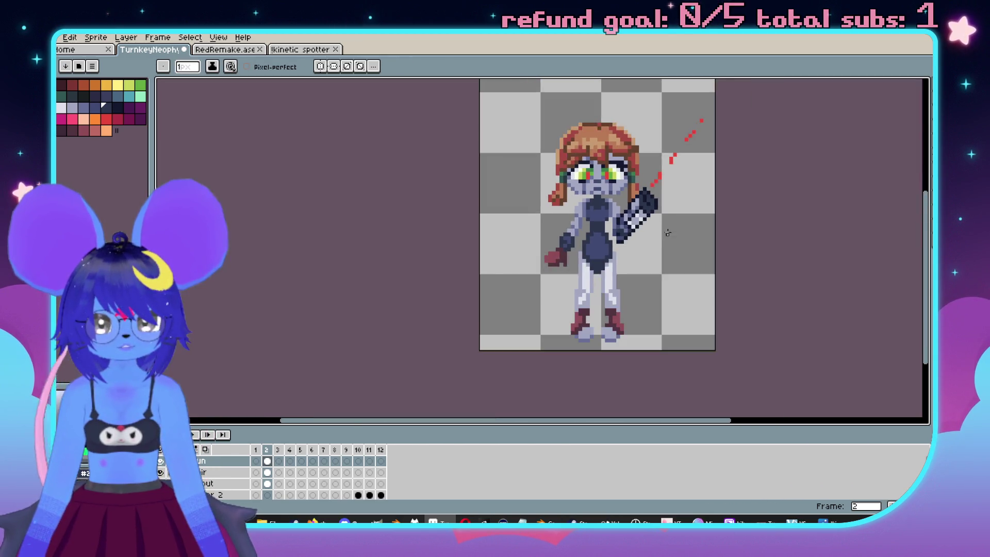
scroll(644, 196, "up", 5)
Bucket-fill the lavender gun patches with dark navy.
left_click_drag(655, 211, 743, 263)
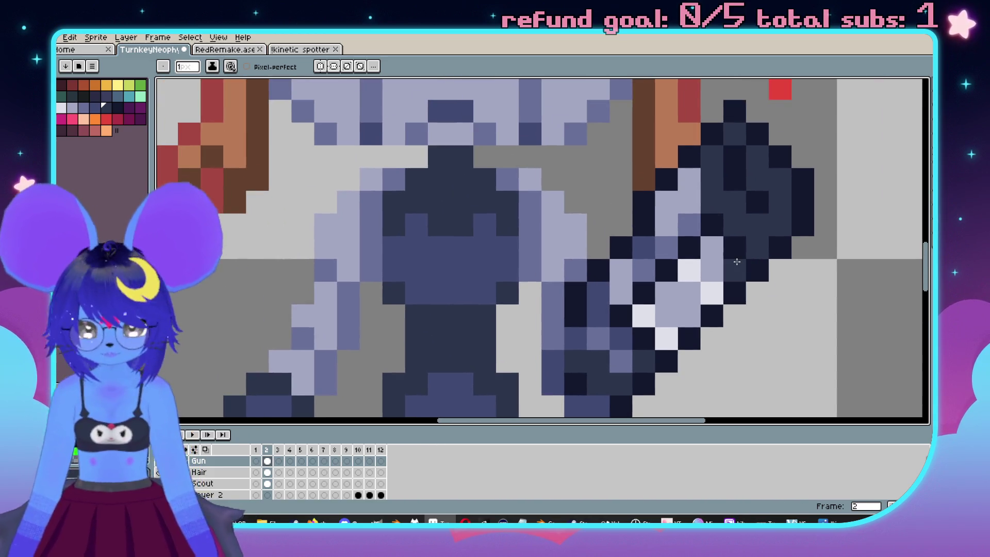
key("g")
left_click(682, 226)
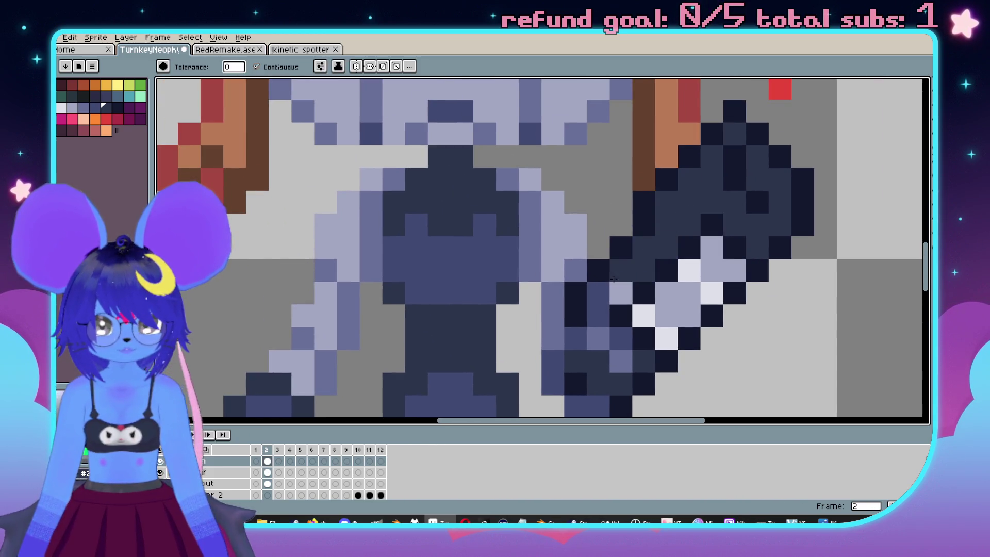
left_click(613, 278)
scroll(614, 278, "down", 4)
scroll(659, 291, "up", 3)
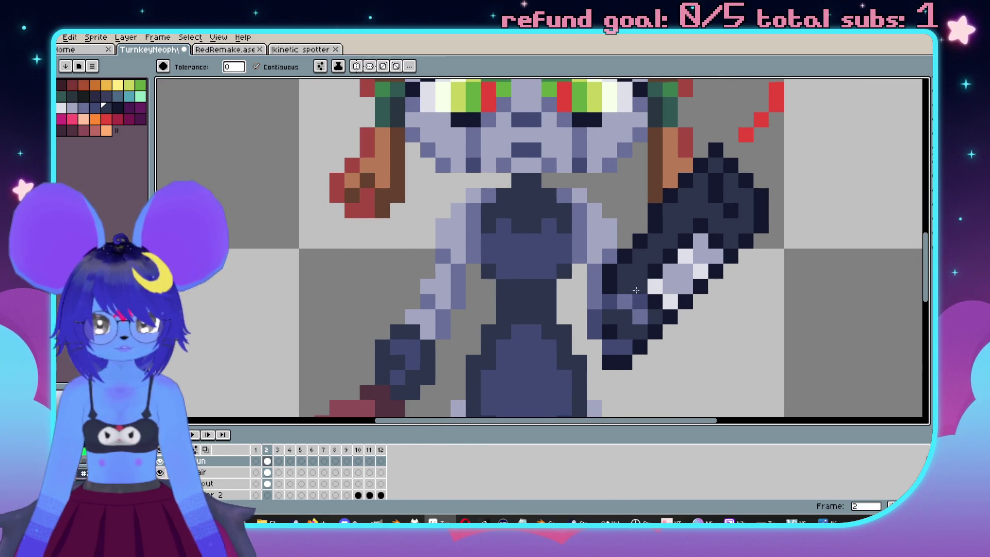
scroll(636, 290, "up", 1)
Draw a mid-blue diagonal highlight line along the gun.
key("b")
left_click(621, 290)
left_click(665, 238)
left_click_drag(664, 239, 710, 138)
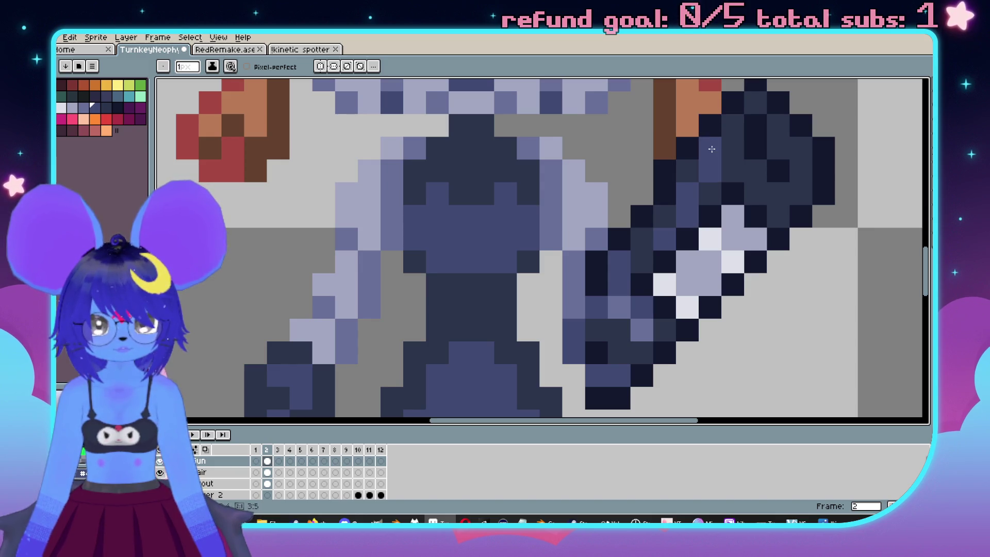
scroll(738, 125, "down", 1)
scroll(738, 254, "up", 1)
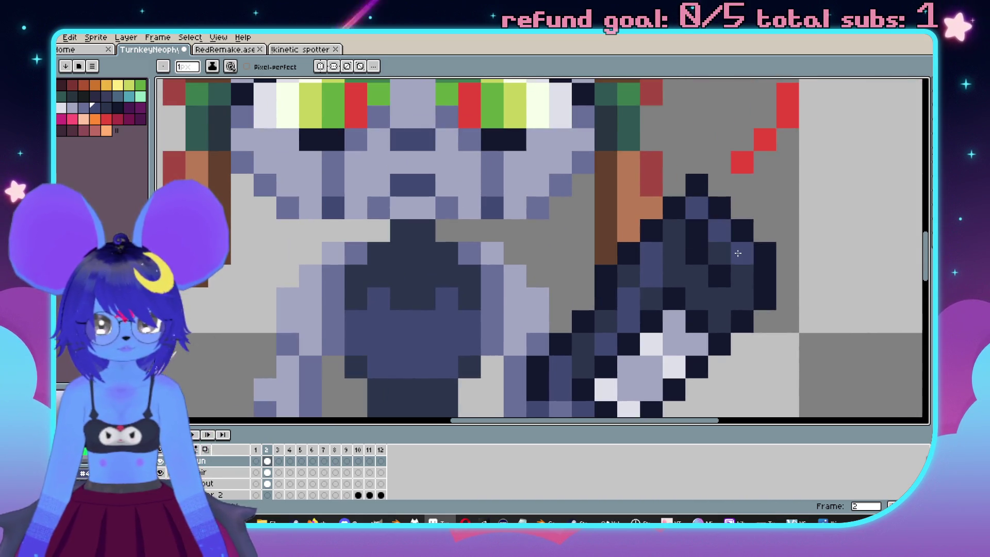
scroll(749, 291, "down", 4)
scroll(753, 287, "up", 3)
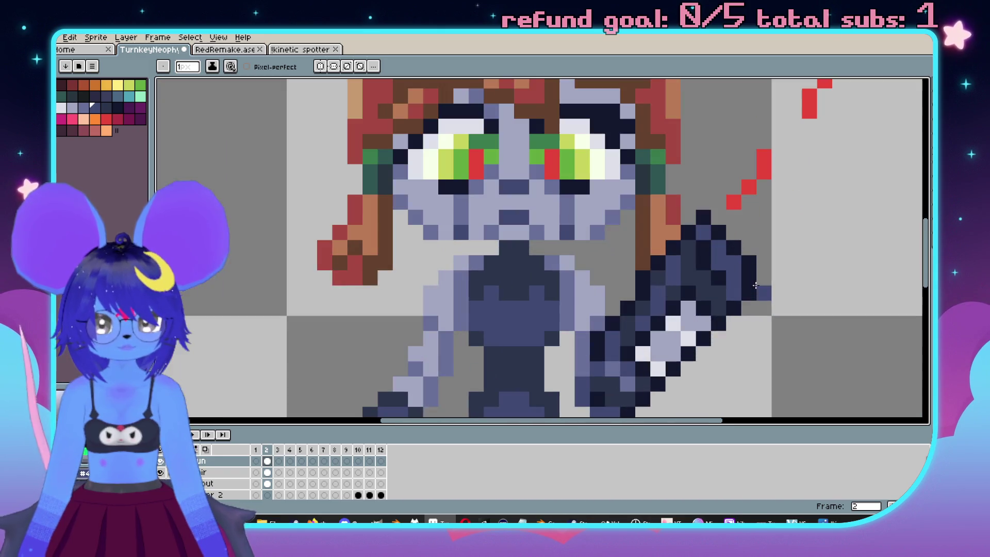
scroll(713, 293, "up", 2)
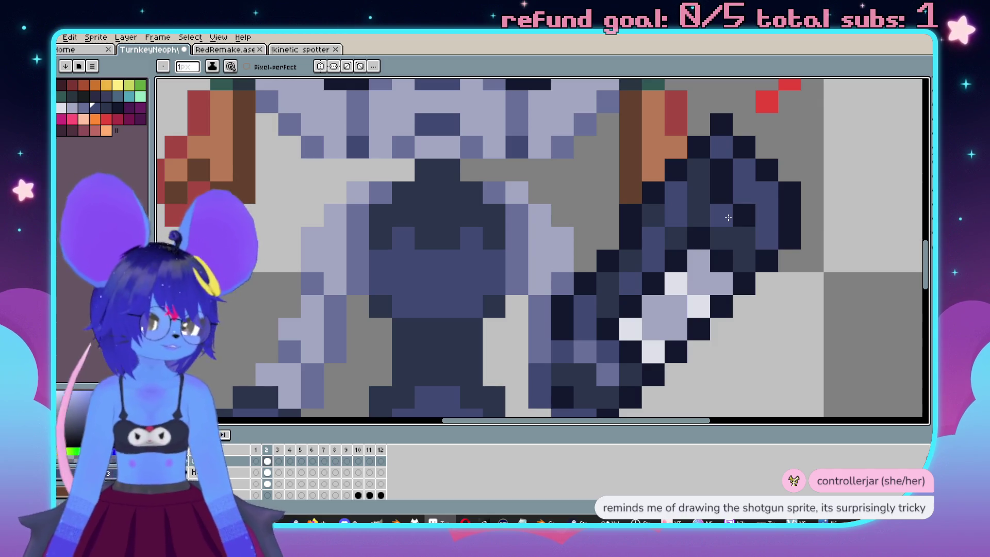
Add black outline pixels along the gun's edge and tip, then sample a colour.
scroll(729, 218, "down", 3)
scroll(728, 218, "up", 3)
mouse_move(841, 263)
left_mouse_down()
mouse_move(841, 314)
mouse_move(763, 290)
mouse_move(716, 347)
left_mouse_up()
key("e")
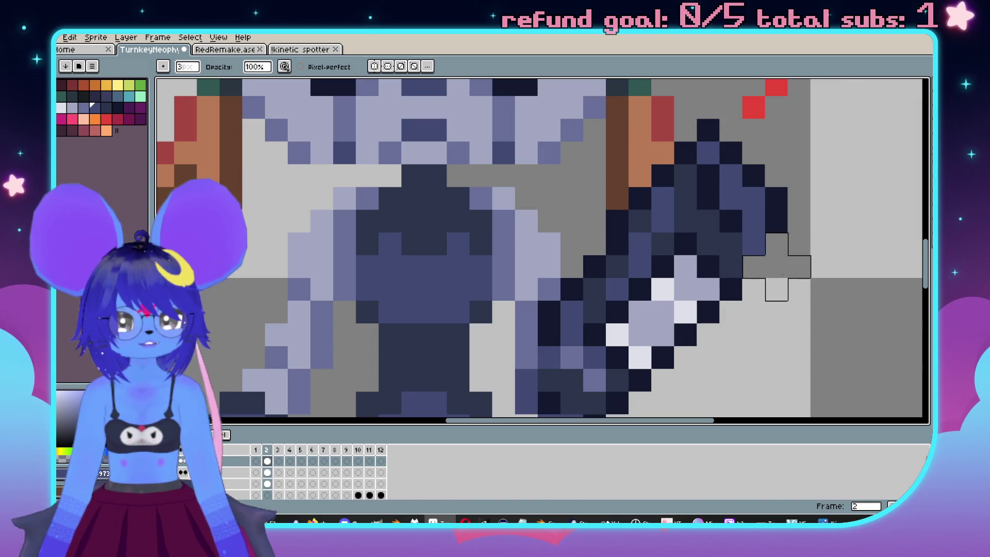
key("b")
left_click(731, 267)
left_click_drag(754, 243, 754, 216)
left_click(727, 230, "alt")
Shift a stray dark pixel on the gun down one cell.
scroll(737, 229, "down", 2)
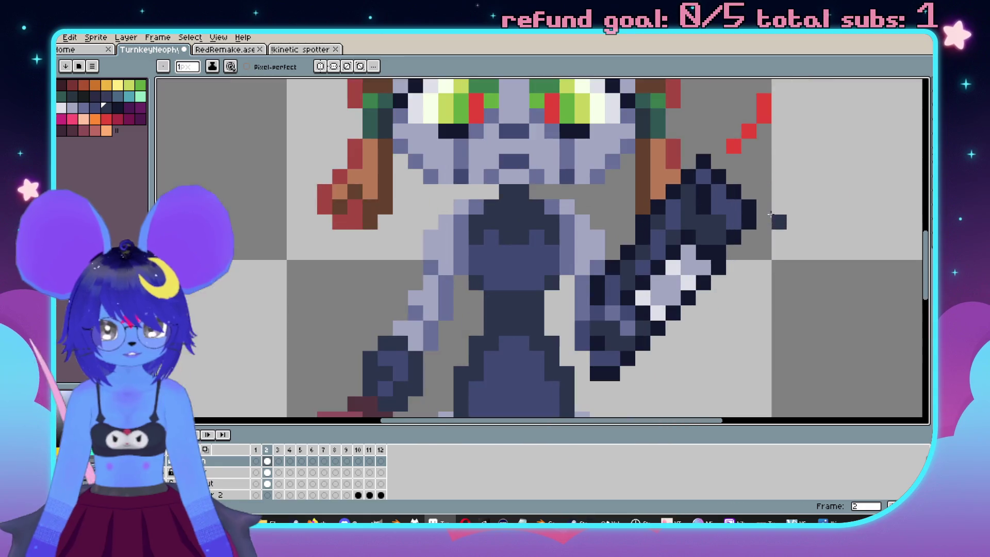
scroll(738, 230, "up", 1)
scroll(751, 249, "down", 1)
scroll(722, 227, "up", 2)
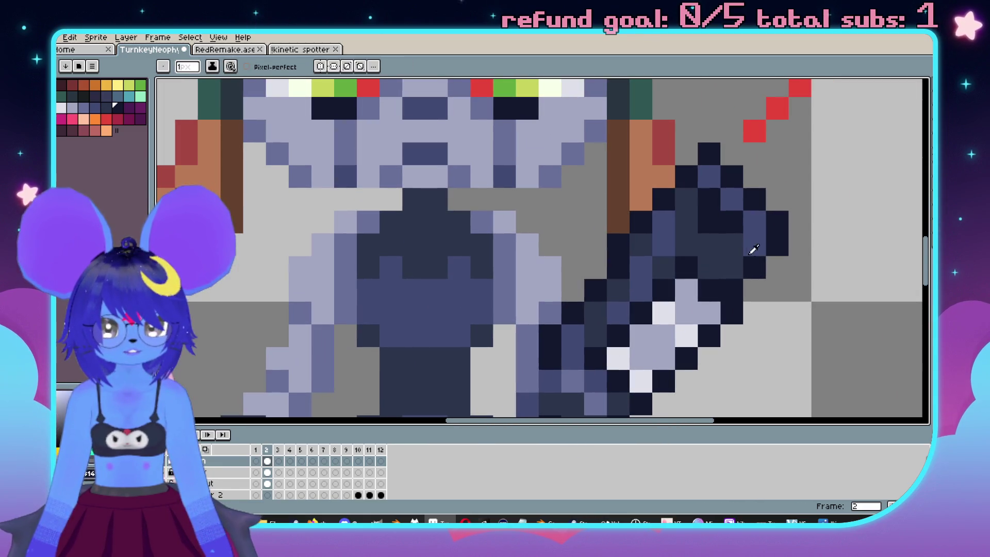
scroll(727, 230, "down", 2)
scroll(744, 245, "up", 1)
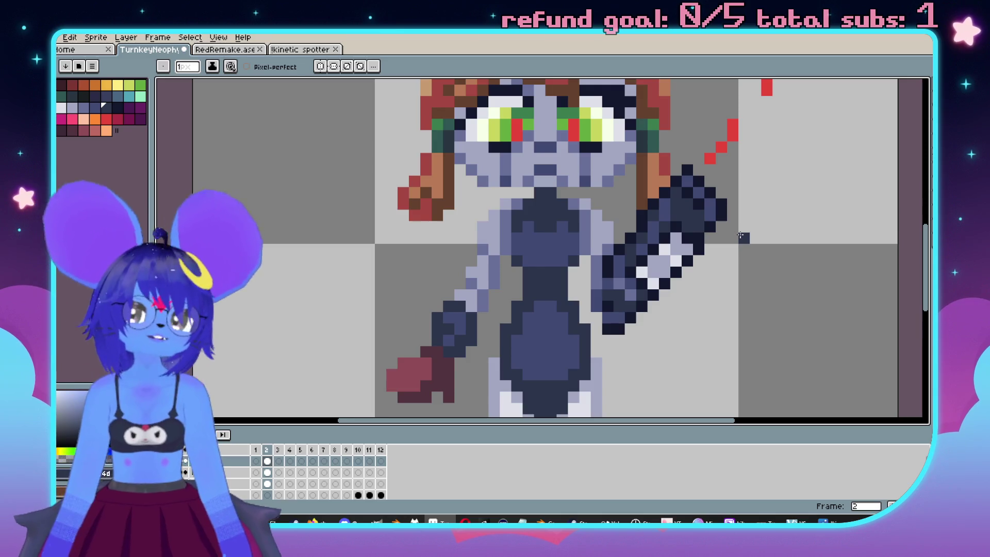
scroll(692, 263, "up", 3)
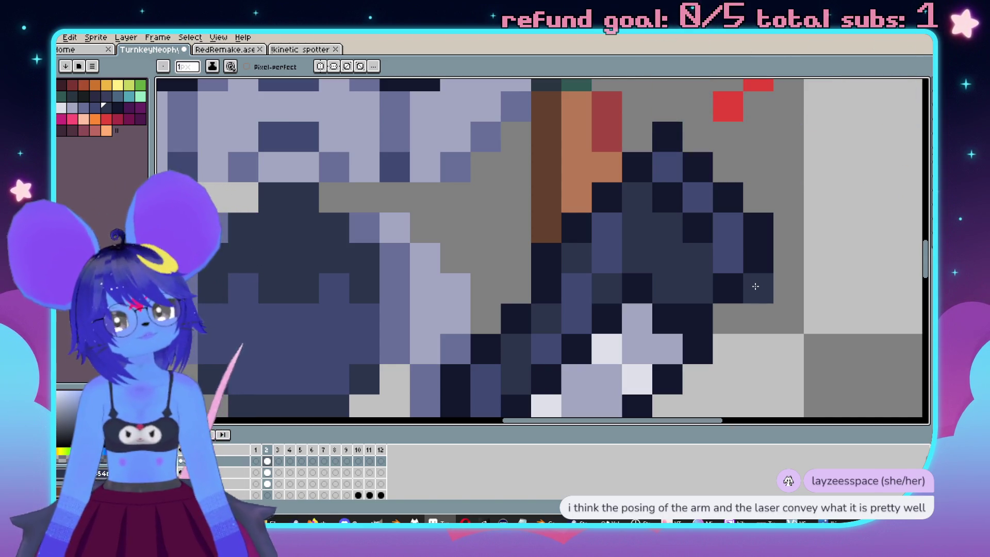
left_click_drag(756, 287, 745, 318)
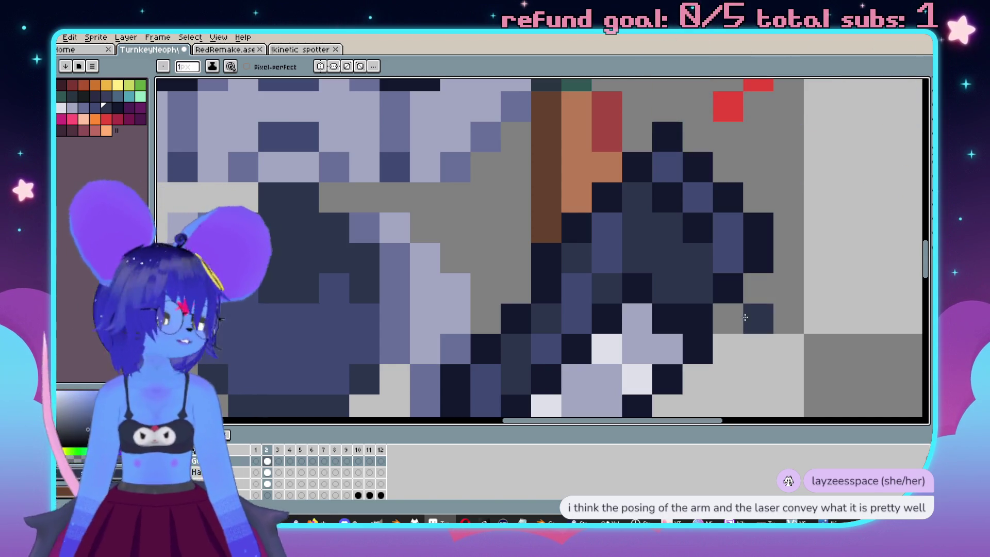
scroll(744, 317, "down", 4)
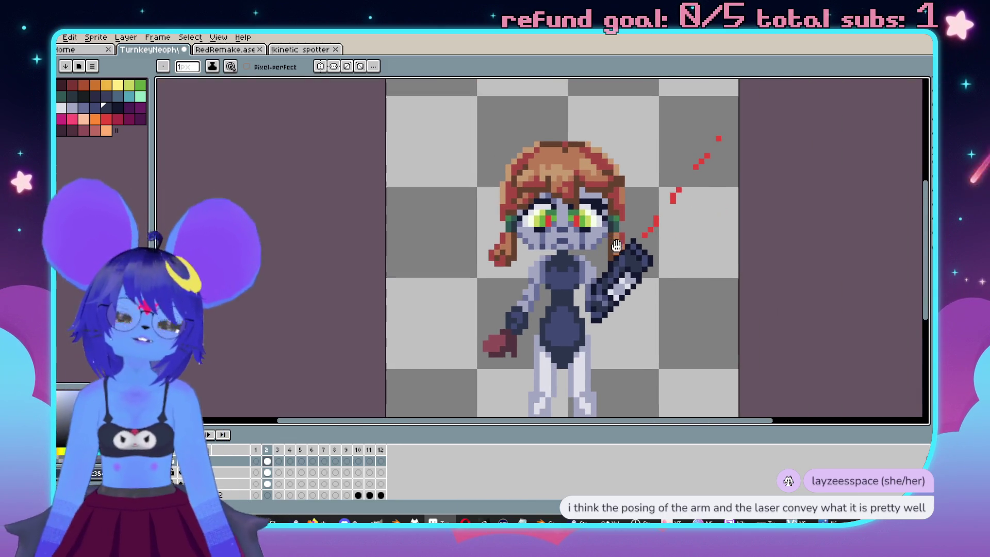
scroll(638, 258, "up", 3)
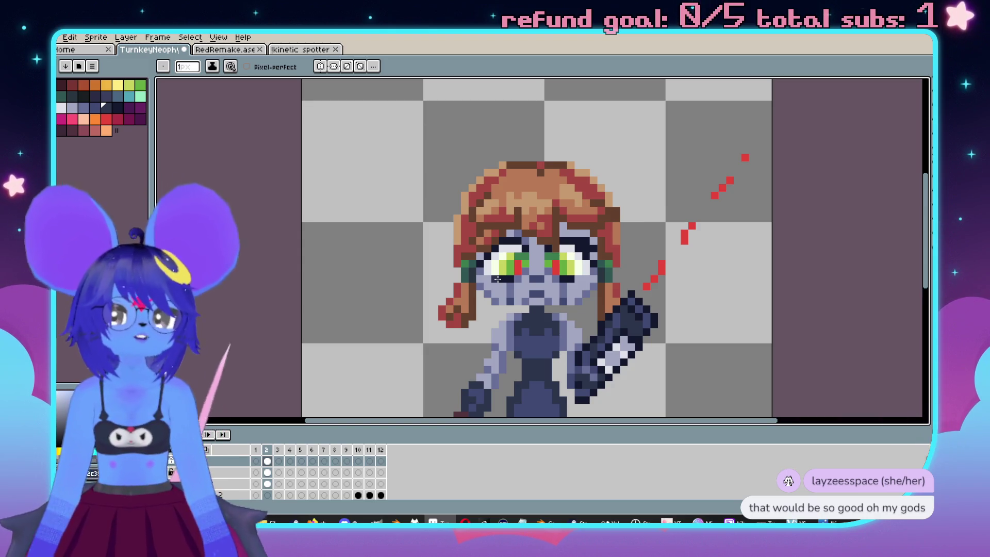
scroll(620, 308, "down", 1)
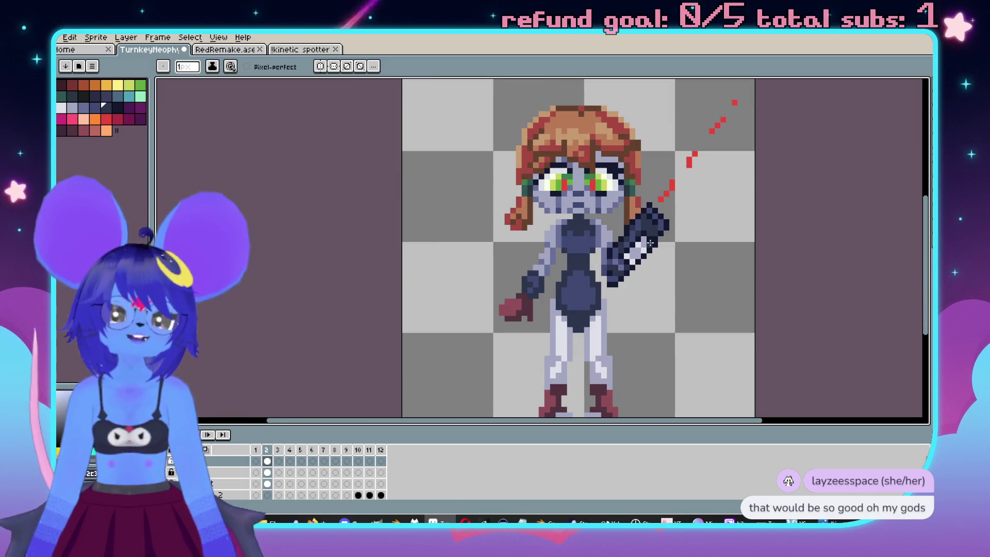
scroll(650, 243, "up", 1)
scroll(665, 232, "up", 1)
key("i")
left_click(685, 217, "alt")
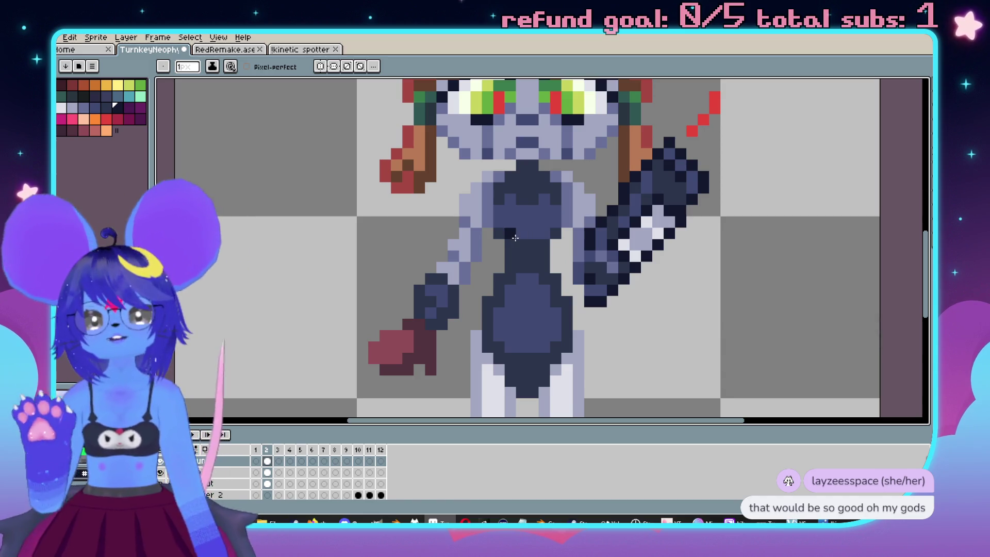
left_click(206, 485)
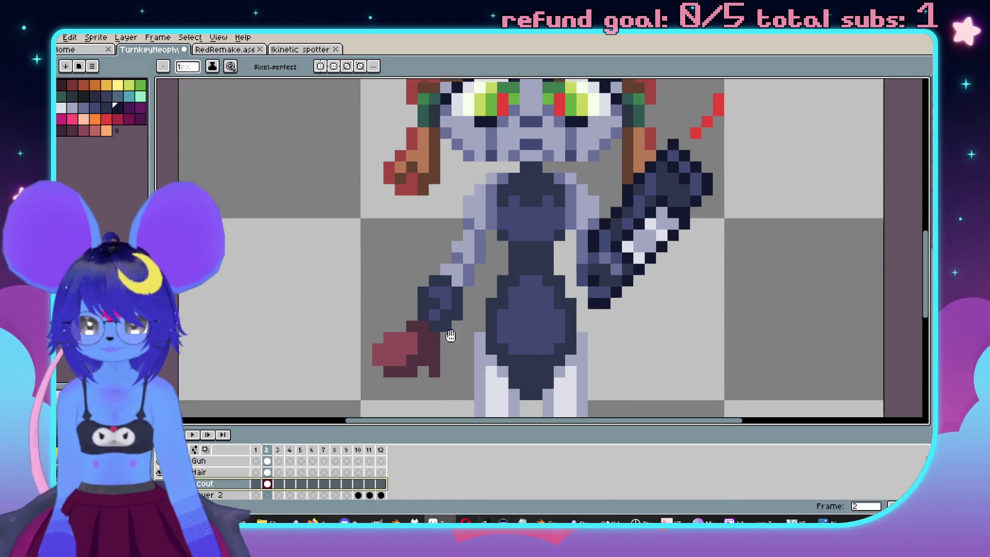
Toggle mirrored drawing on and off, leaving both symmetry axes disabled.
scroll(506, 279, "down", 2)
scroll(221, 477, "down", 2)
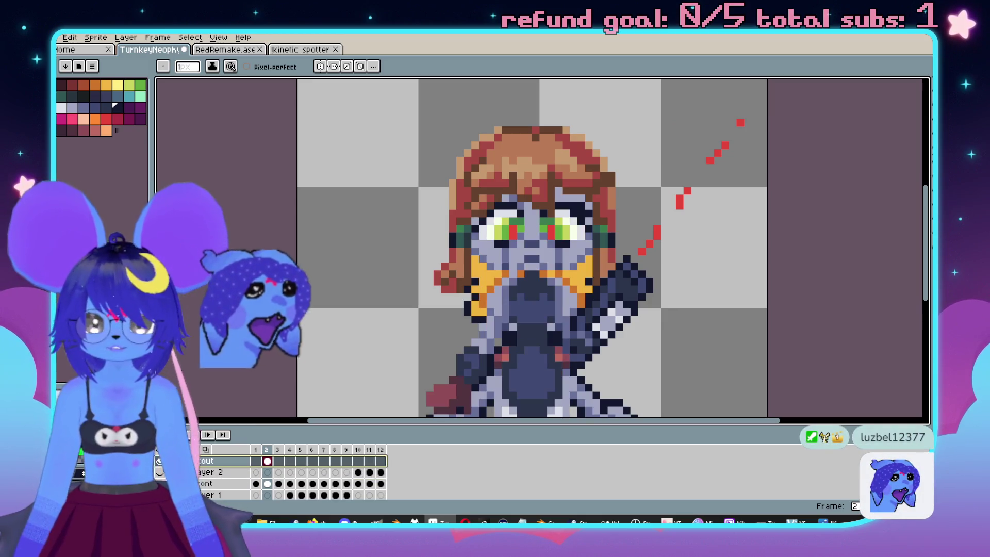
scroll(492, 213, "up", 3)
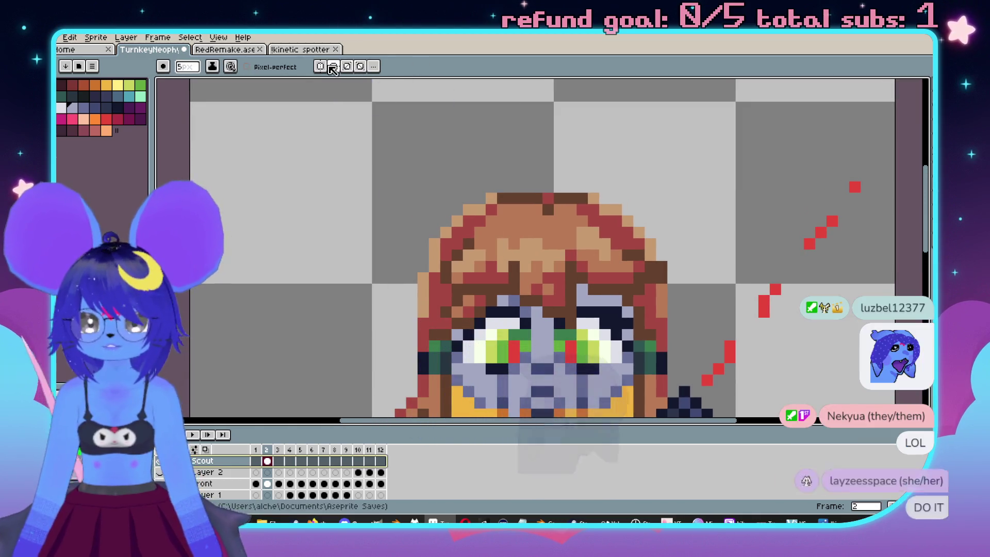
left_click(334, 67)
left_click(334, 68)
left_click(321, 67)
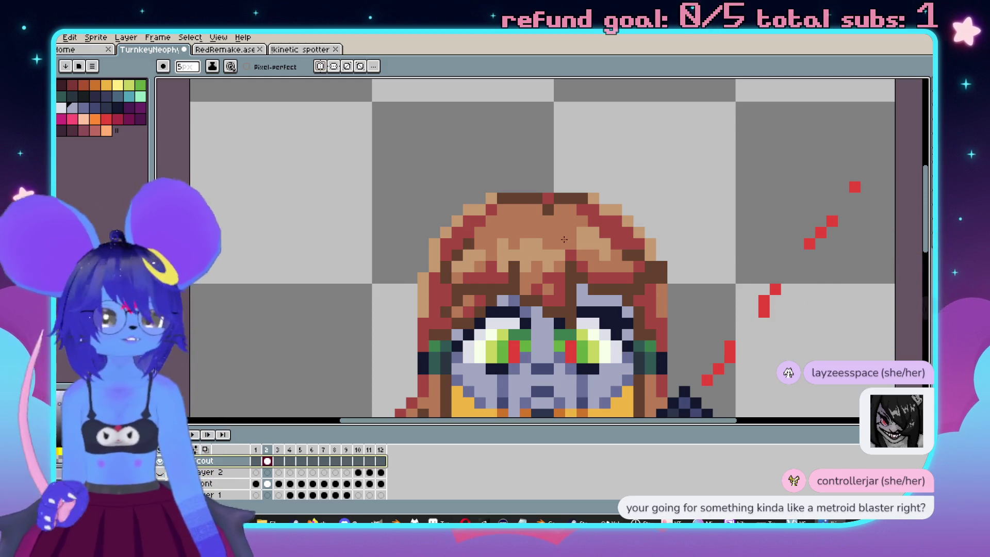
Toggle layer visibility to compare with the Scout sprite, keeping Gun and Hair visible.
scroll(520, 241, "down", 3)
scroll(582, 203, "up", 2)
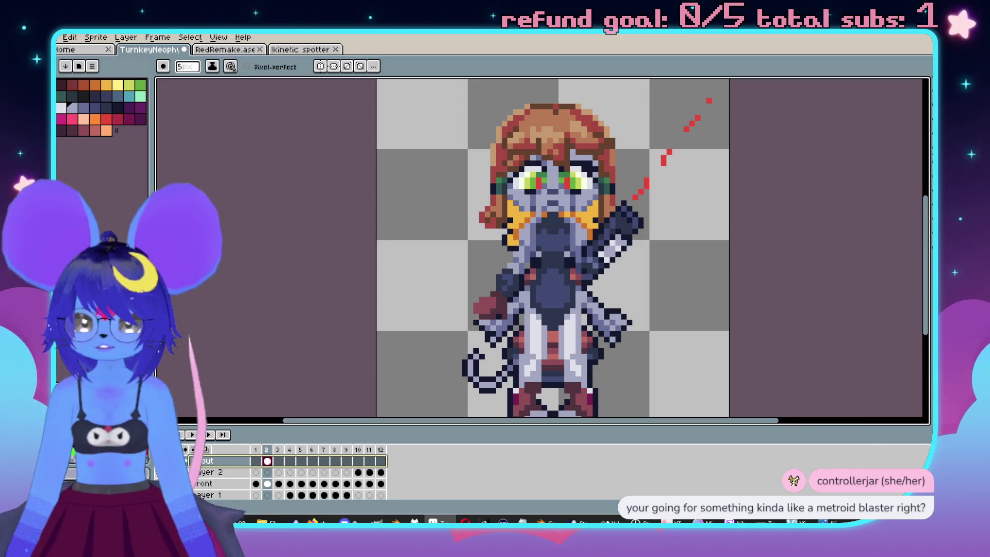
left_click(186, 460)
scroll(217, 472, "up", 2)
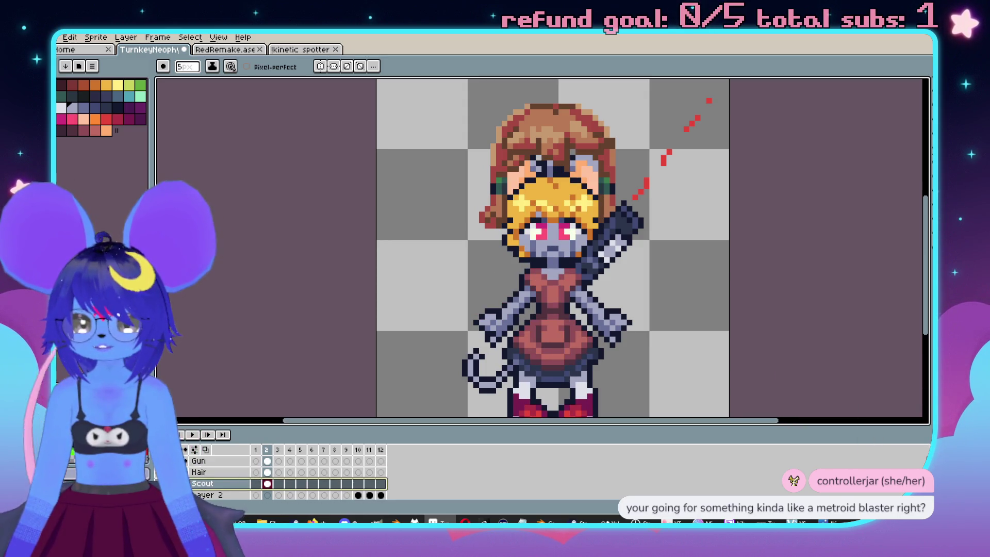
left_click(185, 472)
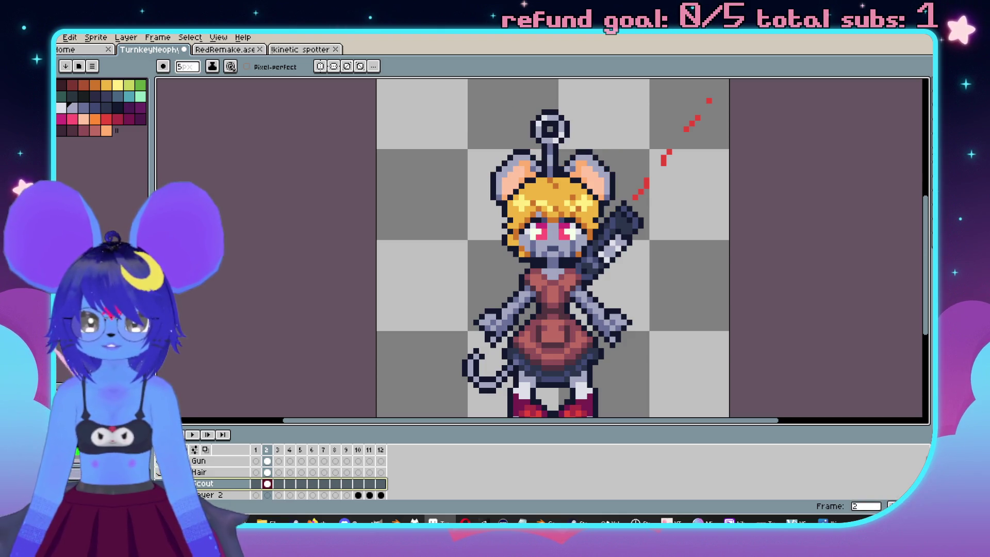
left_click(160, 464)
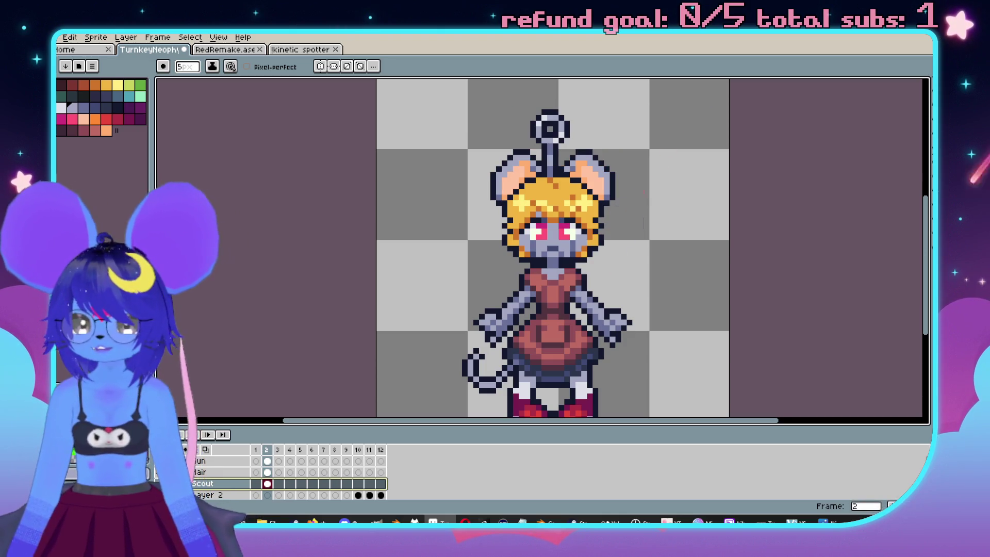
left_click(185, 461)
left_click(186, 472)
scroll(216, 472, "down", 2)
left_click(185, 484)
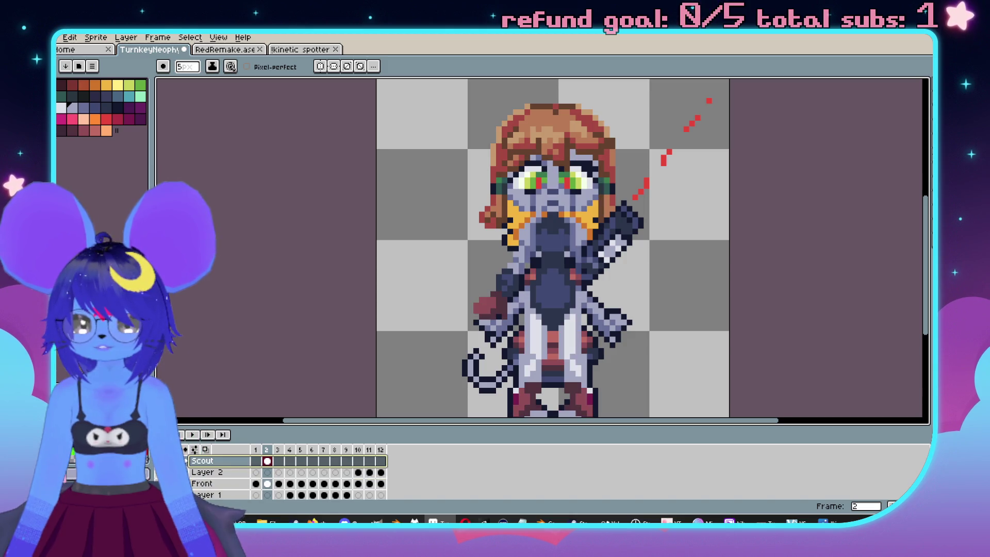
left_click(186, 460)
Paint a pale lavender ear above the left side of the hair and enable vertical symmetry.
scroll(593, 221, "up", 2)
scroll(593, 220, "up", 2)
mouse_move(453, 207)
left_mouse_down()
mouse_move(511, 171)
mouse_move(392, 217)
mouse_move(430, 253)
left_mouse_up()
scroll(430, 253, "down", 2)
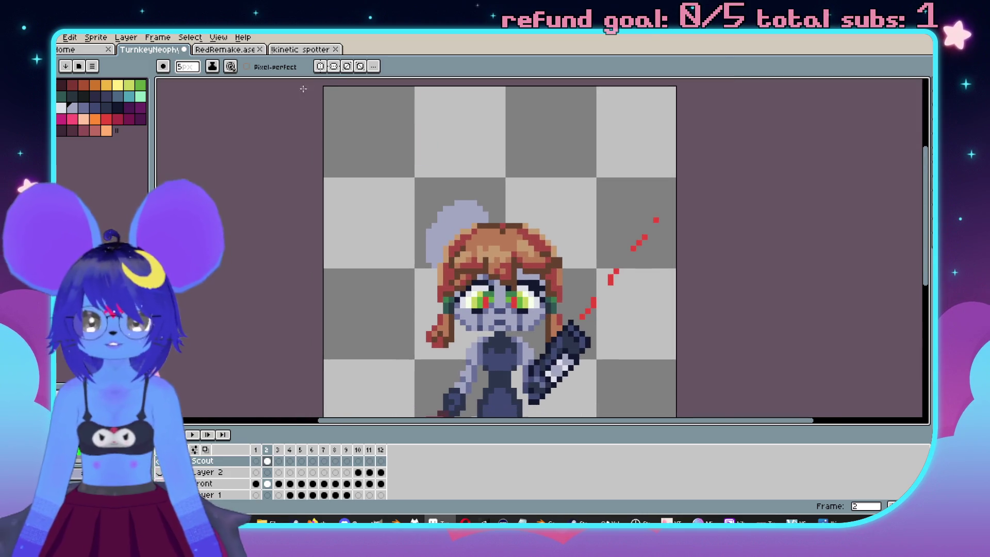
left_click(319, 67)
scroll(523, 277, "up", 1)
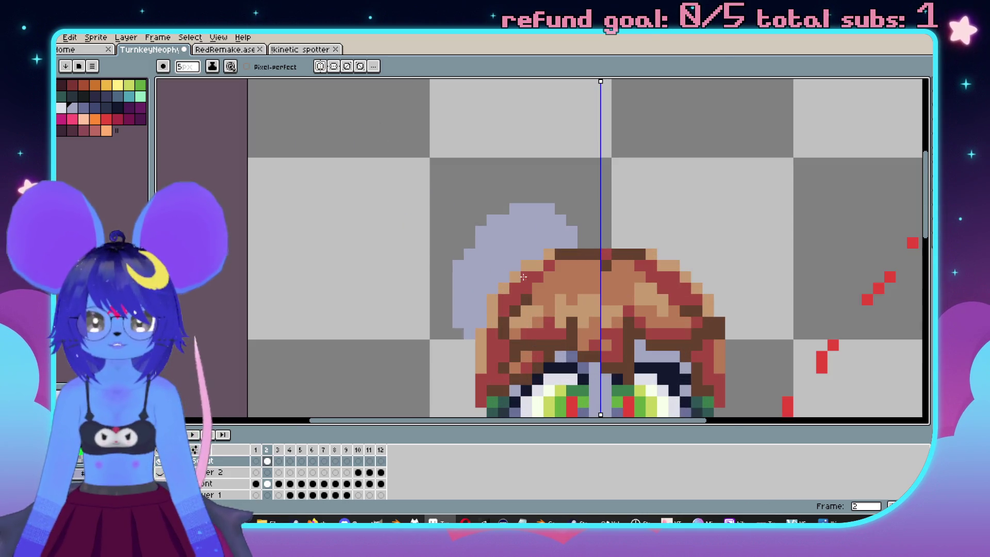
Paint mirrored round lavender mouse ears above the red-brown hair with the Pencil.
left_click(547, 242)
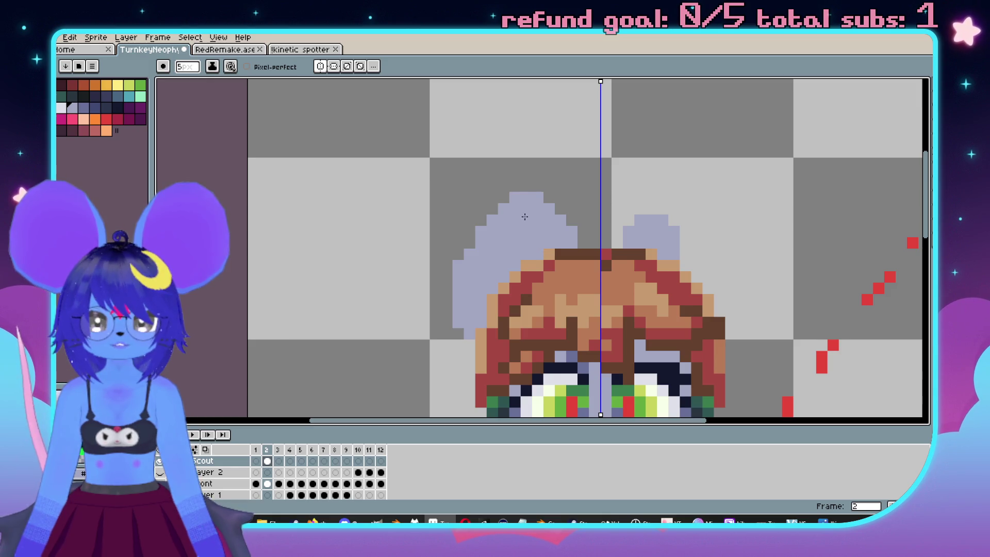
left_click_drag(524, 232, 506, 243)
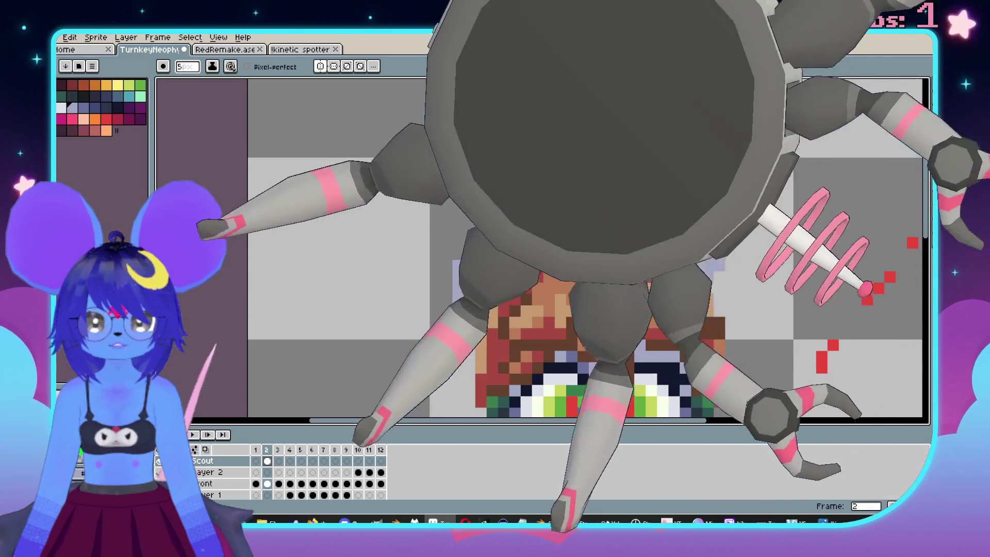
scroll(480, 314, "down", 1)
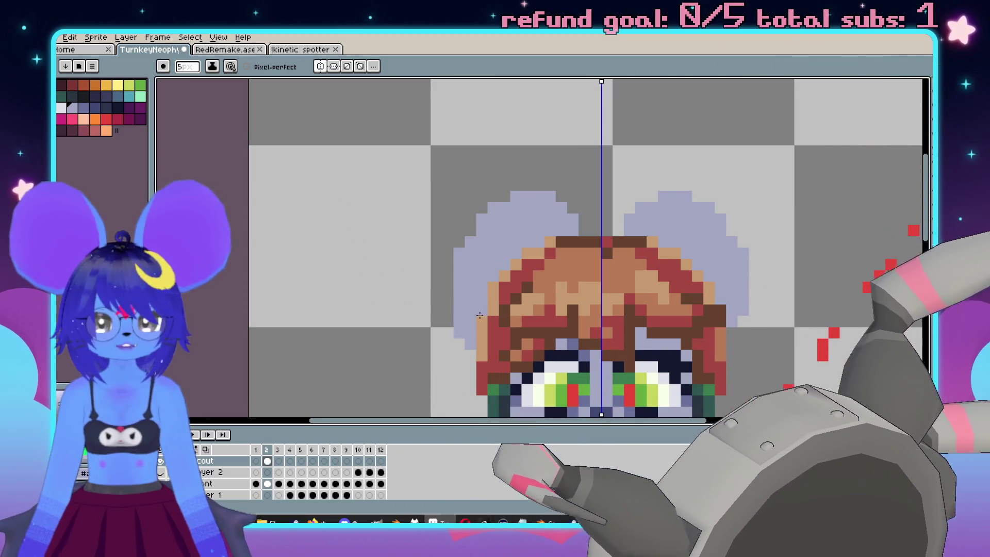
left_click_drag(537, 243, 558, 236)
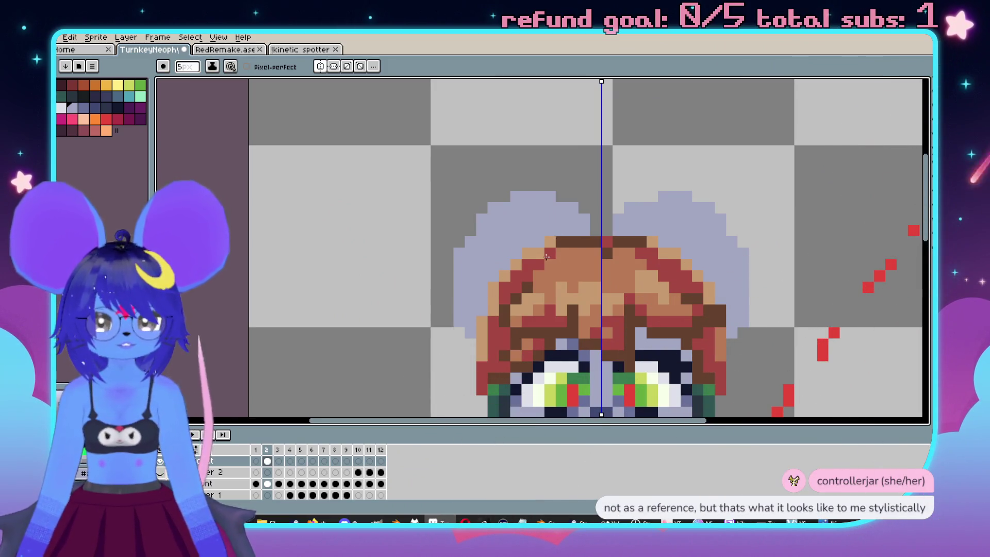
Undo the stray lavender pixels along the ear edges and recentre the sprite.
key("ctrl+z")
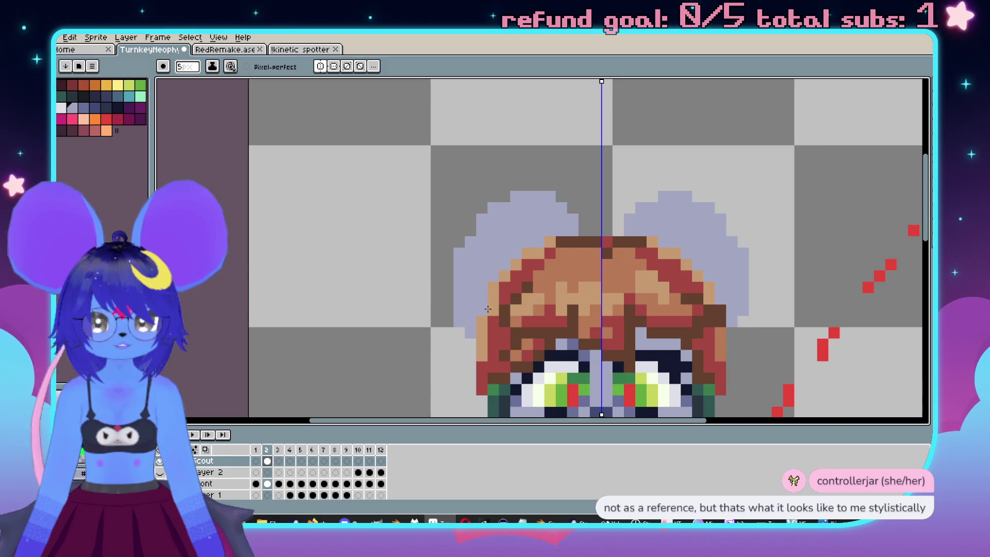
scroll(553, 239, "down", 3)
scroll(541, 248, "up", 3)
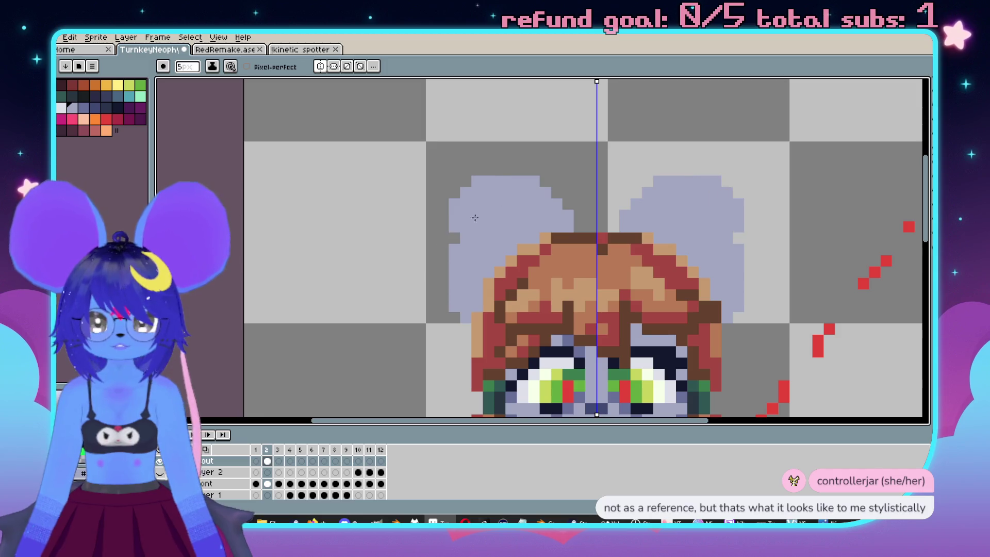
key("v")
scroll(544, 226, "down", 1)
key("b")
key("ctrl+z")
key("ctrl+z")
key("ctrl+z")
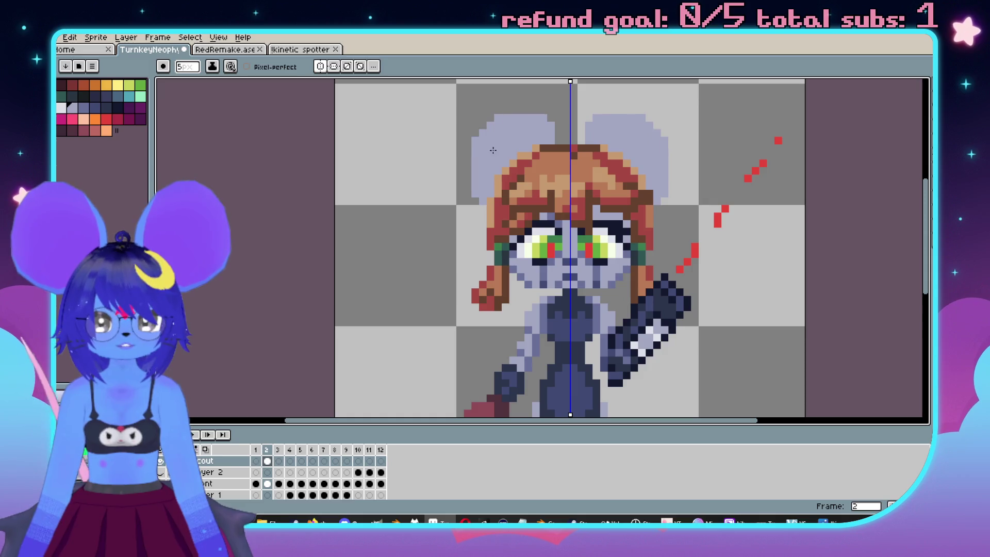
key("v")
scroll(521, 191, "down", 1)
key("b")
scroll(493, 167, "up", 1)
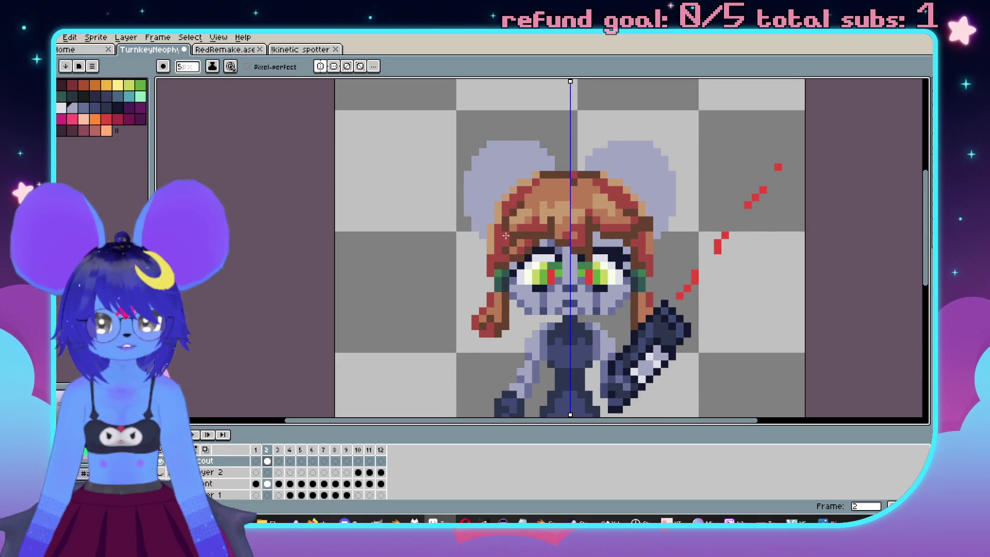
scroll(520, 210, "up", 1)
scroll(510, 185, "down", 1)
left_click_drag(499, 172, 514, 163)
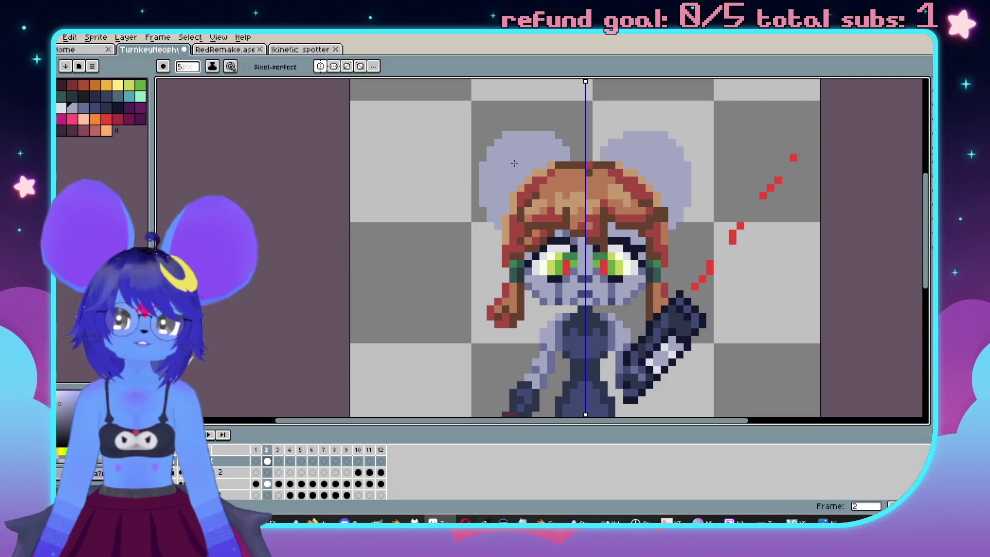
Toggle the ears layer visibility, then eyedrop peach and set a 1px brush.
left_click(165, 477)
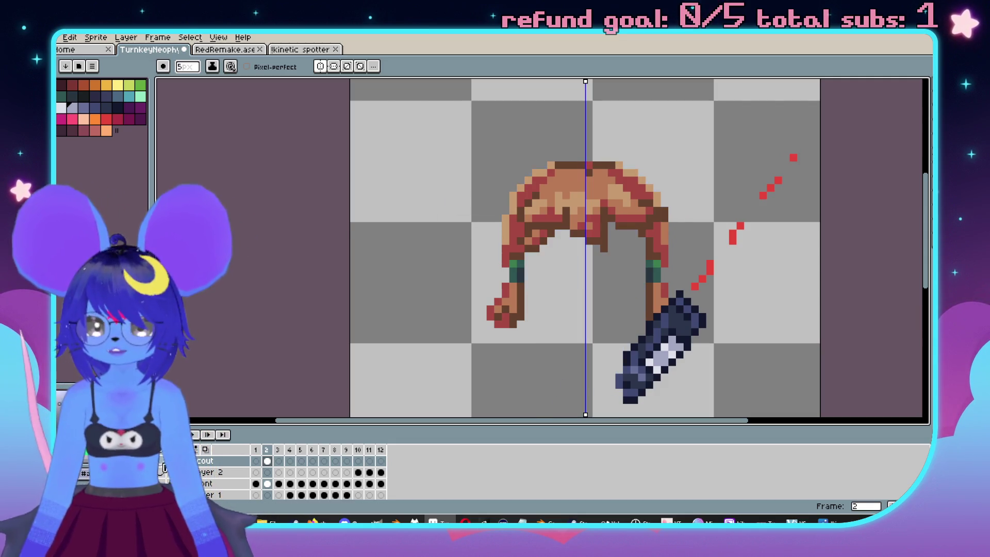
left_click(162, 478)
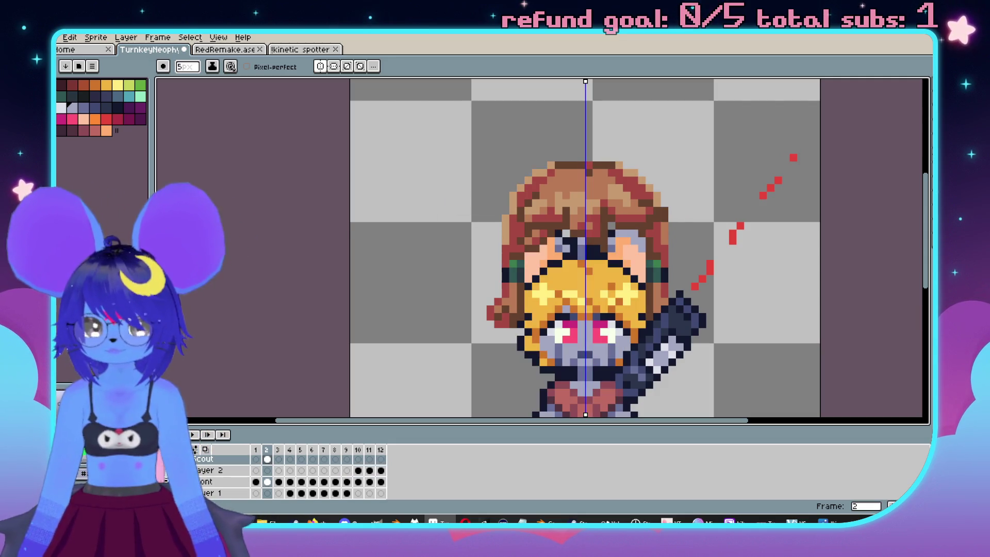
scroll(639, 265, "up", 2)
key("i")
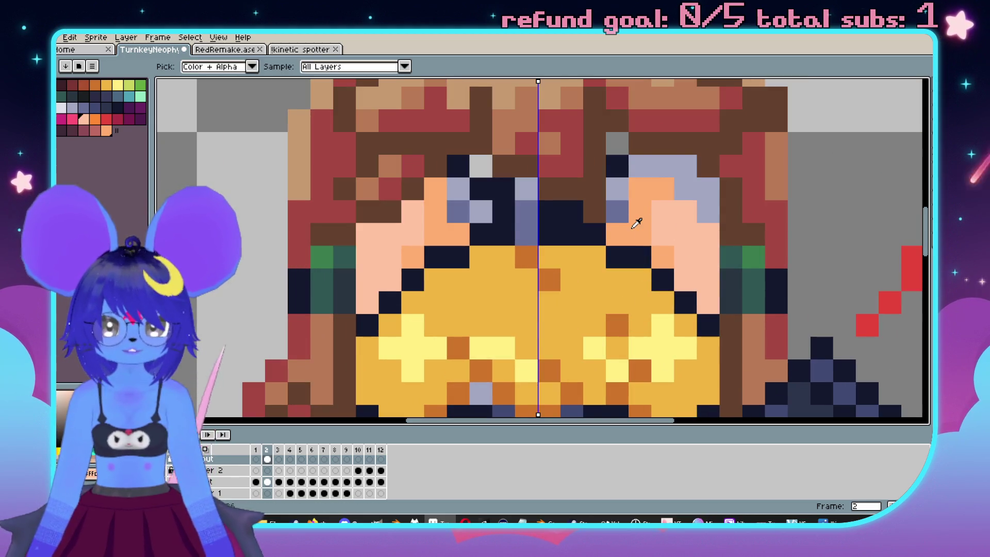
key("b")
scroll(537, 201, "down", 1)
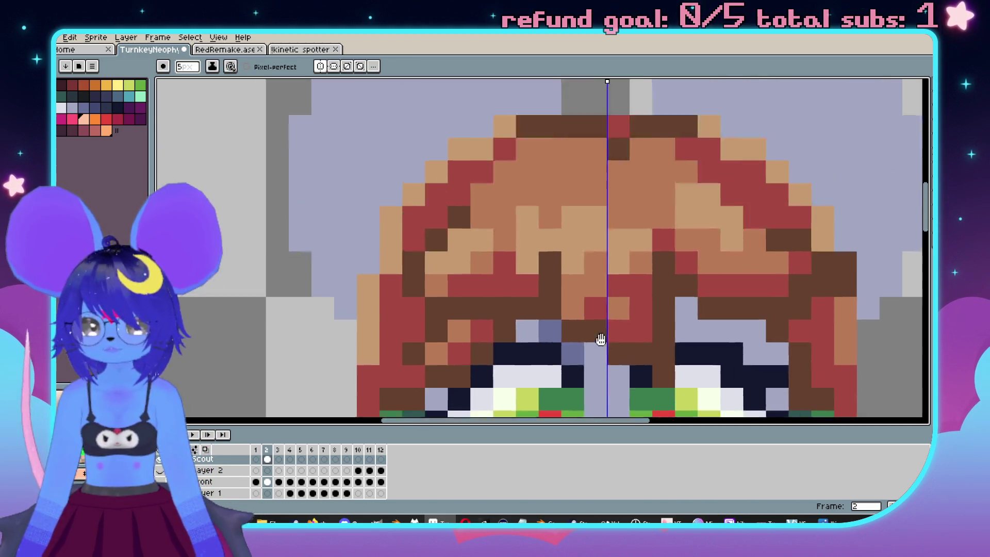
scroll(537, 201, "up", 1)
key("minus")
key("minus")
key("minus")
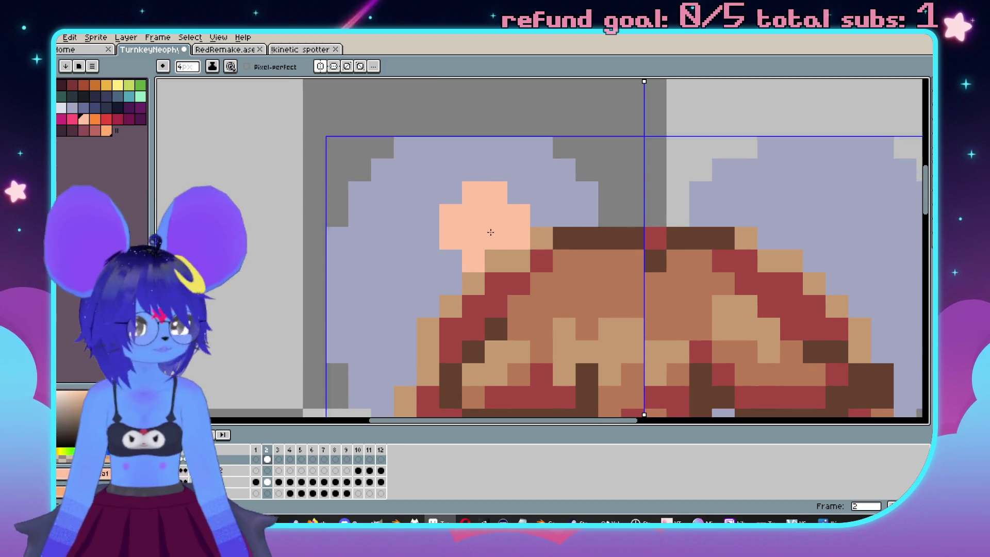
Fill both inner ears with peach, switching to a 3px brush for the interior.
mouse_move(497, 237)
left_mouse_down()
mouse_move(516, 178)
mouse_move(419, 170)
mouse_move(436, 146)
mouse_move(390, 192)
mouse_move(389, 257)
mouse_move(417, 317)
mouse_move(436, 291)
mouse_move(434, 265)
mouse_move(496, 157)
left_mouse_up()
scroll(415, 182, "down", 1)
left_click(404, 180)
key("plus")
key("plus")
mouse_move(508, 198)
left_mouse_down()
mouse_move(516, 159)
mouse_move(513, 183)
mouse_move(524, 184)
left_mouse_up()
Magic-wand select the peach inner ears and shade their upper inside edges darker orange.
scroll(511, 203, "down", 1)
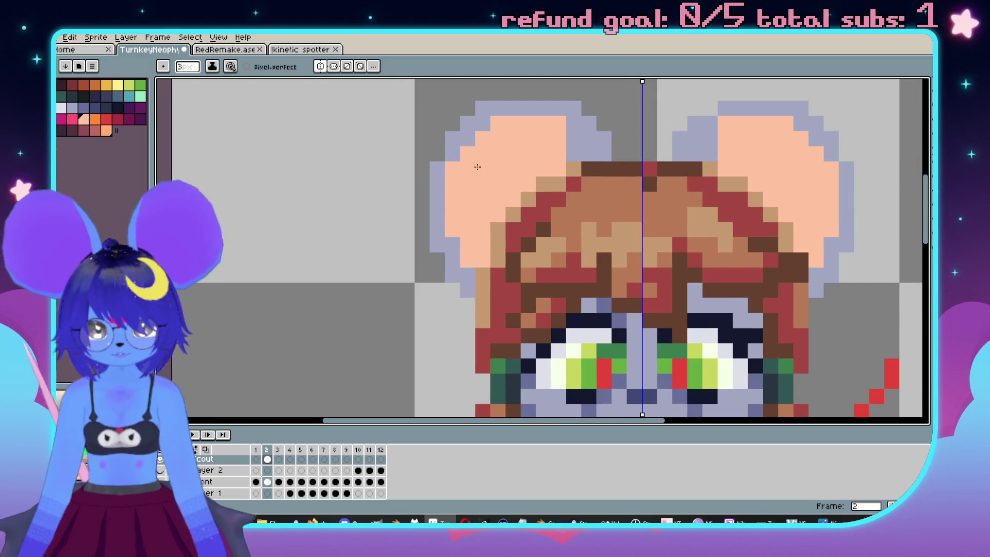
key("w")
left_click(514, 162)
key("b")
mouse_move(562, 152)
left_mouse_down()
mouse_move(511, 201)
mouse_move(489, 357)
left_mouse_up()
key("ctrl+z")
key("ctrl+z")
key("ctrl+z")
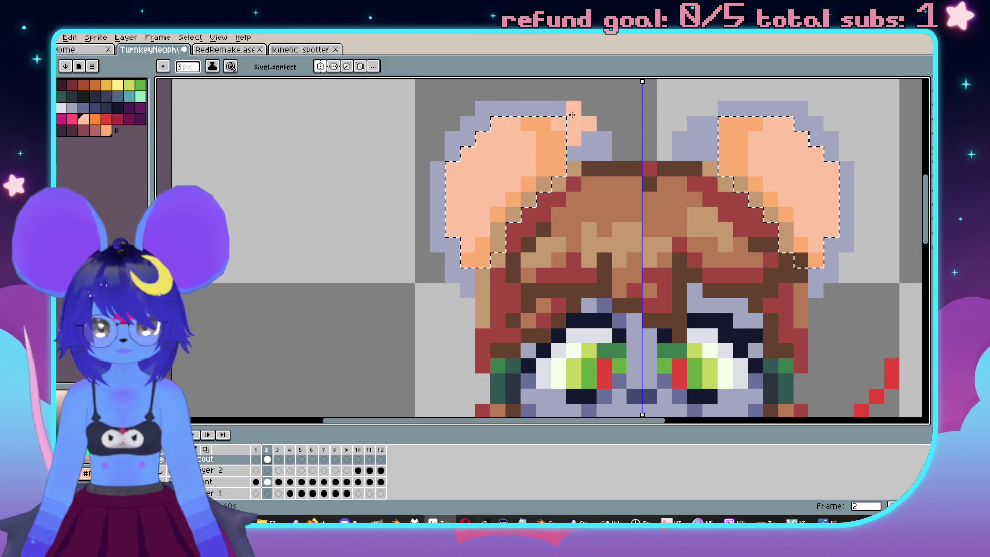
left_click_drag(560, 165, 529, 124)
scroll(553, 221, "down", 3)
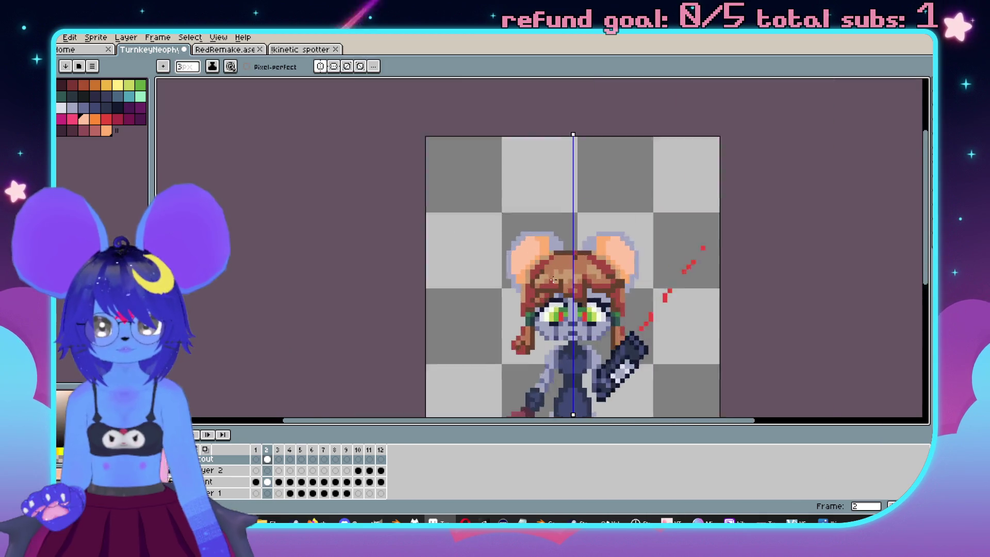
scroll(553, 222, "up", 1)
scroll(553, 221, "up", 1)
Select around the head, then deselect and add blue-grey pixels at the left ear base.
key("w")
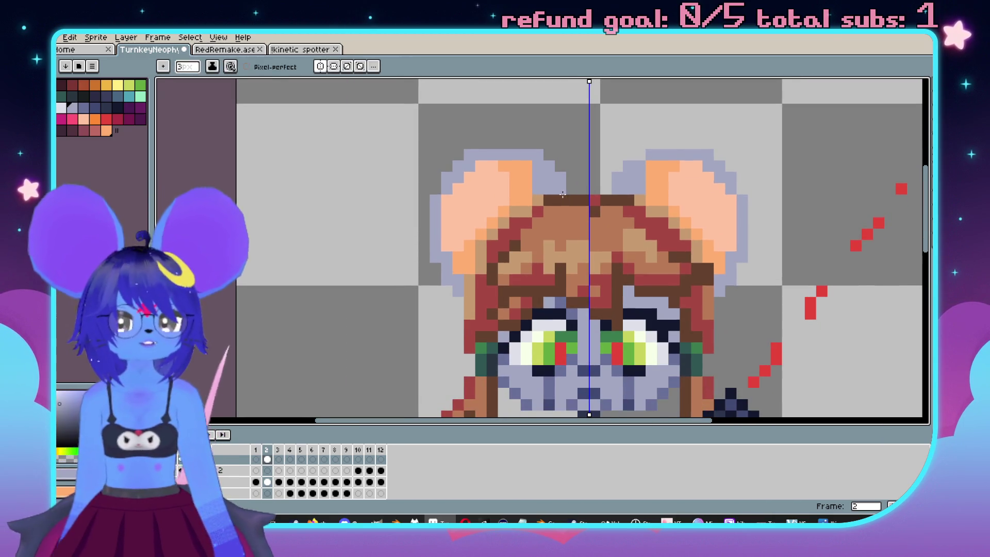
left_click(601, 254)
scroll(601, 254, "up", 1)
scroll(504, 290, "down", 1)
key("b")
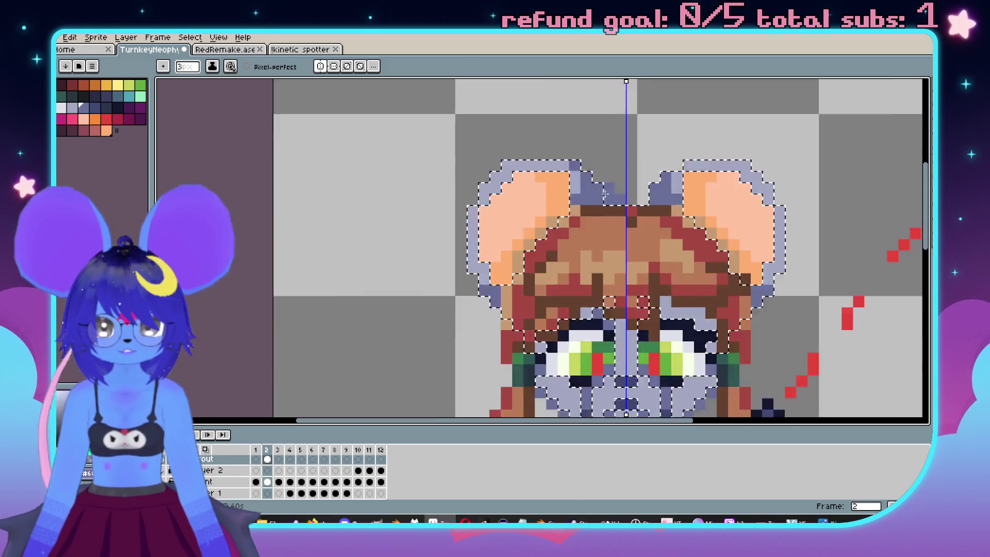
scroll(521, 202, "up", 1)
key("ctrl+d")
scroll(537, 187, "down", 1)
left_click(538, 187)
scroll(706, 252, "up", 1)
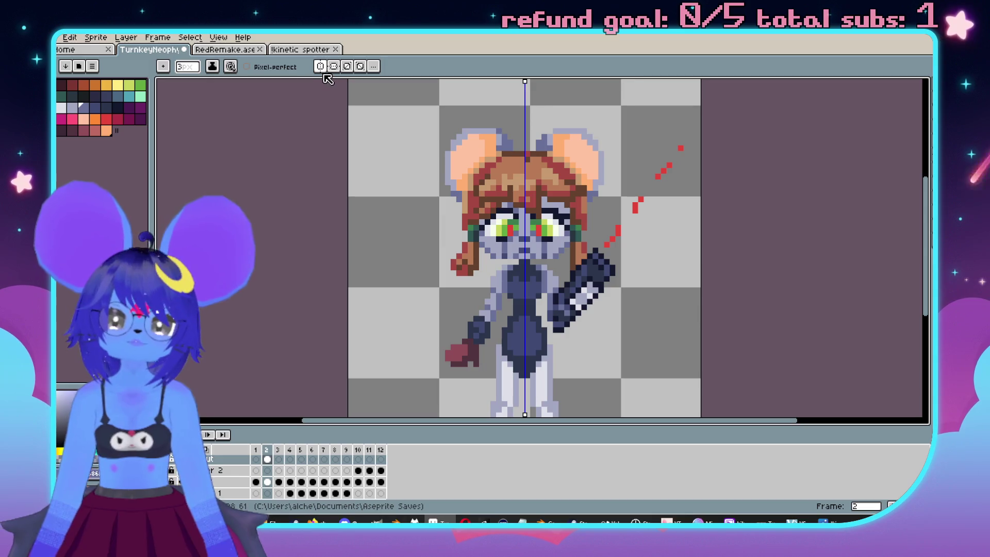
Eyedrop the dark outline colour and trace both sides of the torso and legs.
key("i")
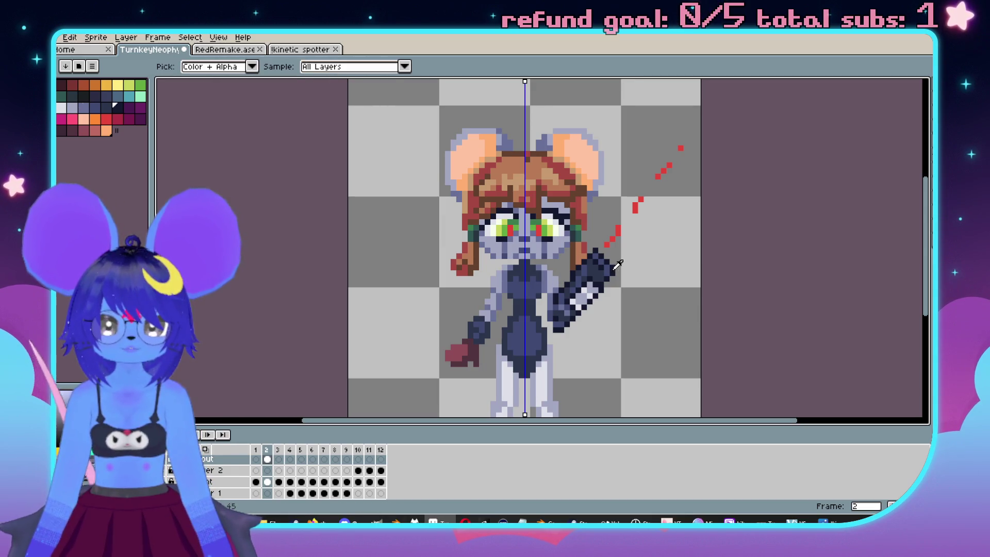
key("b")
scroll(527, 285, "up", 3)
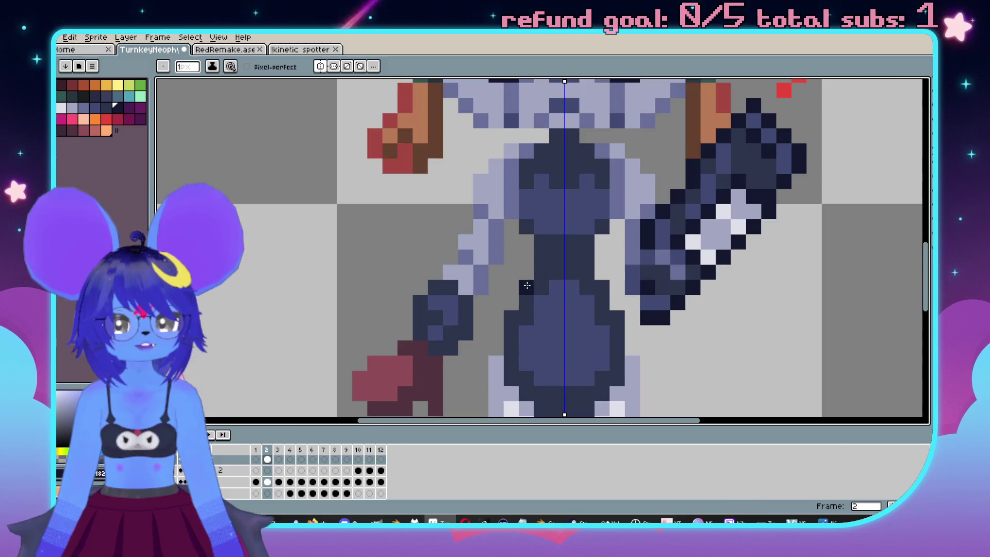
scroll(526, 258, "down", 1)
left_click(524, 226)
mouse_move(518, 203)
left_mouse_down()
mouse_move(528, 256)
mouse_move(495, 336)
mouse_move(518, 227)
left_mouse_up()
left_click_drag(518, 221, 518, 279)
mouse_move(518, 278)
left_mouse_down()
mouse_move(538, 165)
mouse_move(520, 320)
mouse_move(534, 356)
left_mouse_up()
mouse_move(524, 353)
left_mouse_down()
mouse_move(540, 260)
mouse_move(522, 326)
left_mouse_up()
Outline both boots in dark, undoing stray pixels between the legs.
scroll(531, 336, "down", 4)
scroll(531, 335, "up", 3)
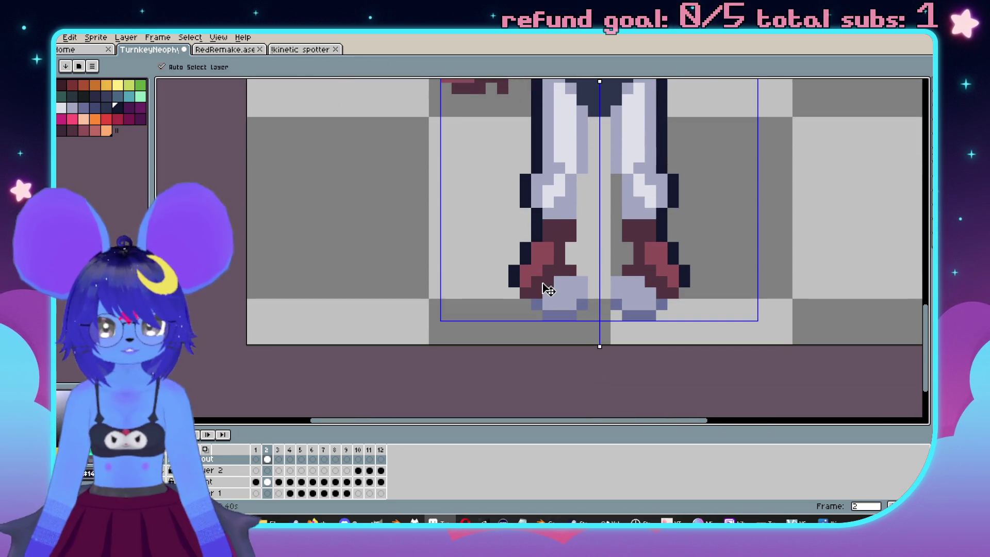
key("ctrl+z")
mouse_move(537, 278)
left_mouse_down()
mouse_move(519, 277)
mouse_move(516, 296)
mouse_move(552, 330)
mouse_move(575, 327)
mouse_move(594, 302)
mouse_move(568, 260)
mouse_move(581, 232)
mouse_move(582, 178)
mouse_move(598, 168)
mouse_move(598, 131)
left_mouse_up()
left_click(519, 274)
key("ctrl+z")
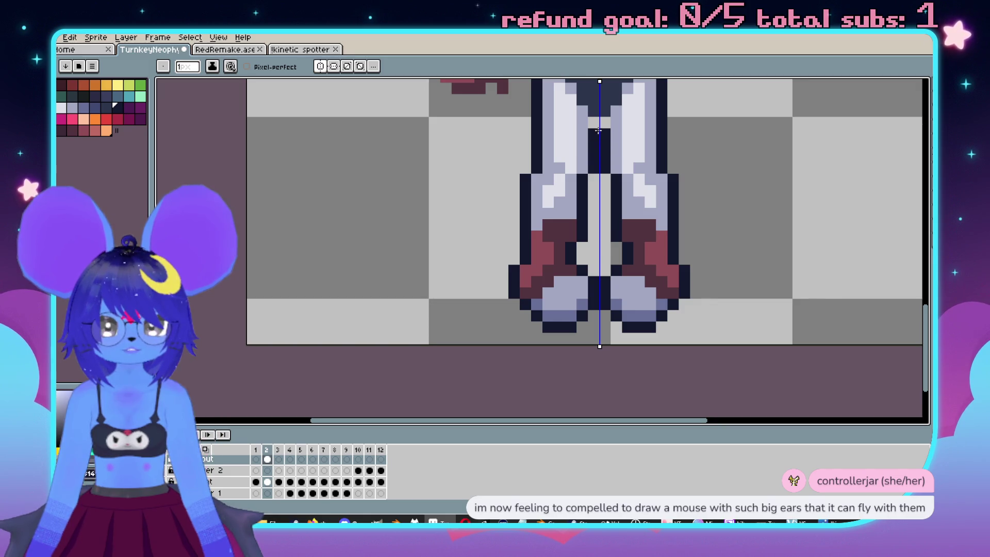
scroll(597, 120, "down", 2)
Add dark outline pixels at the neck, shoulders, chin and cheeks.
scroll(574, 252, "up", 2)
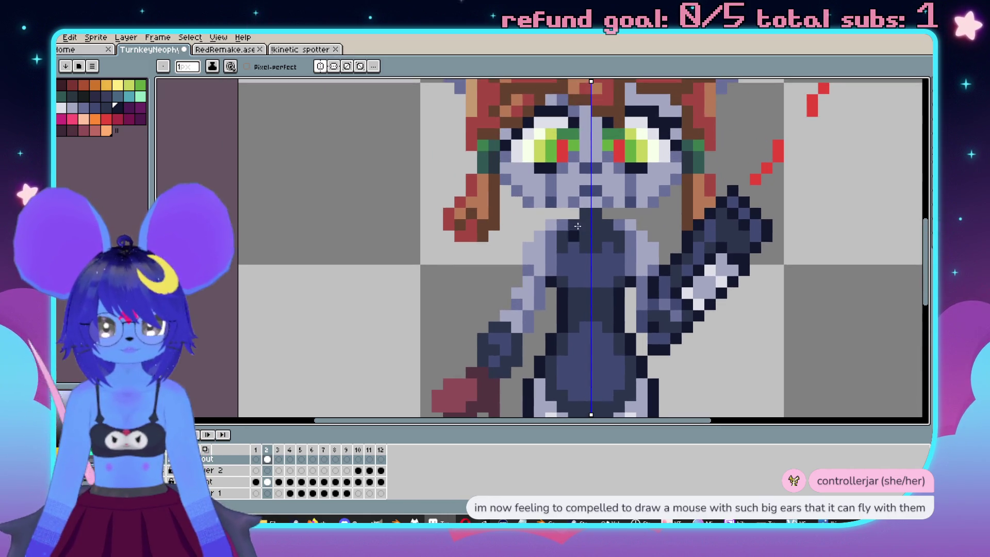
left_click(557, 248)
scroll(546, 249, "up", 2)
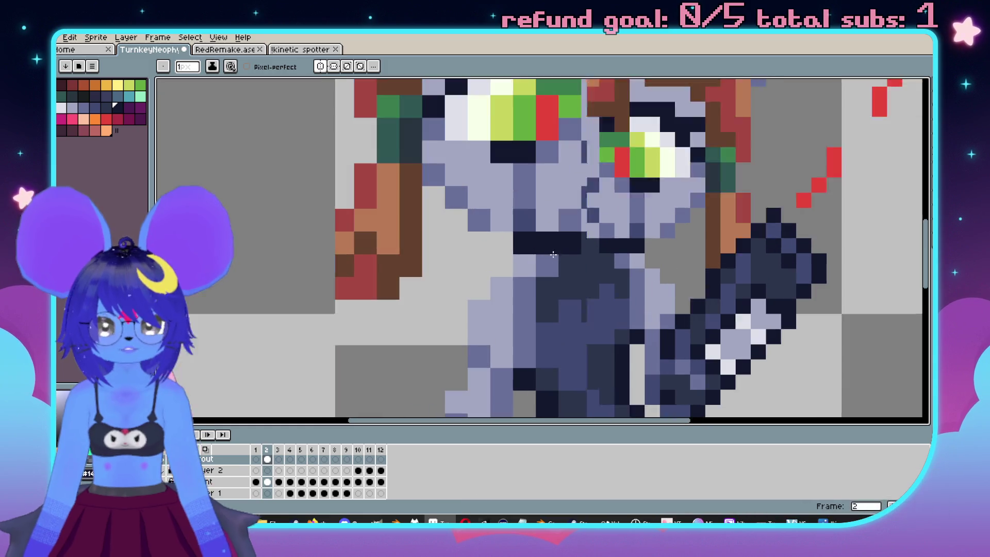
left_click_drag(728, 266, 734, 282)
left_click(752, 311)
left_click(752, 334)
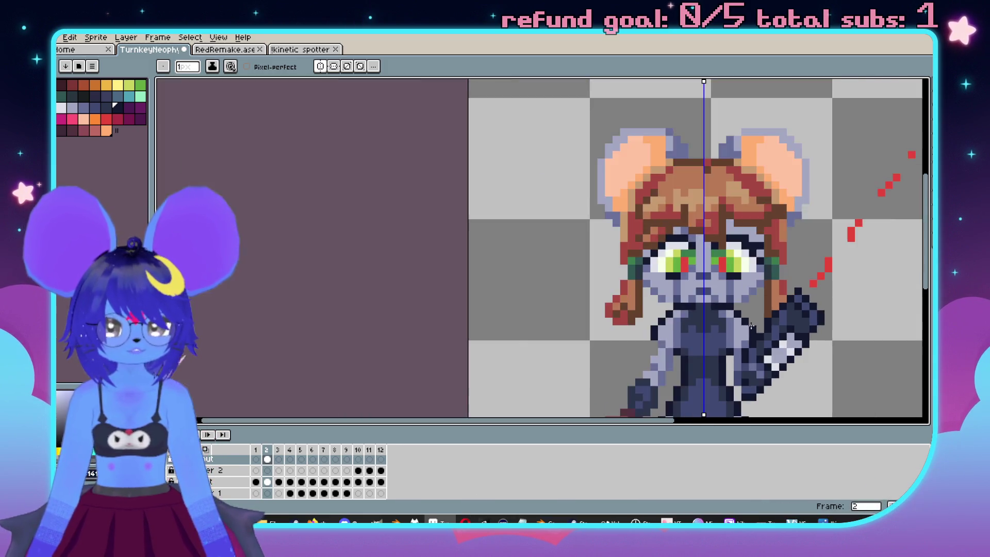
scroll(758, 340, "down", 3)
scroll(768, 350, "up", 2)
mouse_move(703, 356)
left_mouse_down()
mouse_move(704, 340)
mouse_move(734, 326)
left_mouse_up()
scroll(734, 325, "down", 3)
scroll(588, 334, "up", 2)
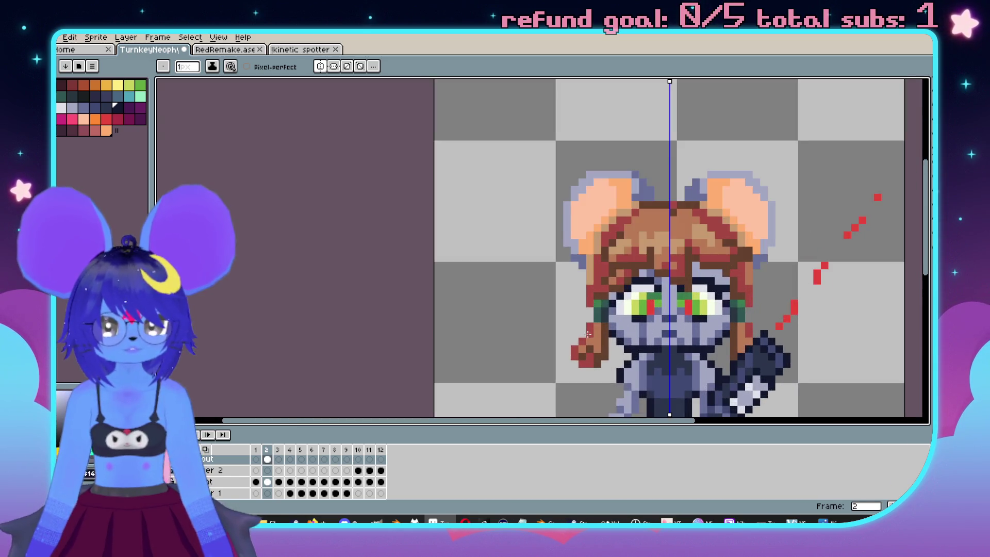
scroll(588, 335, "up", 1)
scroll(516, 269, "down", 2)
scroll(482, 249, "up", 1)
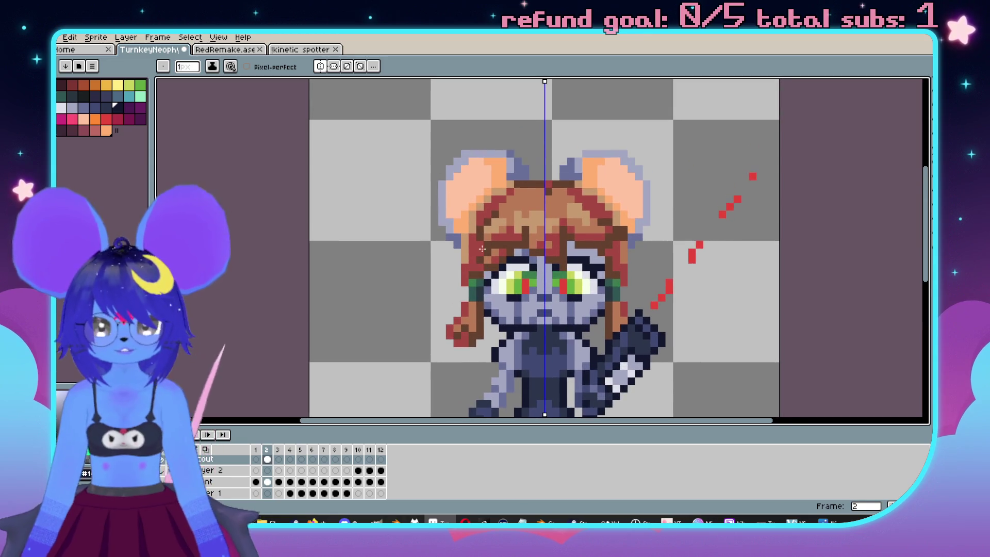
Outline both ears' outer edges in dark, redrawing the strokes to end higher.
left_click_drag(531, 176, 510, 145)
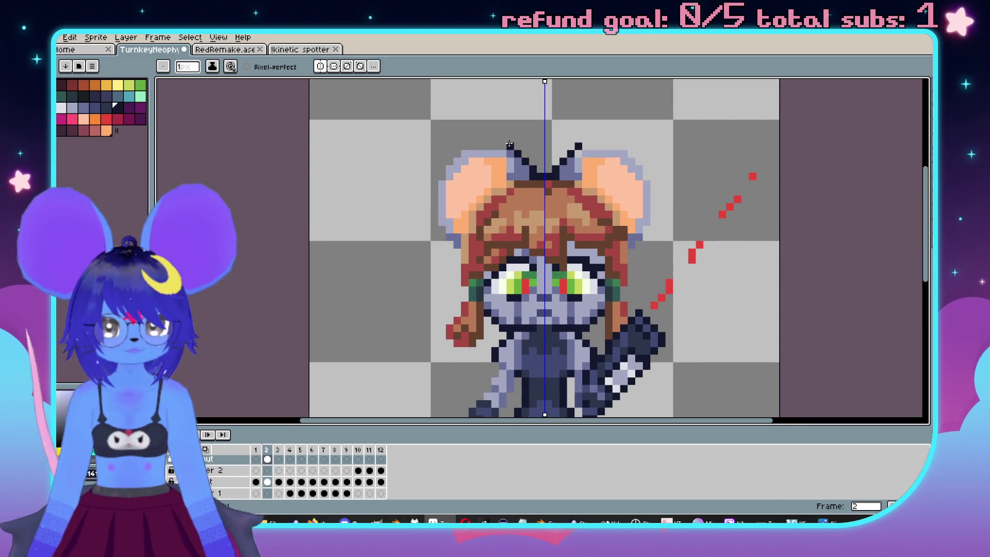
left_click(457, 154)
left_click(434, 177)
left_click_drag(435, 186, 448, 250)
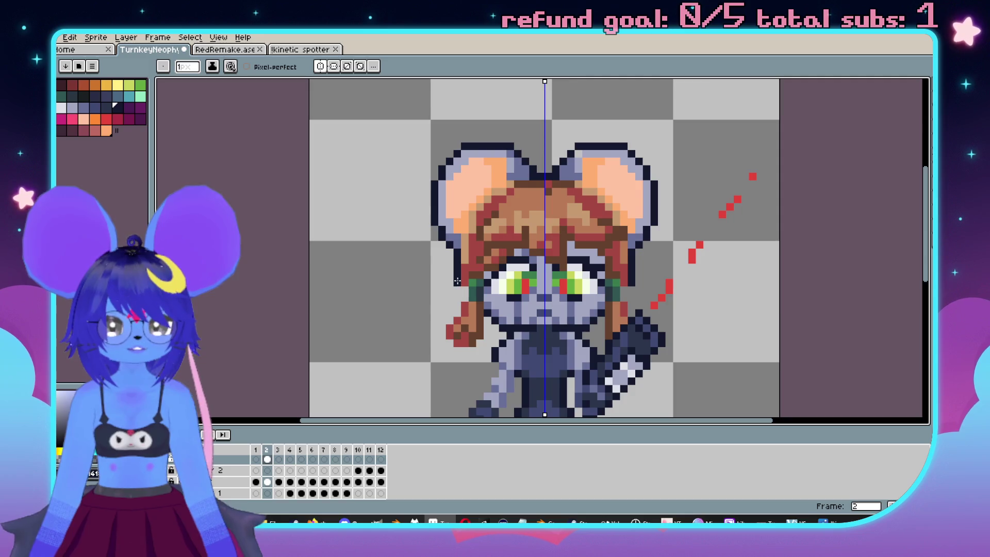
scroll(457, 282, "up", 2)
key("ctrl+z")
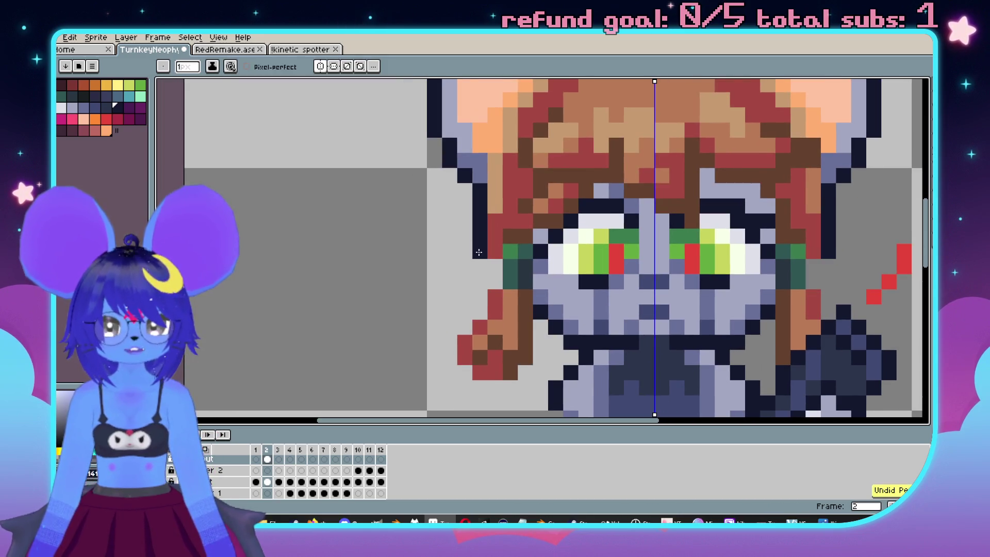
key("ctrl+z")
left_click_drag(478, 217, 481, 312)
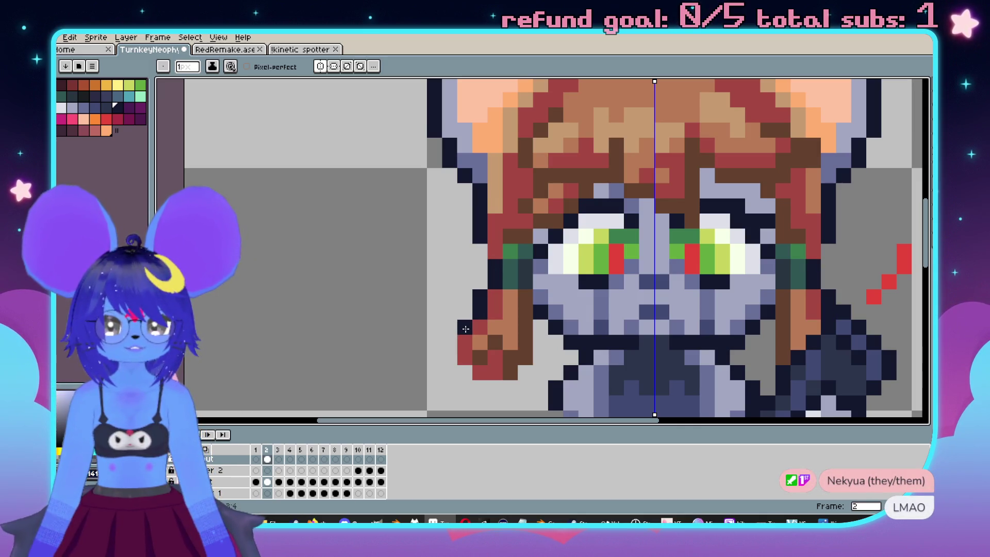
Outline the curled lower-left hair lock in dark pixels.
left_click_drag(450, 347, 480, 393)
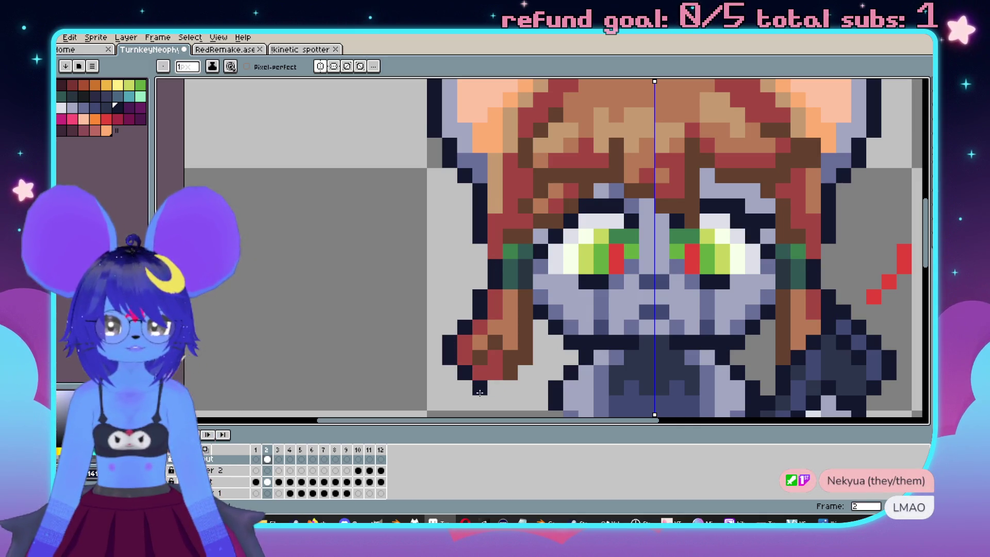
scroll(490, 388, "down", 3)
mouse_move(503, 328)
left_mouse_down()
mouse_move(522, 328)
mouse_move(539, 260)
left_mouse_up()
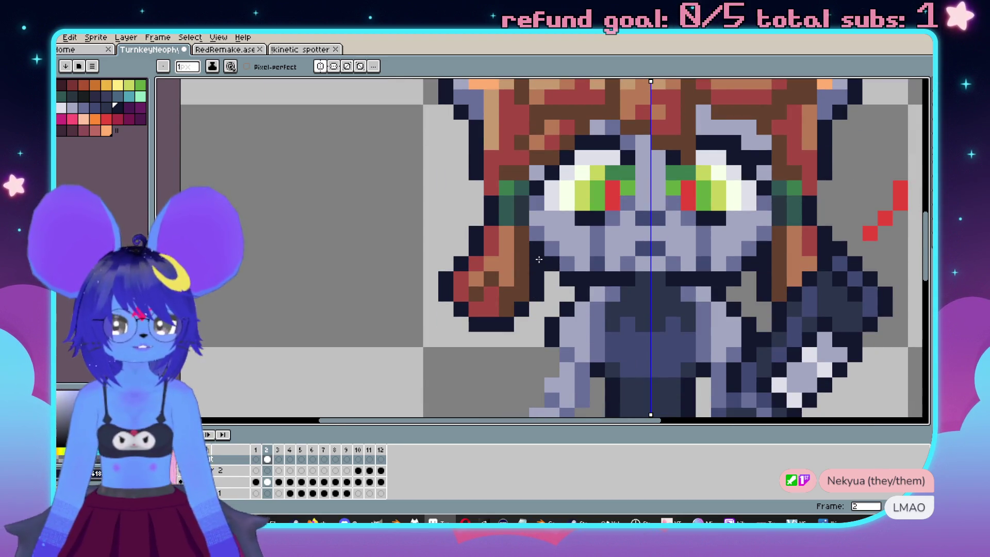
scroll(533, 258, "down", 3)
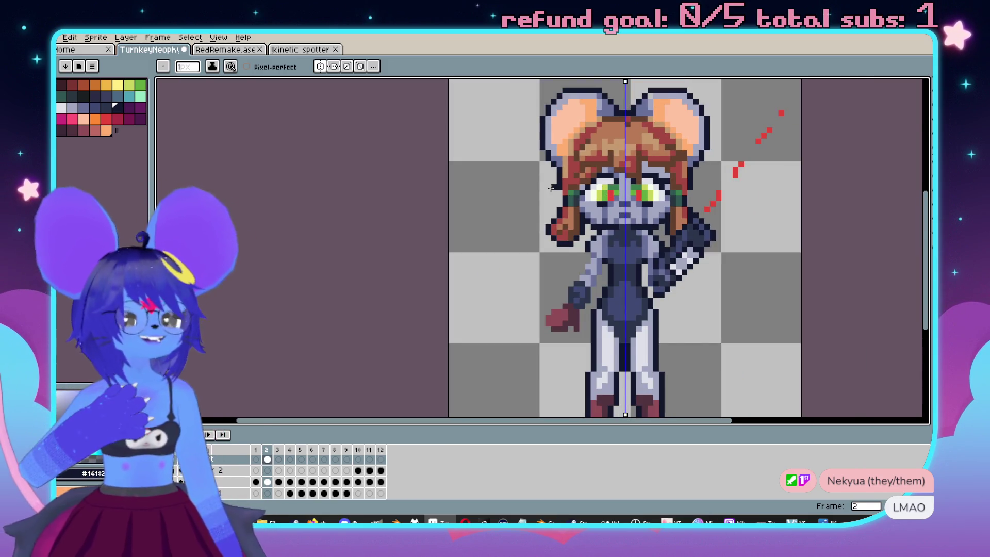
scroll(551, 188, "up", 3)
scroll(216, 465, "up", 1)
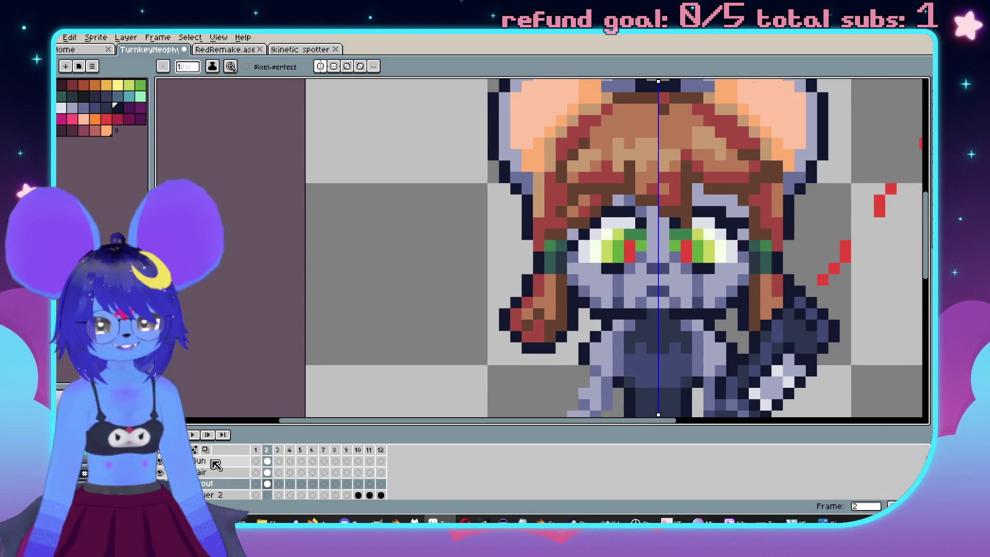
left_click(216, 472)
scroll(531, 263, "up", 1)
scroll(713, 257, "down", 3)
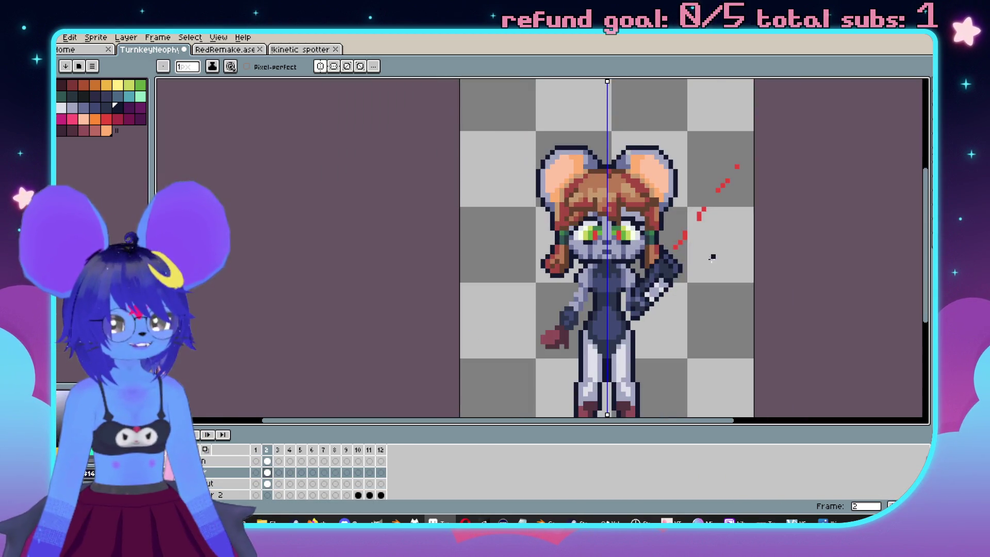
left_click_drag(713, 257, 672, 273)
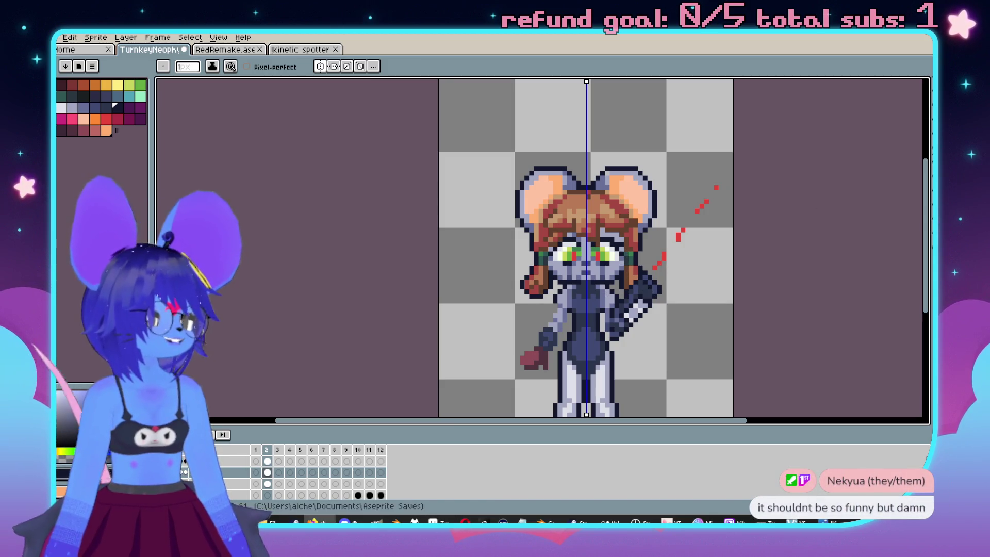
left_click_drag(686, 221, 646, 155)
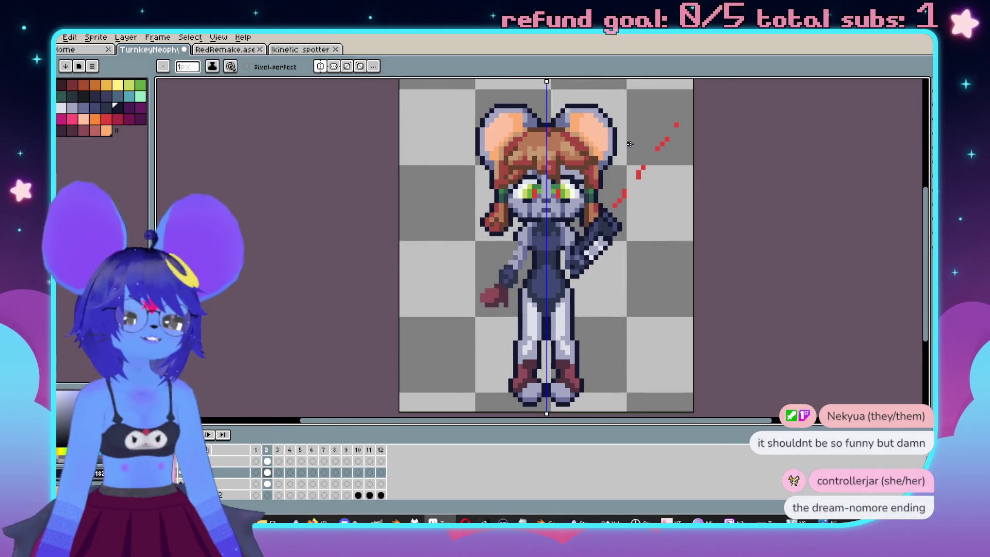
scroll(565, 219, "up", 3)
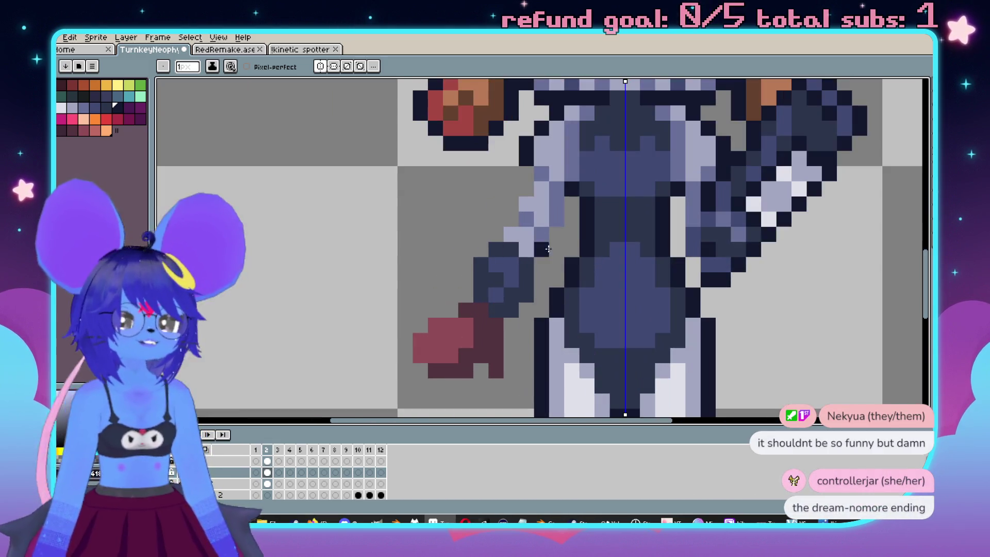
left_click_drag(576, 215, 530, 245)
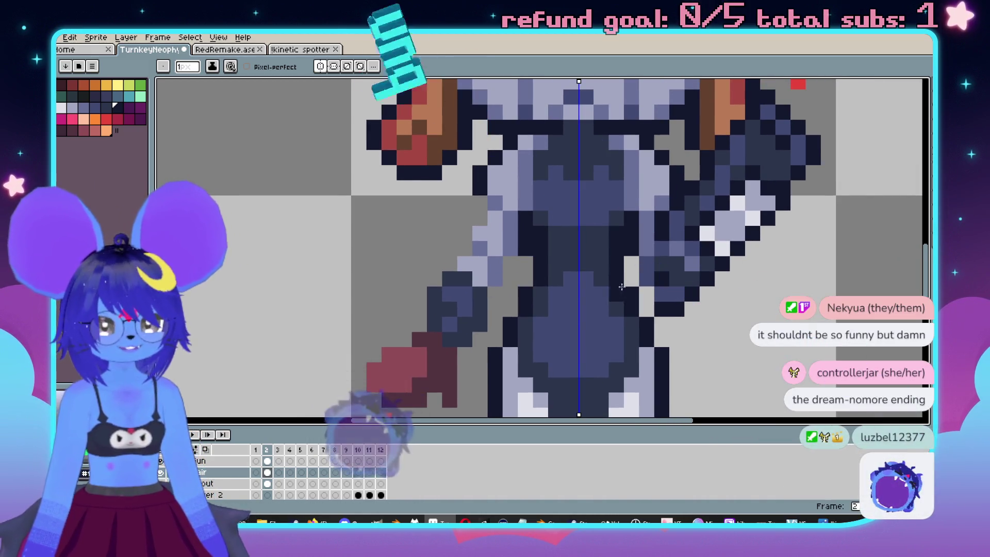
On the Gun layer, add a dark pixel beside the gun arm.
left_click(201, 461)
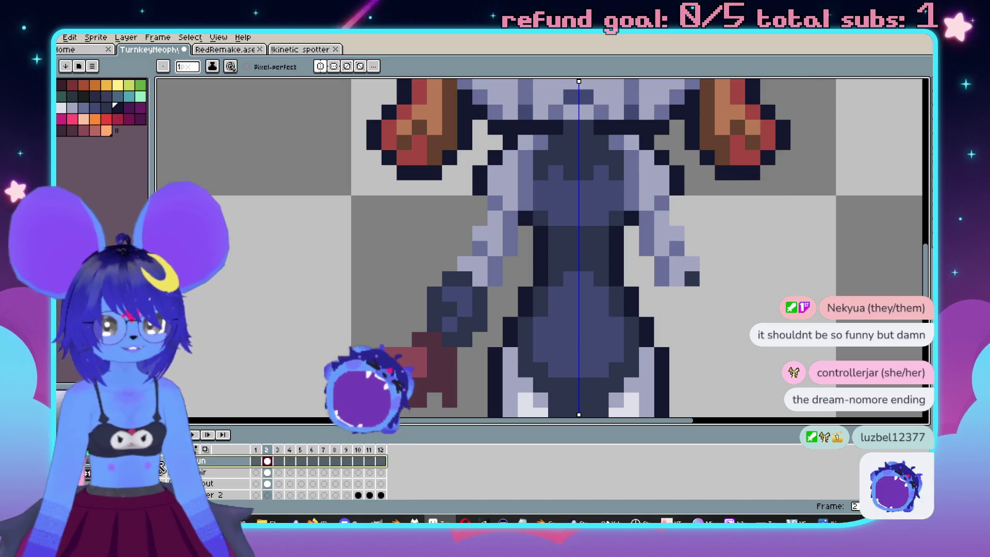
scroll(634, 254, "up", 1)
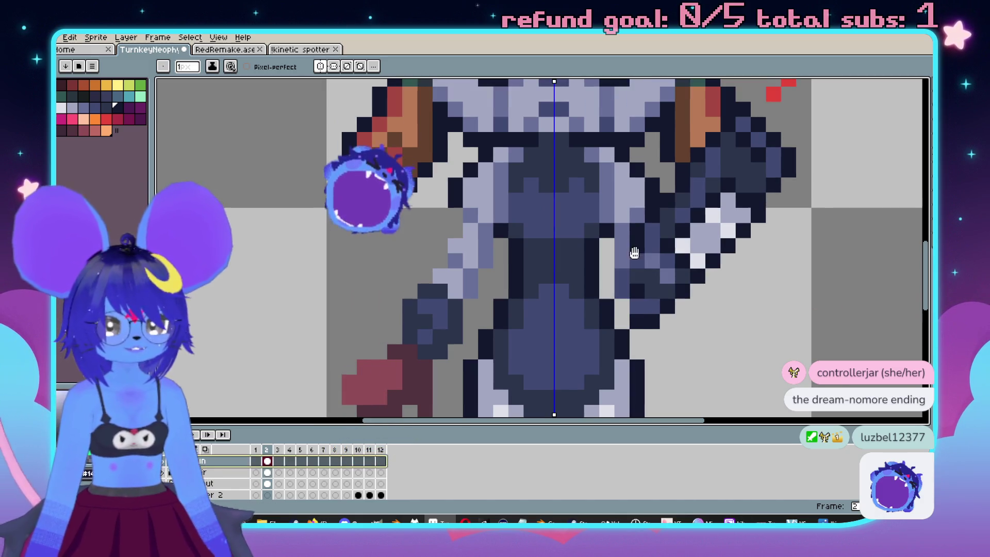
scroll(650, 273, "up", 1)
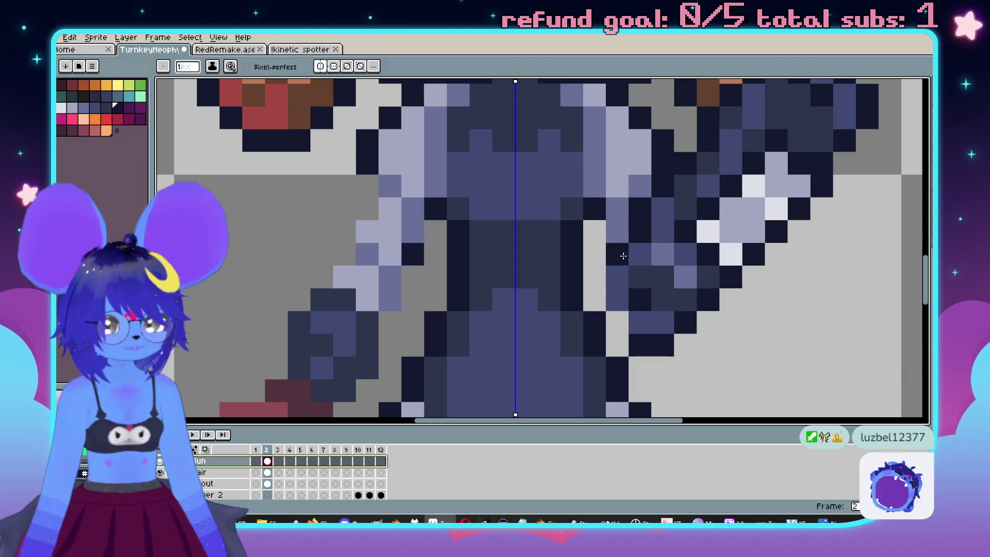
key("v")
key("b")
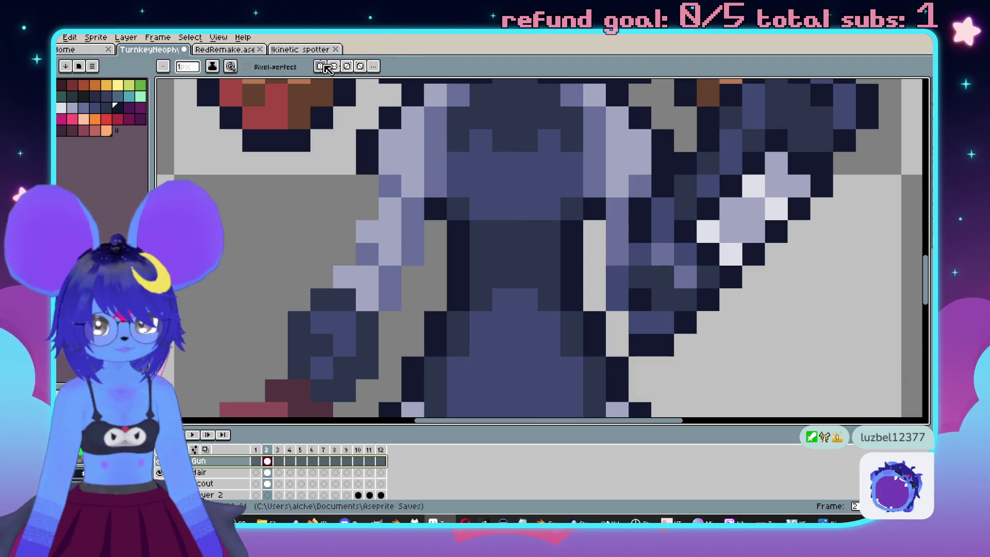
left_click(618, 254)
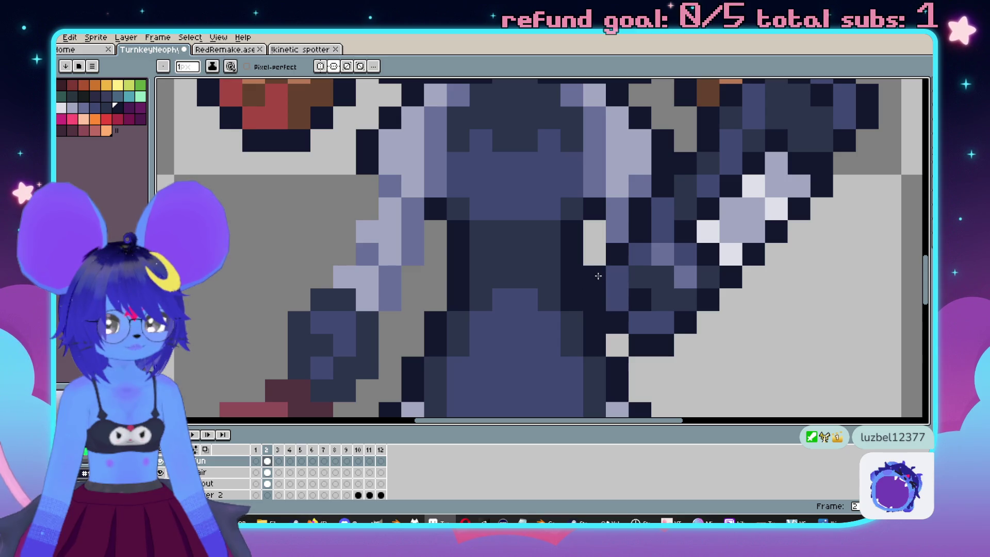
scroll(595, 277, "down", 3)
scroll(717, 274, "up", 1)
scroll(717, 274, "up", 2)
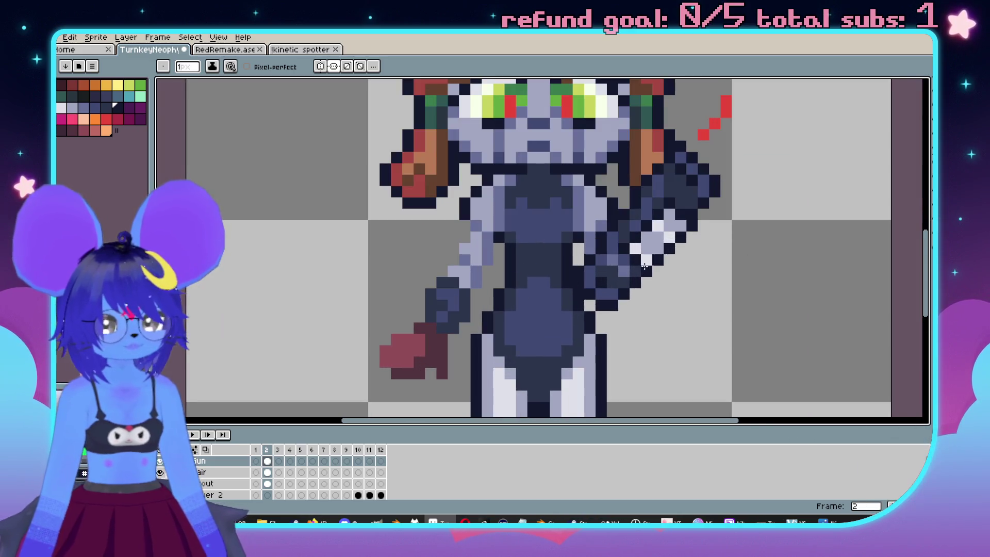
scroll(601, 254, "up", 2)
scroll(602, 255, "down", 3)
scroll(707, 235, "up", 1)
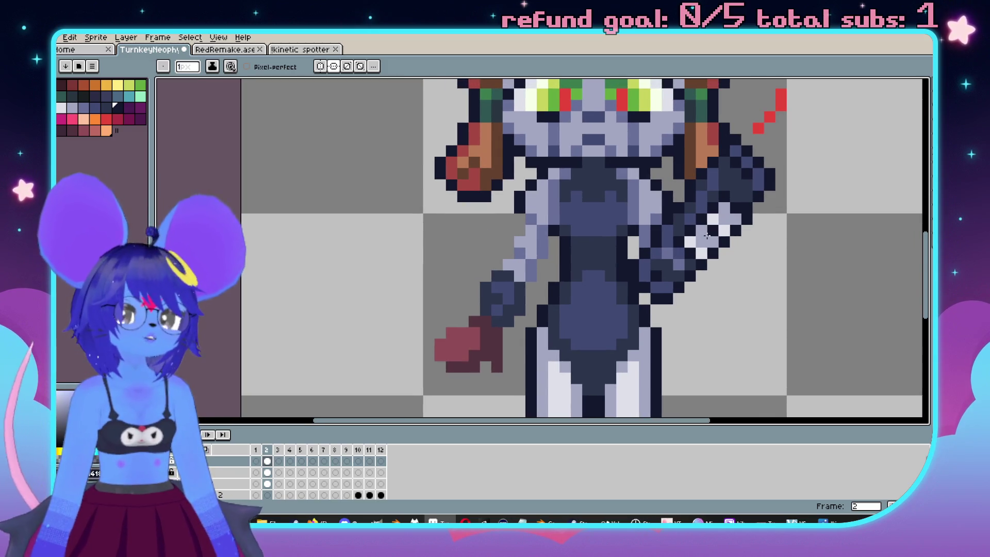
left_click_drag(631, 236, 594, 243)
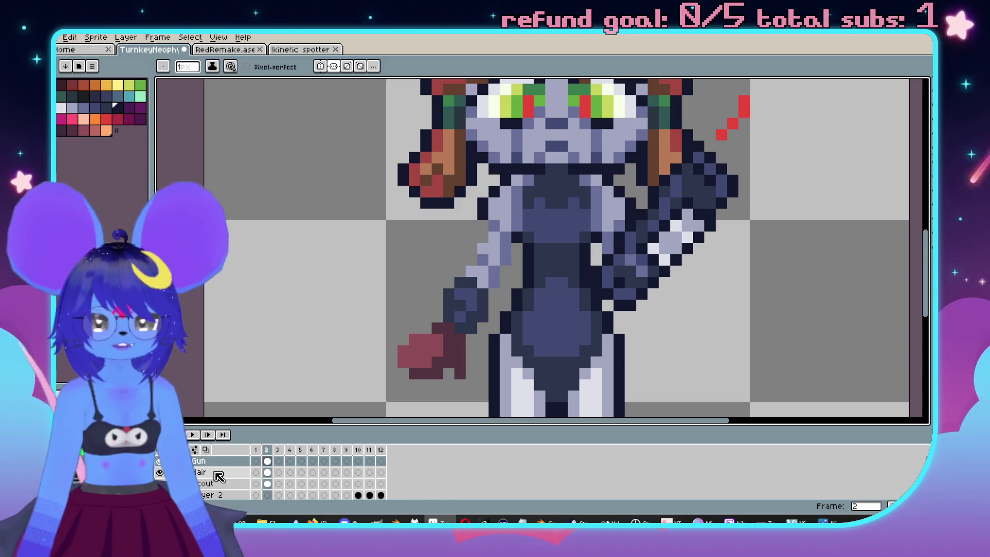
On the cout layer, outline the lowered hand and the arm's left edge in dark.
key("Down")
key("Down")
left_click(486, 267)
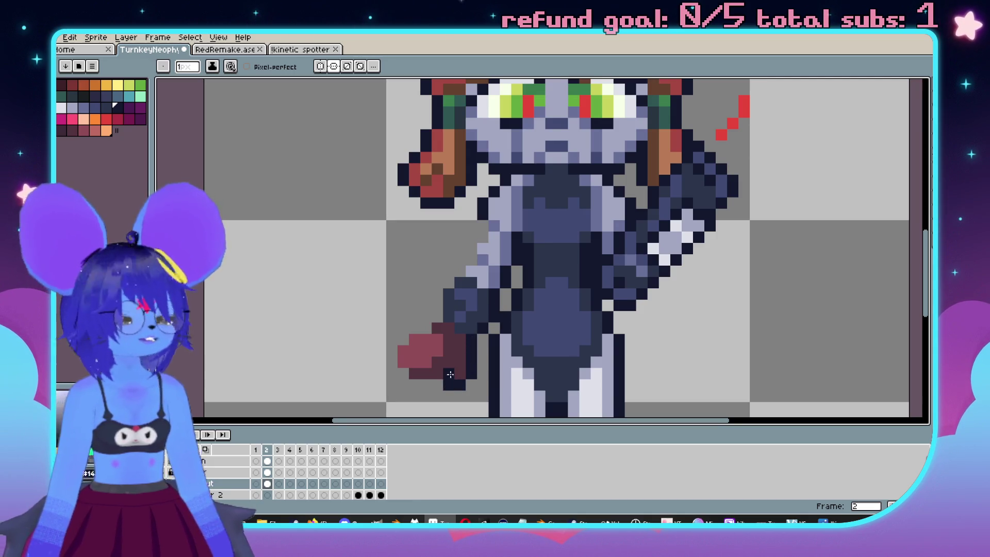
scroll(450, 374, "up", 1)
mouse_move(520, 335)
left_mouse_down()
mouse_move(519, 324)
mouse_move(464, 337)
mouse_move(449, 308)
mouse_move(491, 257)
left_mouse_up()
key("ctrl+z")
key("ctrl+z")
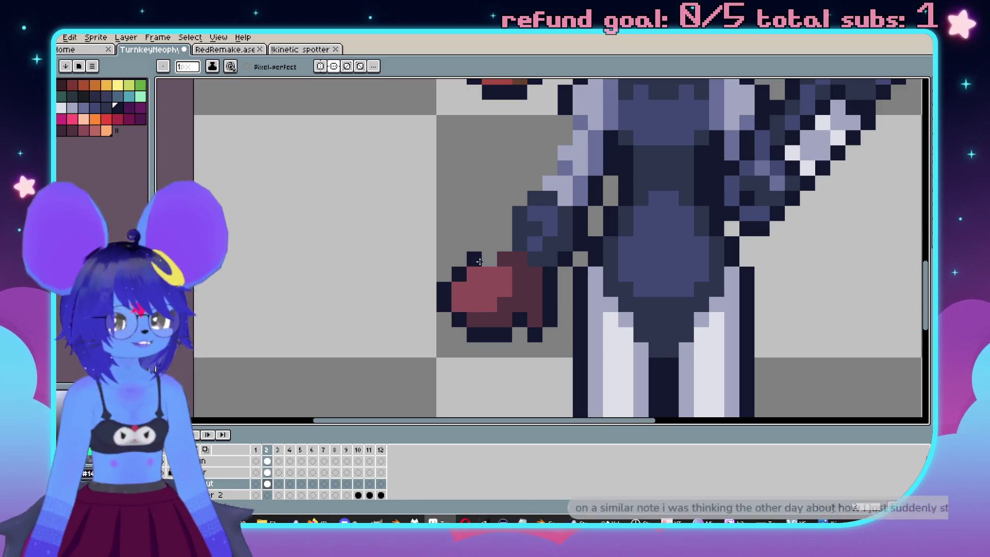
scroll(495, 218, "up", 3)
mouse_move(543, 205)
left_mouse_down()
mouse_move(493, 263)
mouse_move(483, 315)
left_mouse_up()
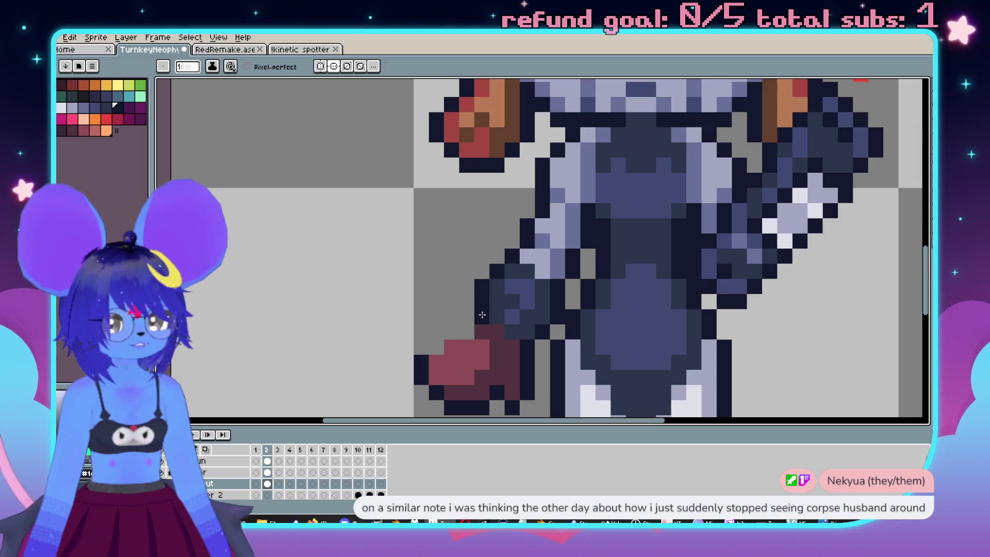
left_click(436, 347)
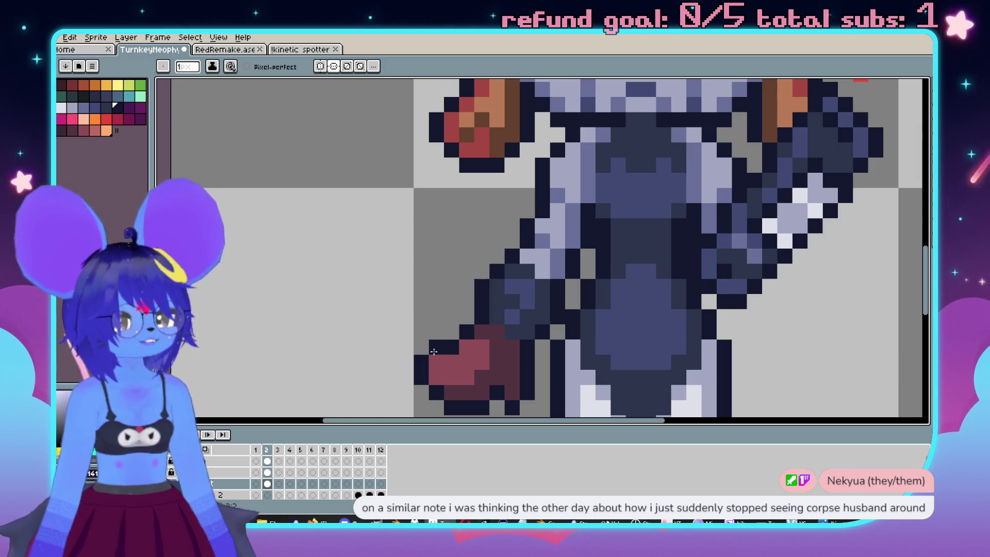
scroll(437, 347, "down", 5)
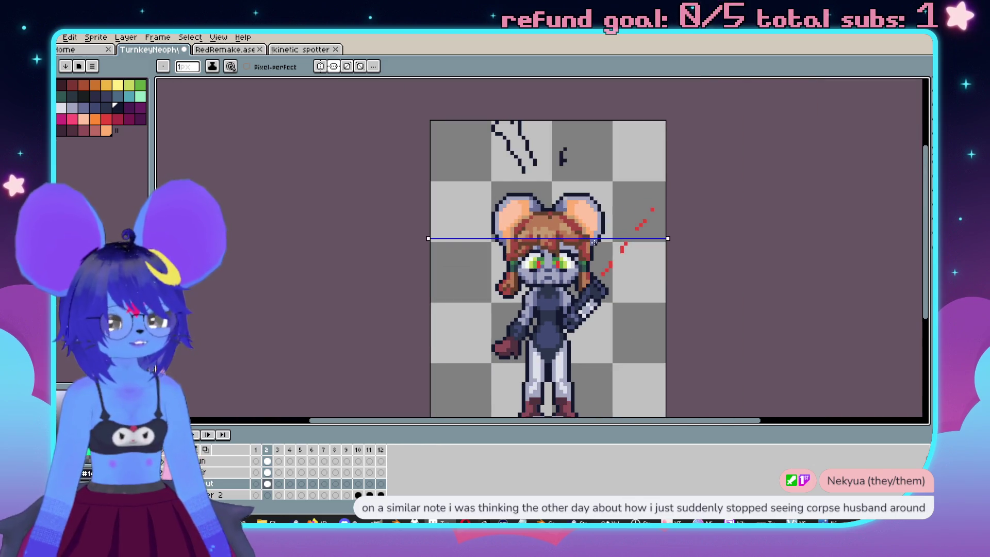
Turn off symmetry and try erasing sketch lines above the head, then undo it.
scroll(551, 175, "up", 1)
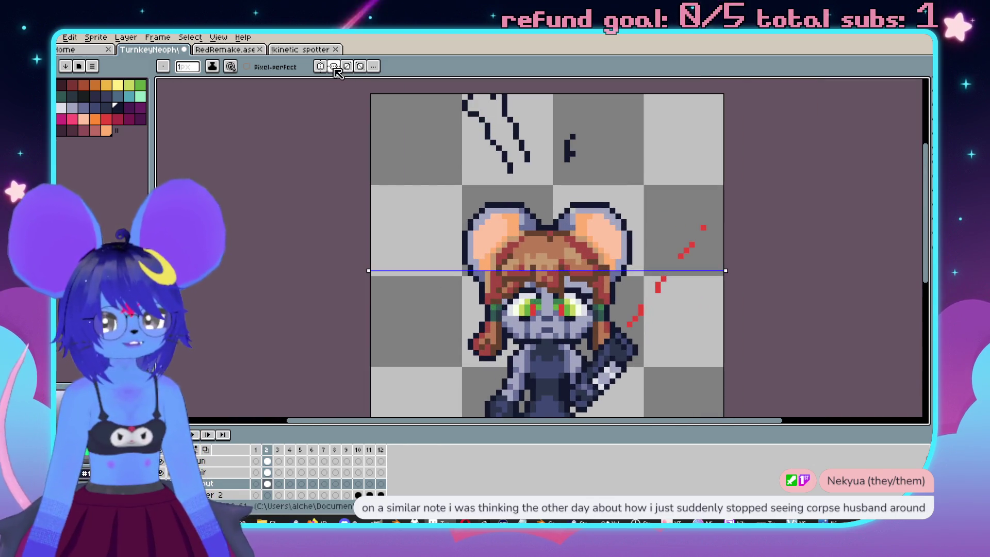
left_click(334, 66)
key("e")
mouse_move(487, 120)
left_mouse_down()
mouse_move(531, 181)
mouse_move(521, 126)
mouse_move(539, 146)
mouse_move(524, 171)
mouse_move(522, 111)
left_mouse_up()
key("ctrl+z")
key("e")
On the Gun layer, erase the small dark mark above the head.
left_click(202, 473)
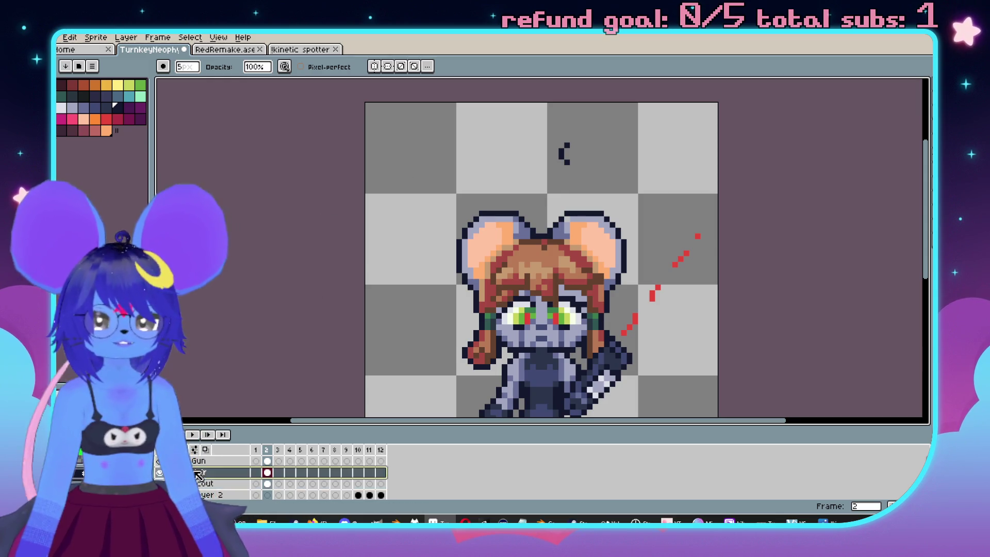
left_click(221, 461)
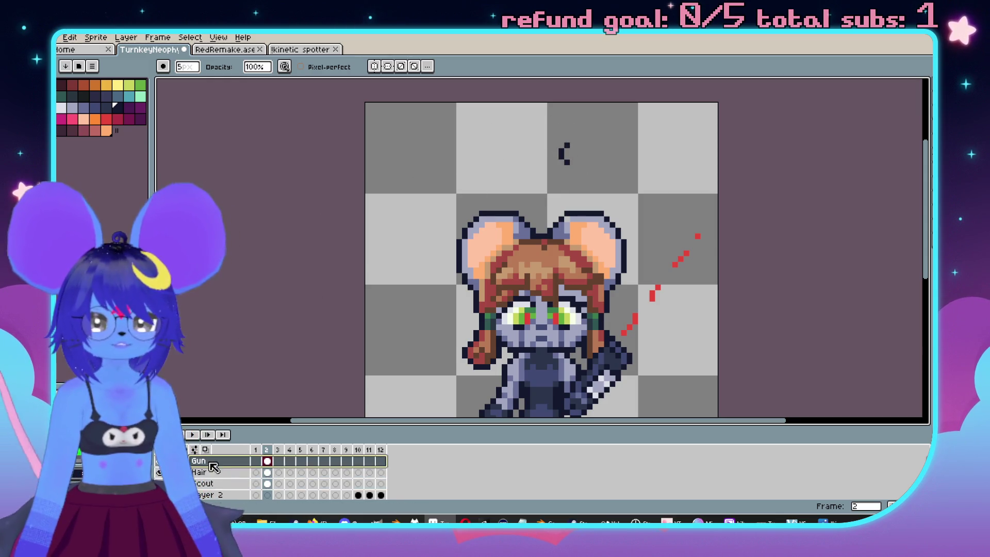
left_click(563, 153)
scroll(629, 241, "down", 2)
scroll(629, 241, "up", 3)
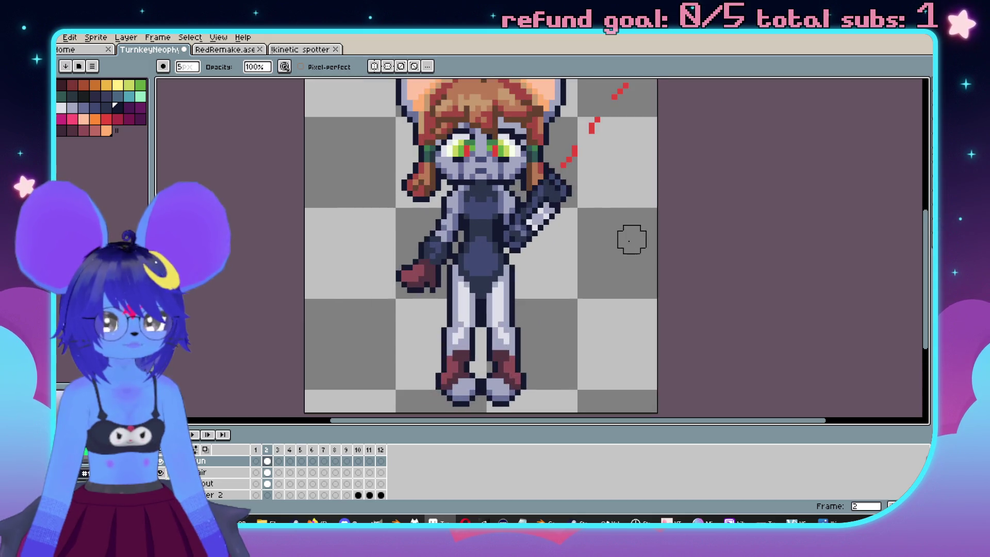
scroll(683, 258, "down", 2)
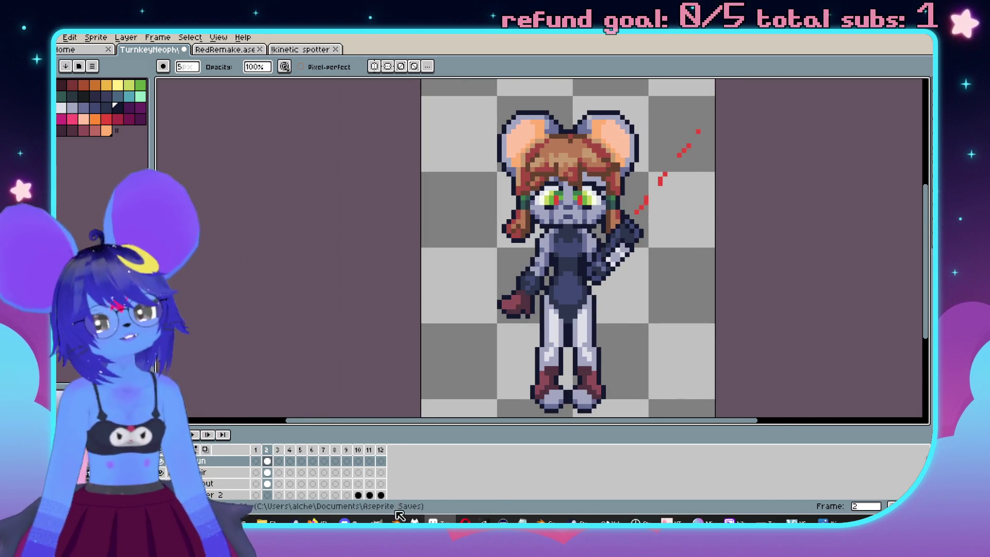
Make the Scout layer active with a 1px brush and recentre the sprite.
left_click(204, 485)
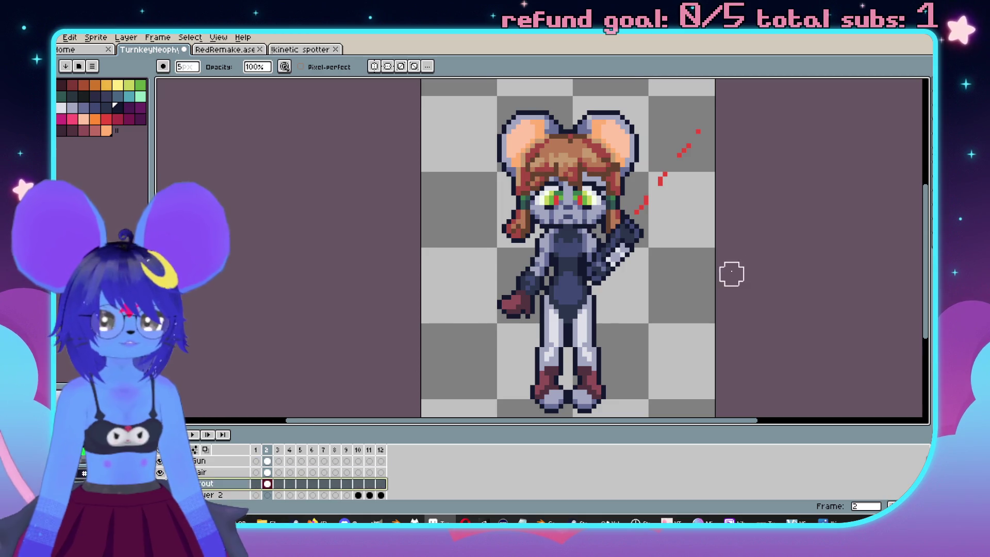
left_click_drag(731, 274, 693, 256)
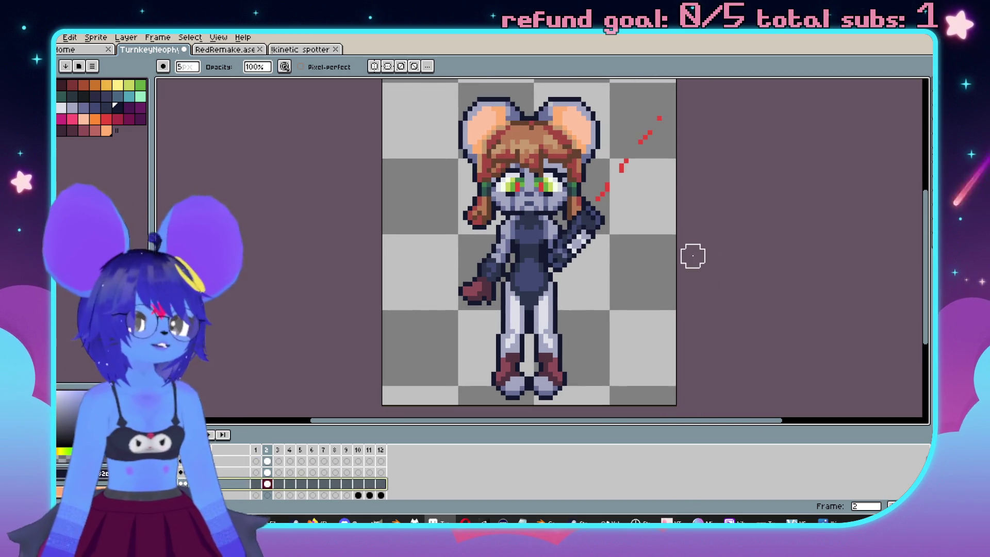
key("e")
scroll(633, 256, "up", 2)
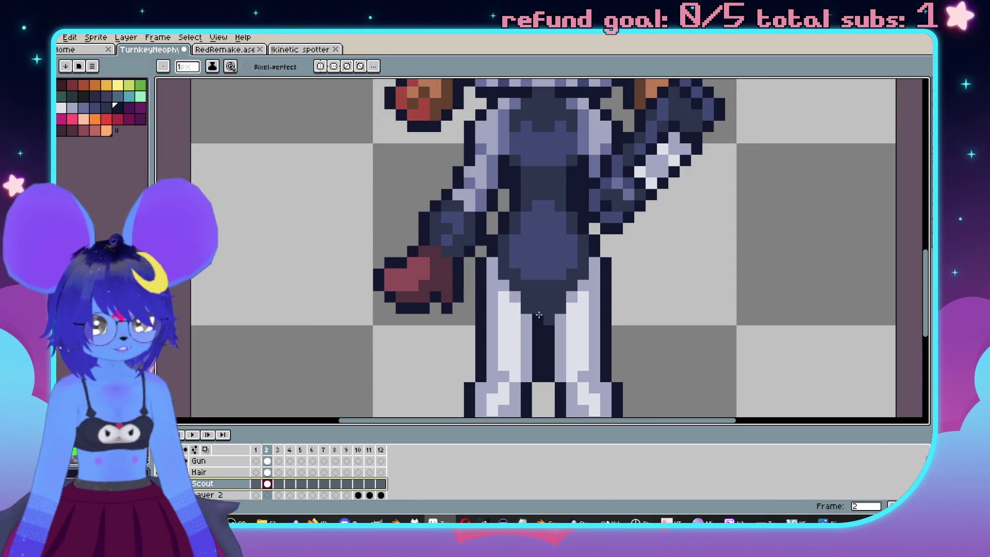
scroll(618, 324, "down", 3)
scroll(618, 324, "up", 3)
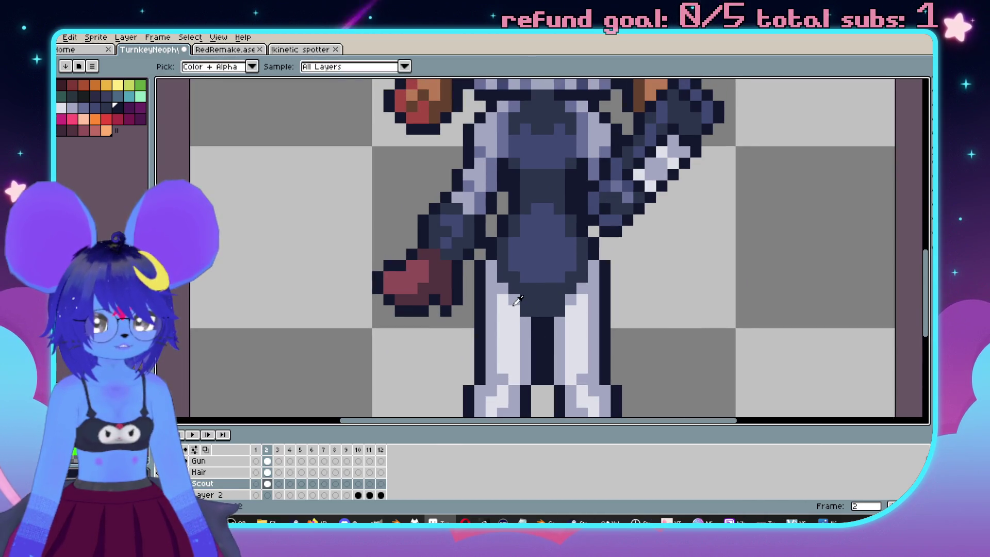
scroll(646, 330, "down", 3)
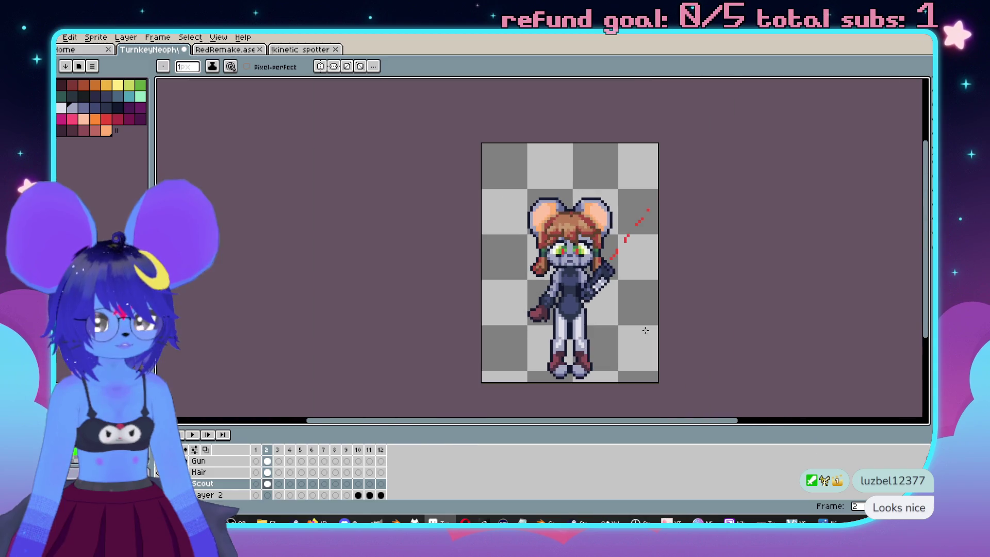
scroll(659, 291, "up", 2)
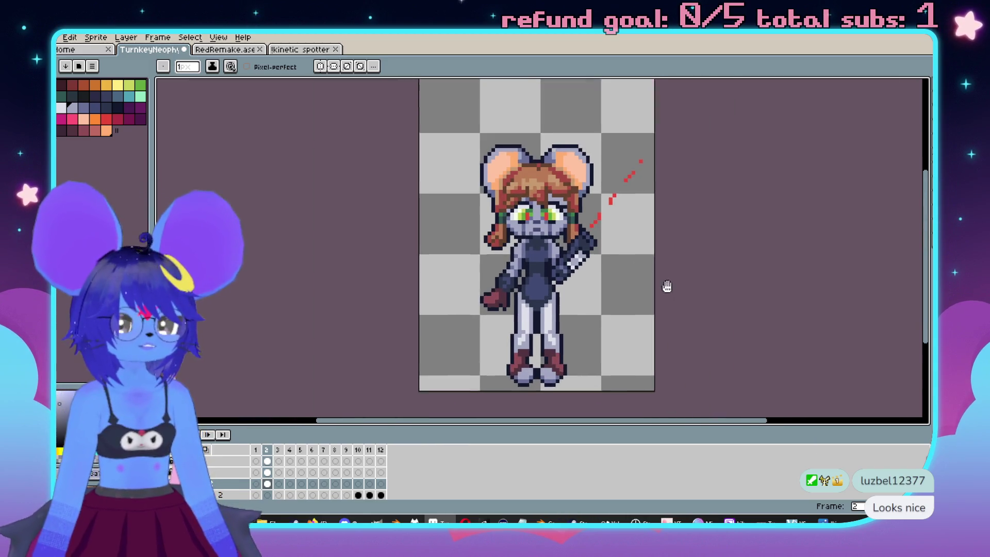
left_click_drag(688, 227, 669, 237)
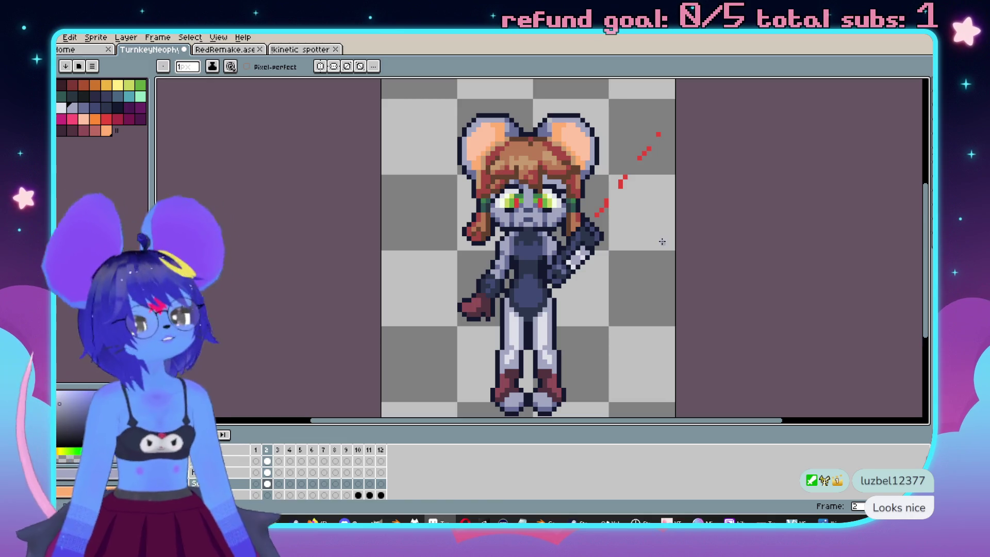
scroll(601, 205, "up", 5)
Sample a face colour from the canvas and turn on vertical symmetry.
key("i")
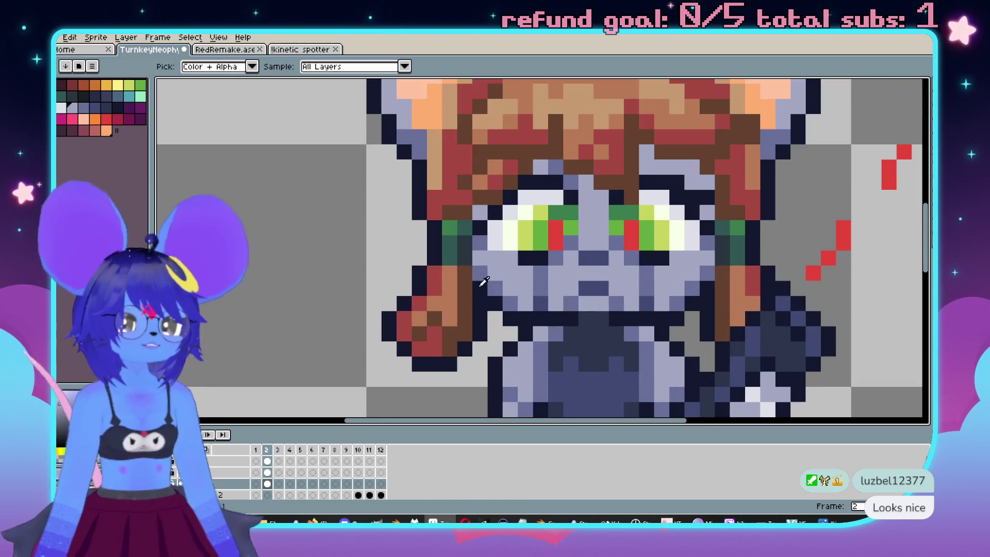
left_click(482, 269)
key("b")
left_click(321, 66)
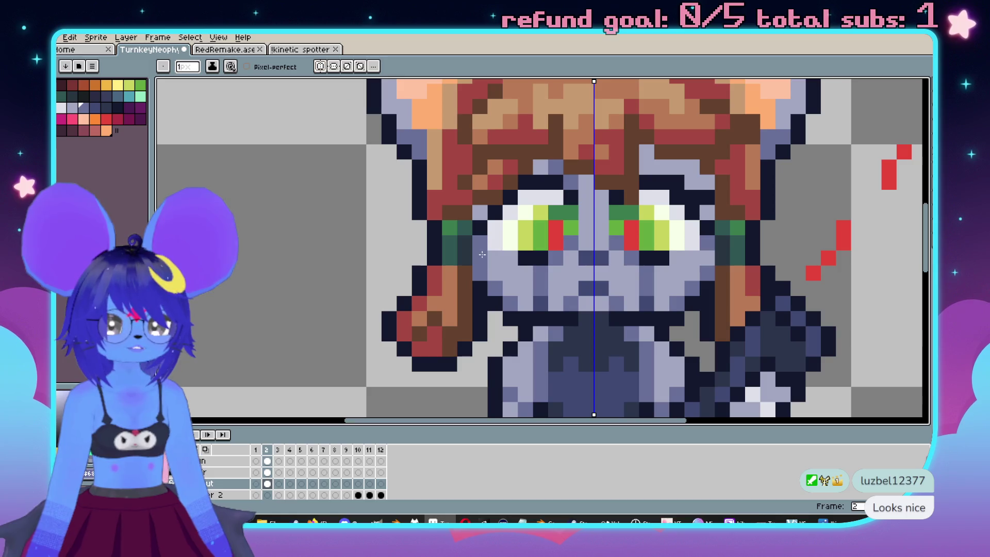
Shade the nose bridge and brow area with mirrored blue-grey pixels.
left_click_drag(586, 198, 586, 182)
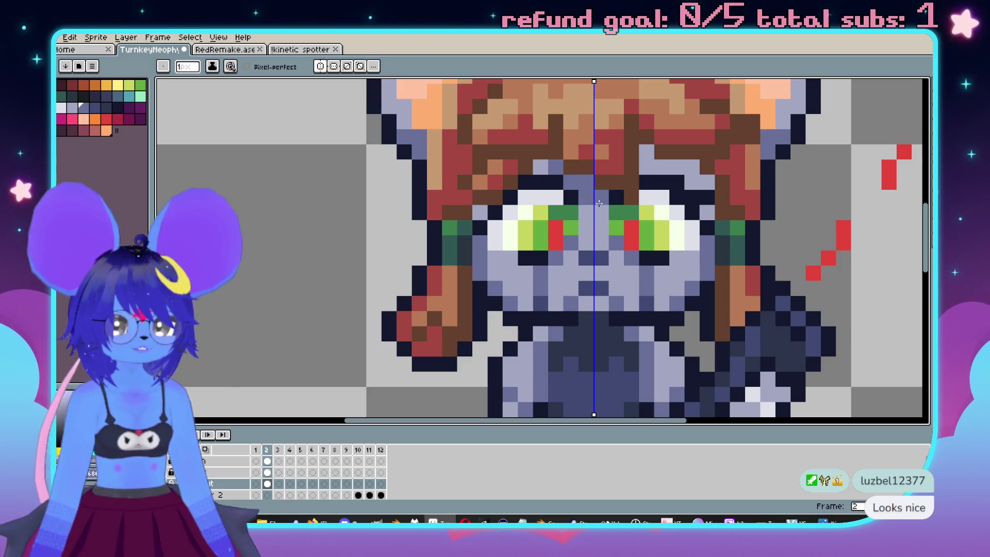
left_click_drag(647, 152, 677, 167)
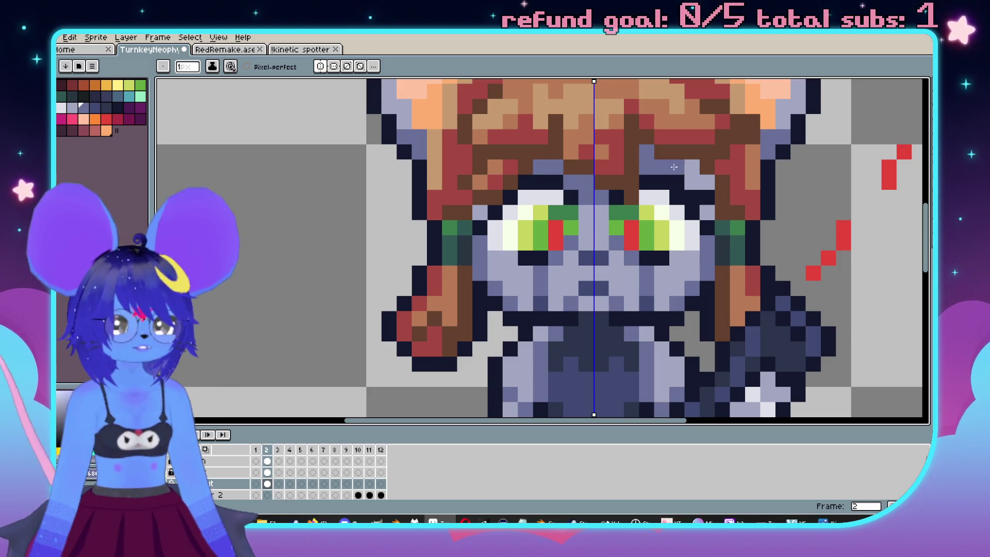
scroll(480, 216, "down", 3)
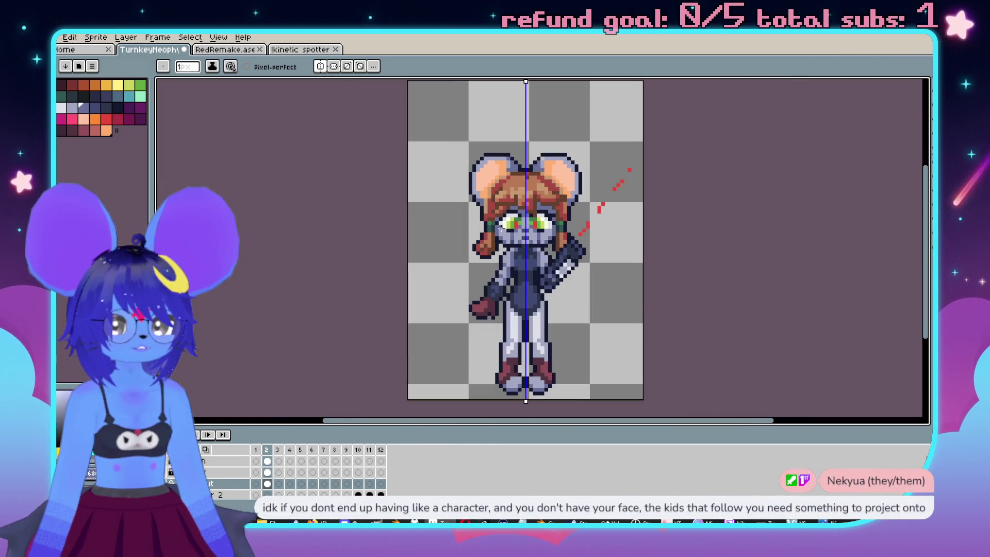
scroll(614, 258, "up", 2)
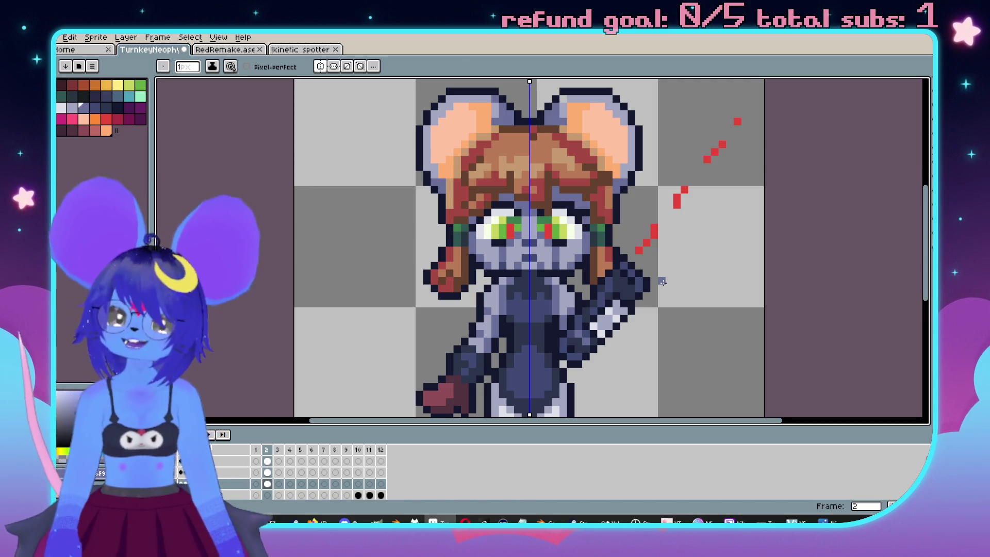
Darken pixels symmetrically on both sides of the mouse girl's chest.
scroll(662, 282, "down", 2)
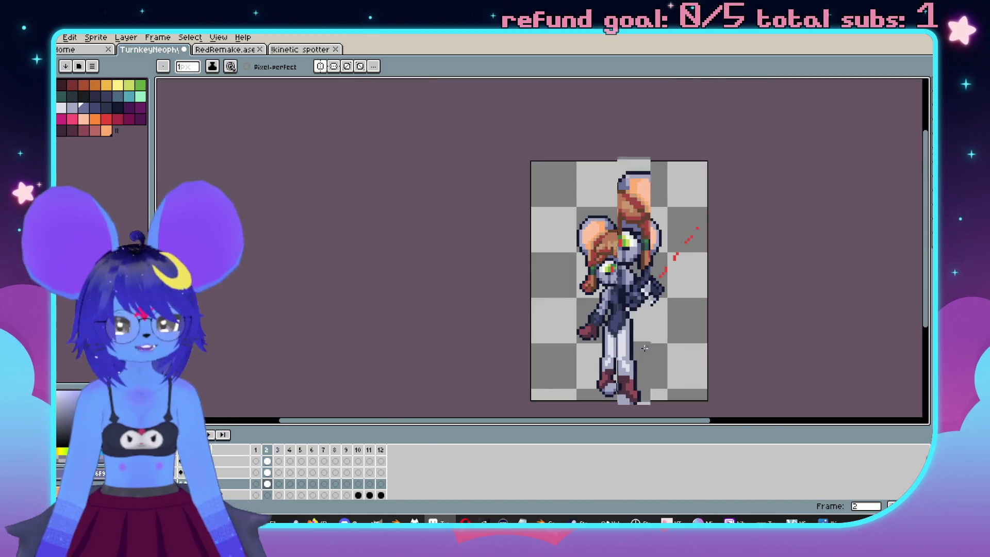
scroll(618, 268, "up", 4)
scroll(577, 241, "down", 2)
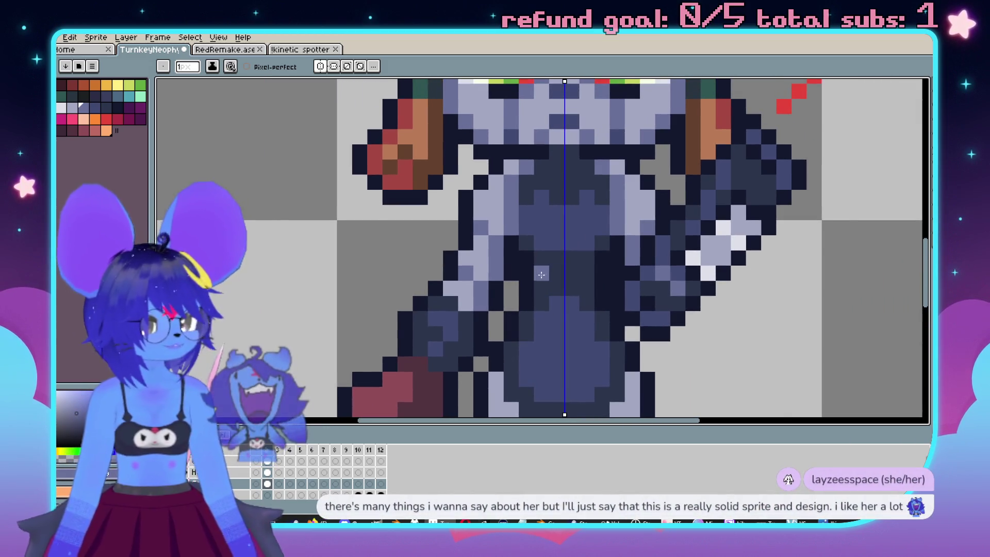
scroll(530, 232, "up", 4)
key("i")
left_click(524, 198)
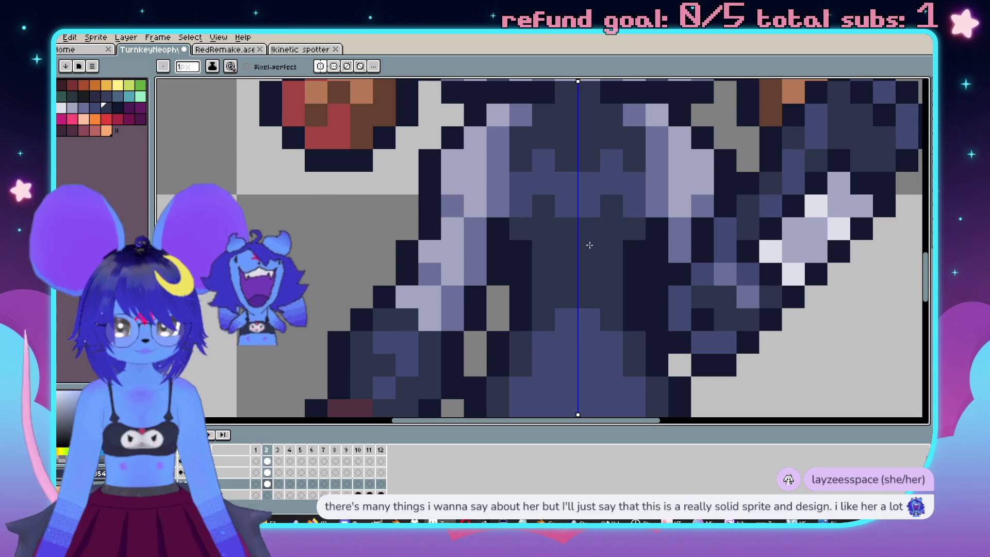
left_click(587, 226)
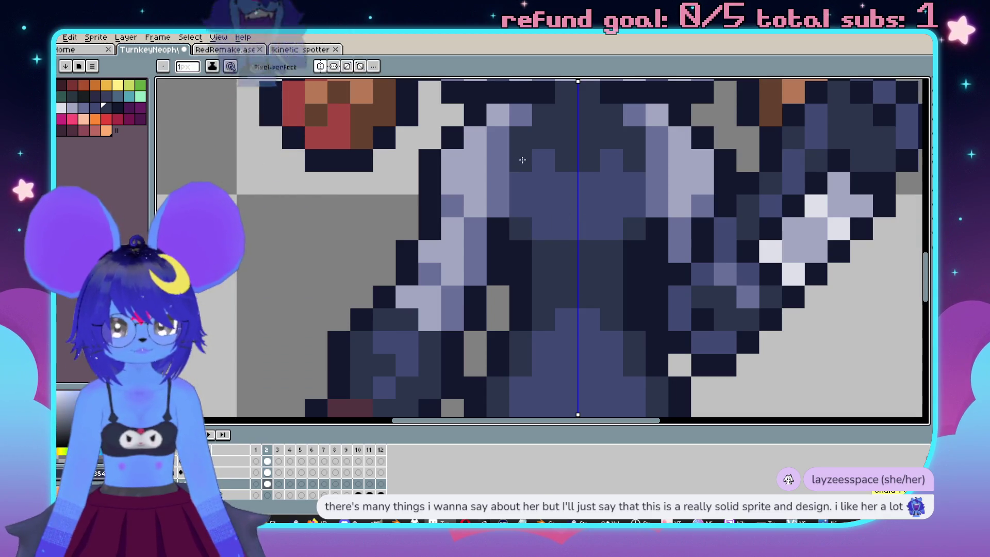
Sample a dark colour from the sprite, then choose another dark palette colour for drawing.
scroll(587, 237, "down", 2)
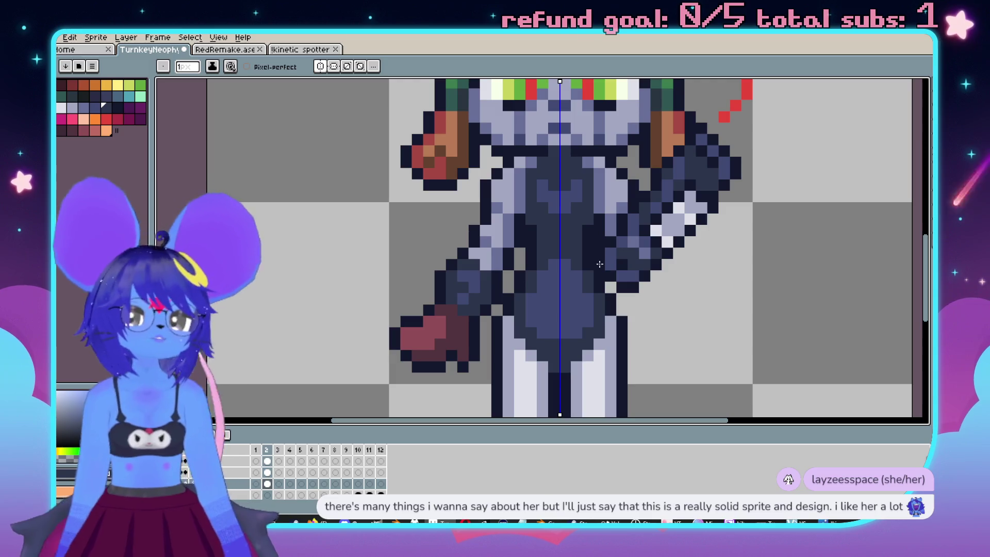
scroll(594, 263, "down", 2)
scroll(518, 157, "up", 3)
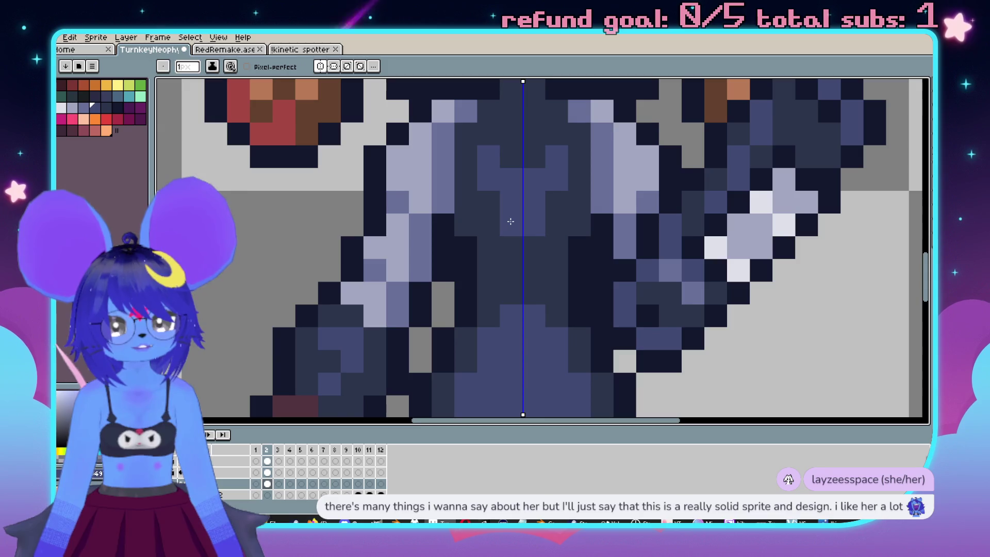
scroll(485, 201, "down", 3)
scroll(476, 215, "up", 1)
scroll(475, 215, "down", 1)
scroll(476, 196, "up", 2)
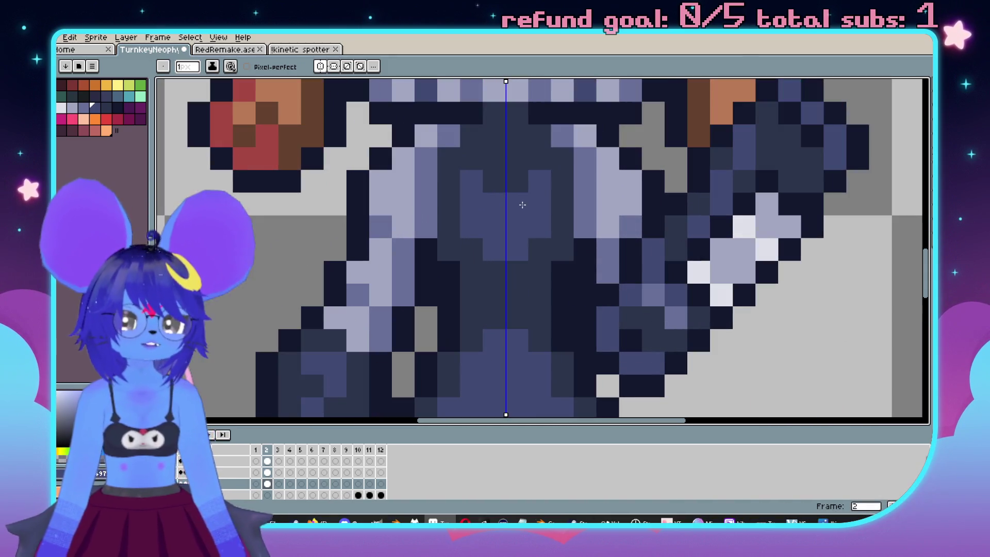
scroll(505, 213, "down", 2)
scroll(486, 214, "up", 2)
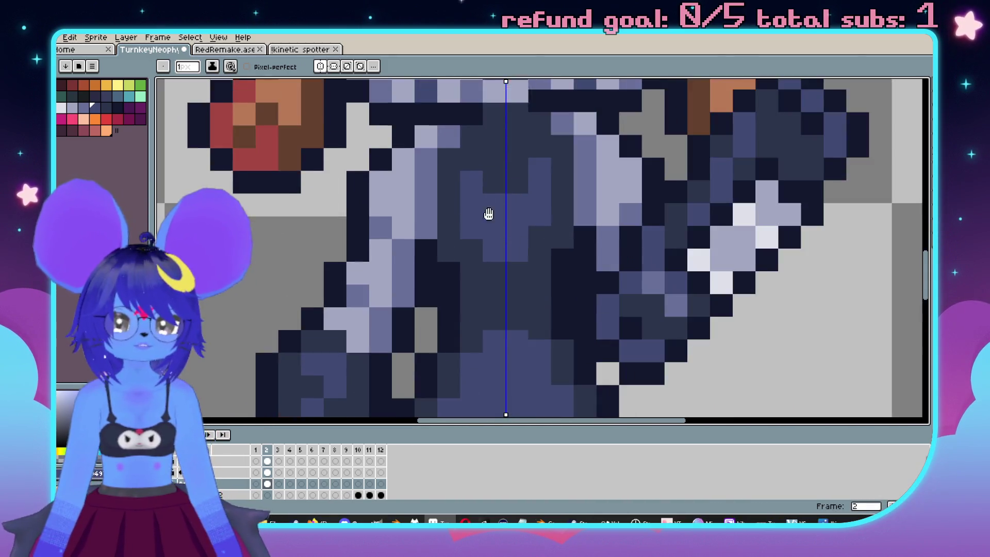
scroll(486, 215, "down", 1)
scroll(511, 248, "up", 1)
key("i")
left_click(511, 259)
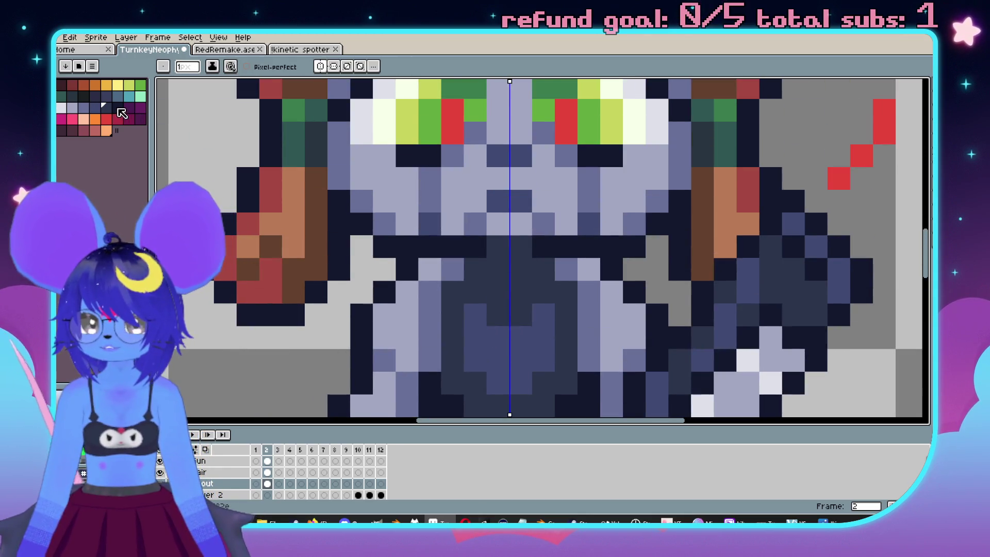
left_click(499, 273)
key("b")
Paint a trial medium-blue stroke across the torso, then undo it.
scroll(499, 274, "down", 3)
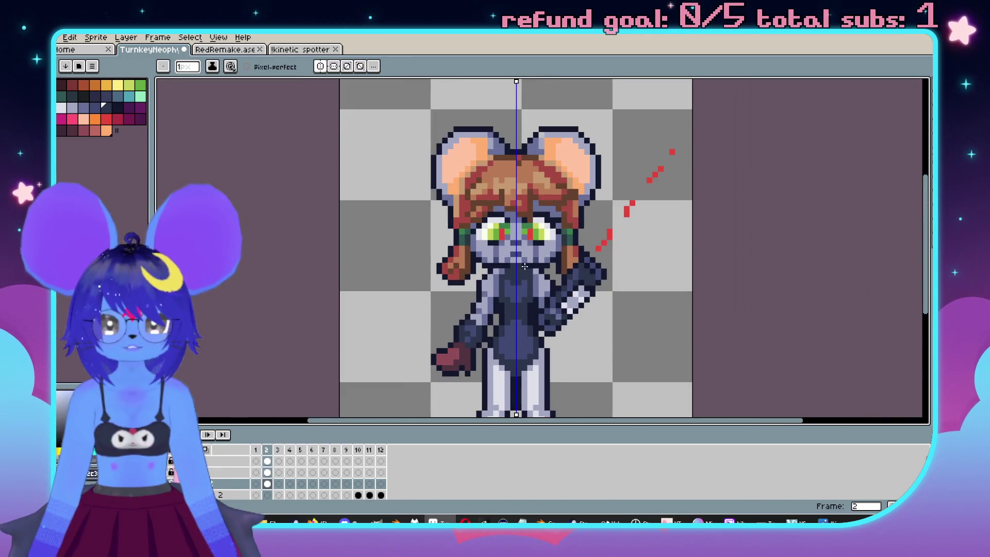
scroll(379, 192, "down", 1)
scroll(503, 207, "up", 5)
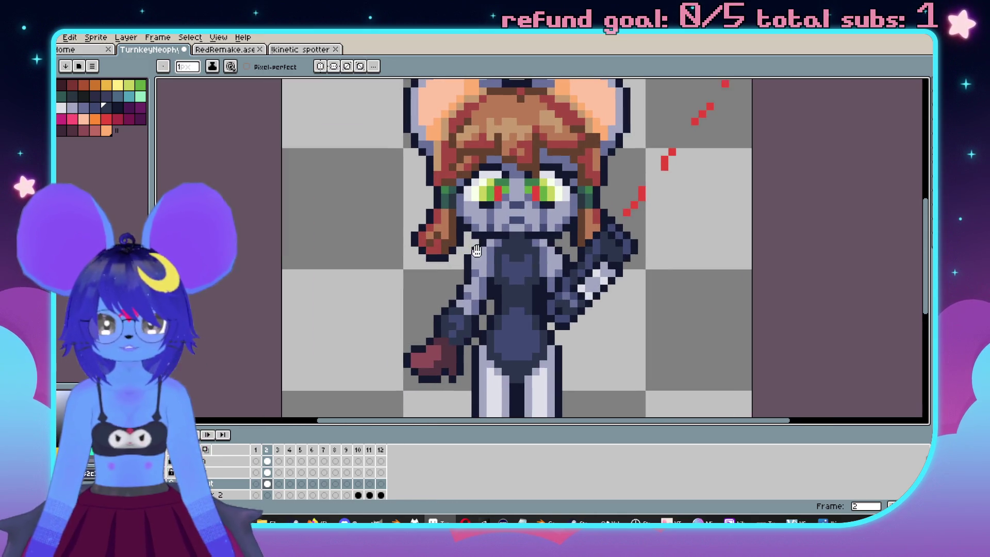
mouse_move(503, 206)
left_mouse_down()
mouse_move(561, 219)
mouse_move(475, 242)
mouse_move(476, 288)
mouse_move(490, 312)
mouse_move(575, 270)
left_mouse_up()
key("ctrl+z")
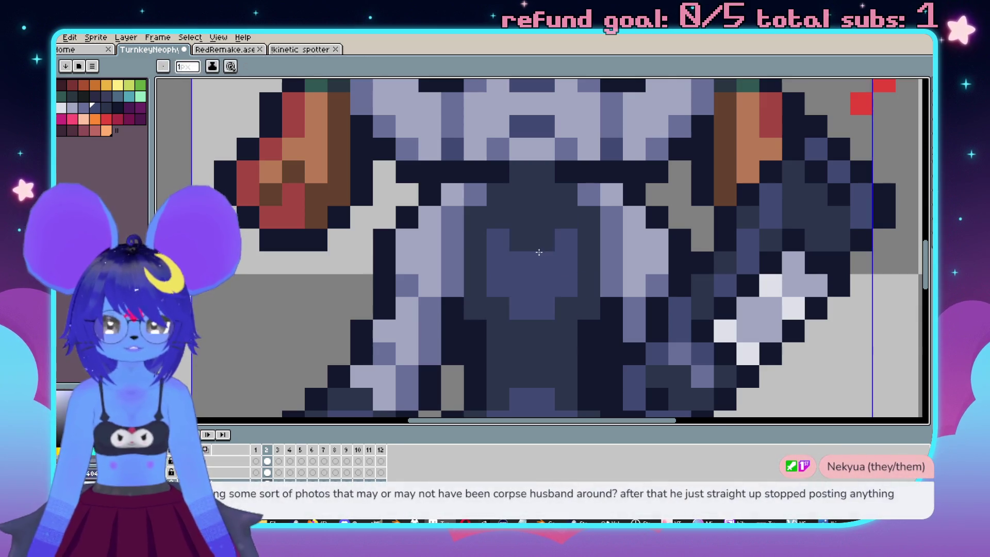
scroll(537, 247, "down", 4)
scroll(567, 236, "down", 4)
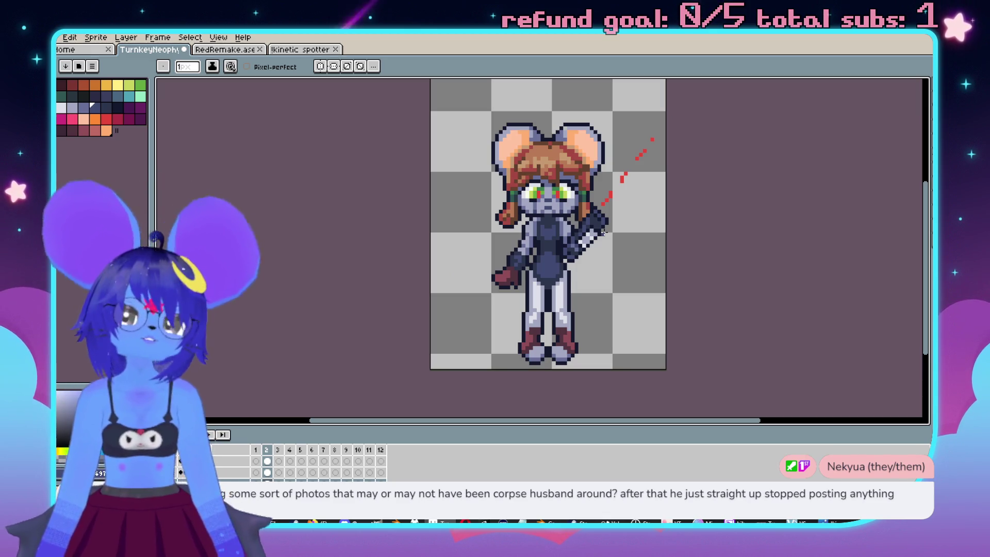
scroll(504, 161, "up", 3)
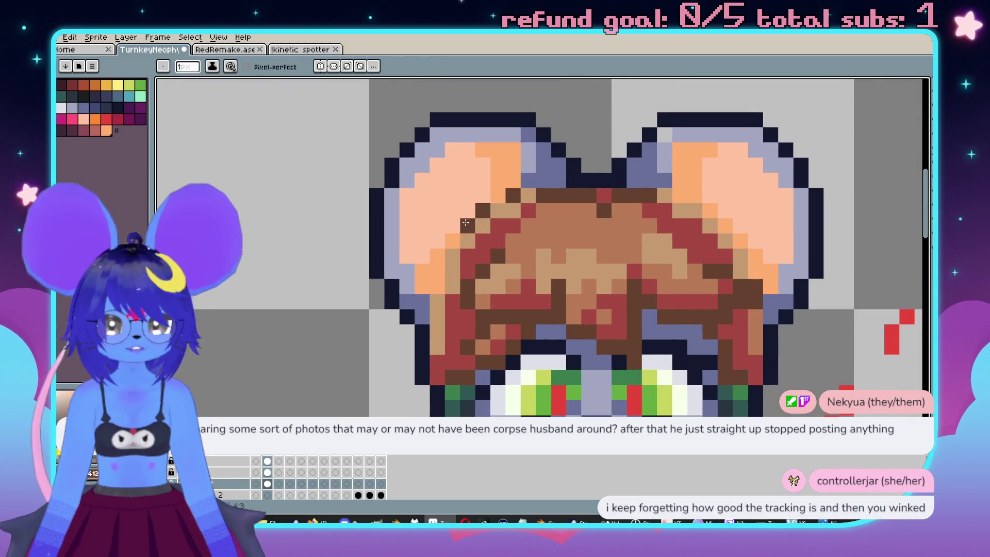
left_click(316, 66)
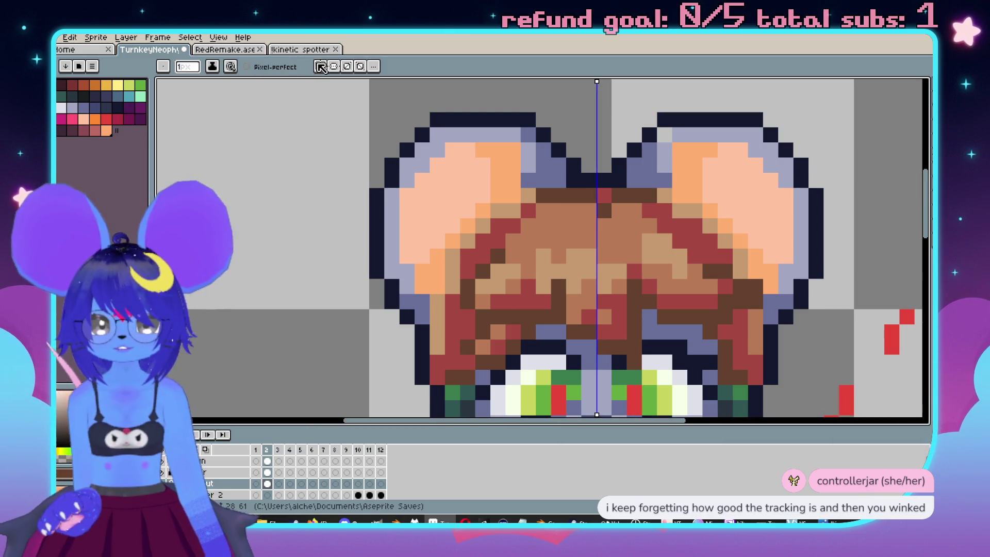
key("Up")
mouse_move(502, 200)
left_mouse_down()
mouse_move(438, 259)
mouse_move(420, 317)
left_mouse_up()
scroll(421, 318, "down", 3)
scroll(496, 188, "up", 3)
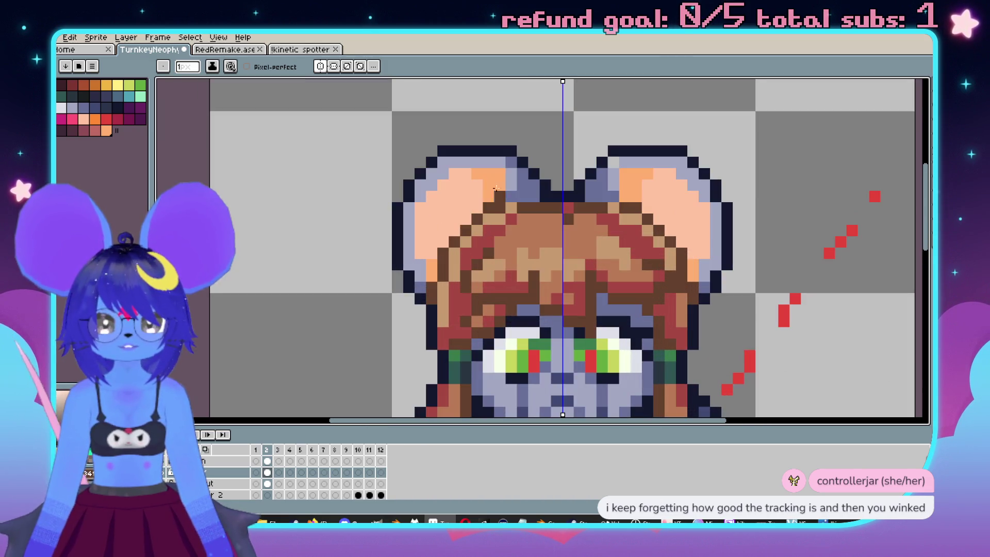
key("v")
scroll(512, 199, "down", 3)
scroll(562, 199, "up", 2)
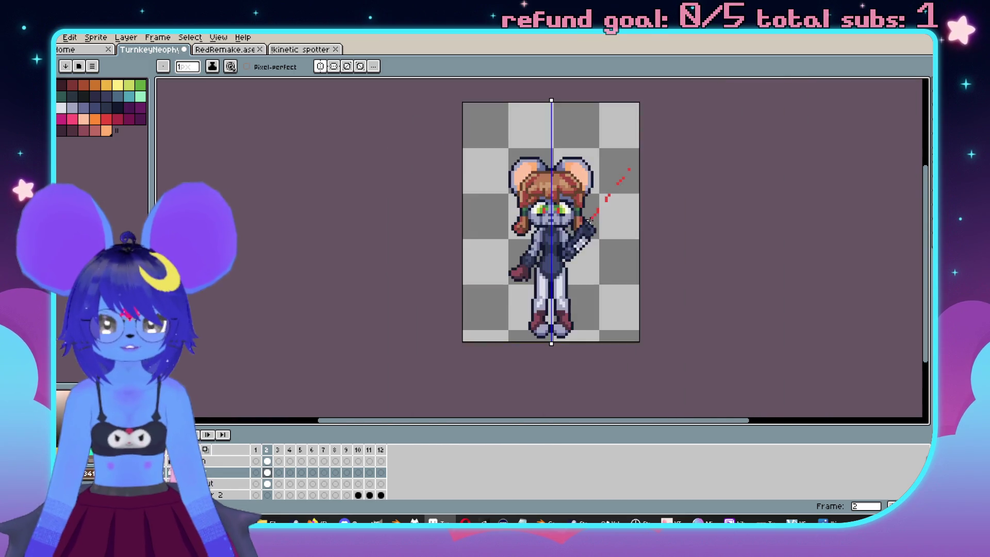
key("b")
scroll(562, 198, "down", 2)
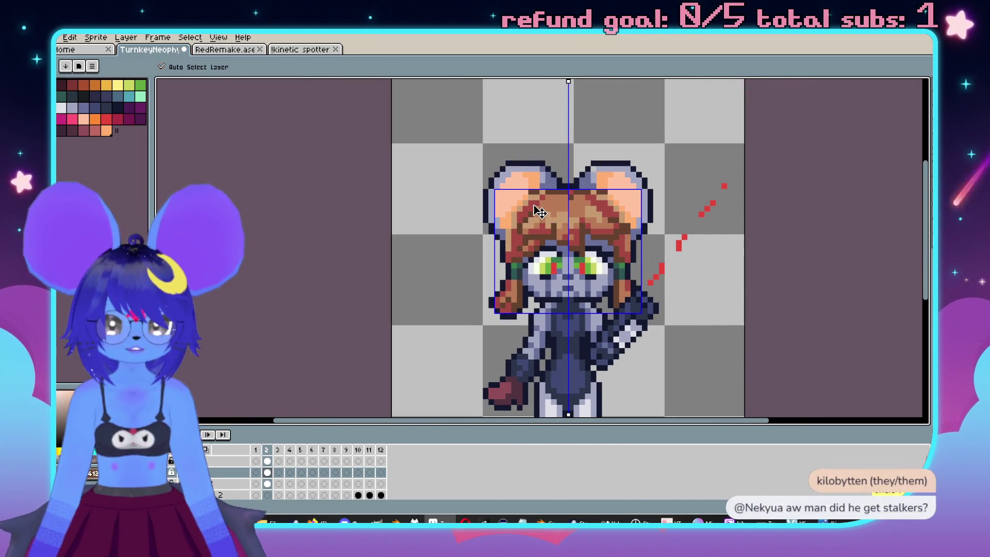
Add mirrored dark pixels along the inner ear edges.
scroll(528, 215, "up", 3)
scroll(528, 216, "up", 2)
mouse_move(522, 187)
left_mouse_down()
mouse_move(489, 247)
mouse_move(489, 271)
mouse_move(511, 257)
left_mouse_up()
Paint mirrored red and brown shading along the hair edges.
scroll(551, 260, "down", 1)
scroll(433, 218, "up", 1)
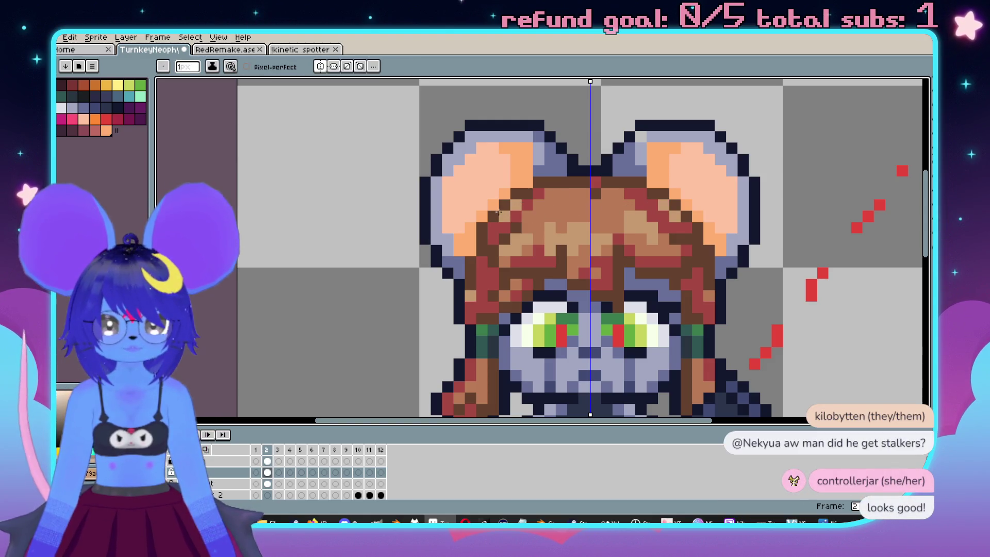
scroll(498, 212, "down", 2)
scroll(512, 227, "up", 2)
mouse_move(467, 212)
left_mouse_down()
mouse_move(447, 213)
mouse_move(425, 236)
left_mouse_up()
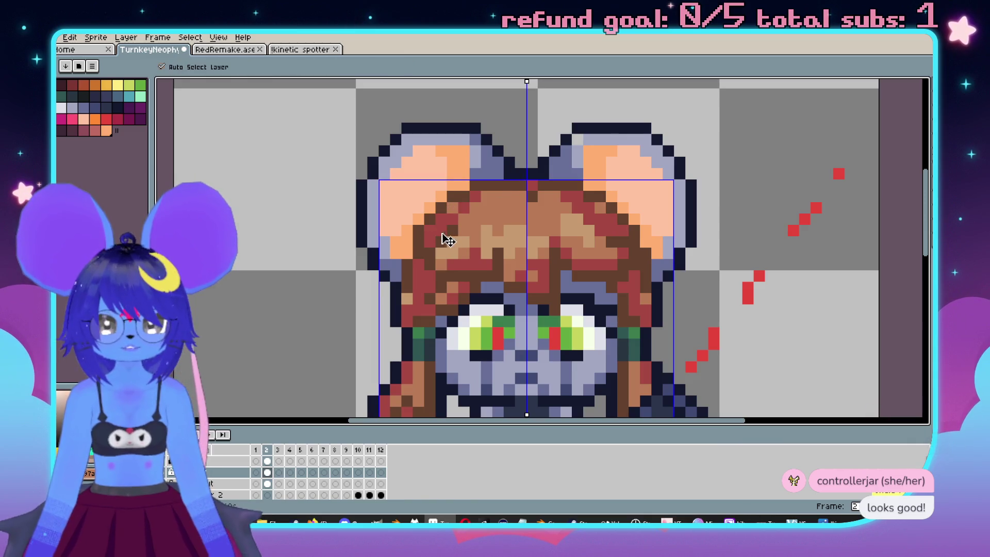
scroll(507, 204, "down", 2)
left_click_drag(507, 204, 568, 205)
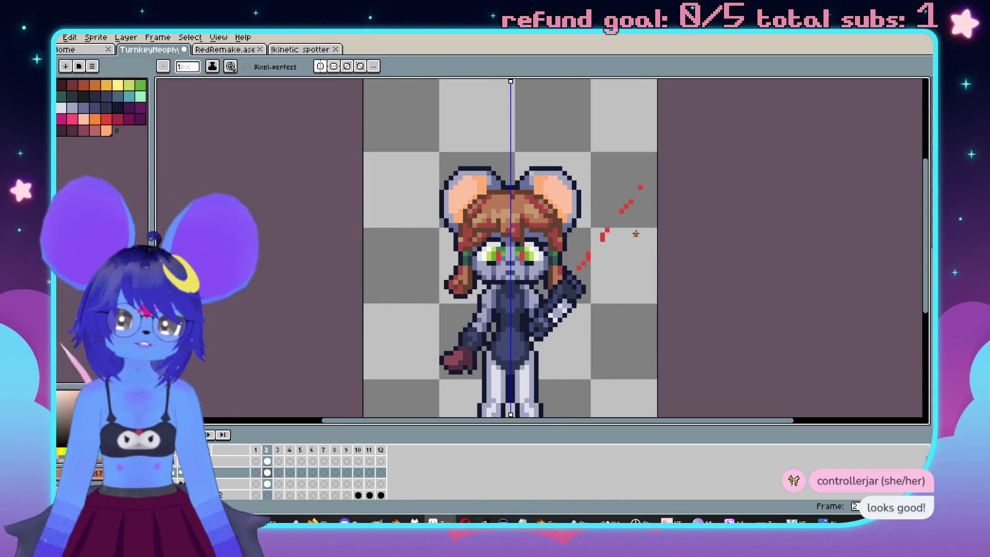
Repaint the brown pixel between the eyes and one above the nose light grey.
scroll(629, 229, "up", 1)
scroll(619, 225, "up", 1)
key("i")
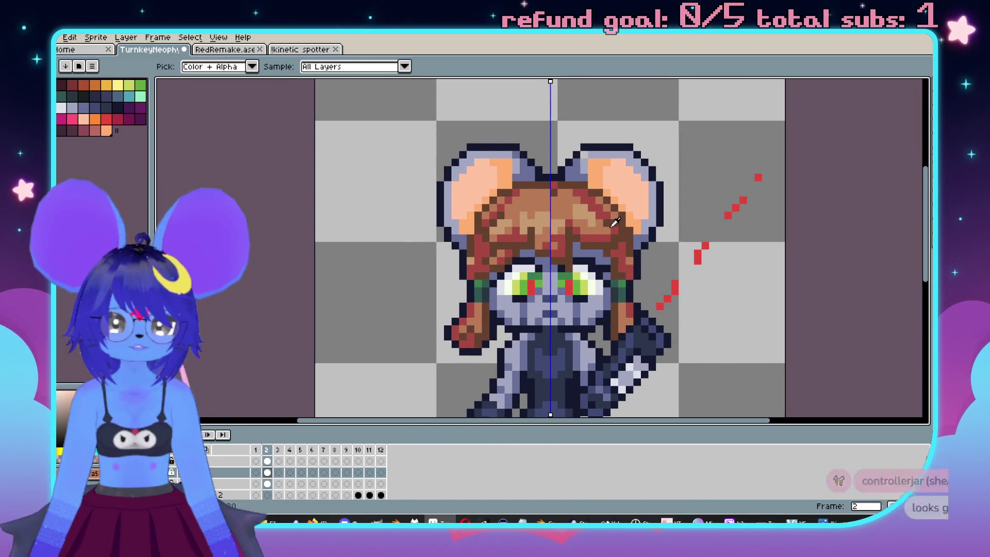
scroll(616, 223, "up", 1)
key("b")
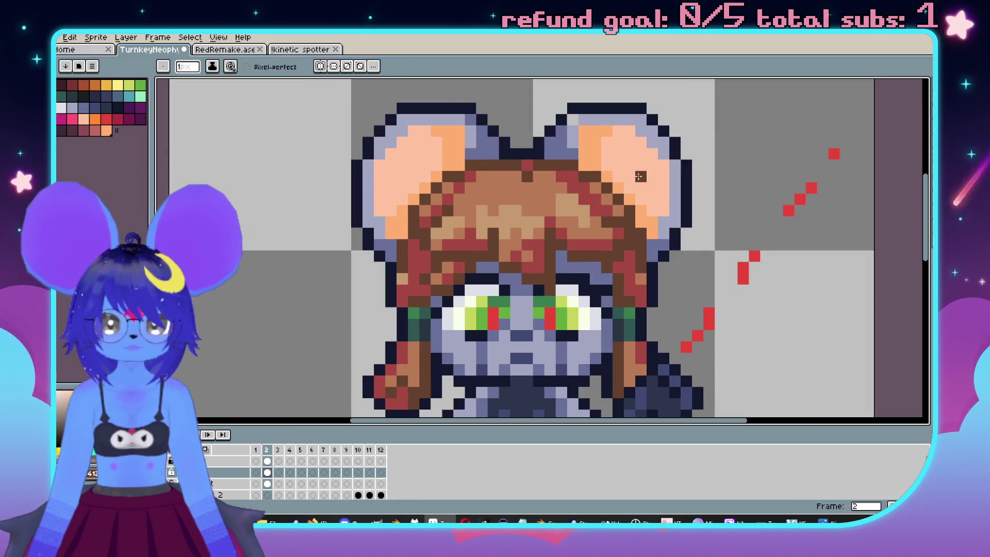
scroll(593, 196, "down", 1)
scroll(557, 191, "up", 1)
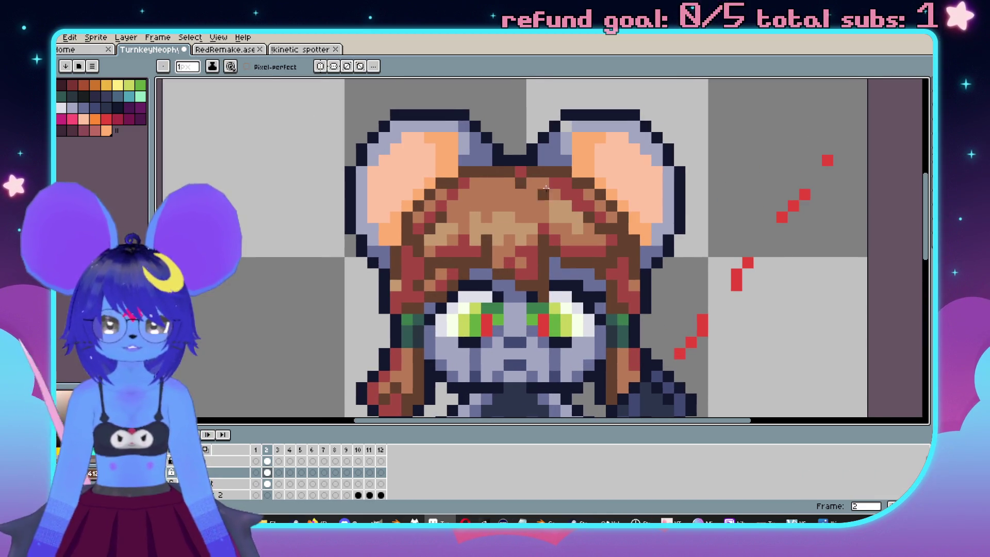
scroll(549, 184, "down", 3)
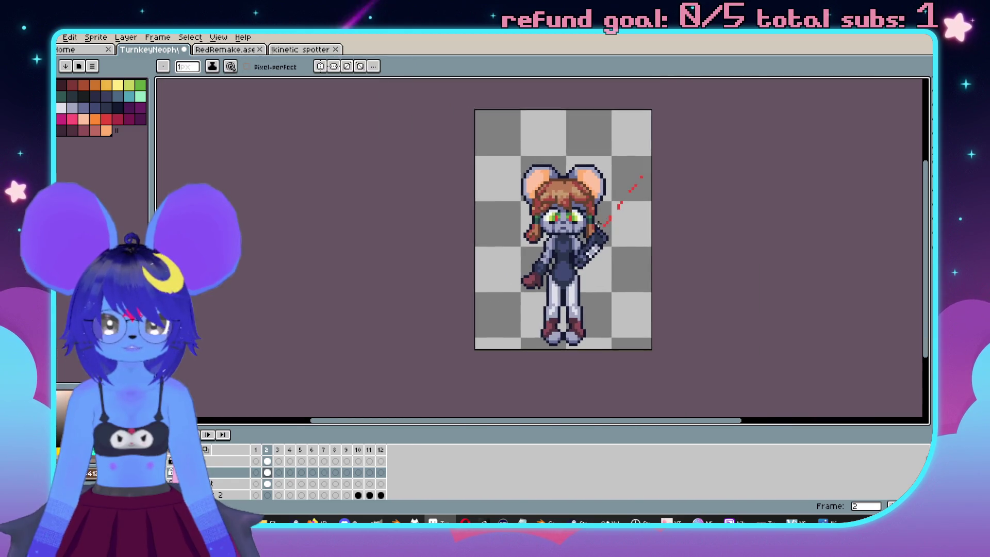
scroll(609, 225, "up", 1)
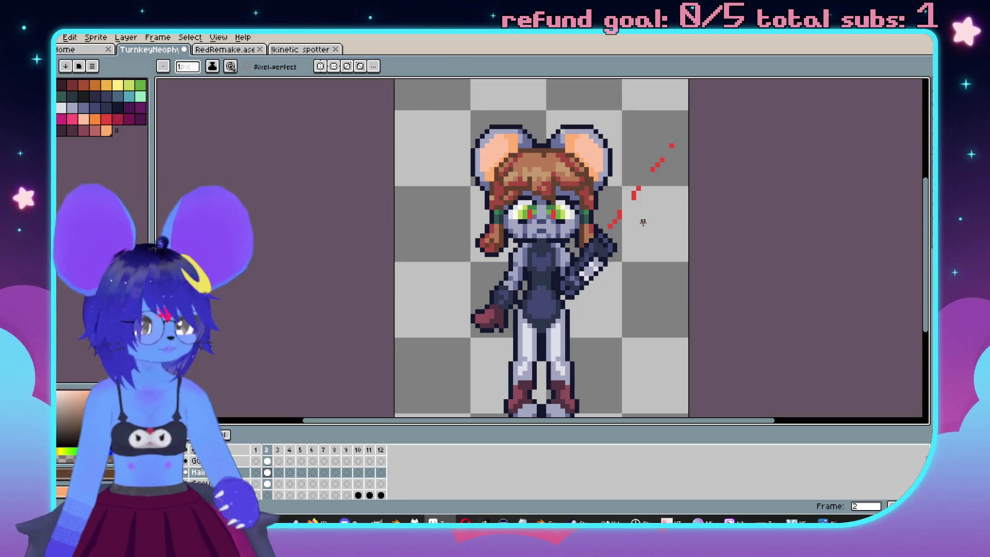
scroll(546, 204, "up", 2)
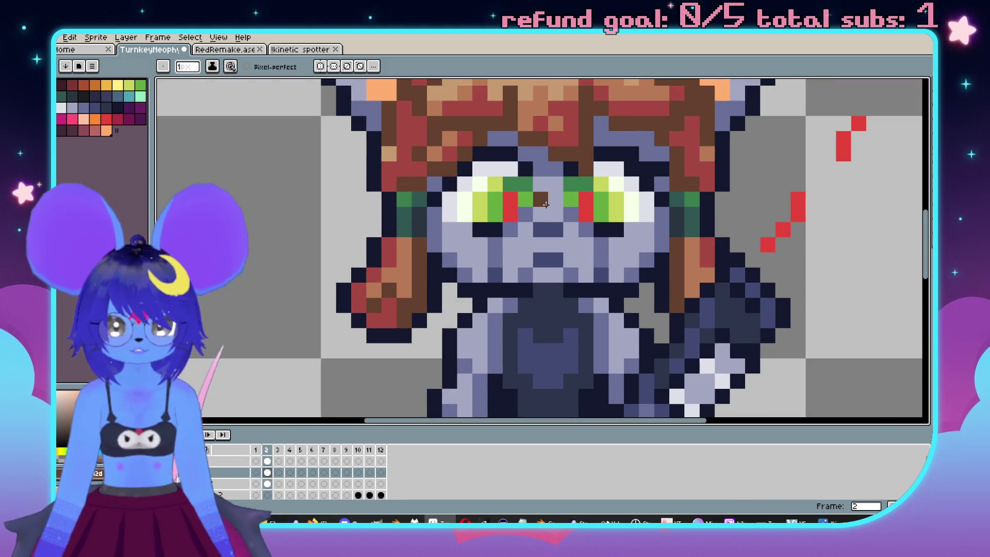
left_click(541, 201)
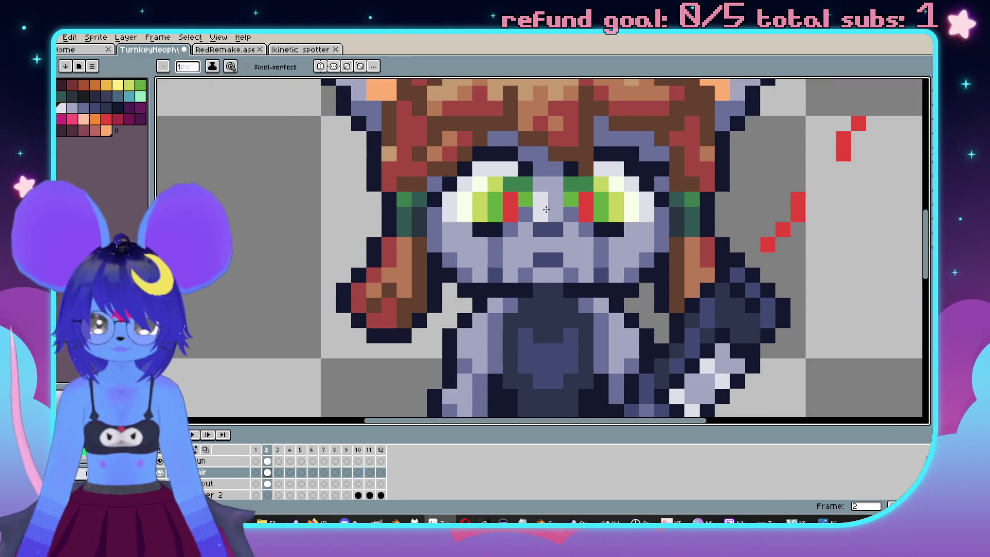
scroll(546, 210, "down", 2)
scroll(549, 204, "up", 2)
left_click(550, 192)
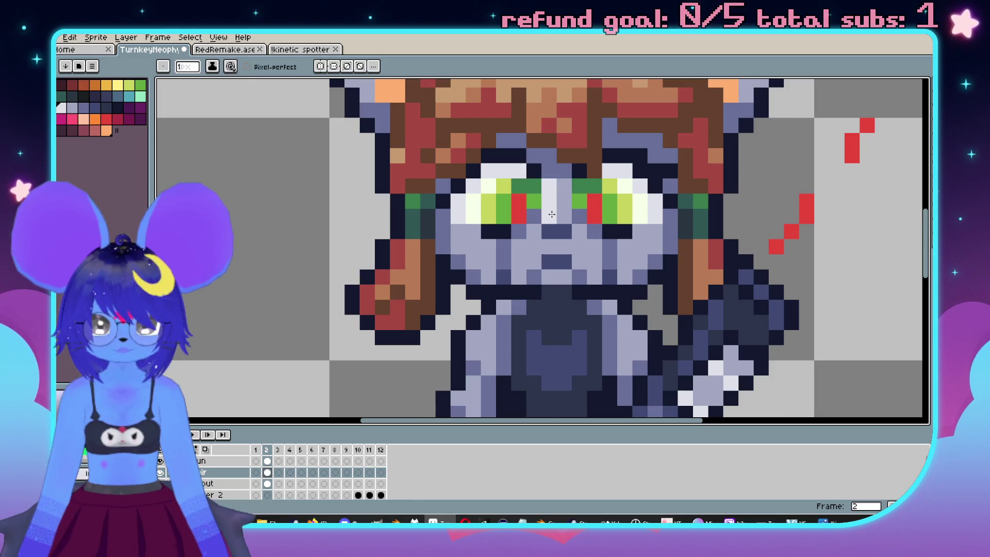
scroll(638, 237, "down", 3)
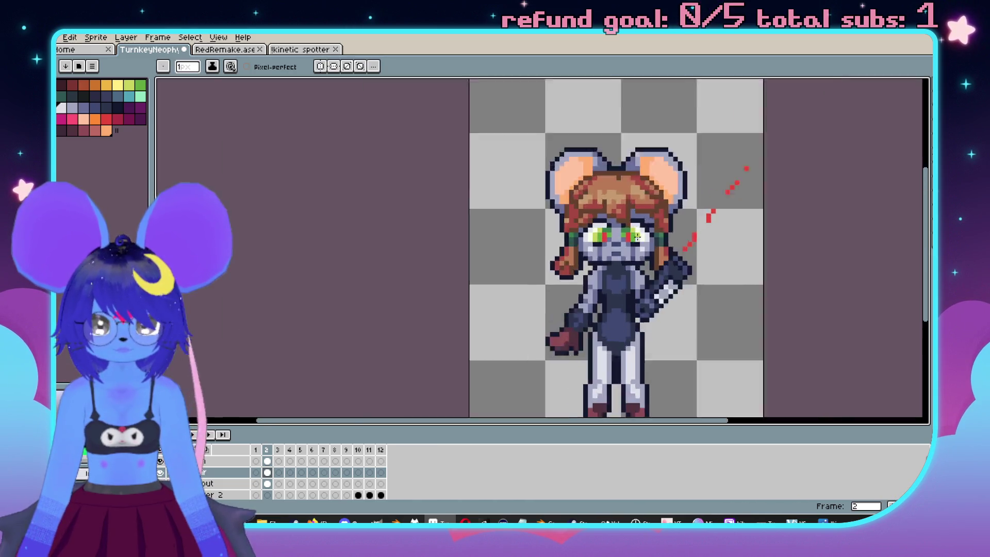
scroll(638, 237, "up", 3)
Pick the blue-grey face colour, enable vertical mirror symmetry, and undo the last stroke.
left_click(531, 294, "alt")
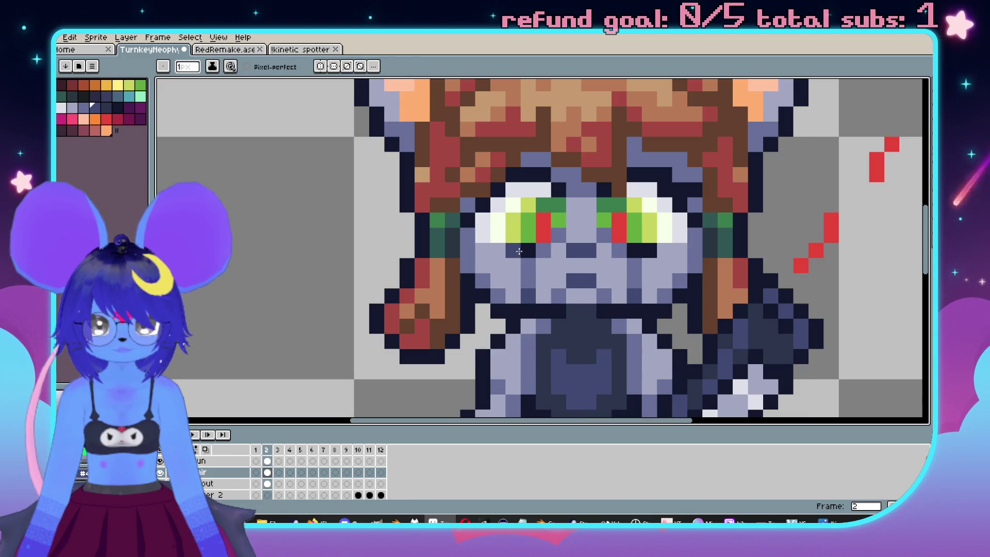
scroll(645, 251, "down", 3)
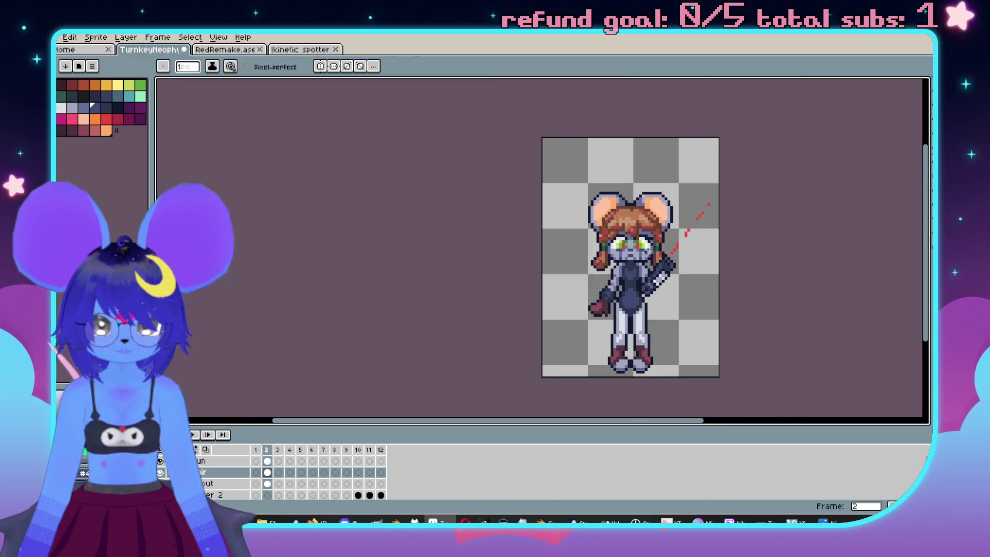
scroll(665, 264, "up", 3)
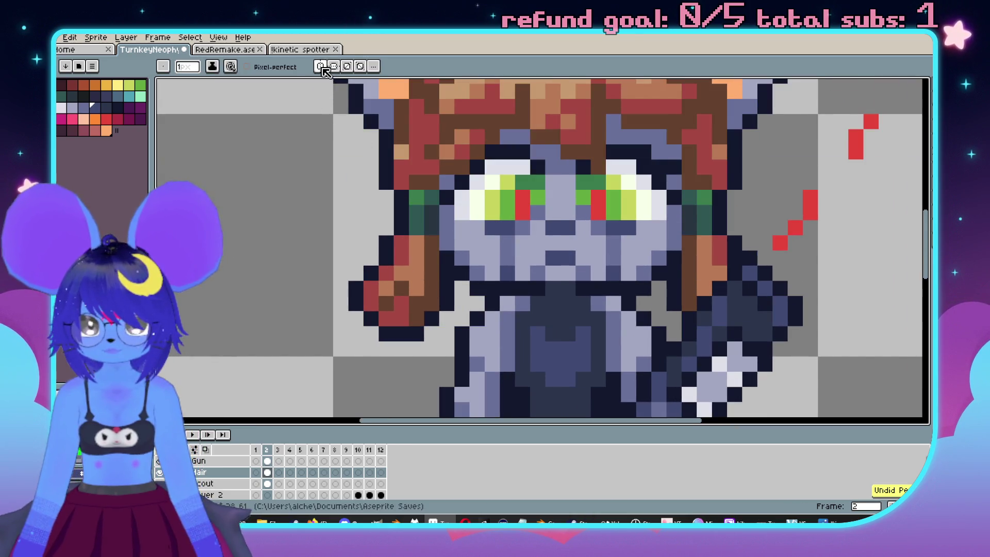
left_click(320, 66)
scroll(477, 233, "down", 3)
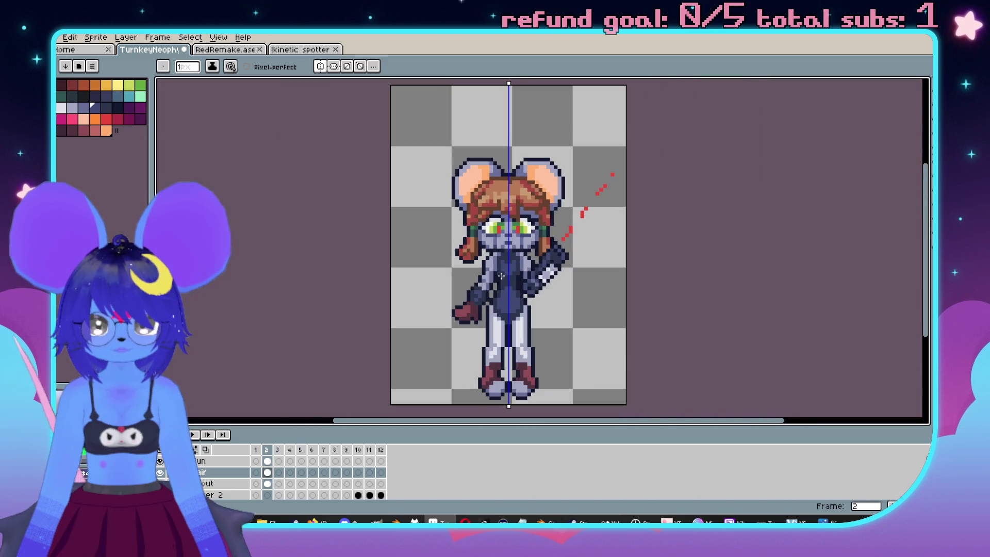
scroll(484, 294, "up", 2)
scroll(471, 295, "up", 2)
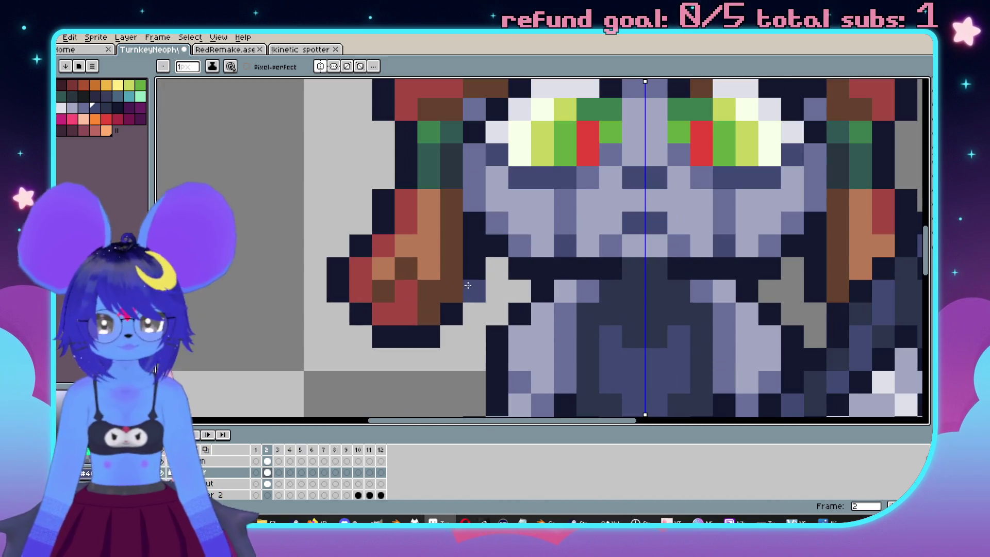
scroll(571, 252, "up", 2)
scroll(571, 252, "down", 3)
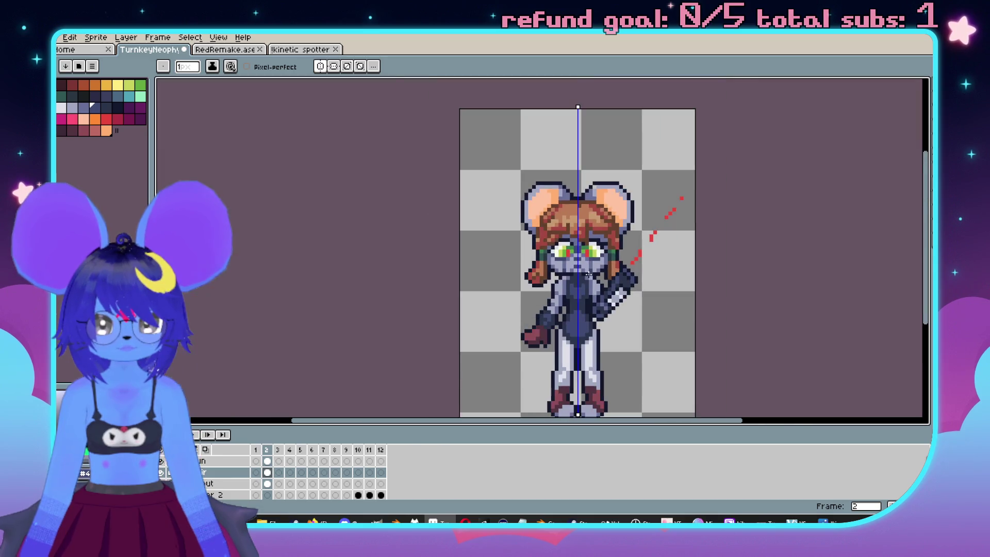
scroll(571, 239, "up", 2)
key("ctrl+z")
scroll(525, 225, "down", 2)
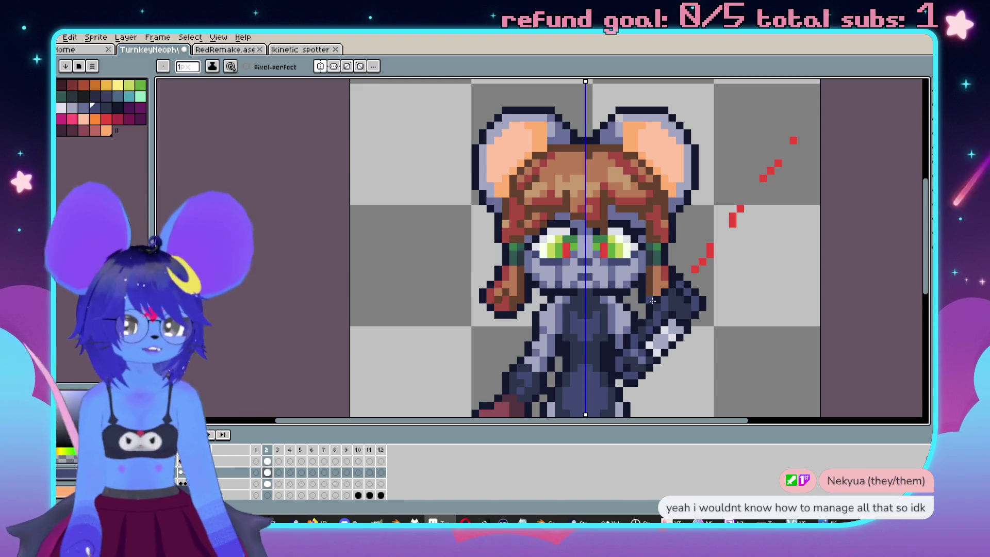
scroll(689, 276, "down", 2)
scroll(690, 275, "up", 3)
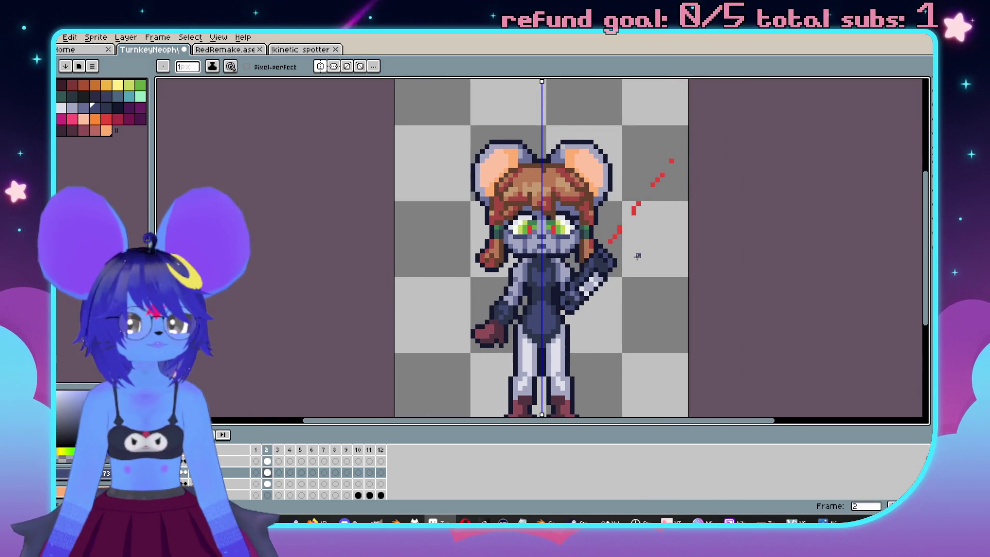
scroll(692, 281, "down", 2)
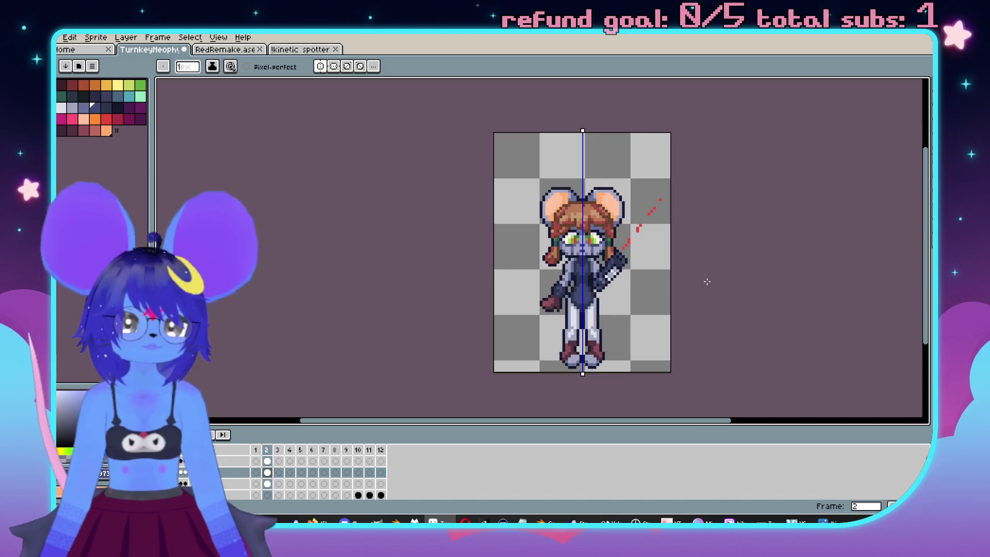
scroll(673, 271, "down", 1)
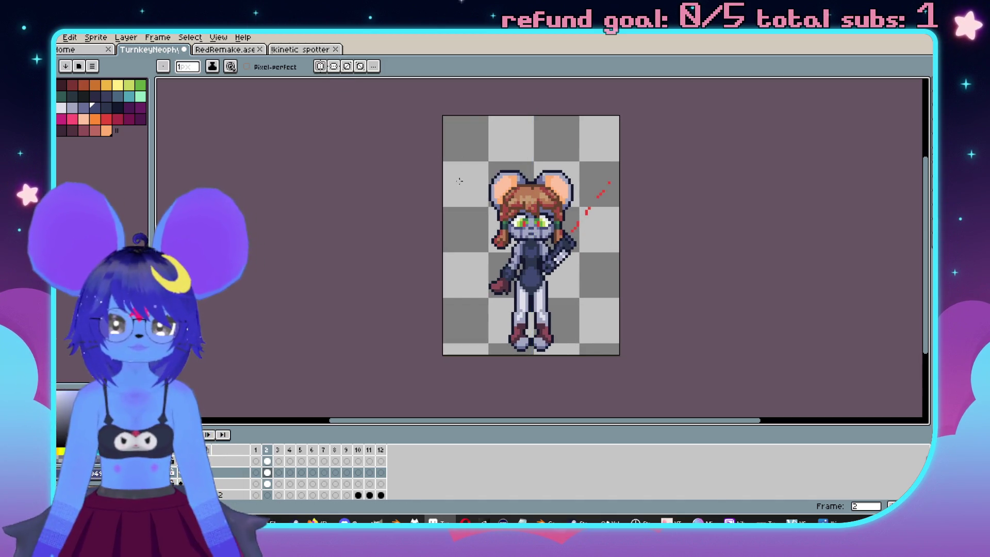
scroll(585, 252, "down", 1)
scroll(585, 251, "up", 3)
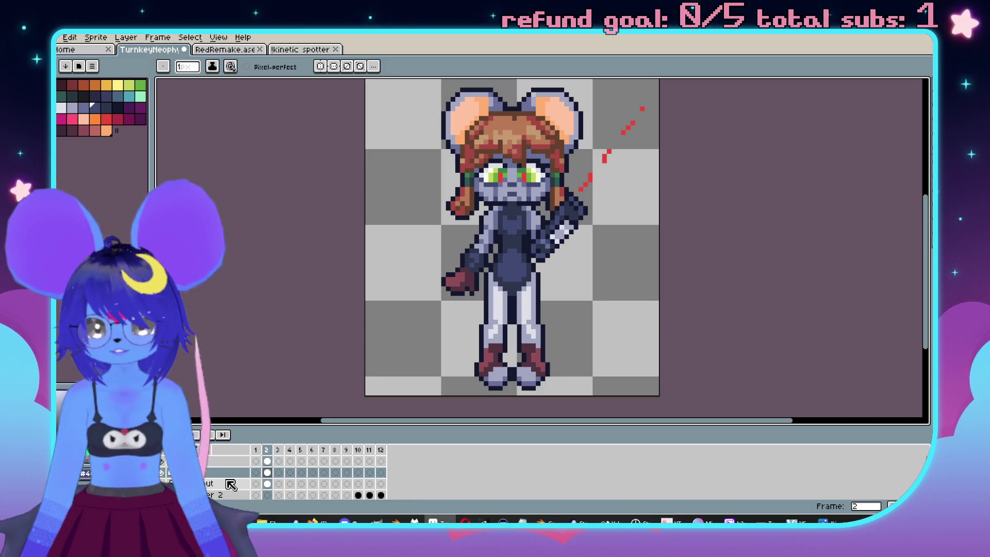
left_click(227, 481)
left_click(167, 474)
left_click(167, 475)
left_click(167, 474)
left_click(184, 484)
left_click(185, 484)
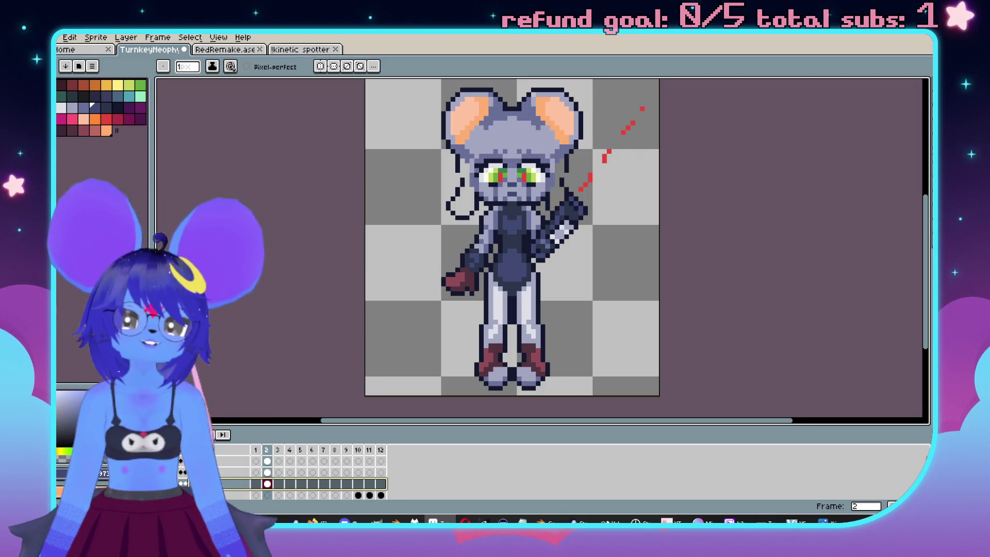
left_click(184, 484)
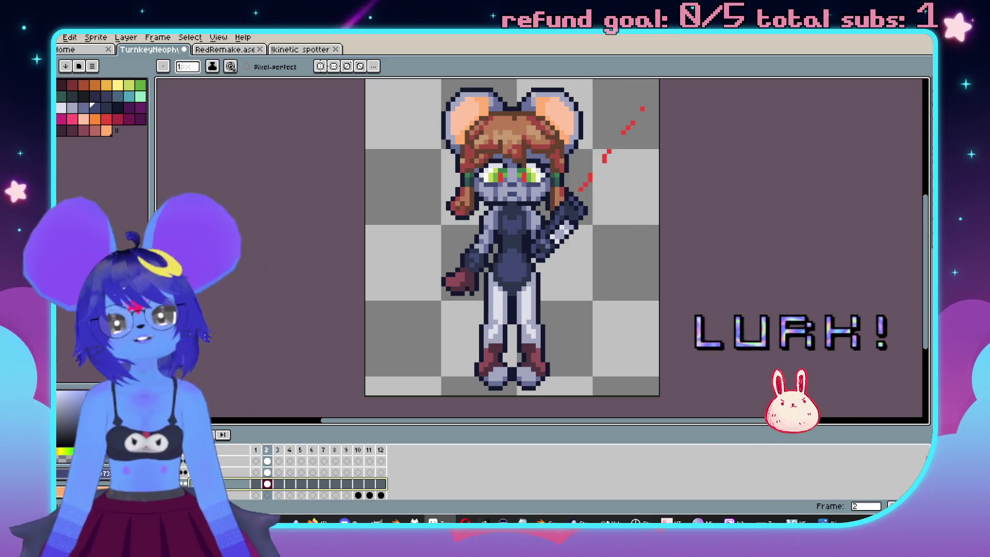
left_click(184, 484)
left_click(185, 484)
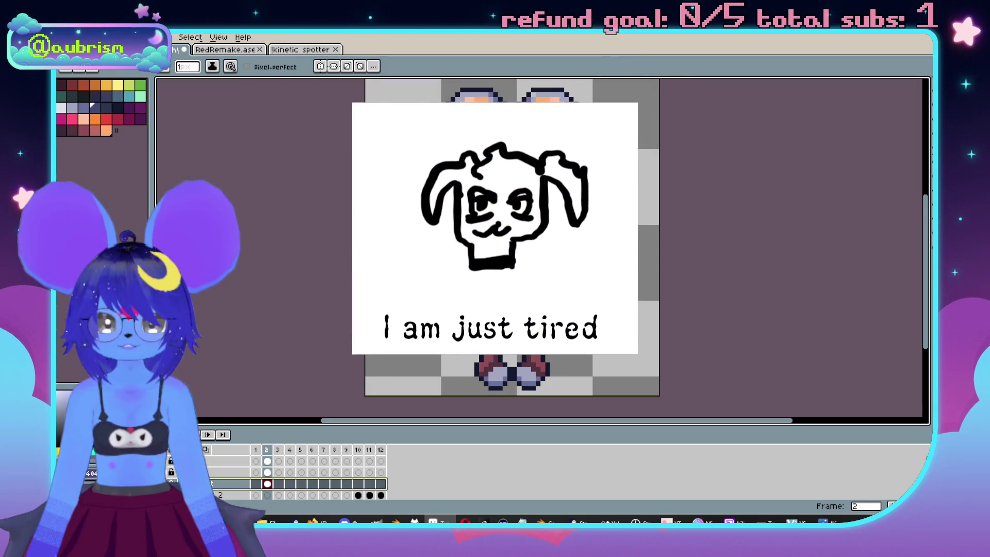
scroll(409, 333, "up", 3)
mouse_move(409, 333)
left_mouse_down()
mouse_move(598, 232)
mouse_move(629, 295)
left_mouse_up()
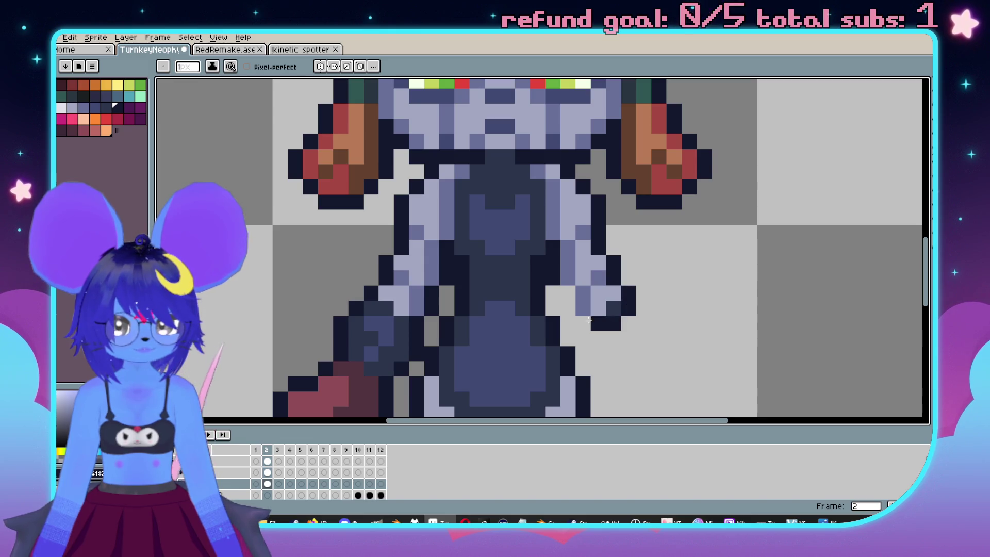
Draw two dark pixels on the hand and make the gun layer visible again.
left_click_drag(569, 309, 570, 277)
scroll(377, 329, "down", 5)
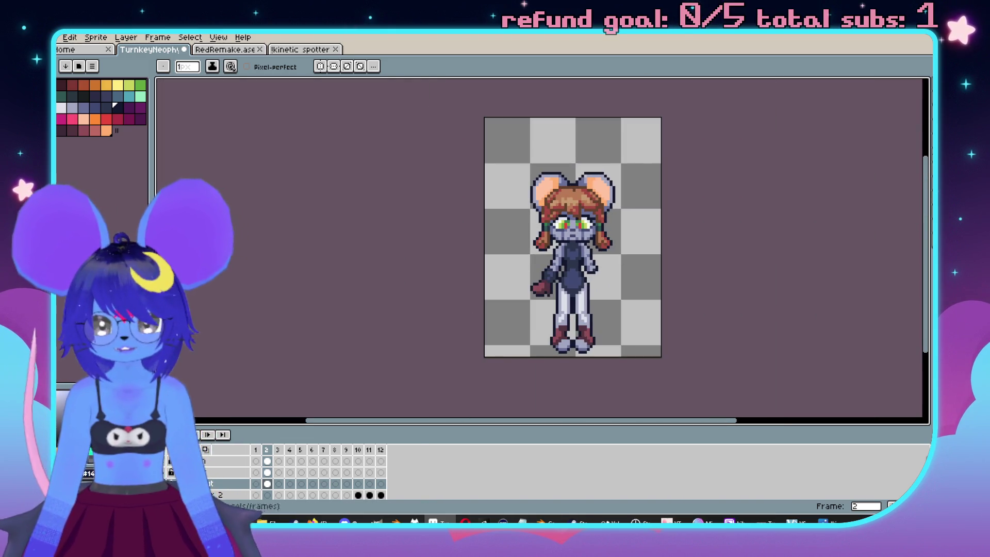
left_click(165, 464)
left_click(165, 464)
left_click(165, 464)
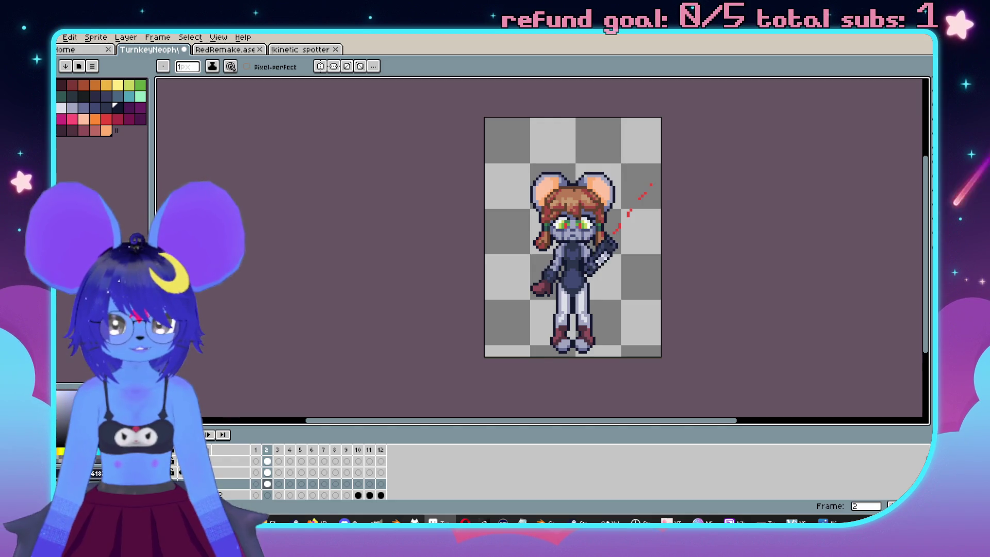
Marquee-select the gun area and move it about 18 px right.
scroll(467, 323, "up", 2)
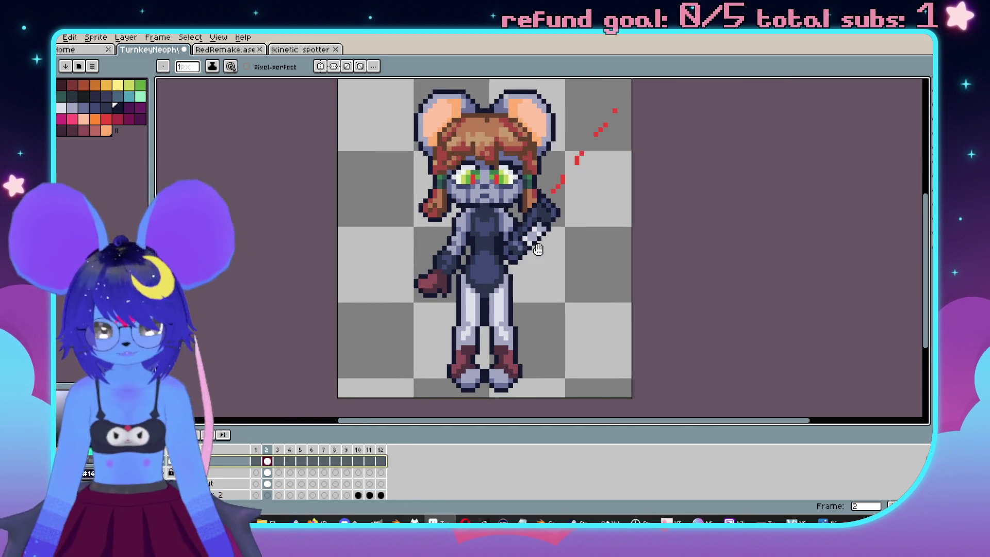
key("m")
left_click_drag(644, 97, 449, 300)
left_click_drag(535, 240, 544, 240)
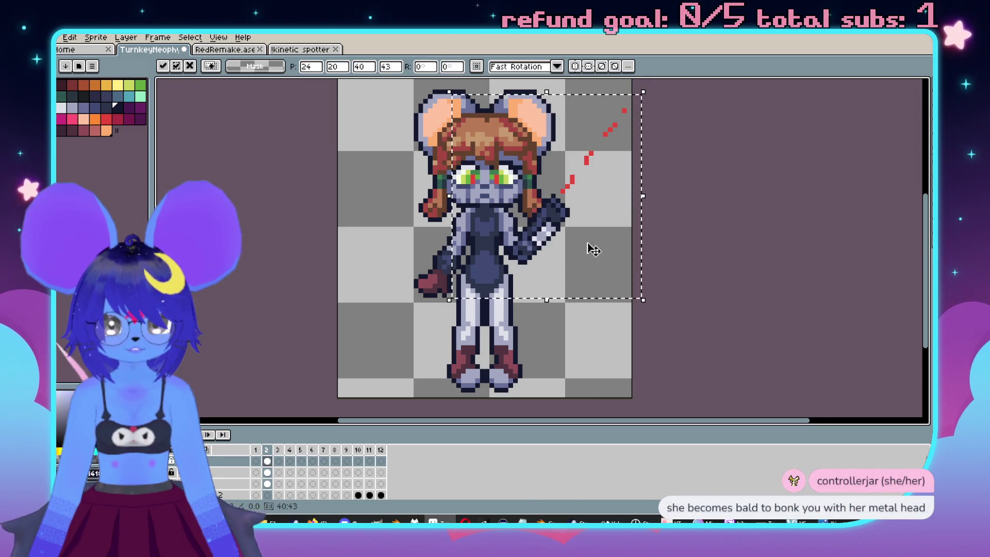
Drop the selection to commit the gun's new position and switch to the Pencil.
left_click(656, 229)
scroll(634, 214, "up", 4)
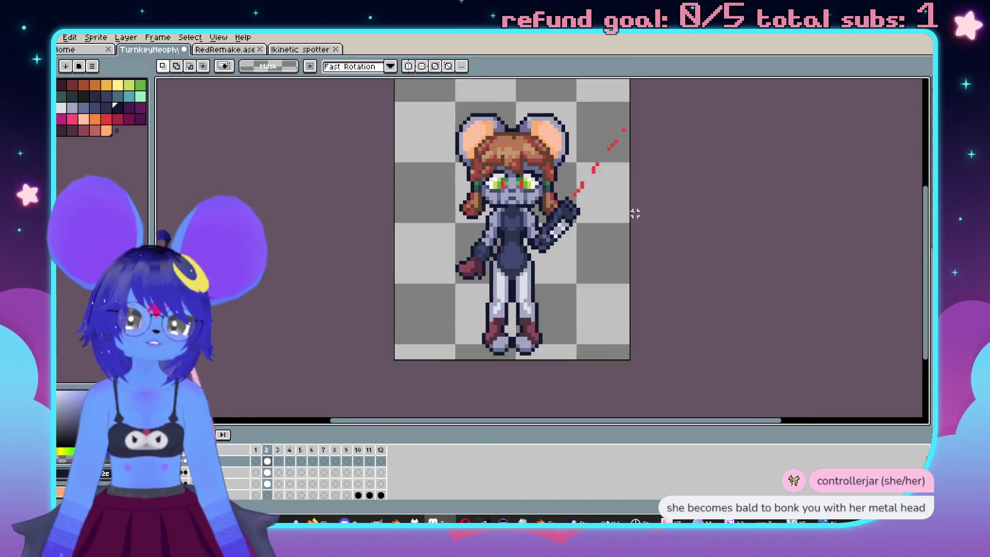
scroll(504, 268, "up", 3)
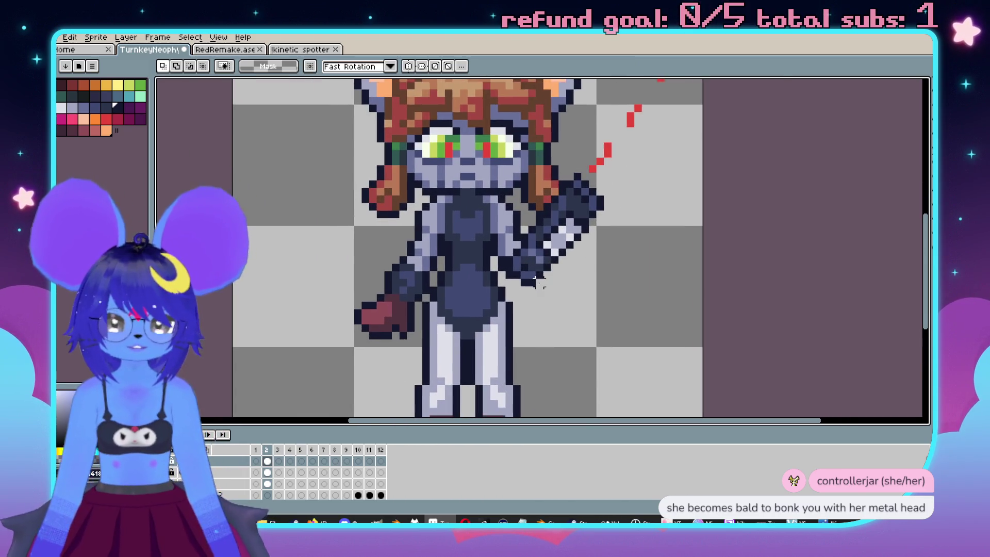
key("b")
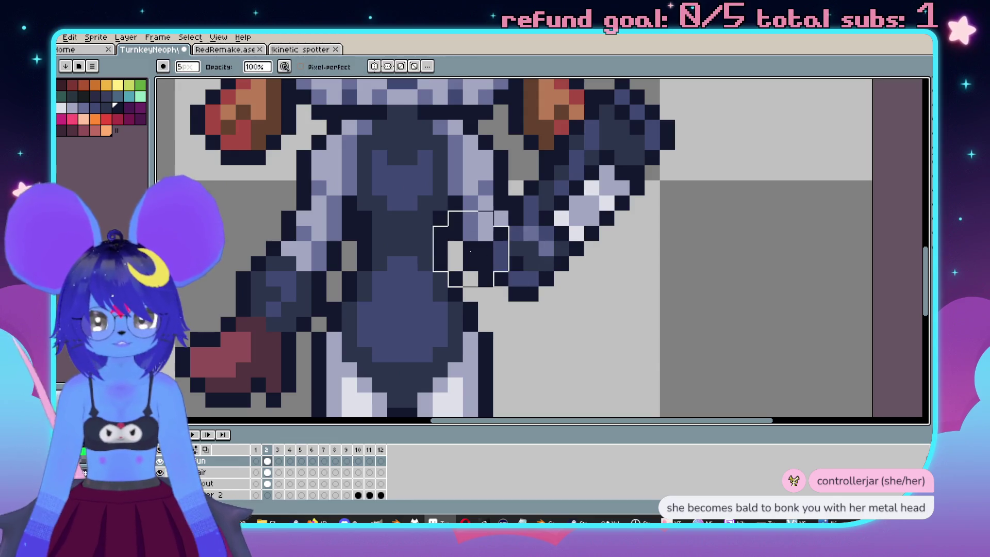
scroll(686, 341, "down", 3)
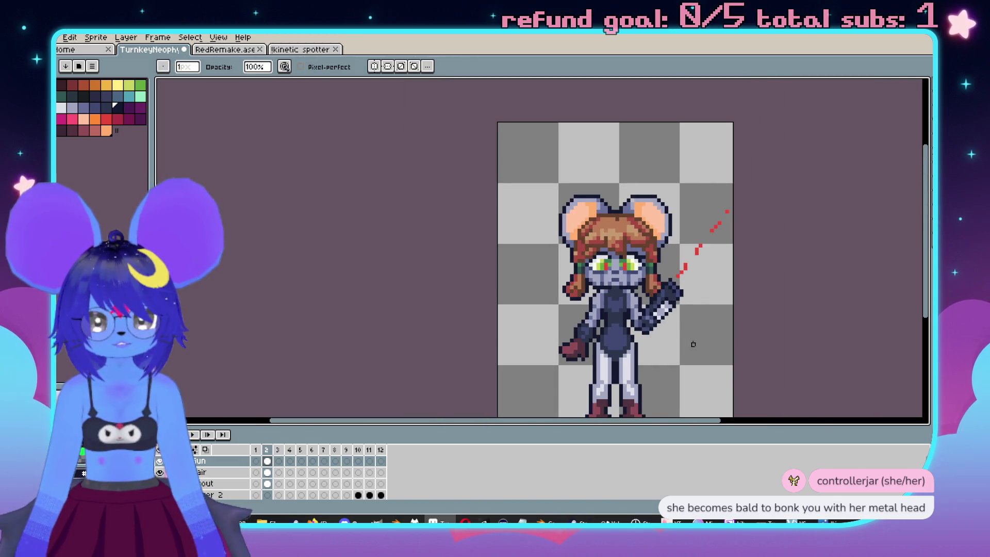
scroll(693, 344, "up", 2)
Re-centre the view on the head and torso and choose a different layer to draw on.
left_click_drag(615, 298, 650, 287)
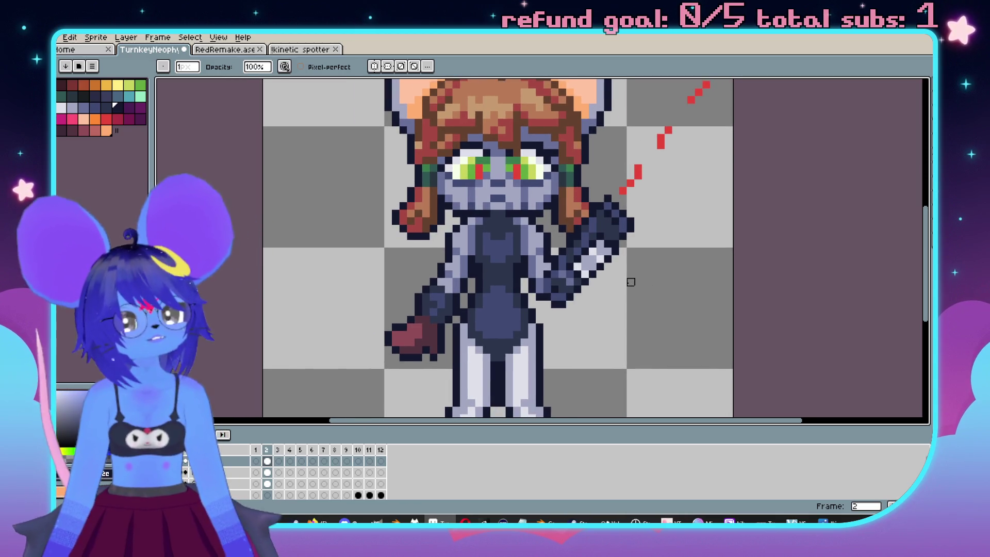
scroll(631, 282, "down", 1)
left_click_drag(631, 282, 557, 258)
scroll(568, 250, "down", 1)
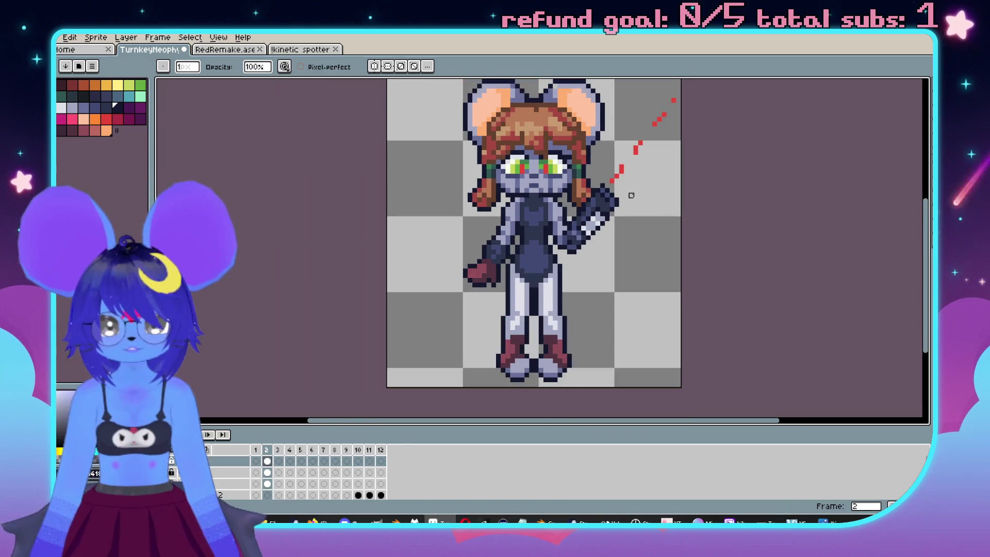
left_click_drag(631, 196, 613, 220)
scroll(569, 249, "up", 3)
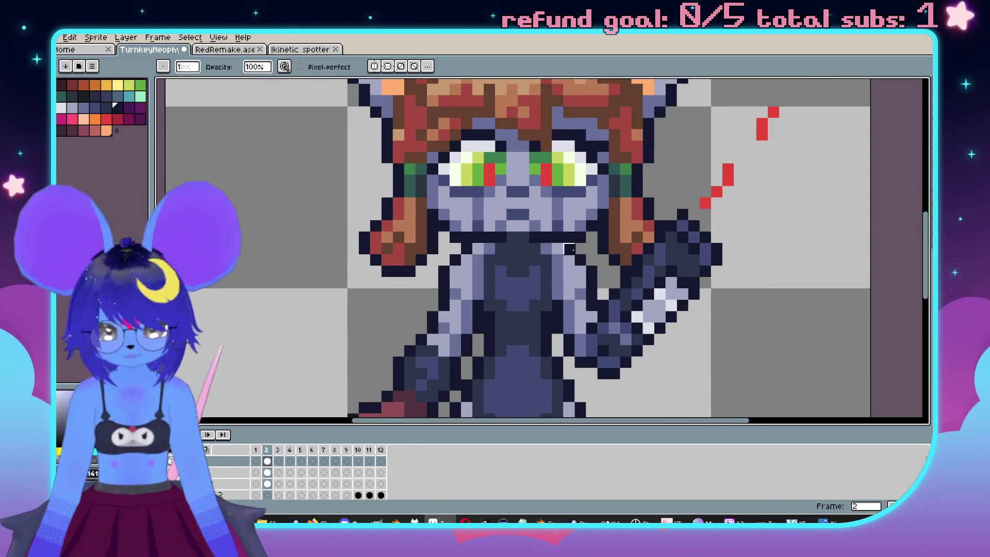
key("e")
left_click(481, 252, "ctrl")
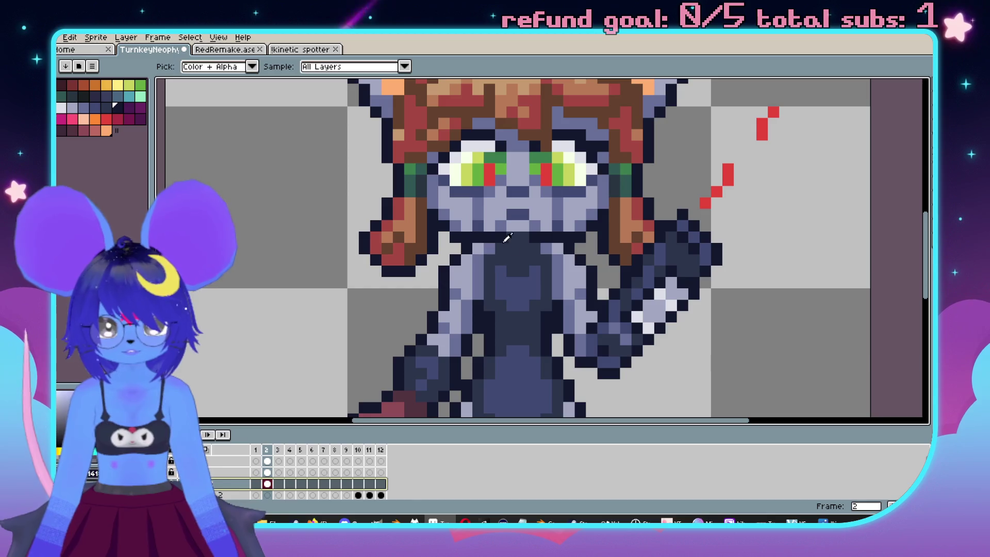
Try a dark pixel near the neck, then undo it.
left_click(539, 249)
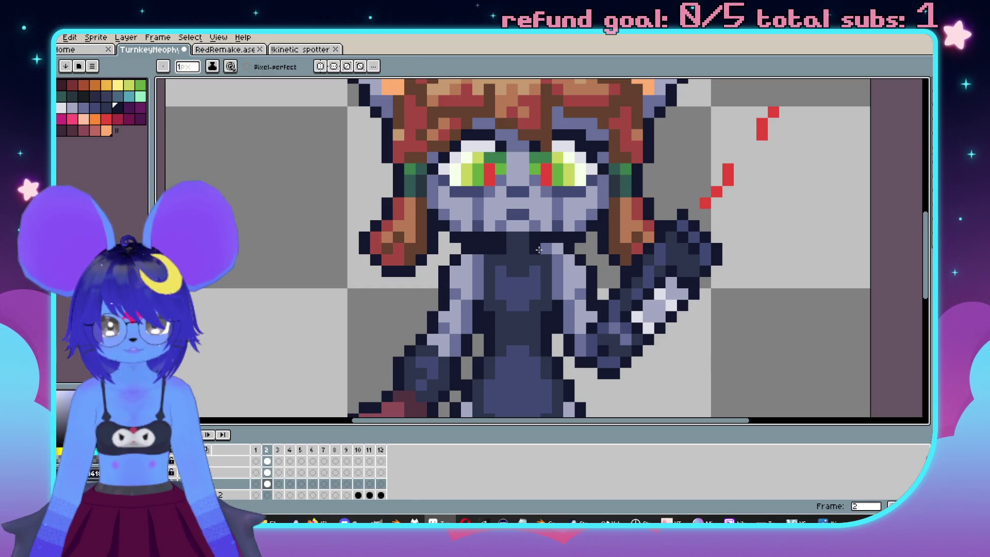
scroll(567, 250, "down", 3)
scroll(567, 250, "up", 1)
key("ctrl+z")
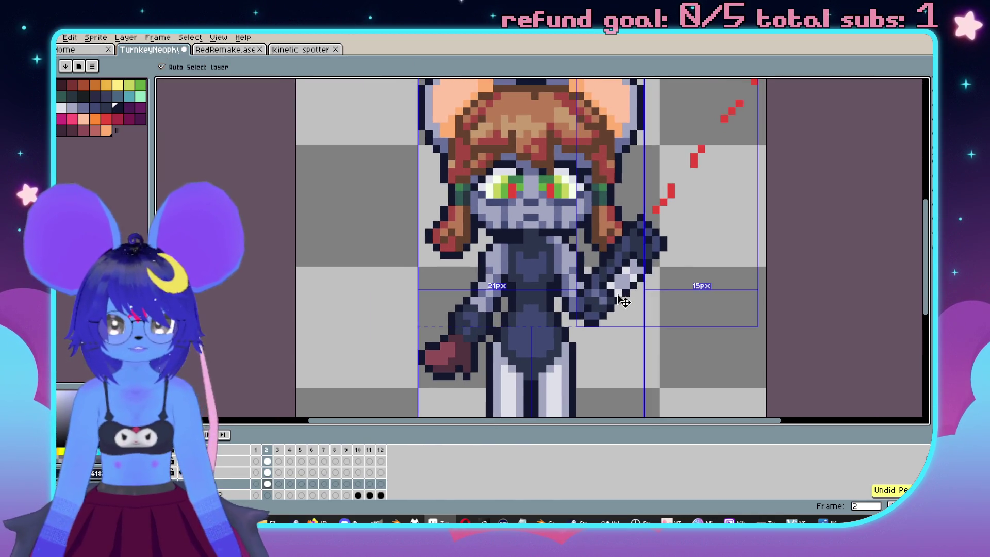
scroll(628, 290, "down", 2)
scroll(586, 263, "up", 3)
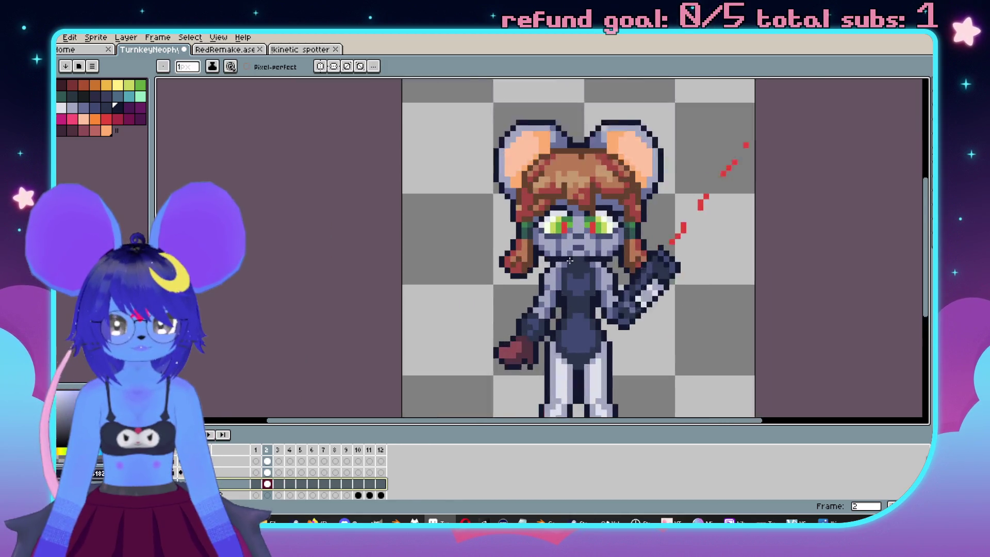
Turn on vertical symmetry and outline both sides of the face in dark pixels.
left_click(320, 66)
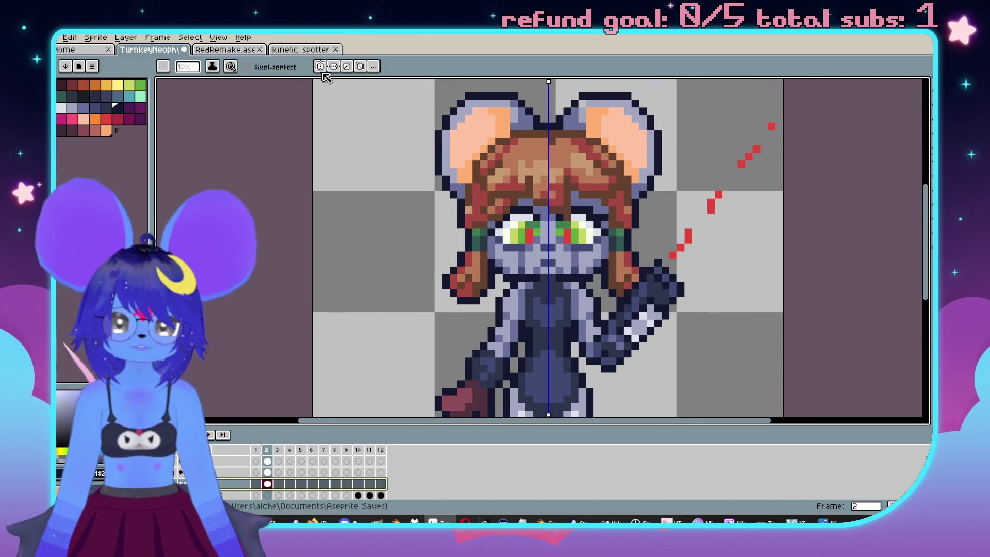
scroll(482, 237, "up", 3)
mouse_move(367, 258)
left_mouse_down()
mouse_move(343, 235)
mouse_move(343, 201)
left_mouse_up()
scroll(373, 233, "down", 3)
scroll(373, 233, "up", 2)
left_click_drag(373, 233, 411, 263)
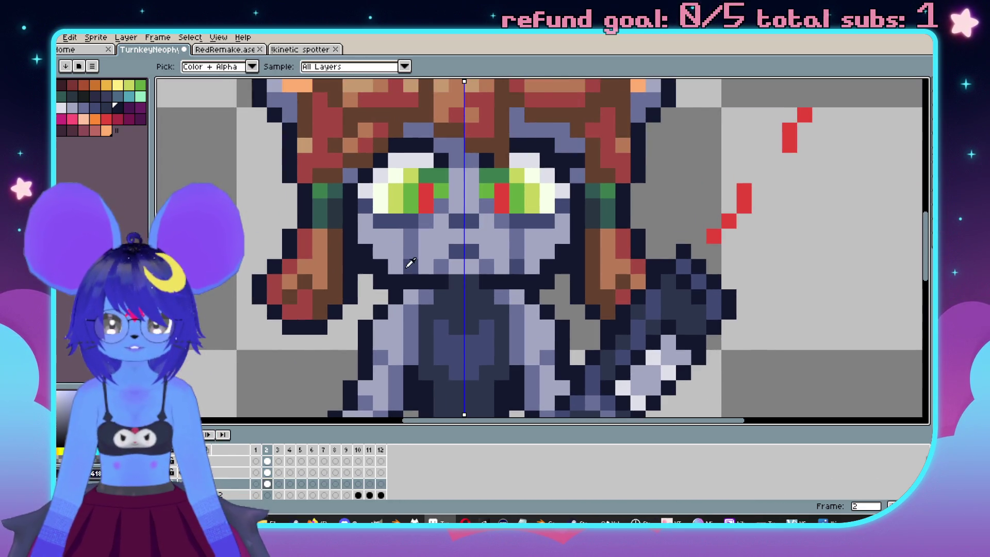
Pick the light lavender face colour from the canvas and return to drawing.
left_click(443, 266, "alt")
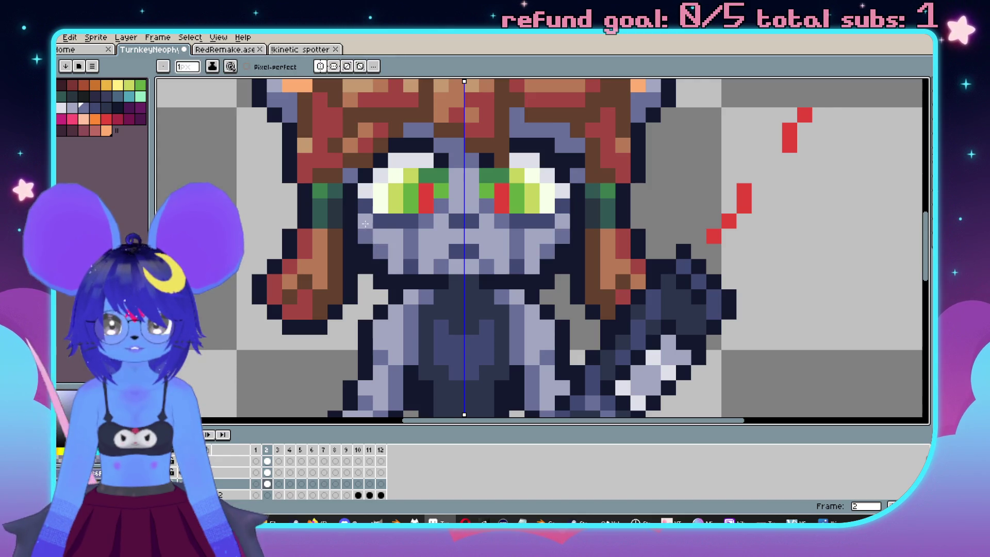
key("e")
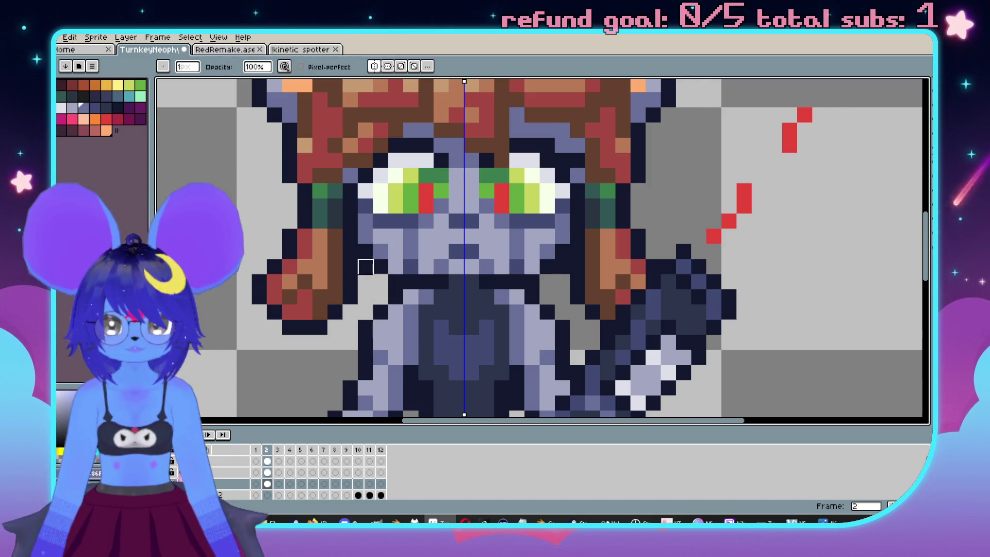
scroll(366, 266, "down", 5)
scroll(400, 282, "up", 3)
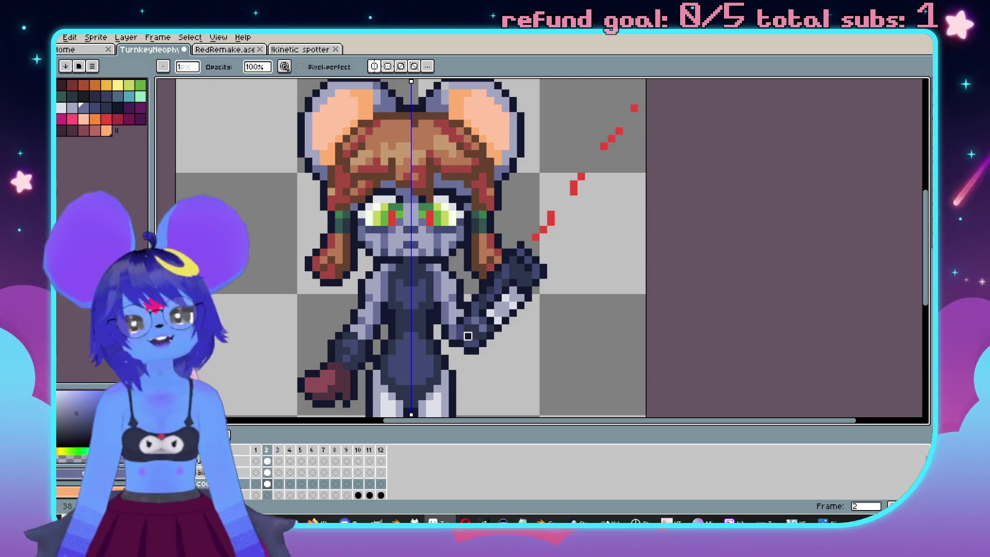
scroll(460, 381, "down", 3)
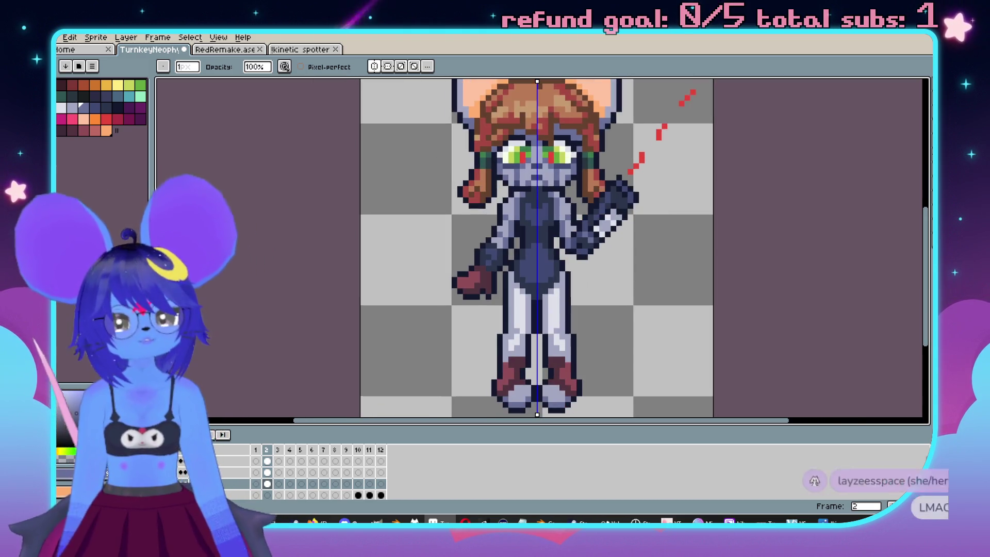
Pick the dark navy outline colour and move to the layer one row up.
scroll(619, 253, "down", 3)
left_click_drag(642, 228, 607, 249)
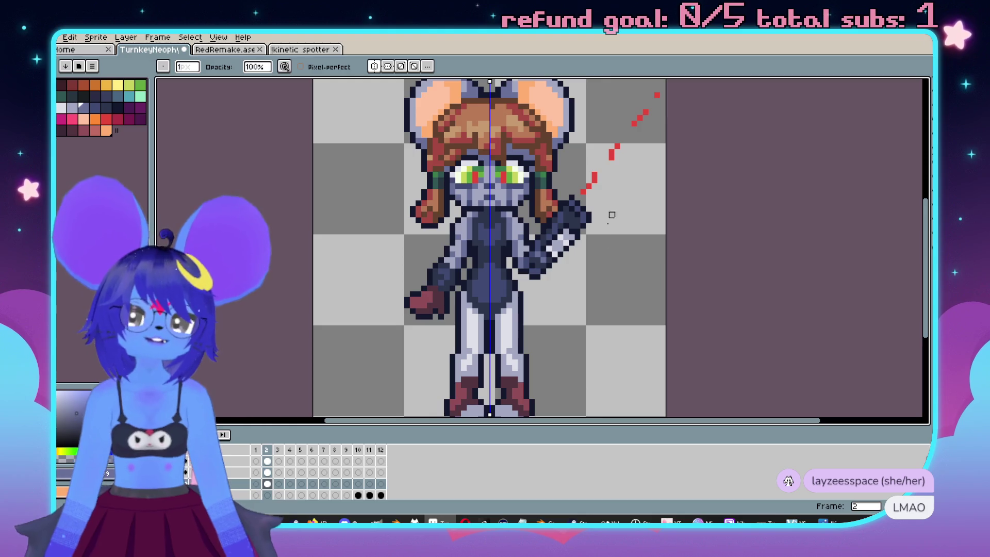
scroll(390, 139, "up", 3)
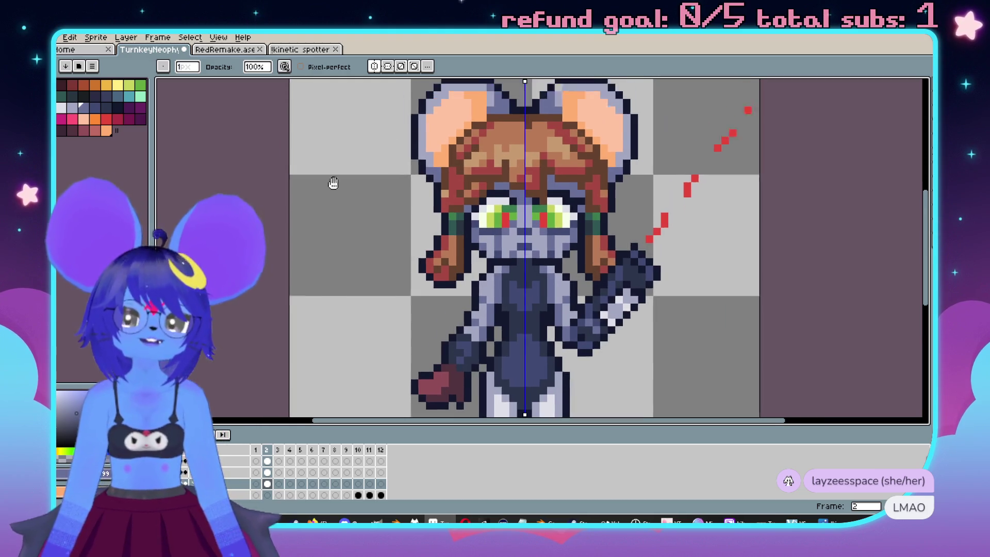
key("alt")
left_click(536, 183, "alt")
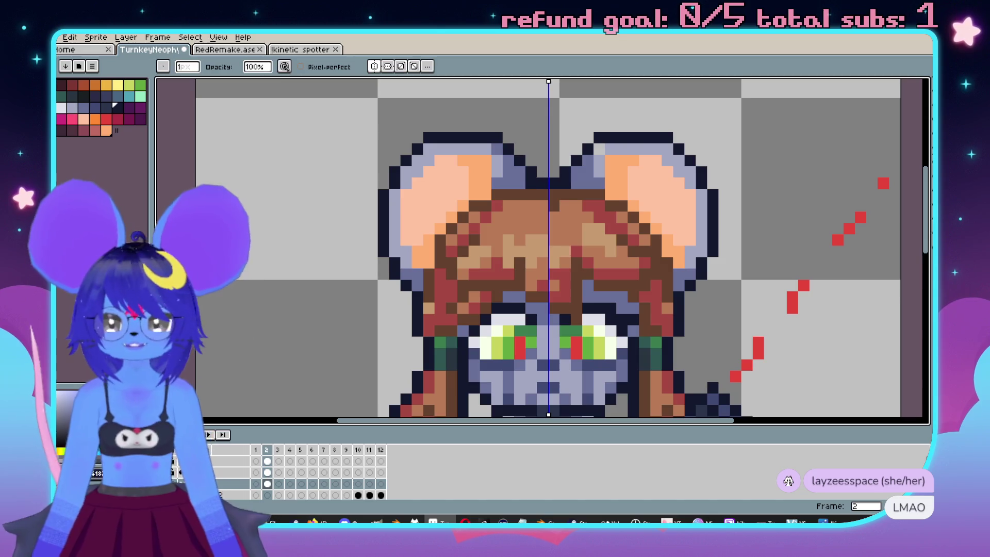
left_click(267, 473)
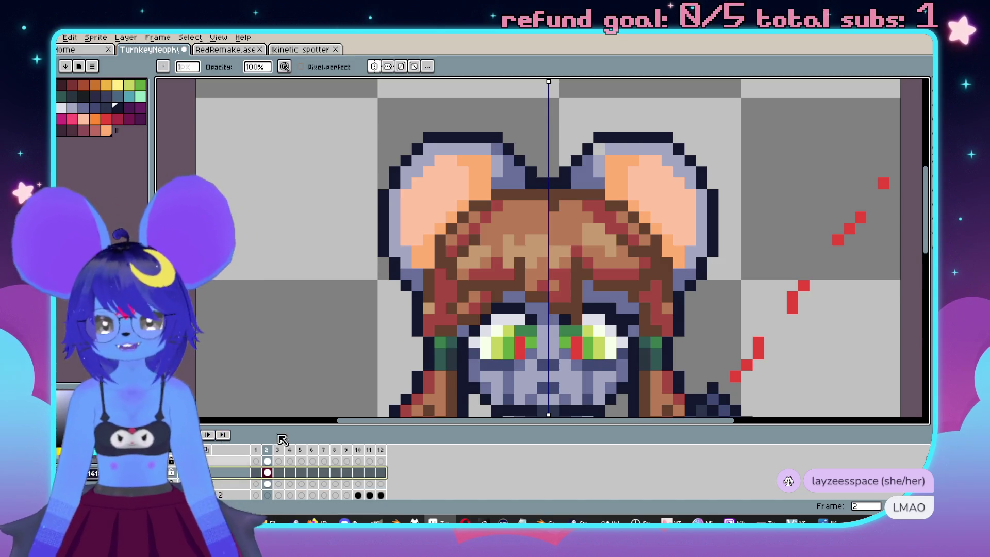
Trace a trial dark line inside both ears, then undo it.
scroll(484, 257, "up", 1)
mouse_move(495, 146)
left_mouse_down()
mouse_move(423, 212)
mouse_move(420, 237)
left_mouse_up()
scroll(419, 237, "down", 3)
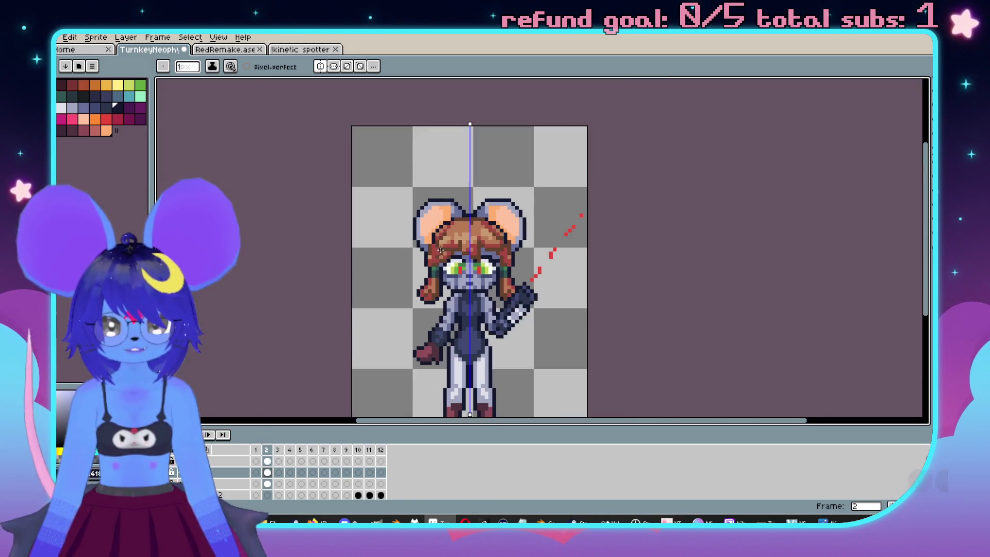
scroll(471, 276, "up", 3)
key("ctrl+z")
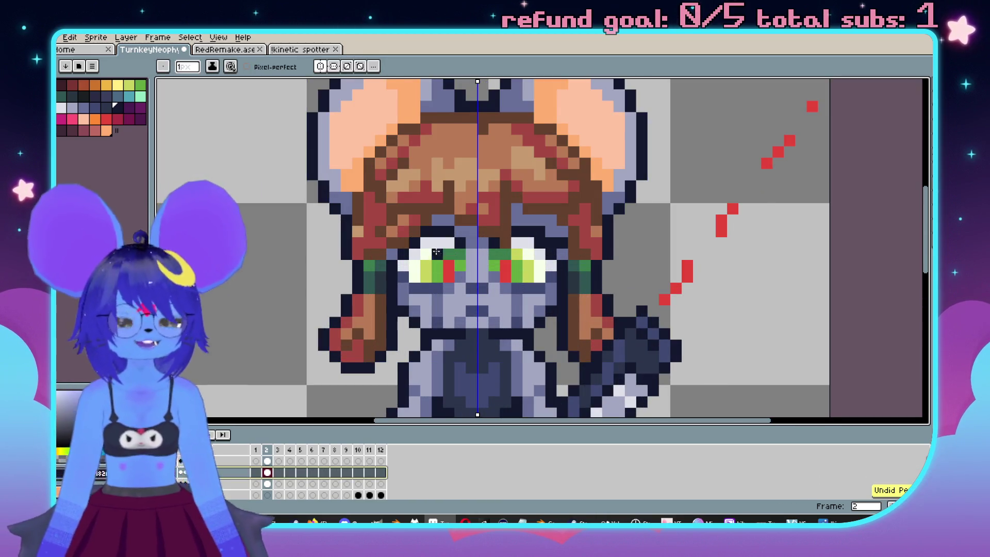
Switch mirror symmetry off.
scroll(471, 276, "down", 1)
scroll(548, 204, "up", 1)
scroll(548, 204, "down", 3)
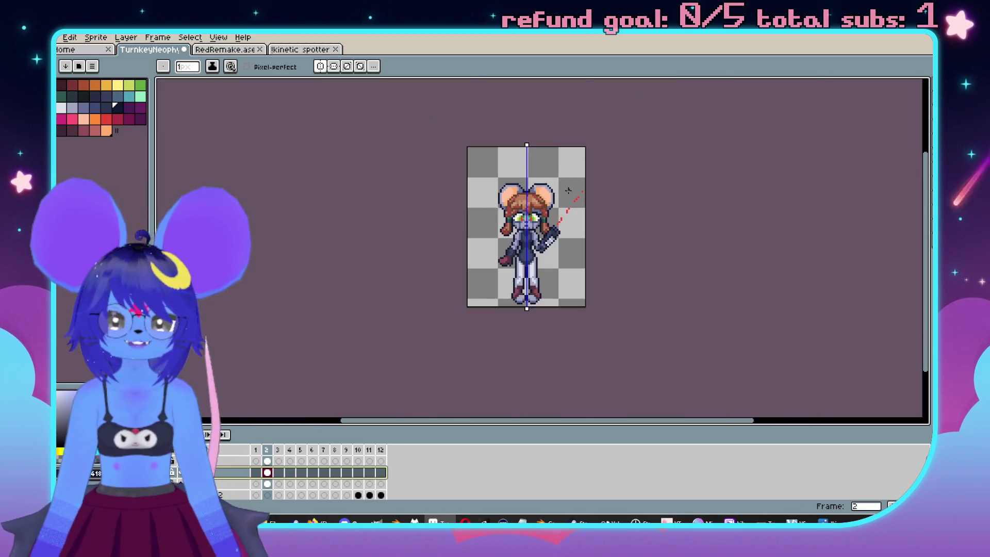
scroll(467, 128, "up", 2)
left_click(320, 66)
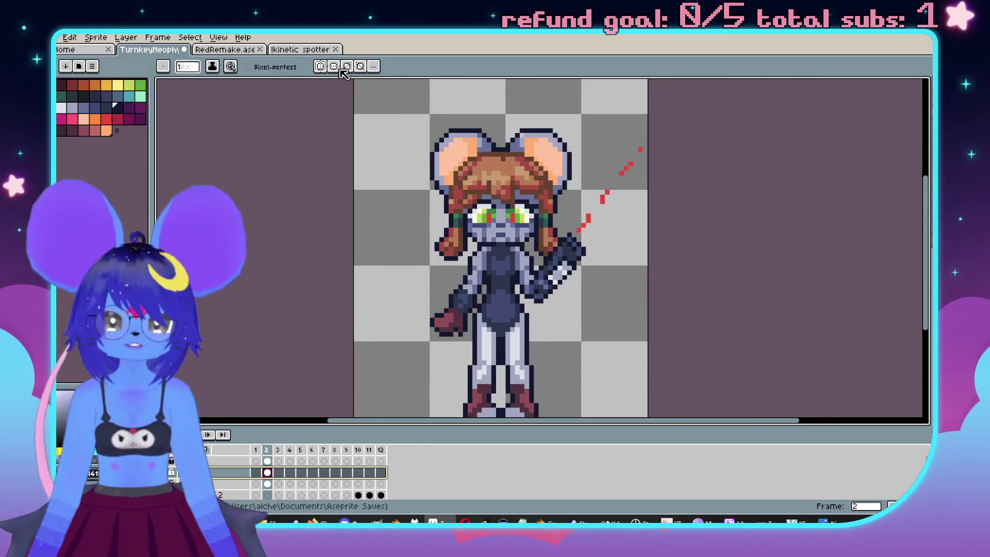
scroll(488, 225, "down", 1)
scroll(487, 225, "up", 1)
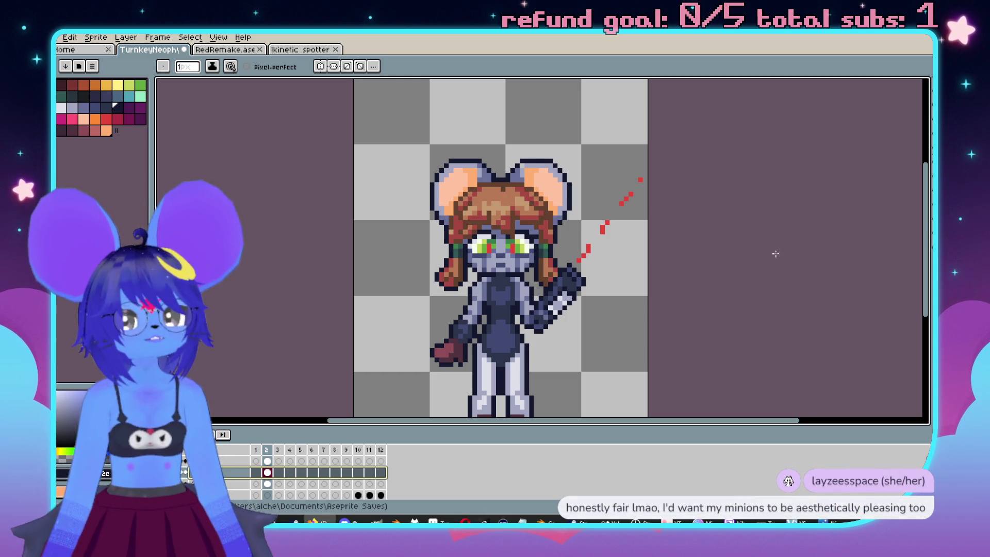
scroll(536, 241, "down", 2)
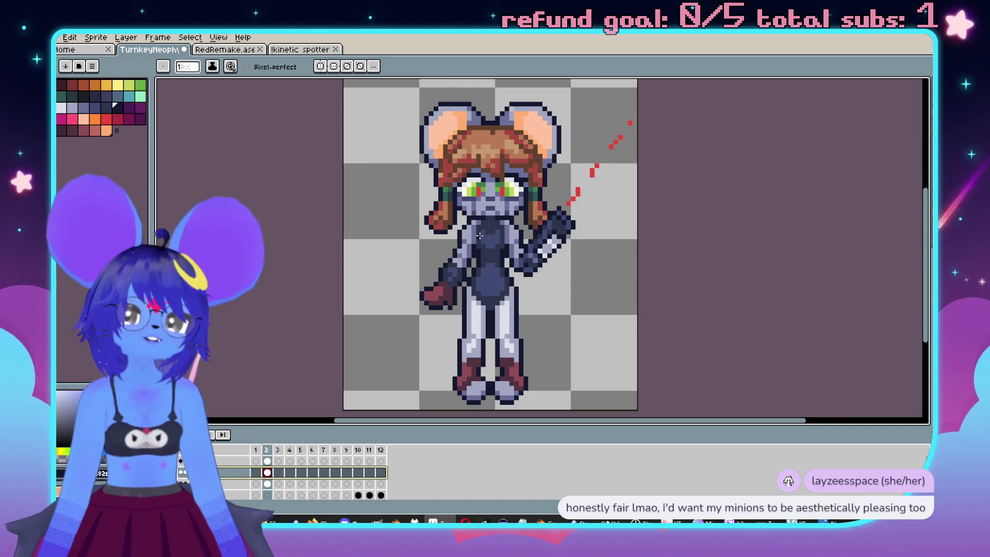
Turn on vertical symmetry so drawing mirrors across the sprite's centre.
scroll(478, 235, "up", 3)
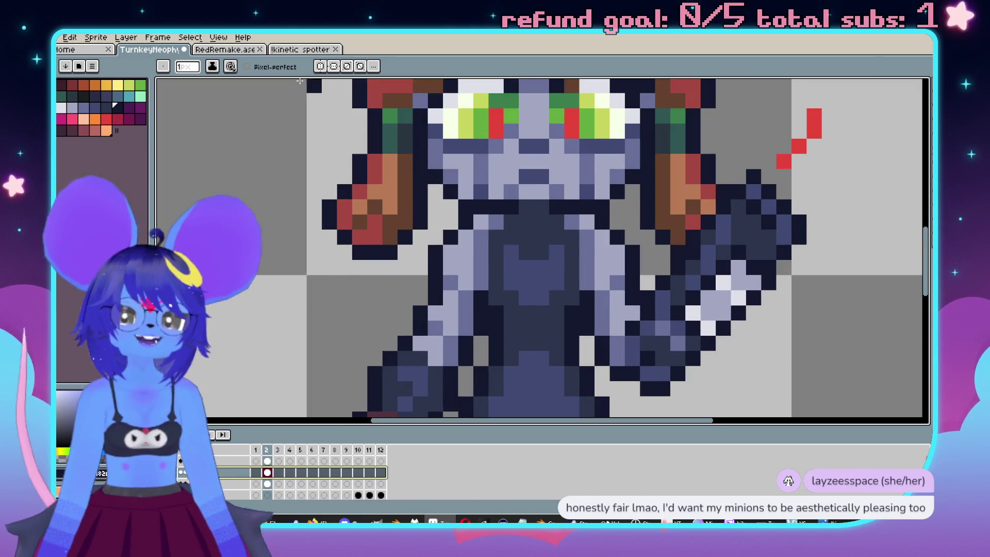
left_click(320, 66)
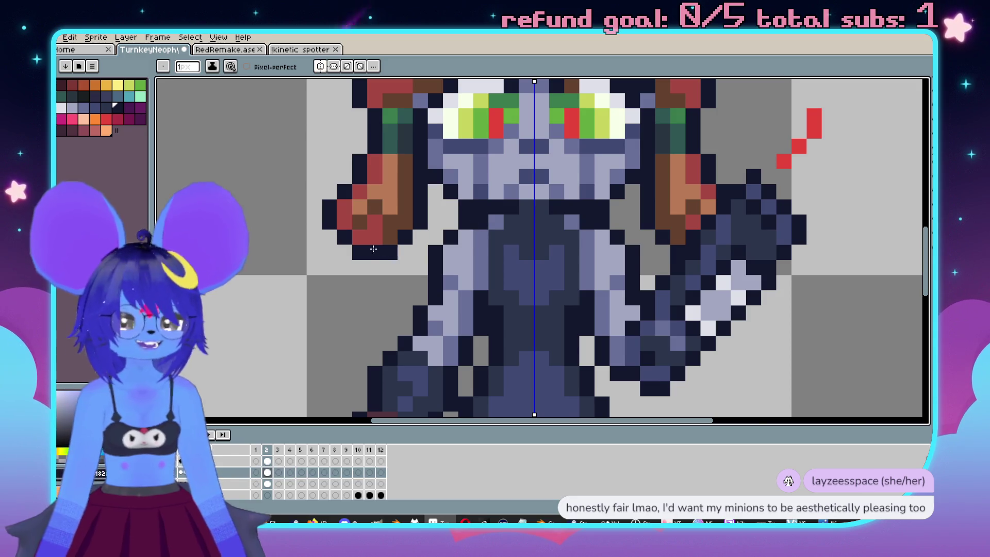
scroll(374, 249, "down", 3)
scroll(419, 241, "up", 2)
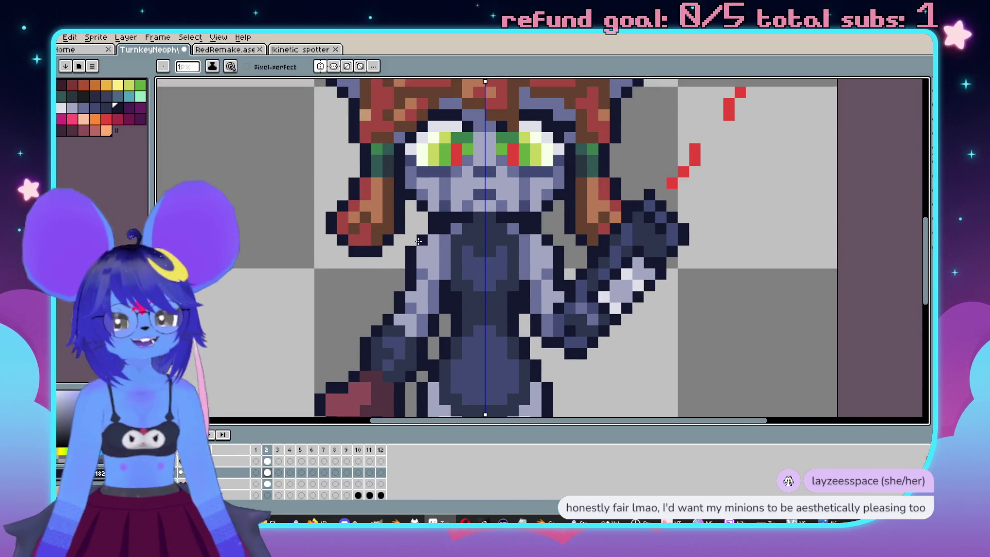
scroll(429, 243, "down", 3)
scroll(515, 258, "up", 3)
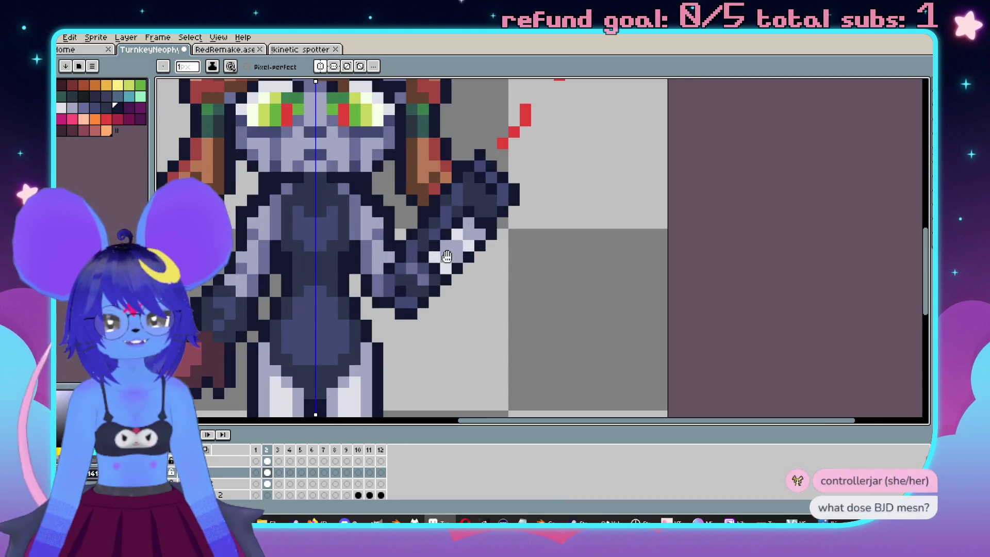
key("v")
key("b")
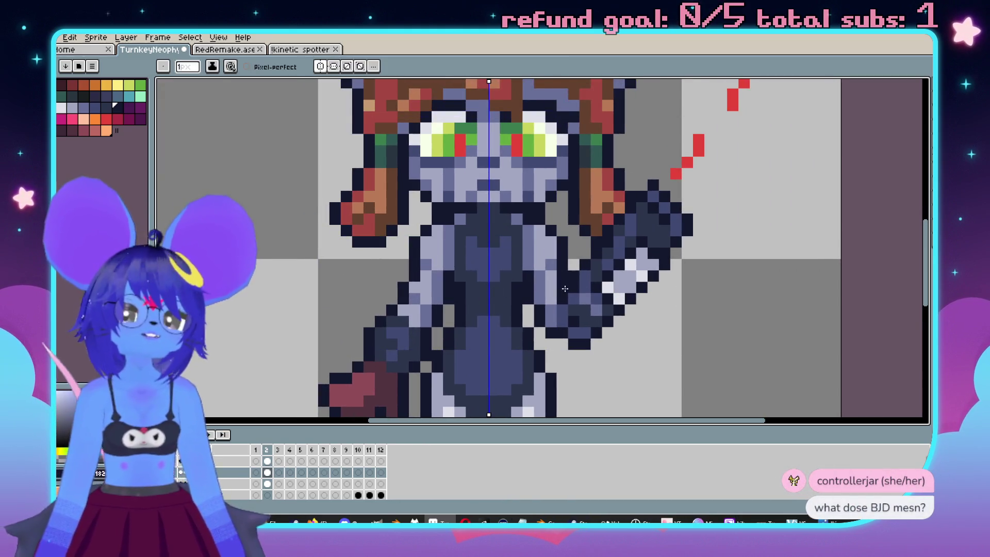
scroll(565, 289, "down", 3)
scroll(445, 259, "up", 3)
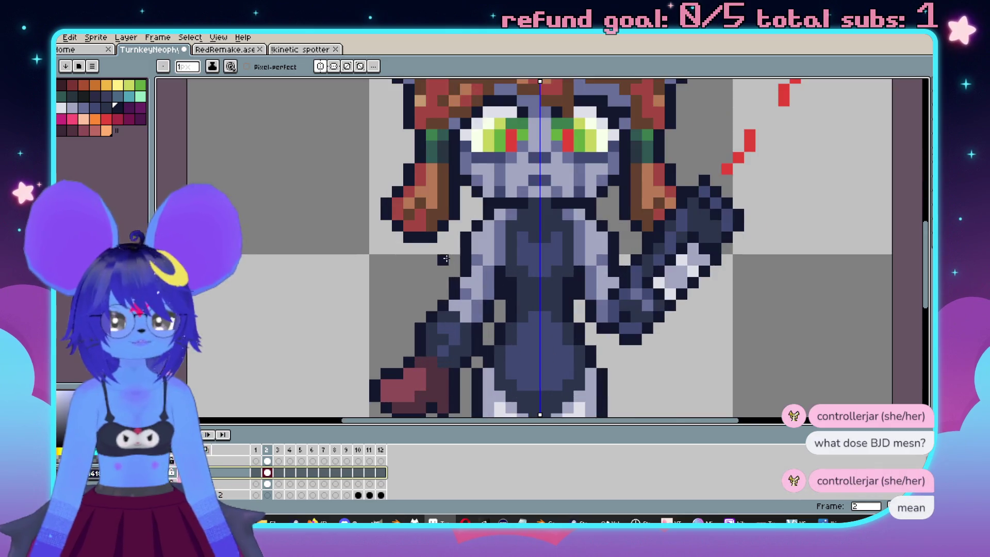
Pick the light grey trouser colour from the legs with the Eyedropper, back on the Pencil.
scroll(444, 259, "up", 2)
key("i")
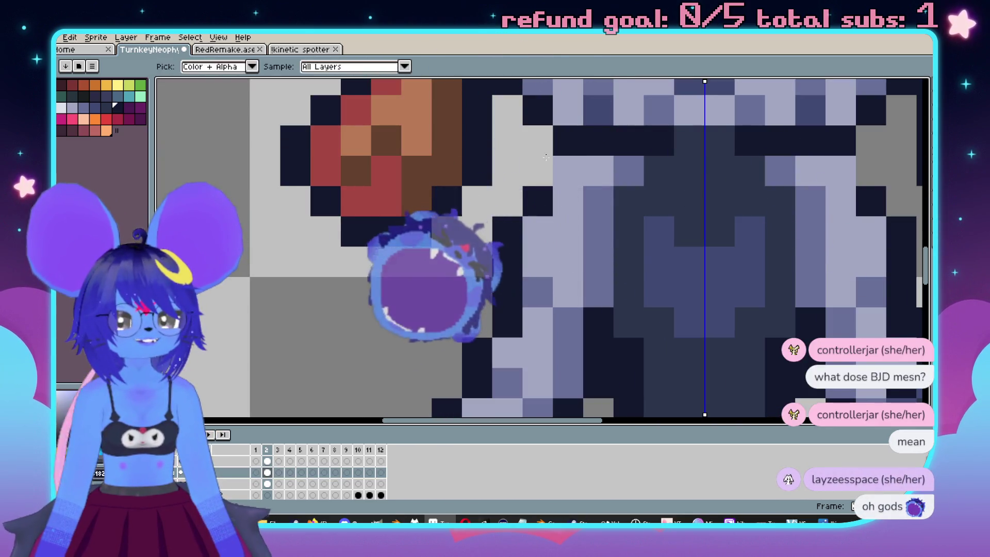
scroll(546, 156, "down", 3)
key("v")
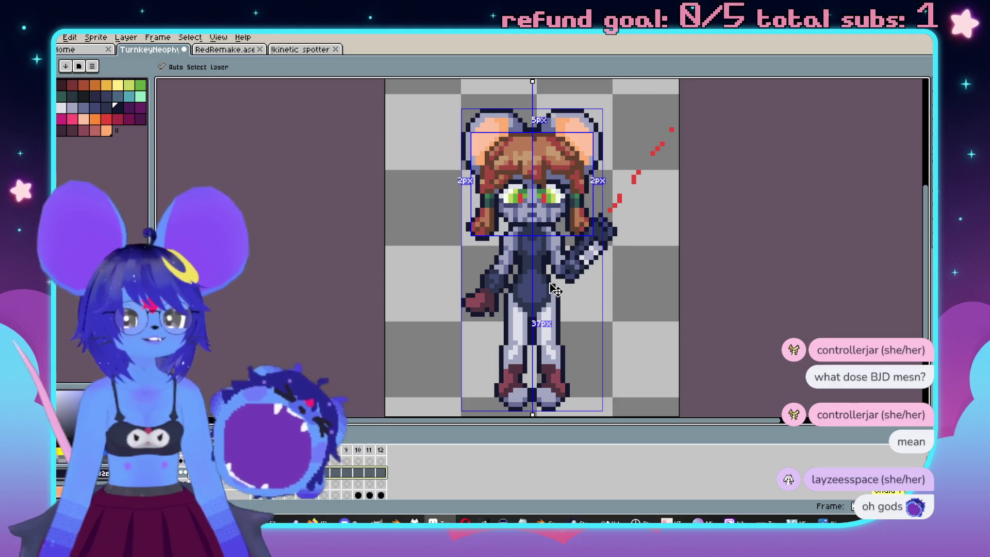
key("b")
scroll(553, 289, "up", 3)
scroll(502, 291, "down", 1)
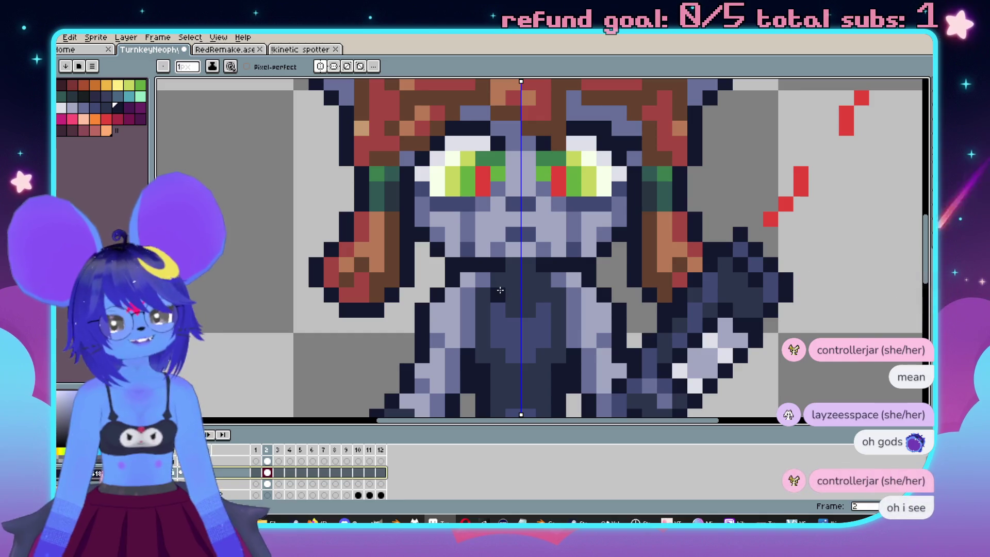
scroll(522, 286, "down", 3)
left_click_drag(531, 316, 514, 299)
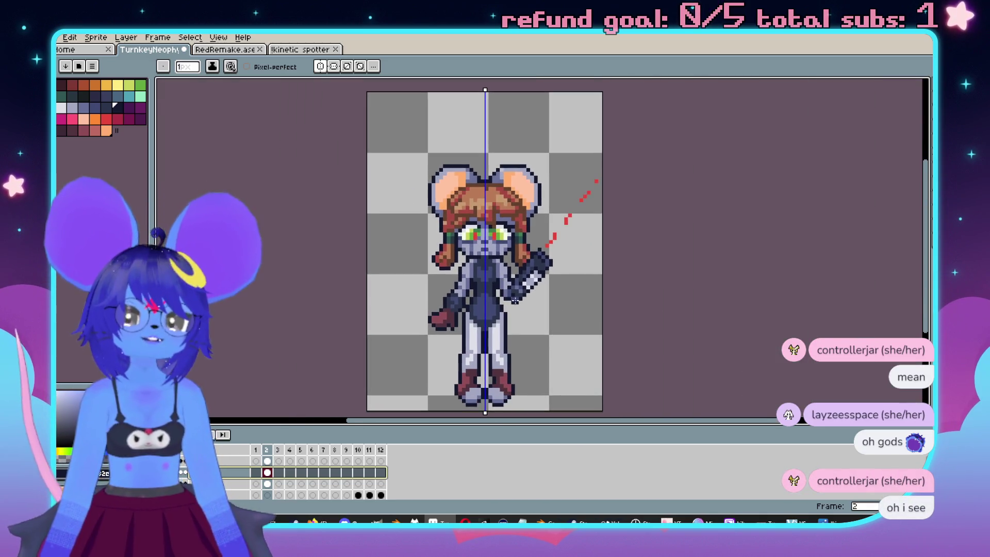
scroll(555, 251, "up", 4)
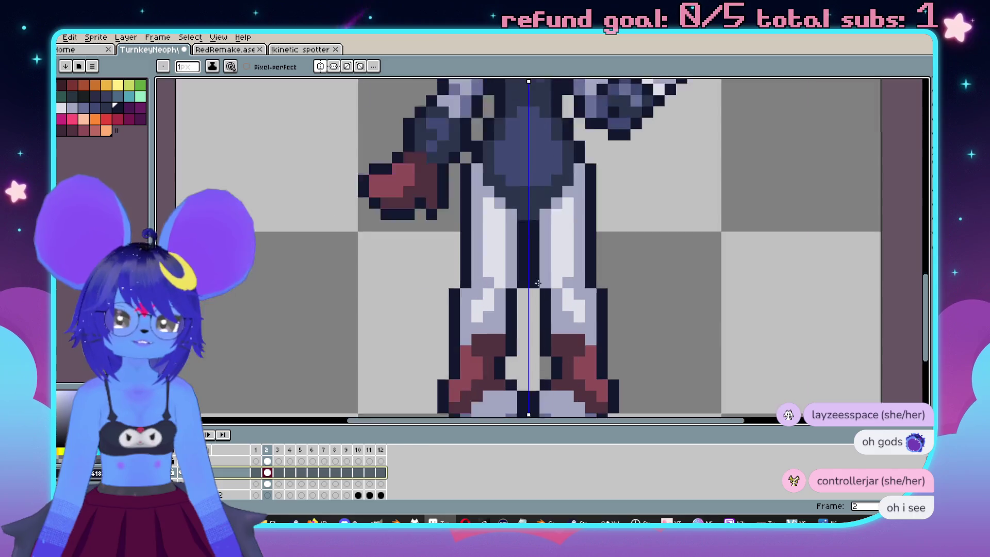
key("i")
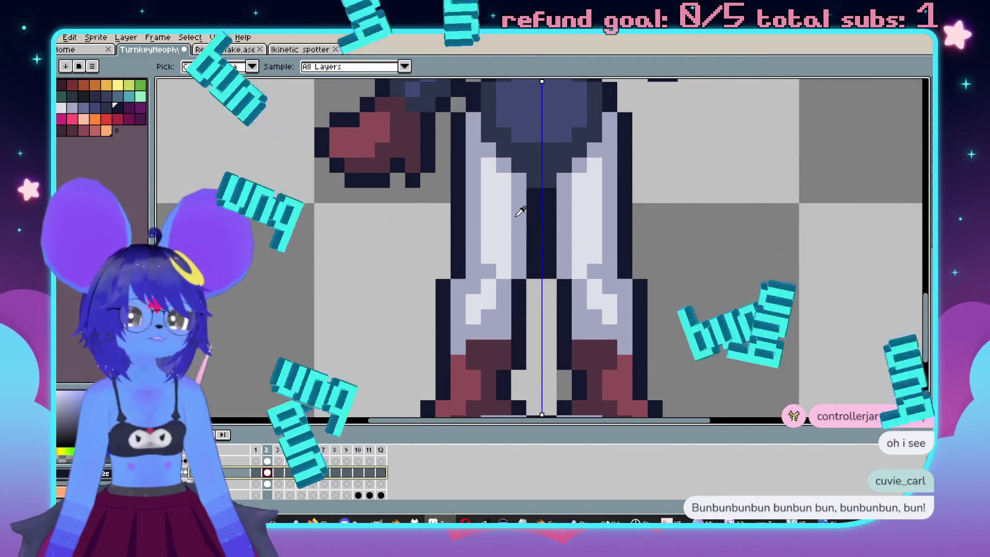
left_click(517, 216)
key("b")
Turn vertical symmetry off and step back to animation frame 1.
scroll(555, 267, "down", 4)
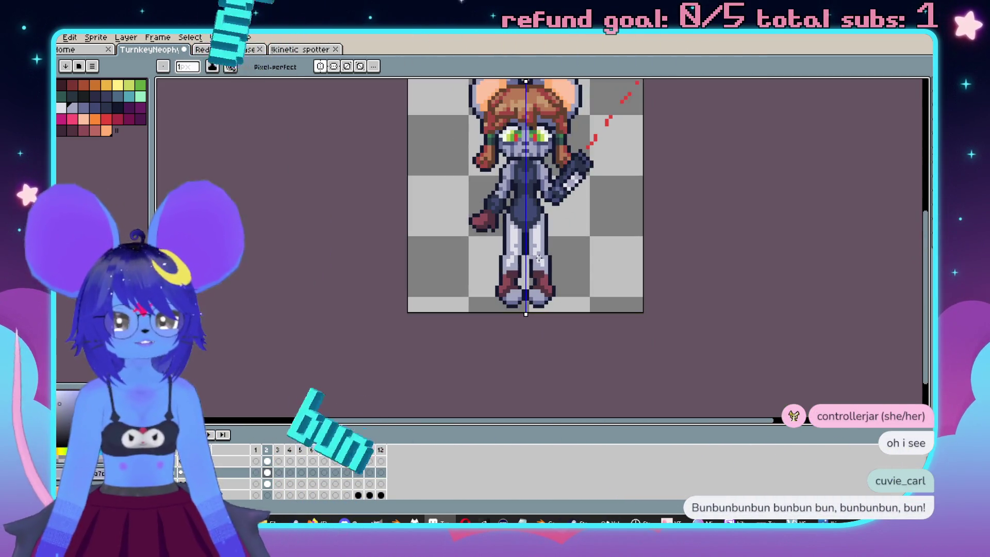
scroll(554, 268, "up", 3)
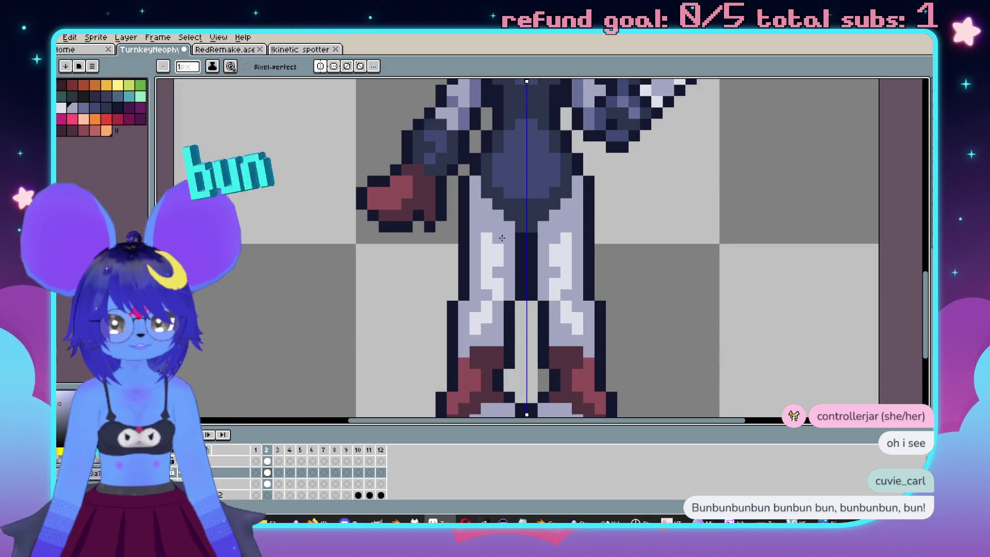
scroll(555, 263, "down", 4)
scroll(556, 268, "up", 1)
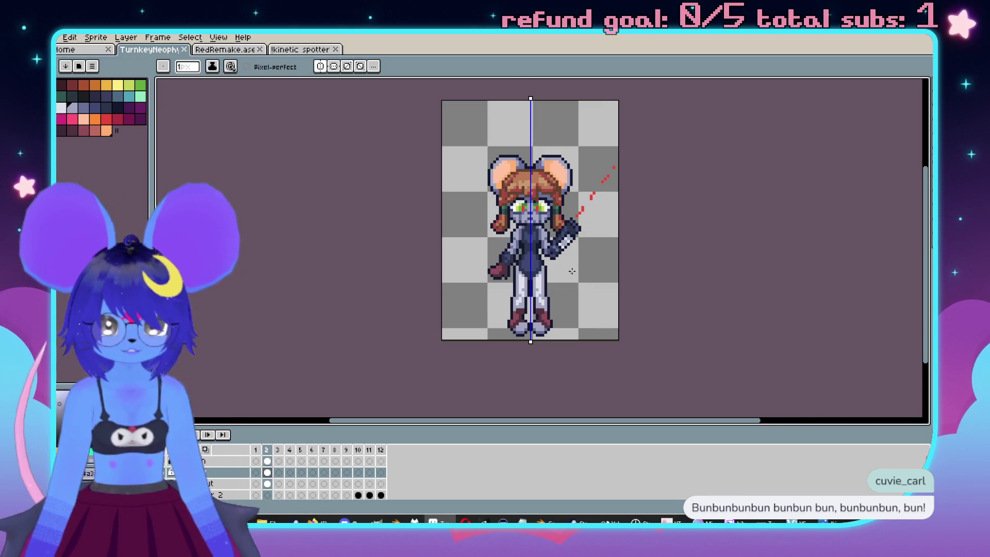
scroll(557, 270, "up", 1)
scroll(558, 270, "down", 1)
left_click(321, 66)
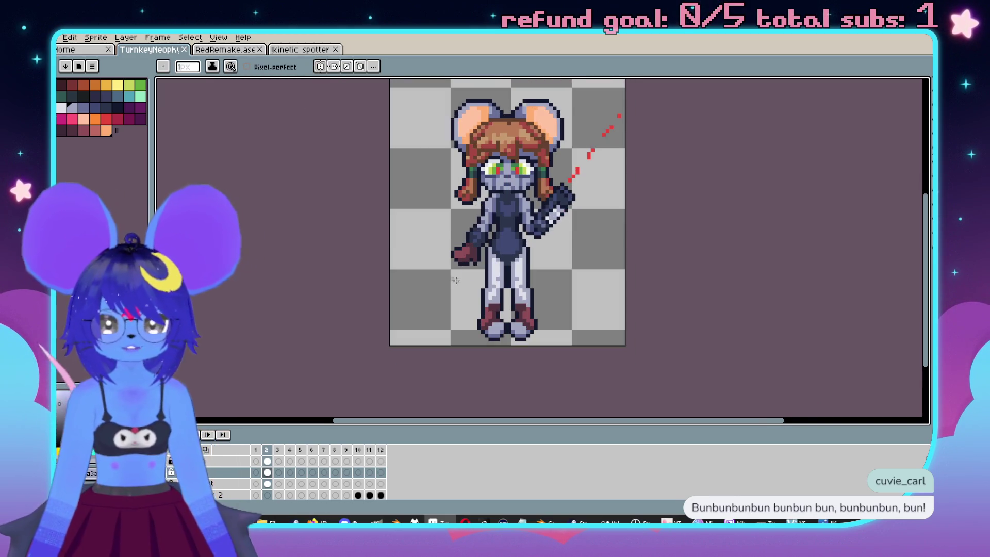
key("Left")
Flip between frames 1 and 2, then select frame 1 on another timeline layer.
scroll(234, 478, "down", 2)
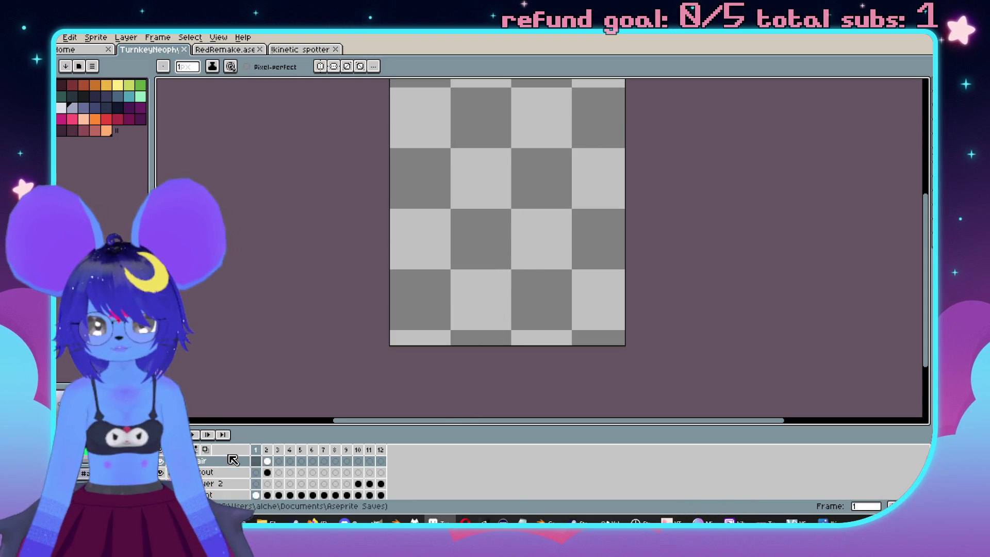
scroll(232, 478, "up", 1)
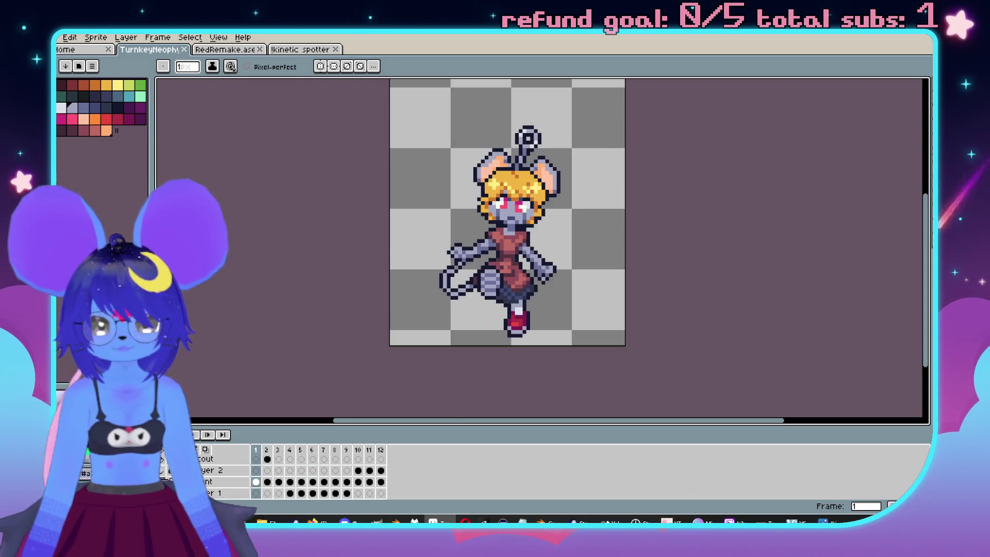
key("Right")
key("Left")
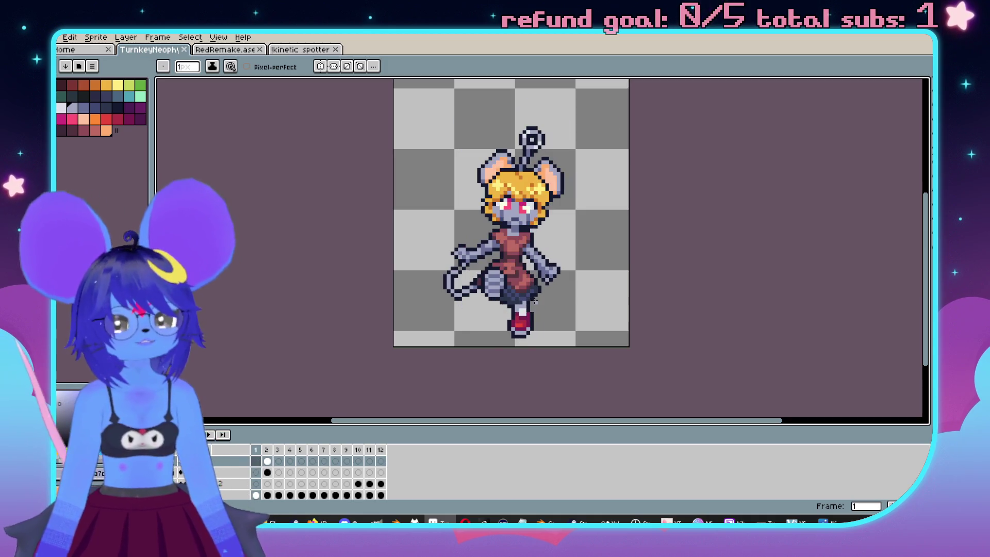
key("Right")
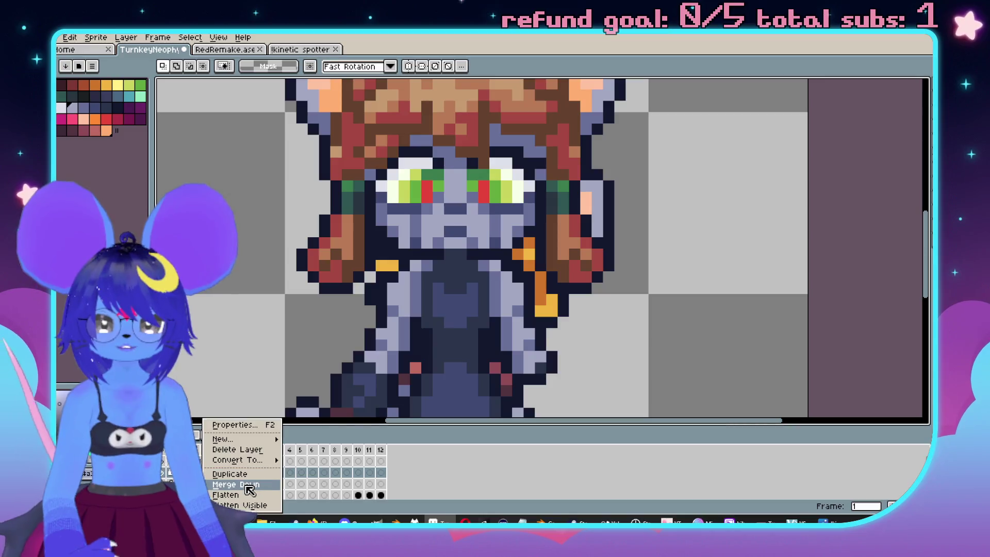
left_click(247, 471)
Step back and forth through the frames to view the blonde mouse sprite, ending on frame 1.
scroll(392, 309, "down", 2)
scroll(515, 268, "up", 1)
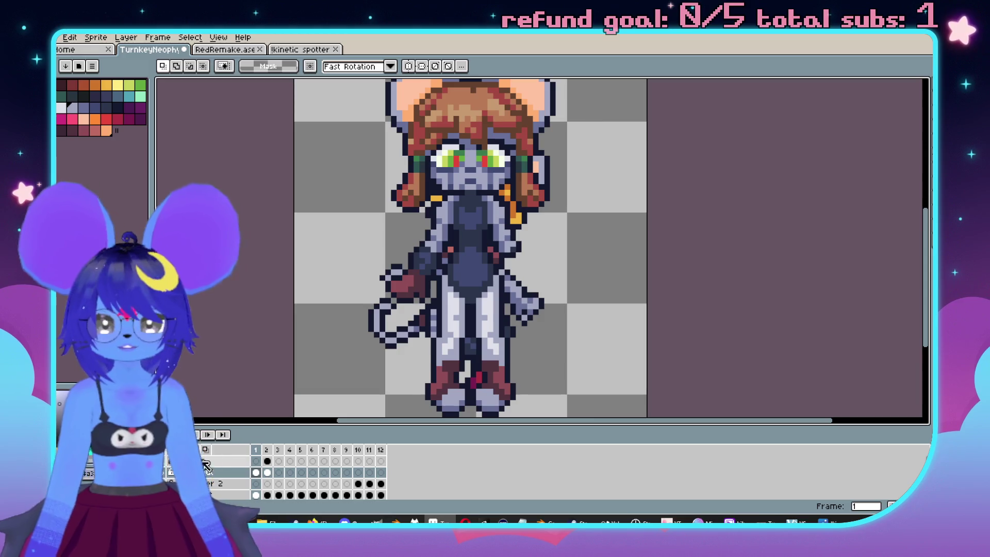
key("Right")
scroll(434, 310, "down", 1)
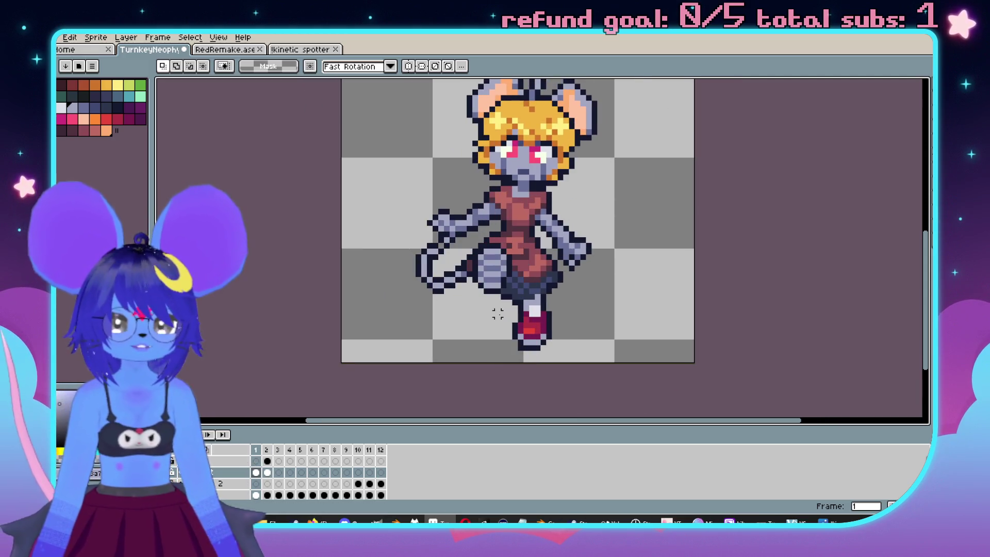
key("Left")
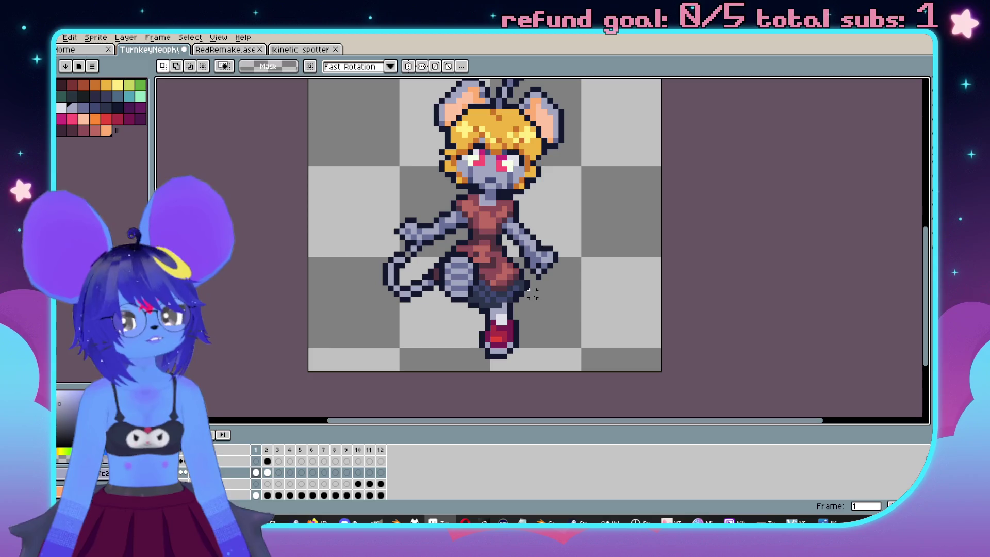
key("Right")
key("Left")
key("Left")
key("Right")
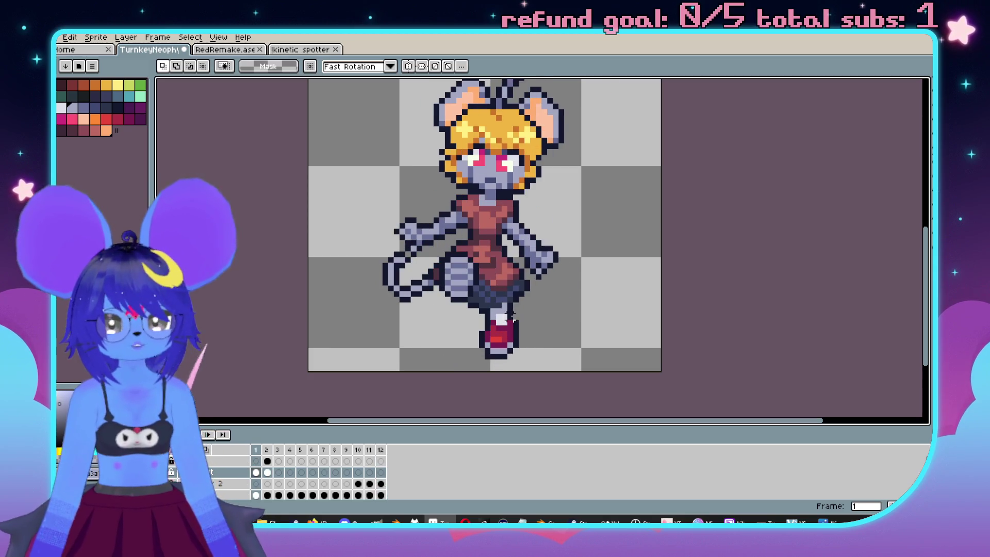
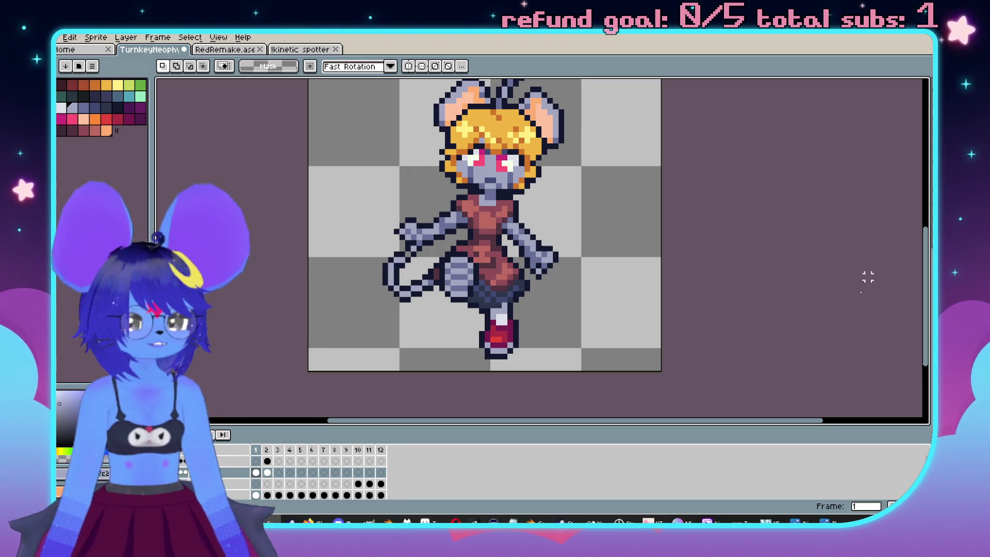
Check the ImpCheckerWiggle reference sheet, then move the Imp.png reference viewer off the canvas.
left_click(826, 520)
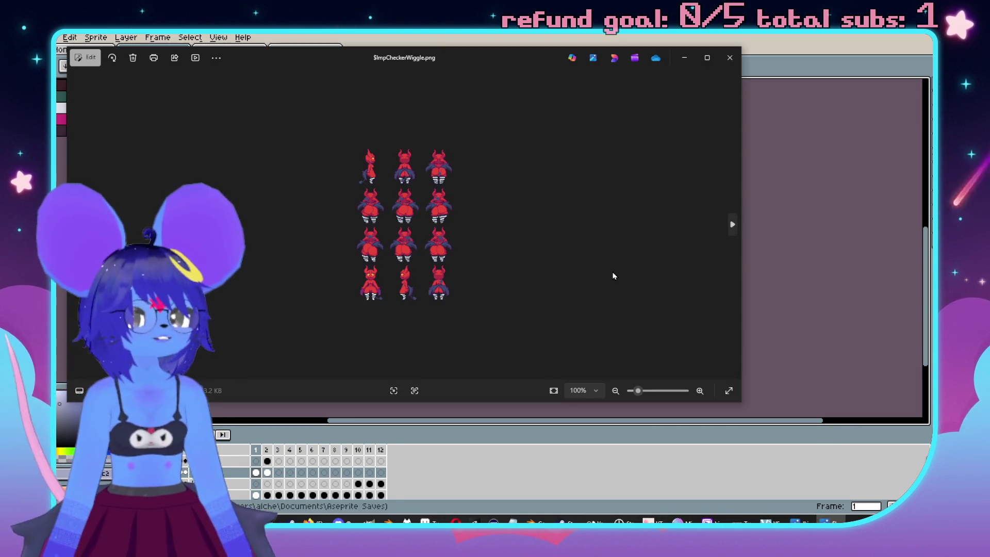
scroll(603, 264, "up", 3)
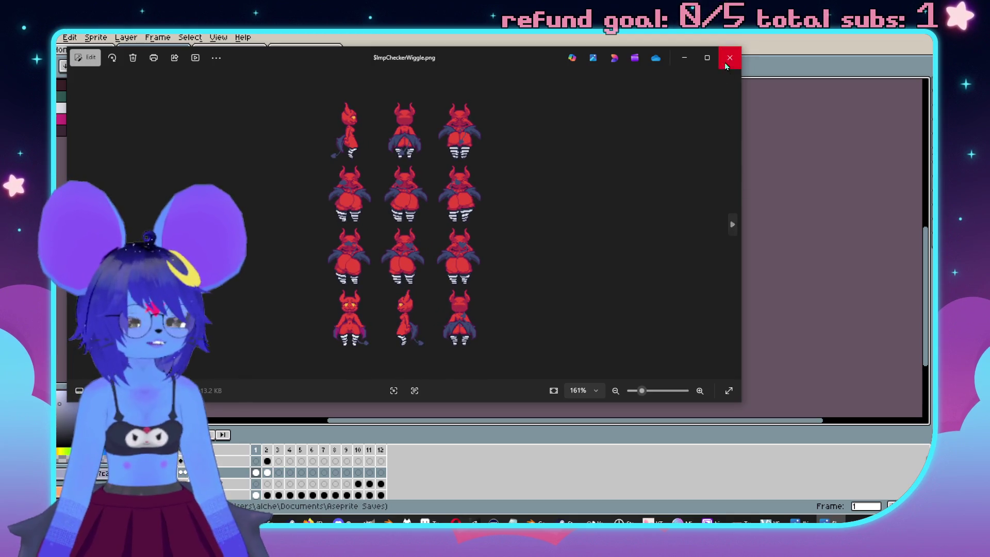
left_click(726, 66)
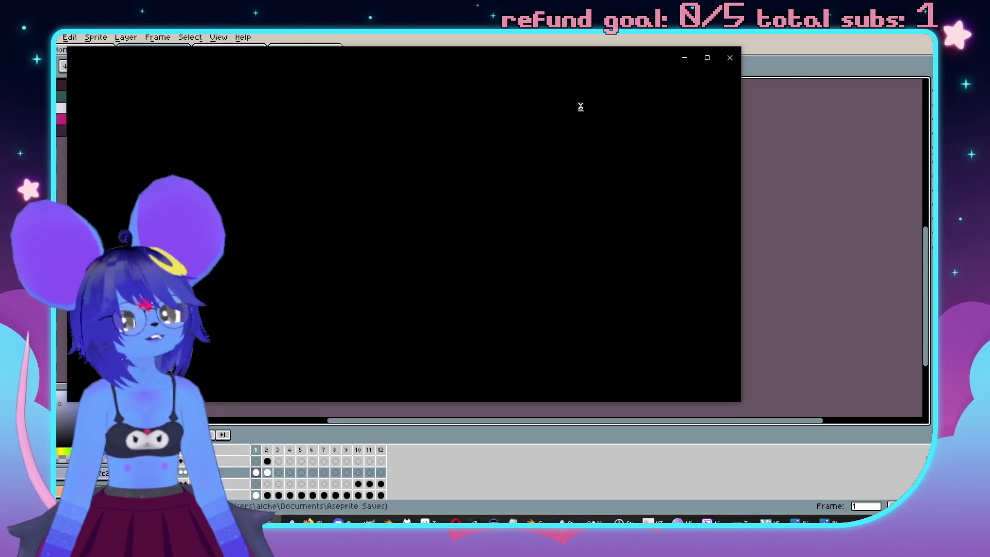
scroll(535, 207, "up", 5)
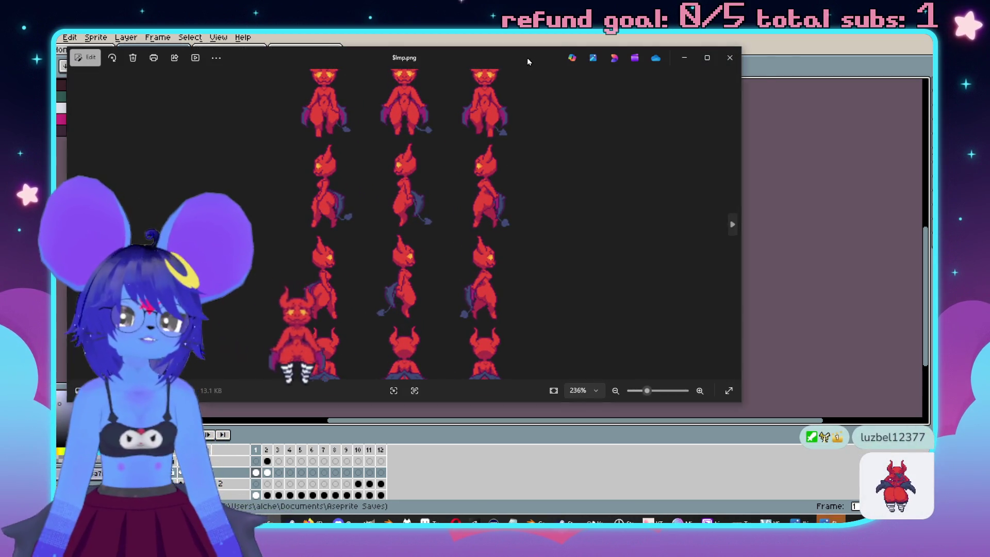
left_click_drag(527, 62, 597, 60)
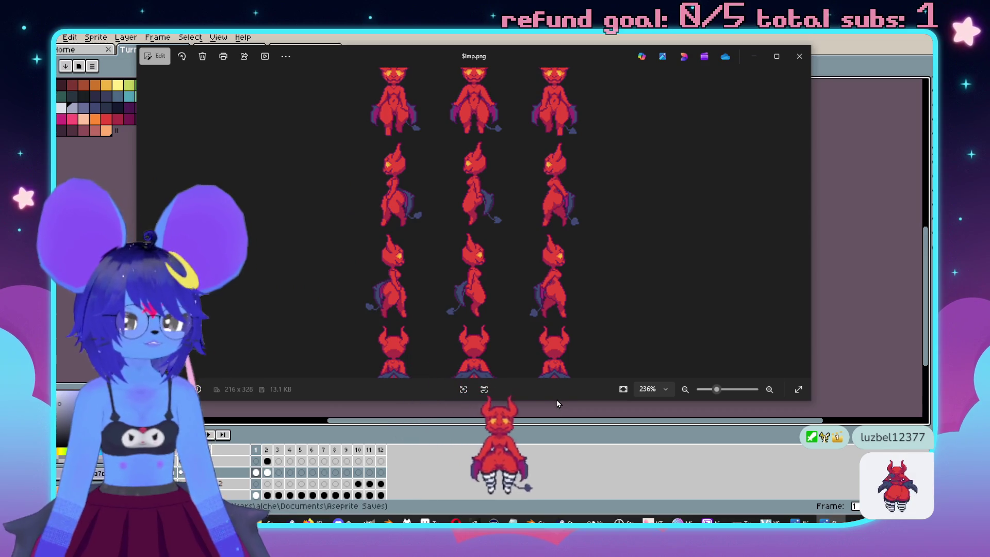
scroll(543, 407, "up", 2)
scroll(445, 205, "up", 6)
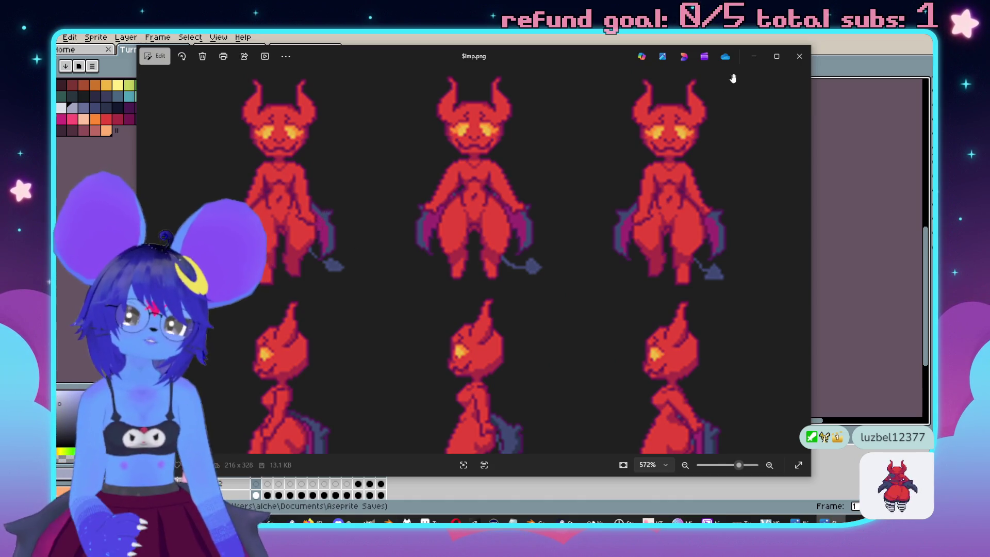
mouse_move(521, 63)
left_mouse_down()
mouse_move(632, 79)
mouse_move(989, 83)
left_mouse_up()
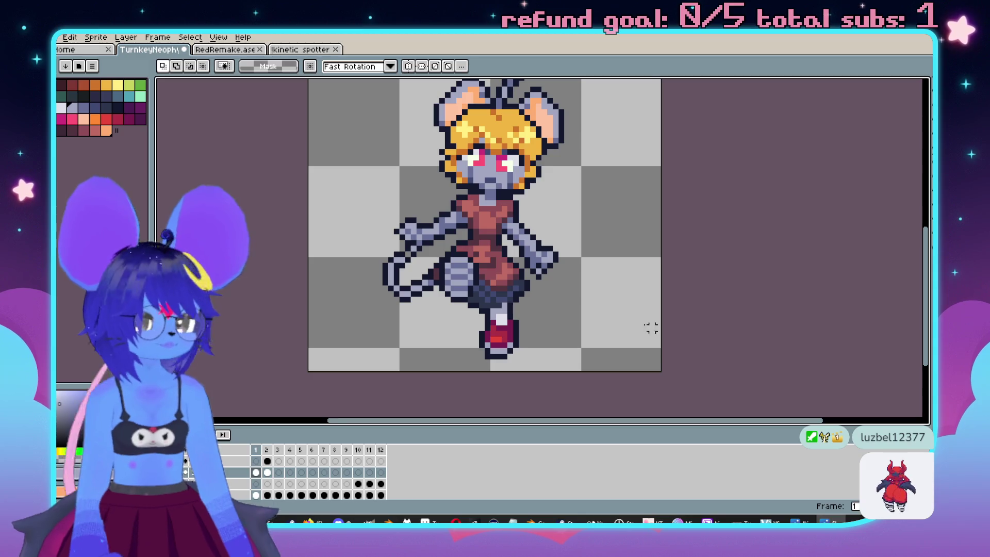
scroll(652, 327, "right", 2)
scroll(248, 480, "down", 2)
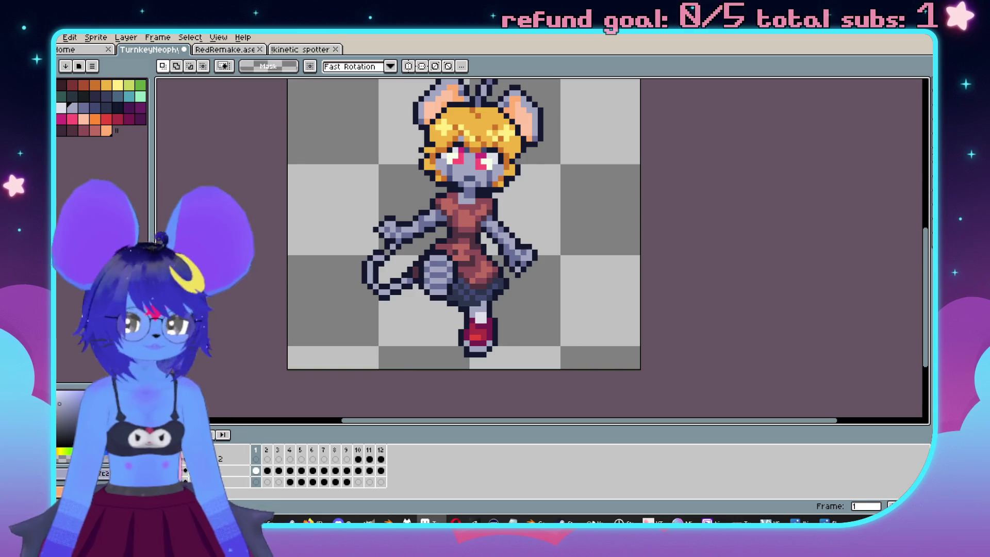
Hide the mouse-girl layer and show the Scout character's layer.
left_click(162, 471)
scroll(248, 479, "up", 2)
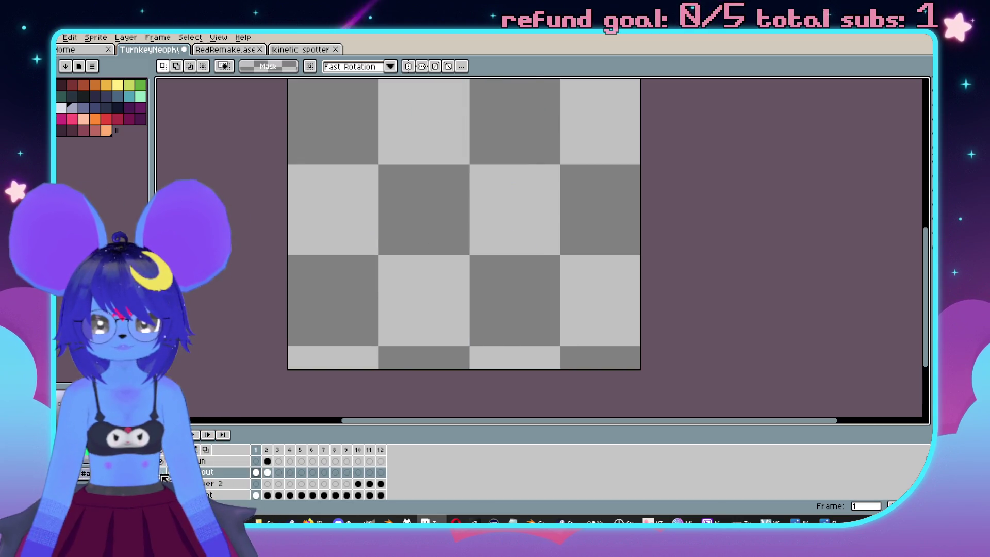
left_click(162, 472)
left_click_drag(483, 246, 529, 249)
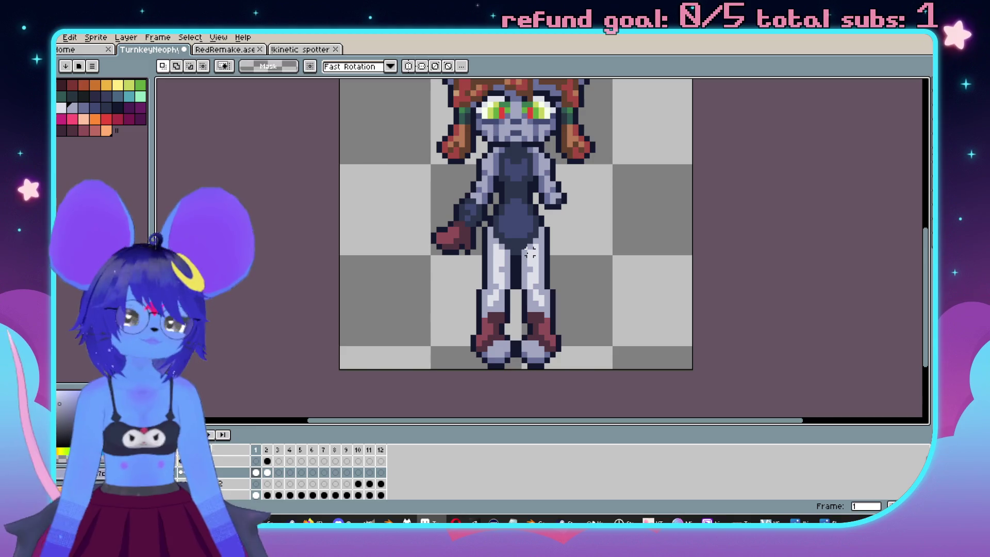
left_click_drag(373, 256, 349, 274)
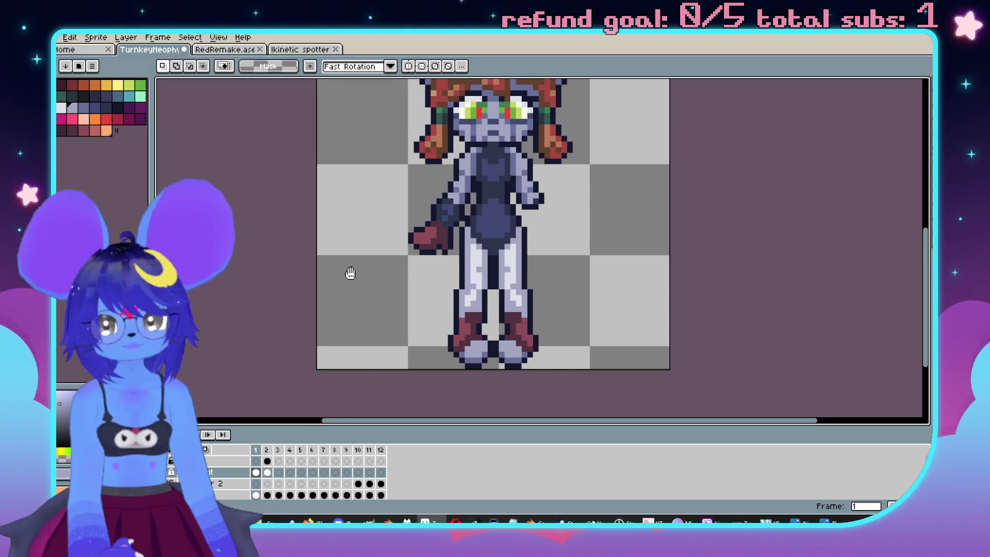
Paint a mint-green patch across the tops of the legs with the Pencil, then shrink the brush.
left_click(141, 96)
key("b")
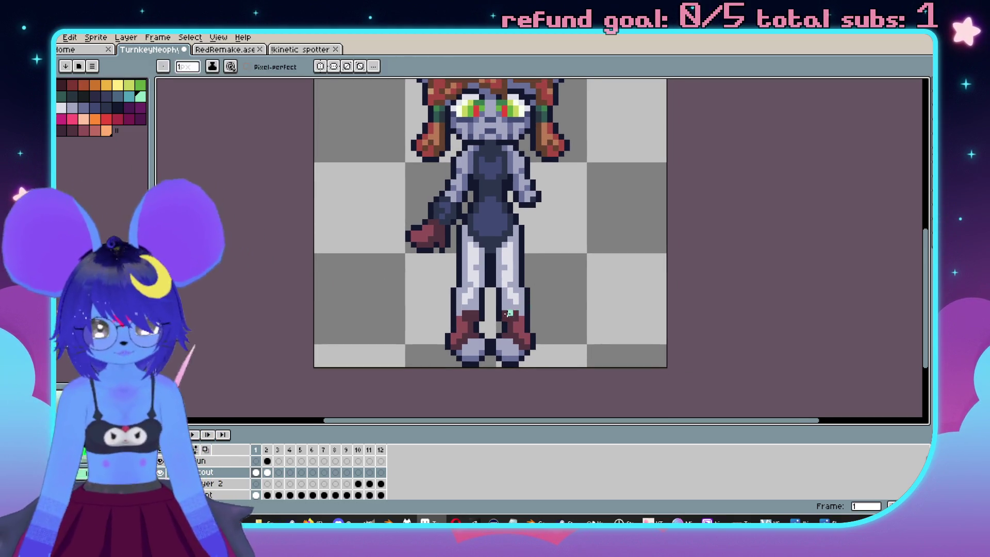
scroll(479, 324, "up", 1)
mouse_move(470, 313)
left_mouse_down()
mouse_move(501, 296)
mouse_move(510, 346)
left_mouse_up()
key("ctrl+z")
key("minus")
key("minus")
key("minus")
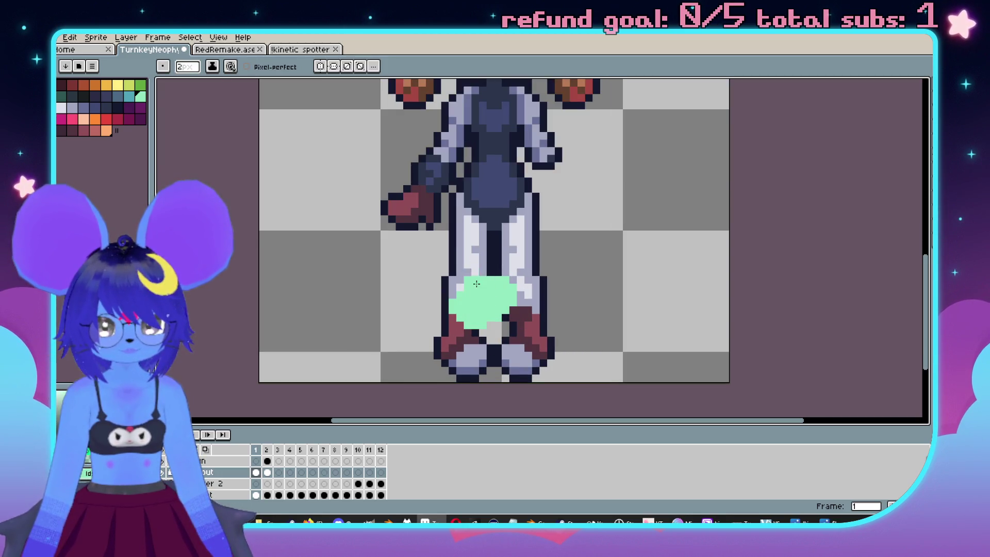
key("bracketleft")
Magic-wand the mint blob and invert the selection, then undo the stray teal pixels and inverted selection.
key("w")
left_click(490, 303)
left_click(189, 38)
left_click(212, 80)
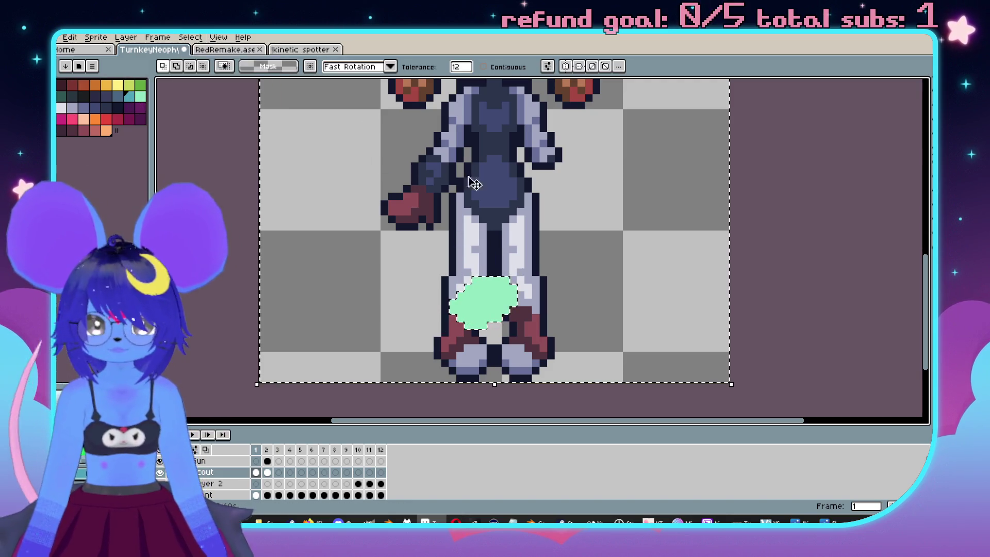
key("v")
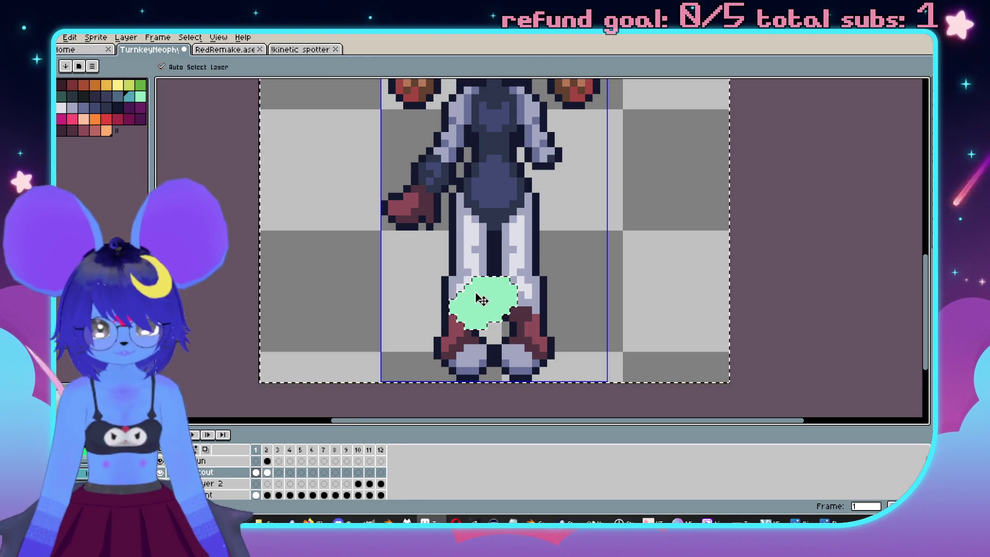
key("b")
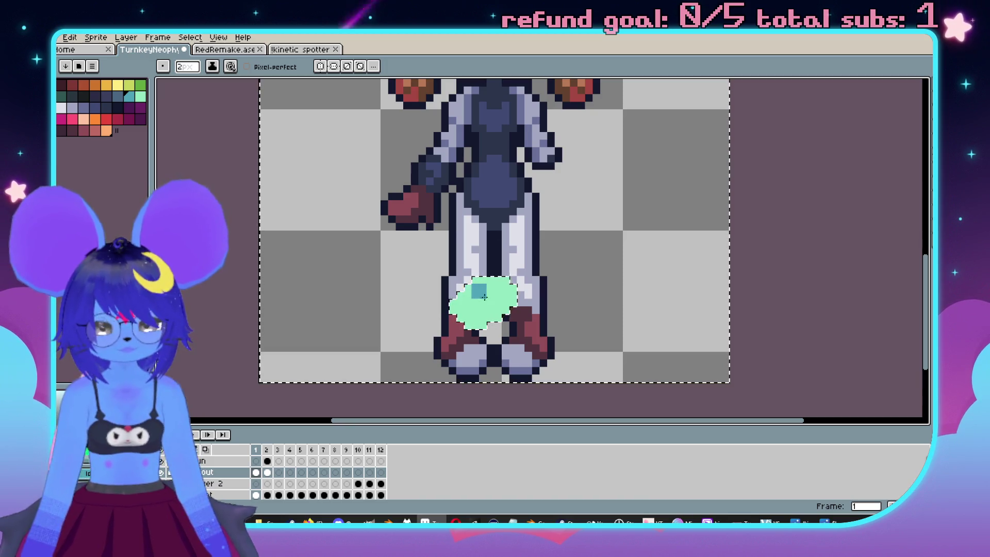
key("ctrl+z")
key("v")
Paste a copy of the mint blob onto the legs, nudge it up-left one pixel, and invert the selection.
key("w")
left_click(496, 326)
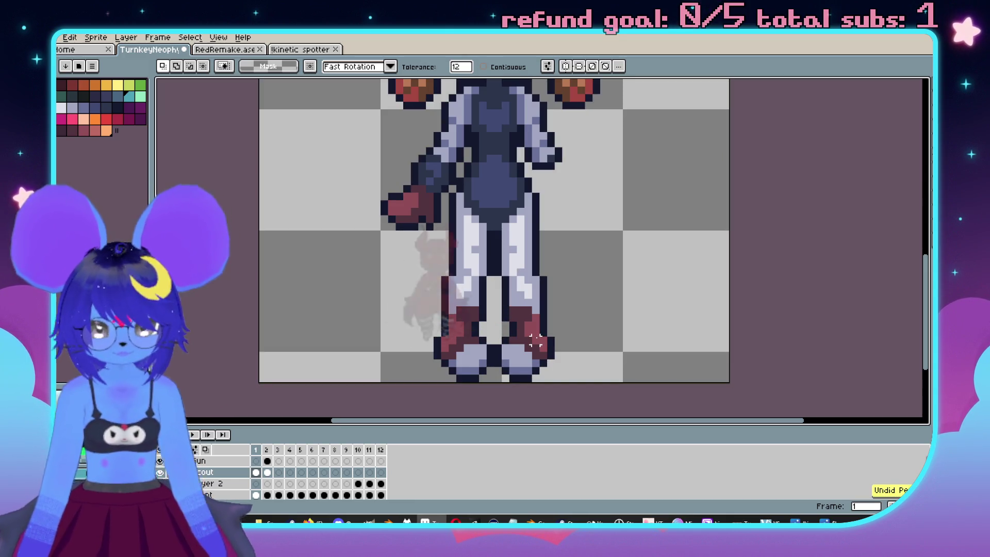
key("ctrl+v")
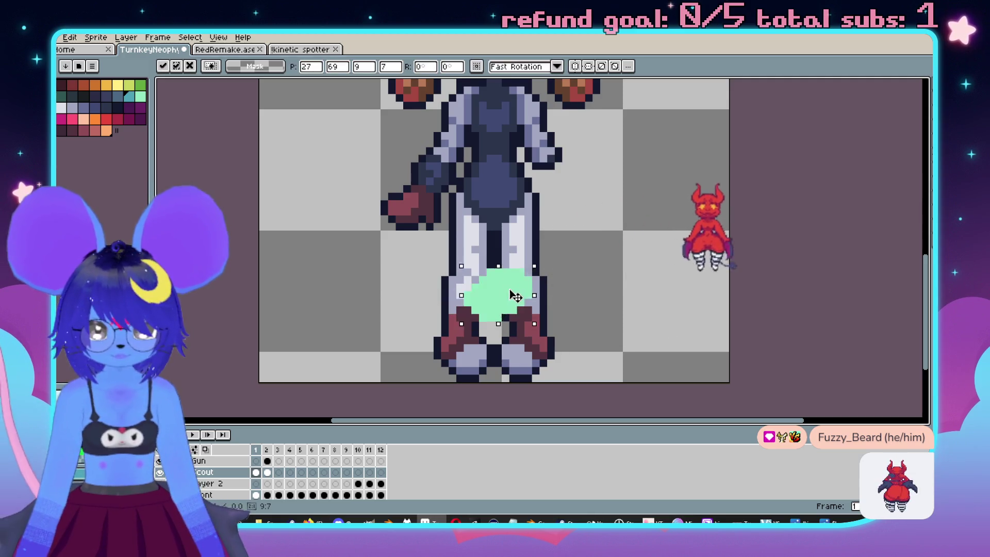
left_click_drag(512, 288, 503, 278)
key("w")
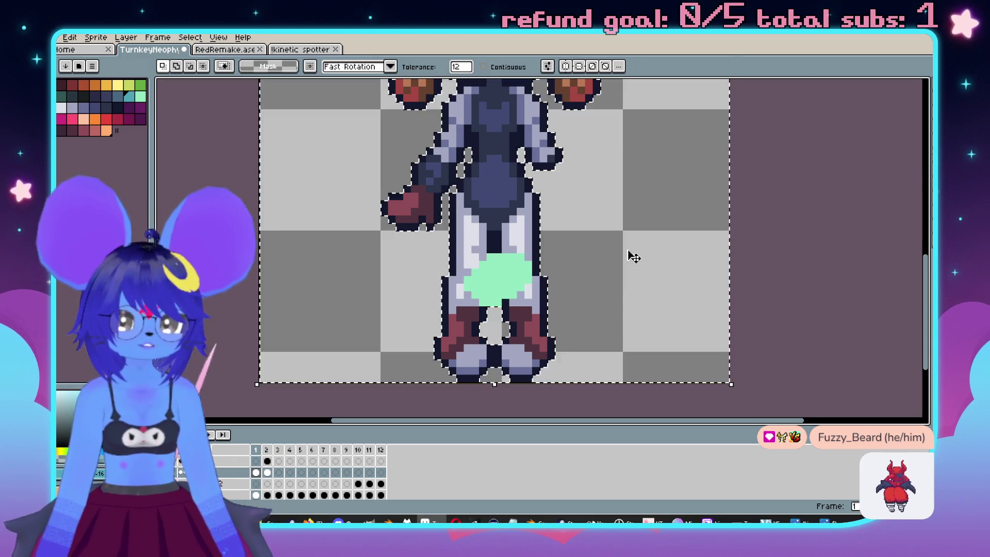
left_click(126, 38)
mouse_move(189, 37)
left_click(200, 81)
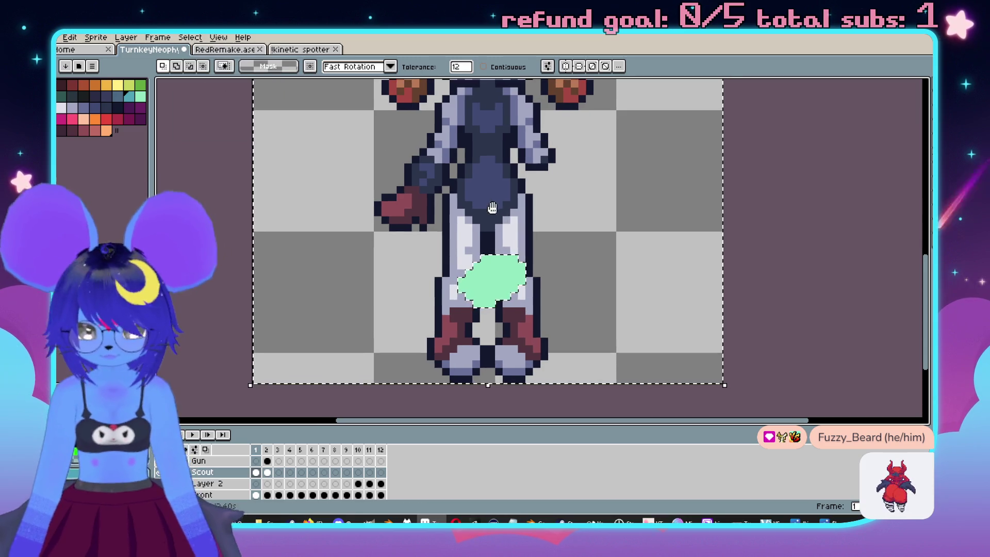
With a 3px teal Pencil, paint down between the thighs toward the mint patch.
key("b")
left_click(499, 214)
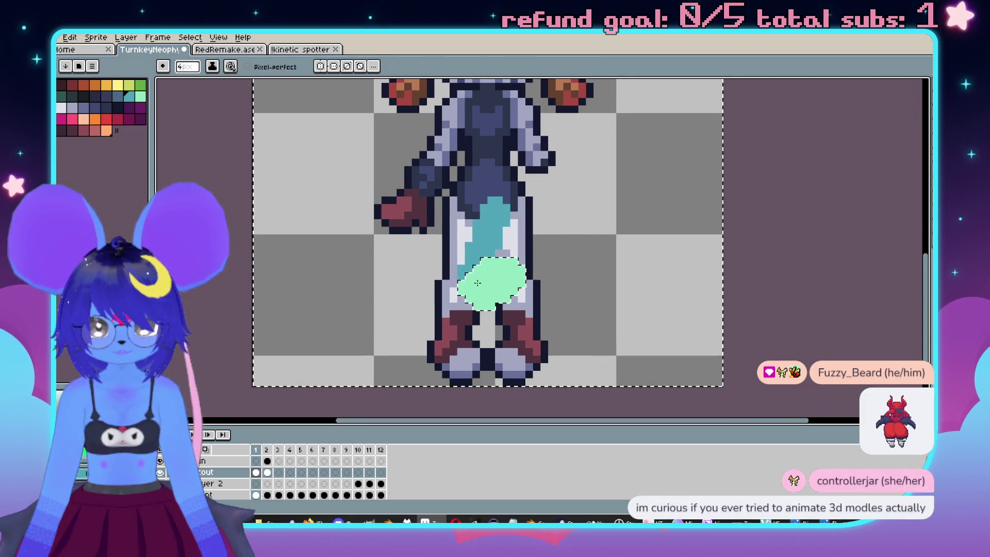
key("ctrl+z")
key("minus")
left_click(492, 209)
mouse_move(493, 209)
left_mouse_down()
mouse_move(468, 275)
mouse_move(464, 237)
mouse_move(495, 217)
mouse_move(470, 206)
mouse_move(490, 249)
left_mouse_up()
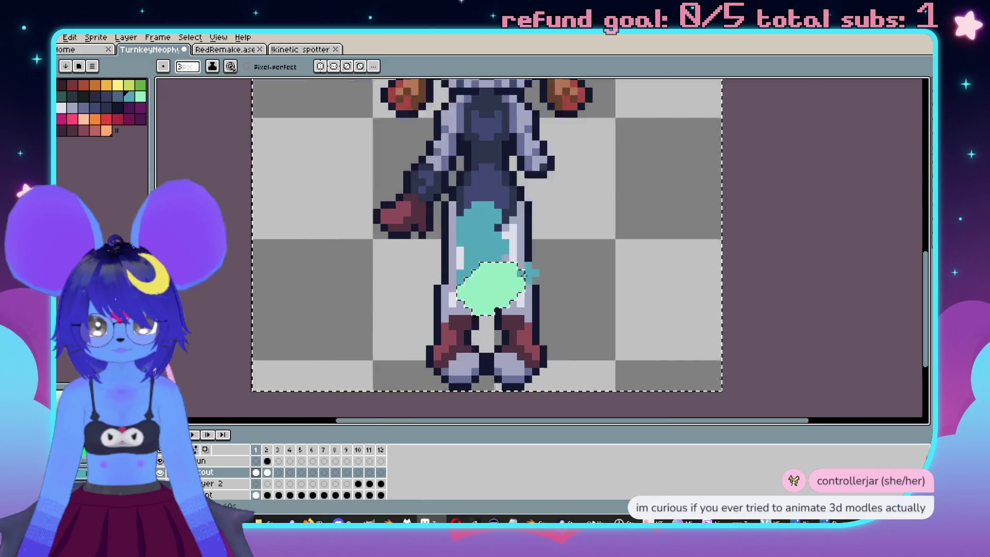
Cover the white highlight with teal, recentre the character, and deselect.
scroll(528, 262, "up", 1)
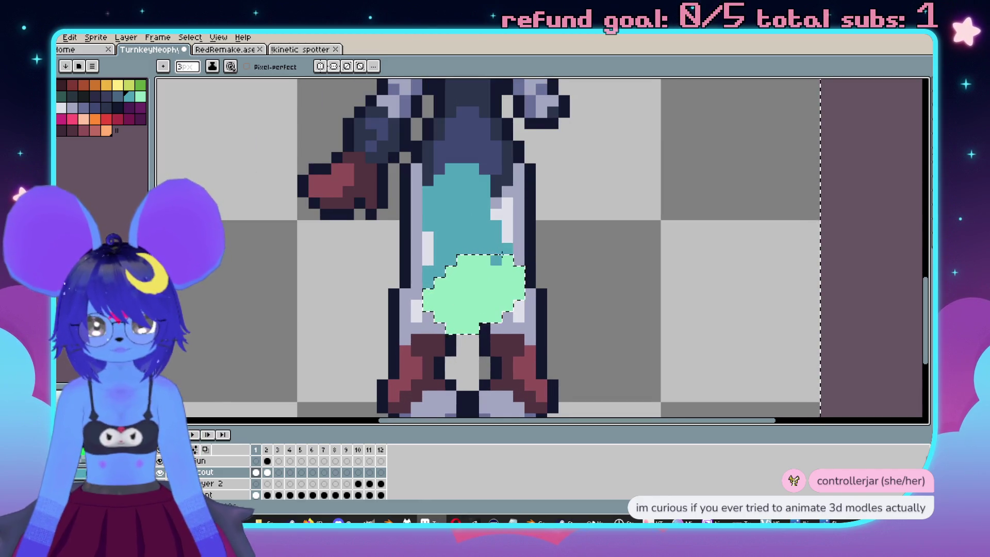
scroll(502, 253, "left", 1)
left_click(436, 241)
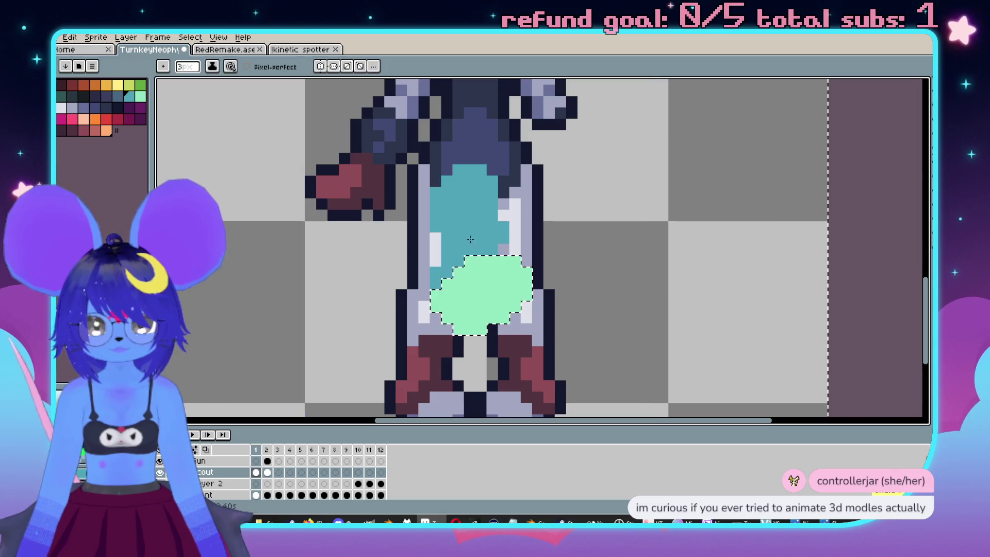
scroll(465, 305, "down", 3)
scroll(495, 289, "up", 2)
scroll(520, 274, "down", 1)
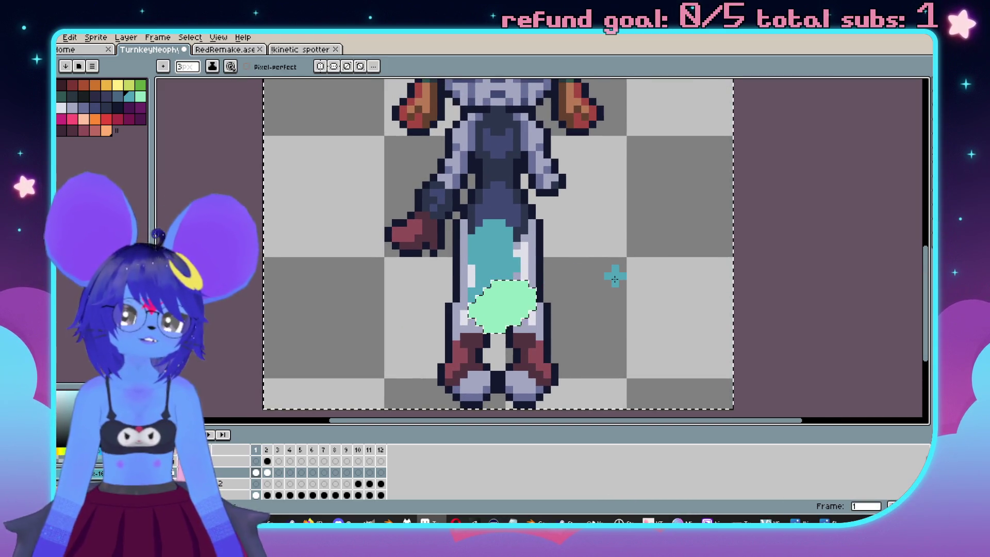
left_click_drag(648, 279, 684, 277)
key("ctrl+d")
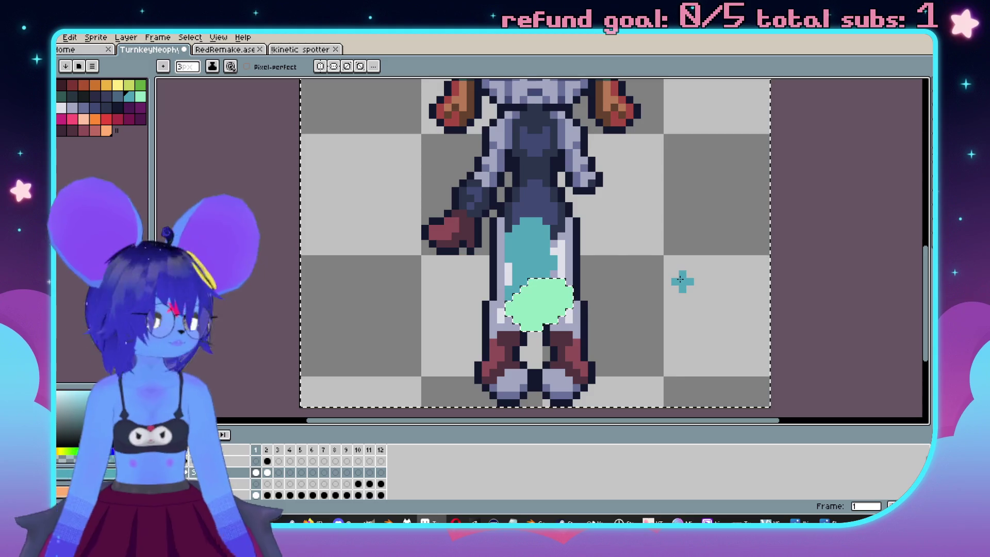
scroll(543, 334, "up", 2)
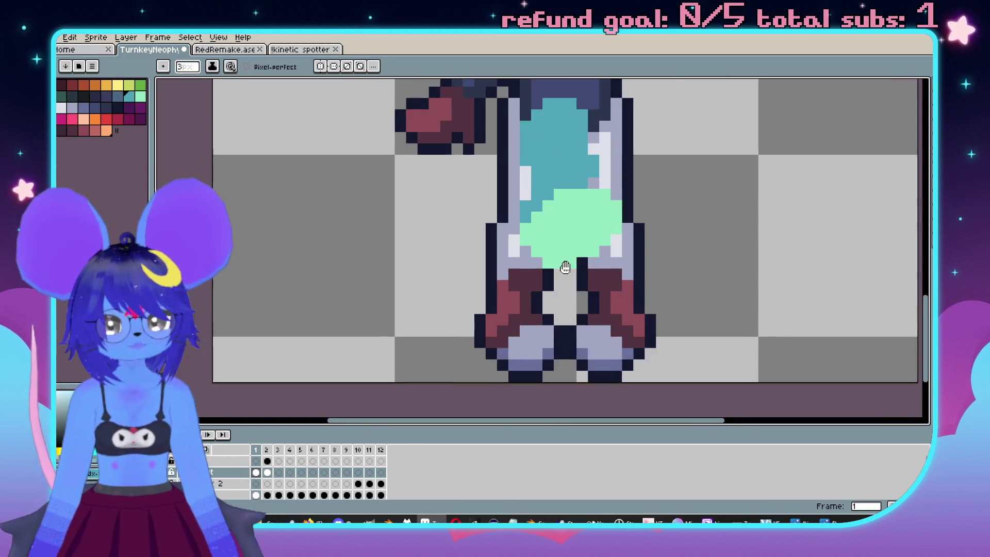
key("m")
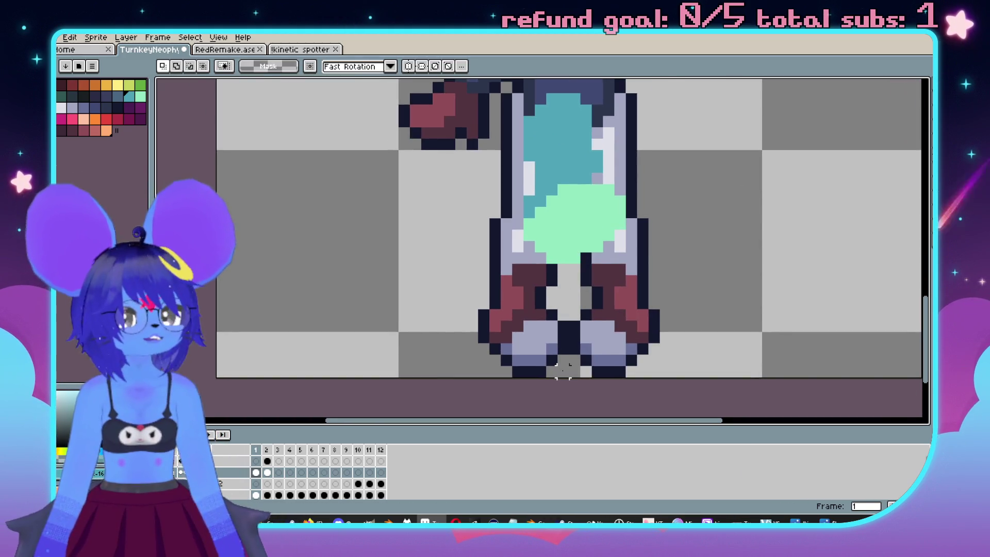
Clear the left boot area and paint out the leftover light column of the old leg.
left_click_drag(563, 371, 453, 261)
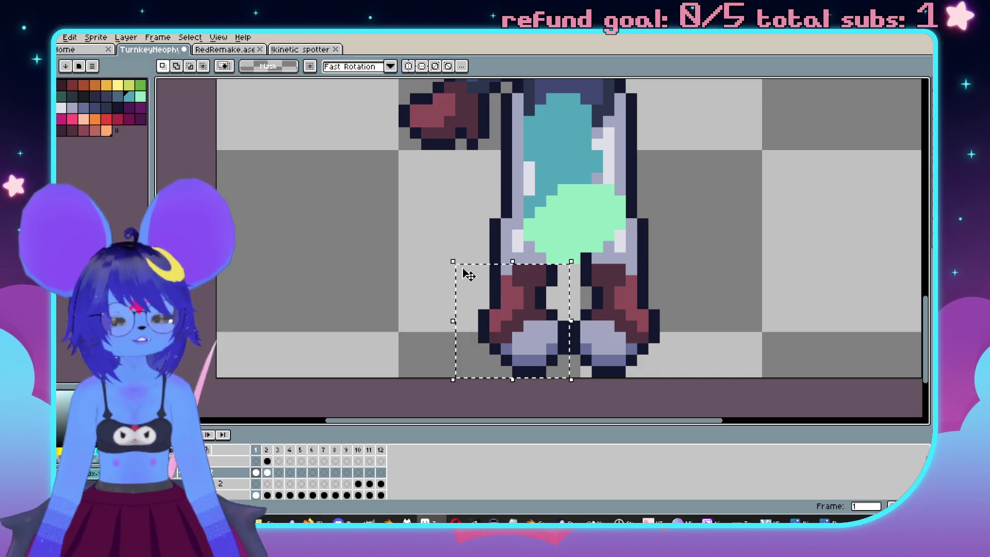
key("Delete")
key("b")
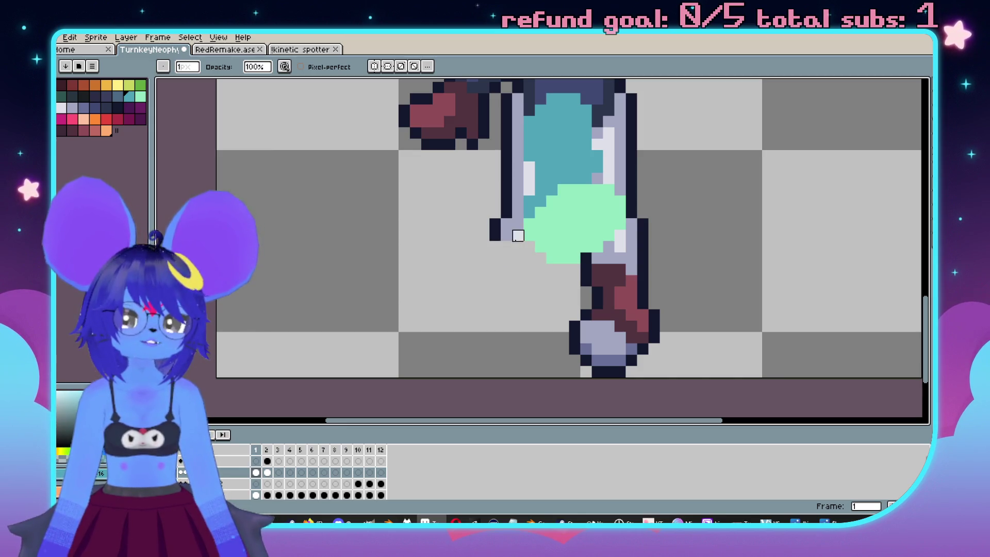
key("ctrl+z")
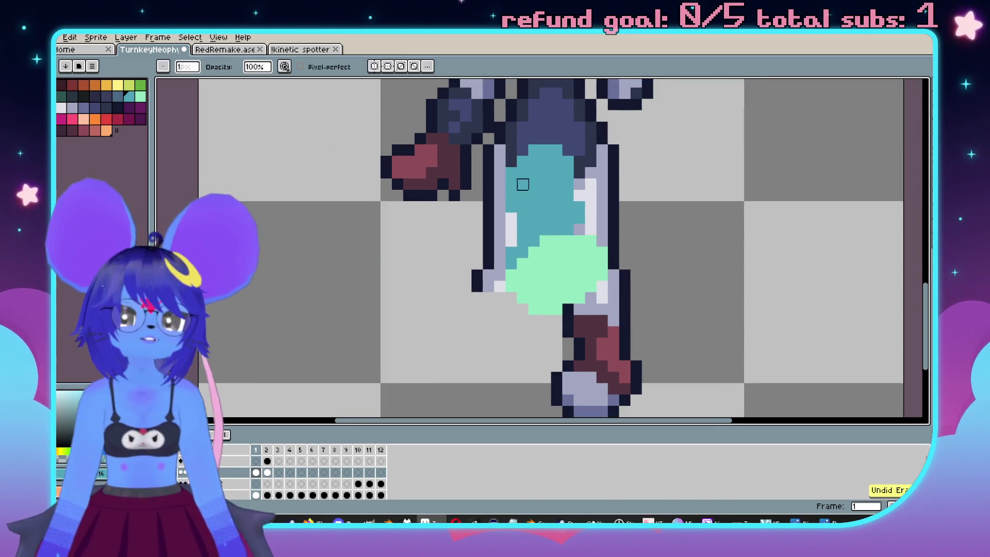
left_click_drag(501, 150, 500, 320)
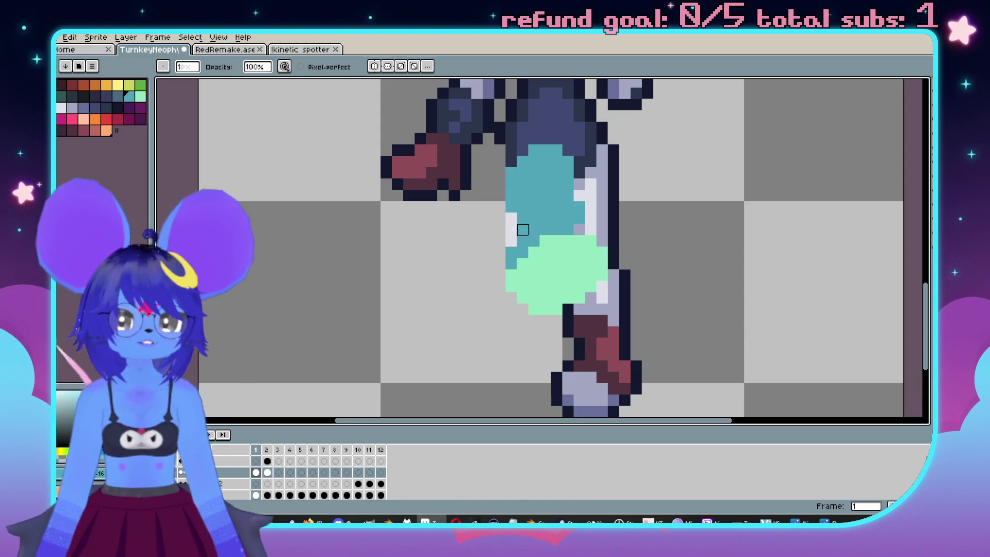
Paint mint green over the front boot with a 3px brush, undoing one stroke.
scroll(511, 241, "down", 3)
scroll(508, 271, "up", 1)
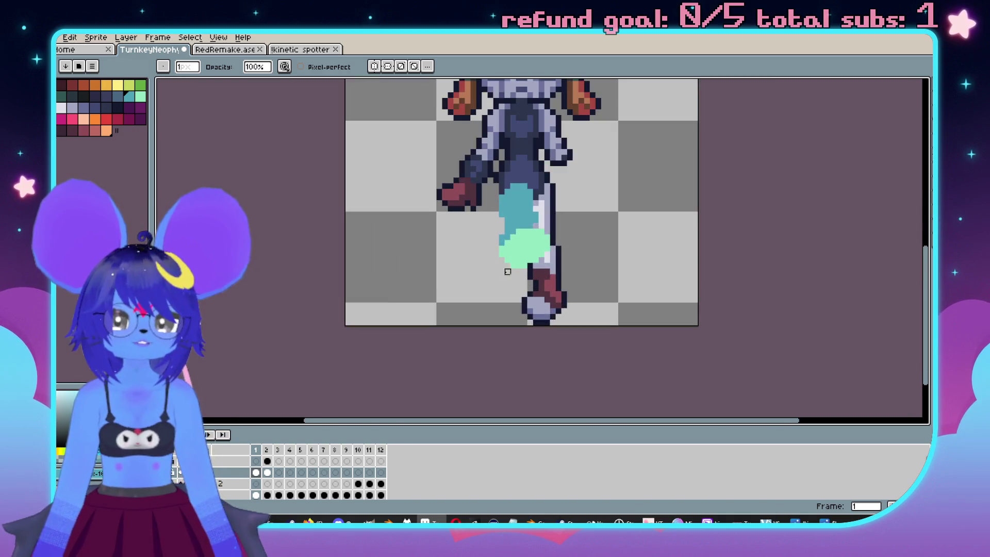
scroll(544, 247, "down", 1)
scroll(545, 327, "up", 2)
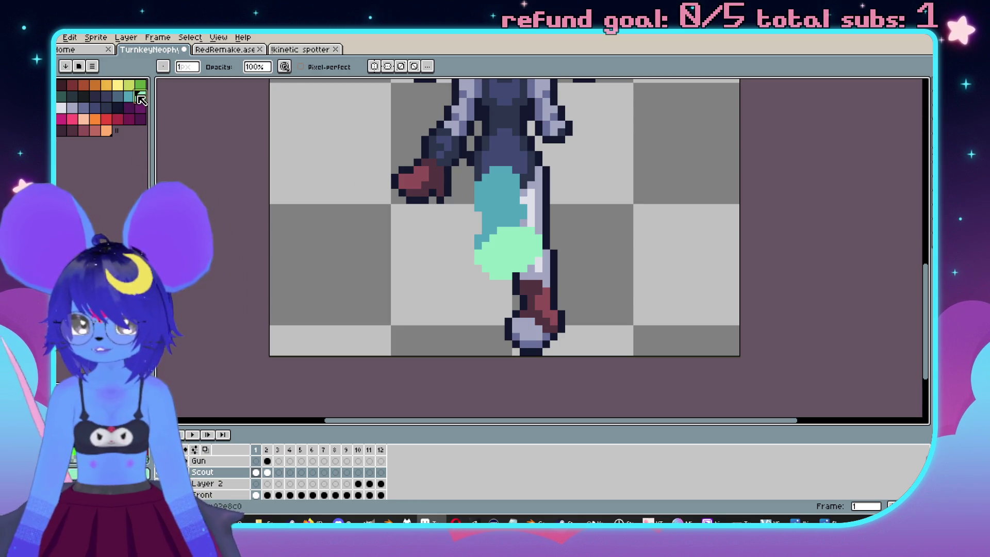
scroll(491, 322, "up", 1)
key("b")
mouse_move(533, 343)
left_mouse_down()
mouse_move(524, 321)
mouse_move(536, 315)
mouse_move(526, 320)
left_mouse_up()
key("ctrl+z")
key("ctrl+z")
key("ctrl+z")
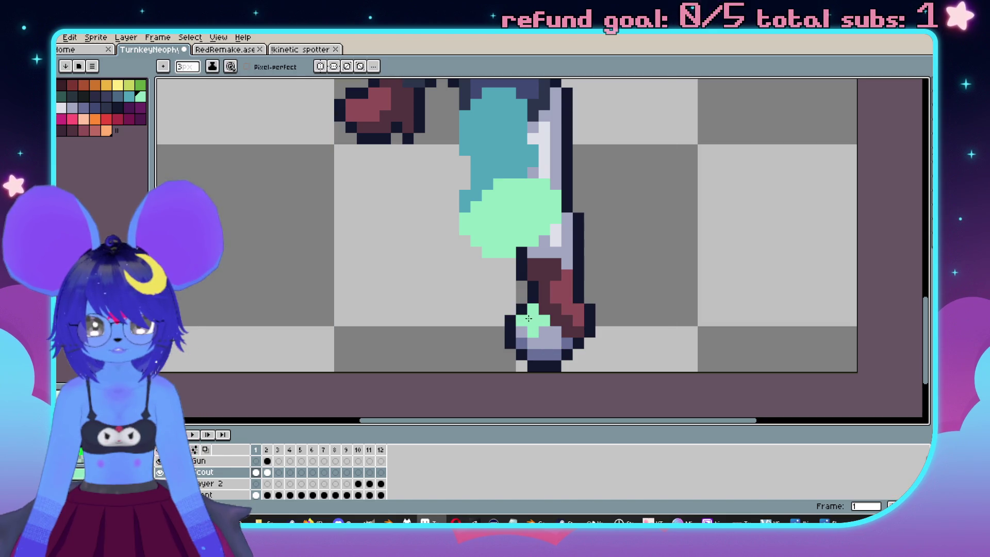
Undo more of the boot's mint, then erase two dark outline pixels with a 1px tool.
scroll(582, 309, "down", 1)
key("ctrl+z")
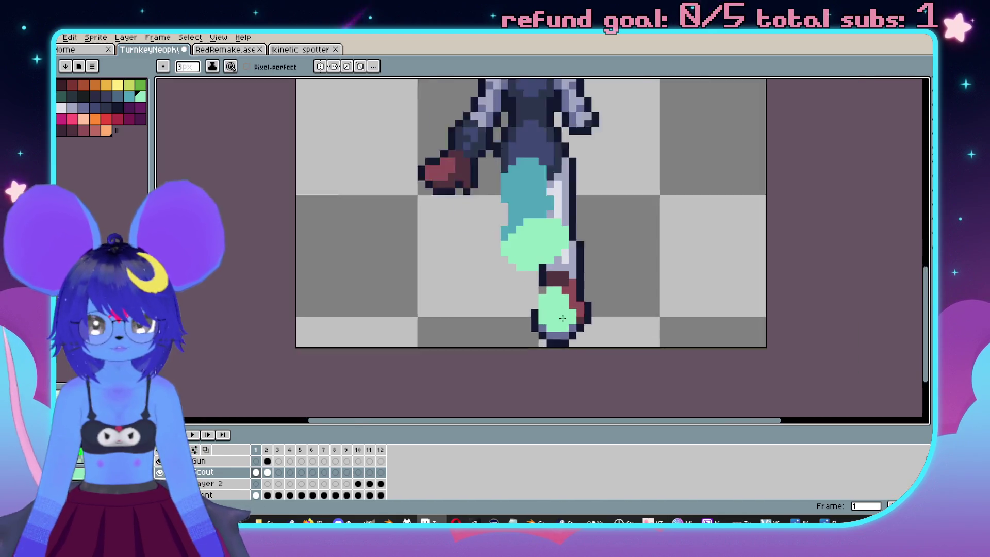
scroll(562, 313, "up", 1)
scroll(579, 312, "down", 1)
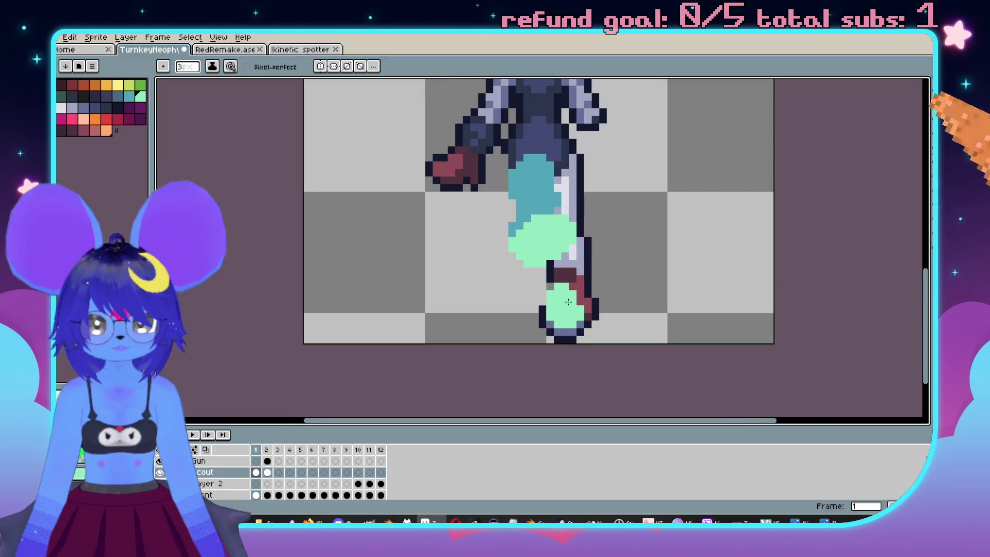
key("b")
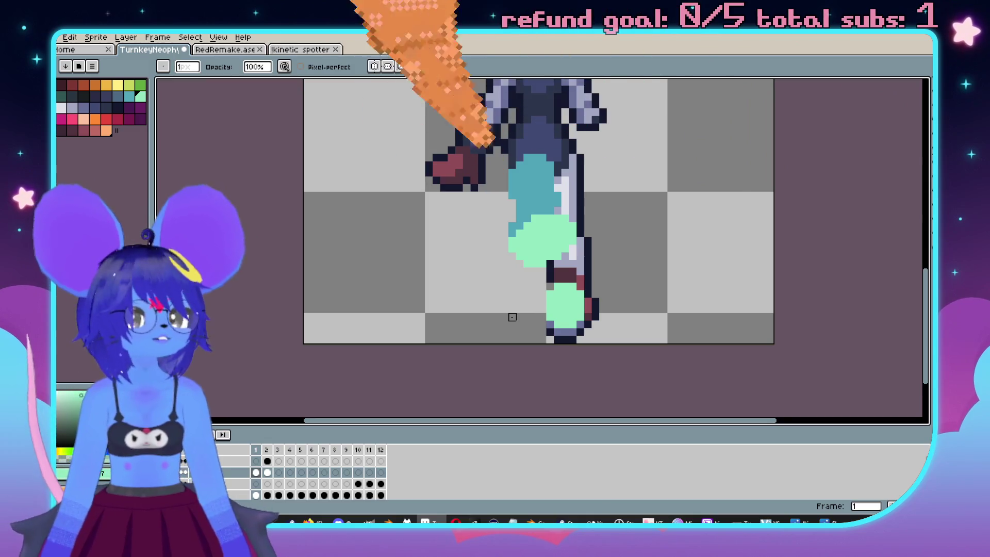
scroll(512, 317, "up", 1)
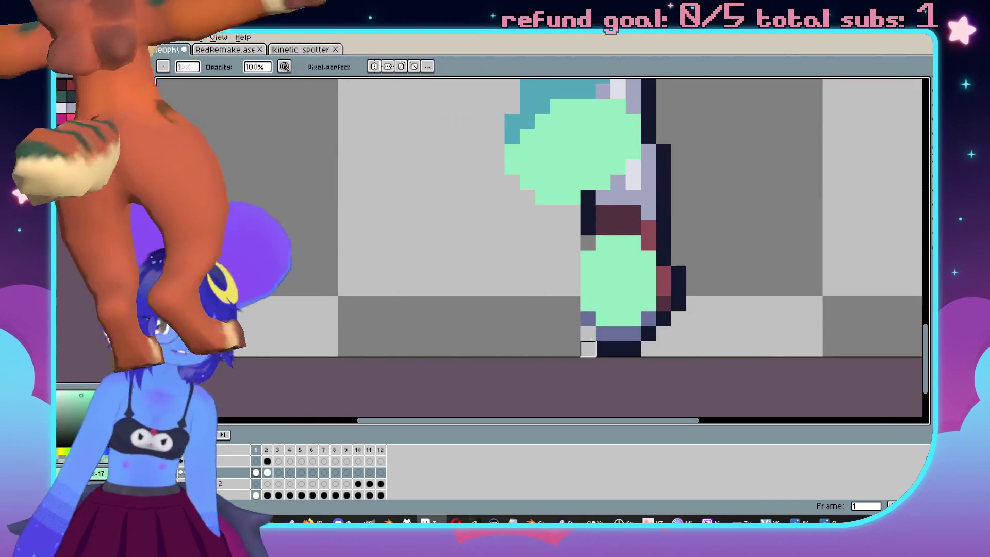
left_click_drag(588, 319, 588, 334)
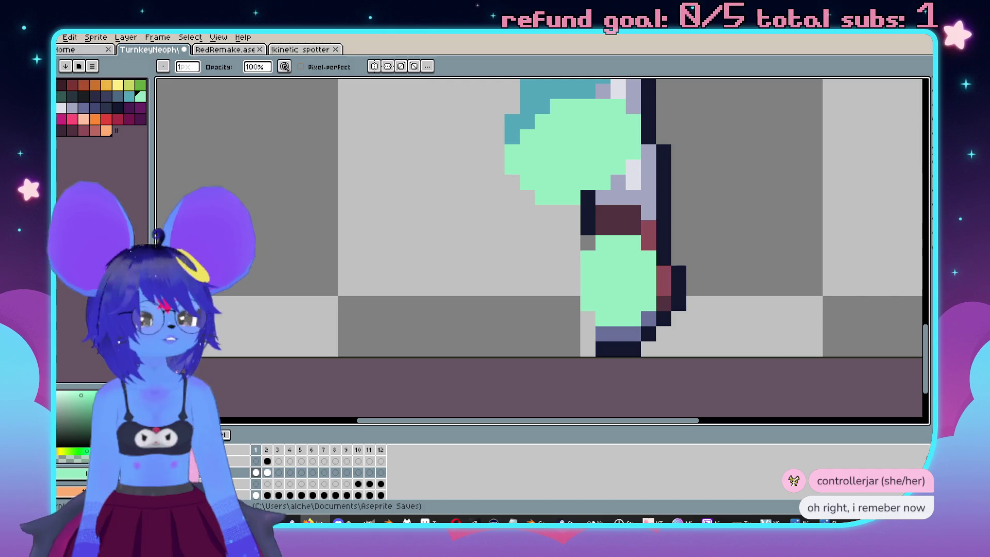
Erase the boot band, dark outline column and leftover light pixels along the front leg.
mouse_move(604, 304)
left_mouse_down()
mouse_move(471, 323)
mouse_move(561, 277)
mouse_move(561, 323)
left_mouse_up()
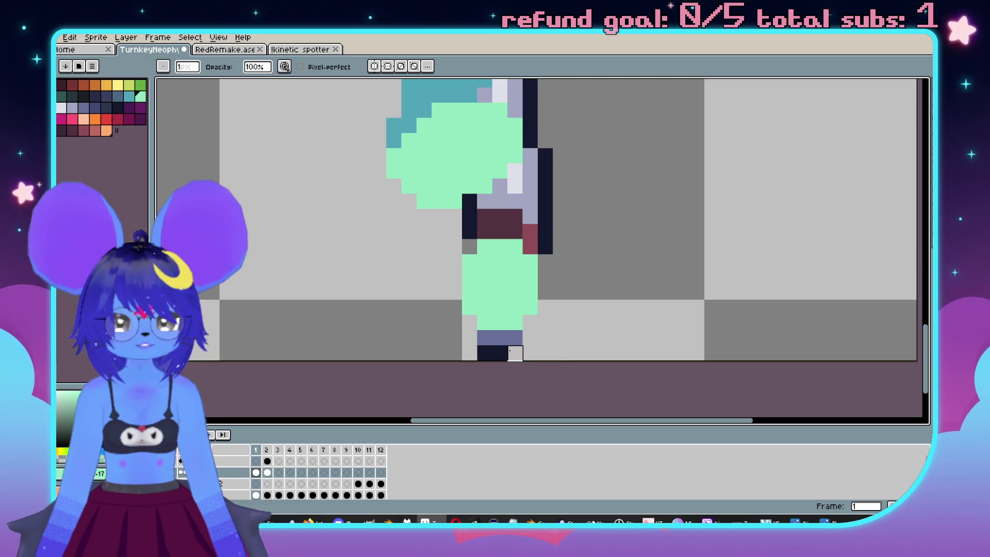
left_click_drag(531, 323, 511, 362)
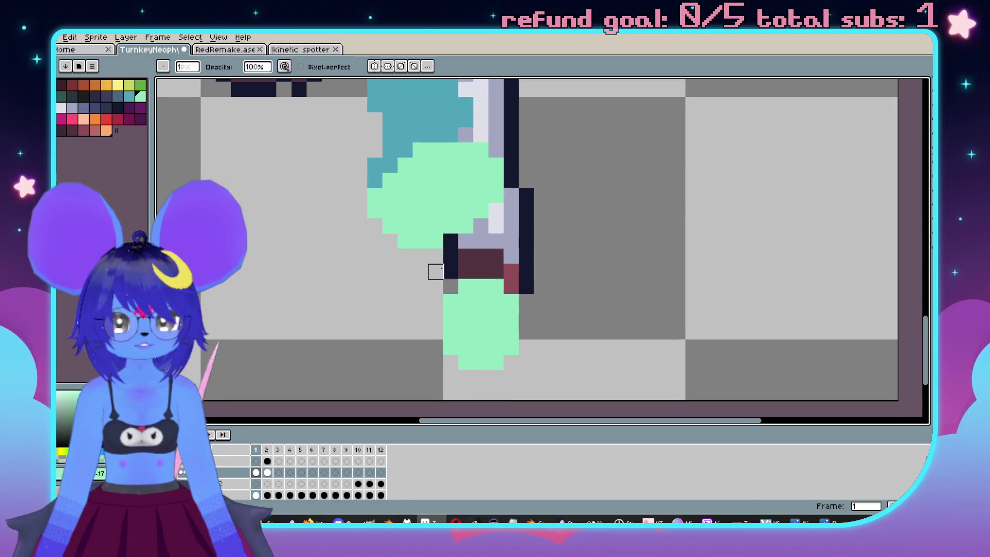
mouse_move(496, 257)
left_mouse_down()
mouse_move(449, 256)
mouse_move(480, 240)
mouse_move(513, 263)
left_mouse_up()
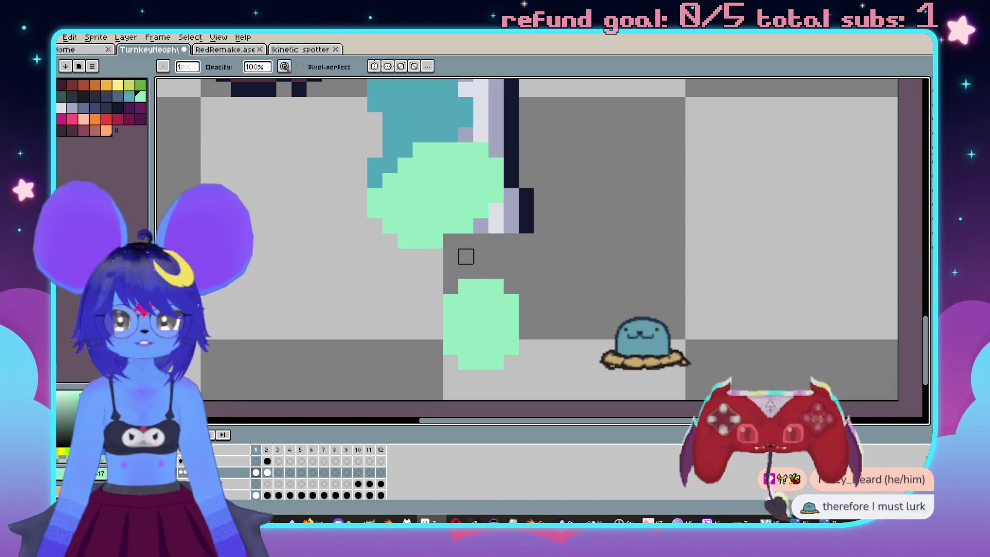
mouse_move(493, 222)
left_mouse_down()
mouse_move(511, 203)
mouse_move(535, 223)
mouse_move(542, 180)
mouse_move(566, 299)
left_mouse_up()
mouse_move(536, 139)
left_mouse_down()
mouse_move(537, 283)
mouse_move(521, 249)
mouse_move(490, 253)
left_mouse_up()
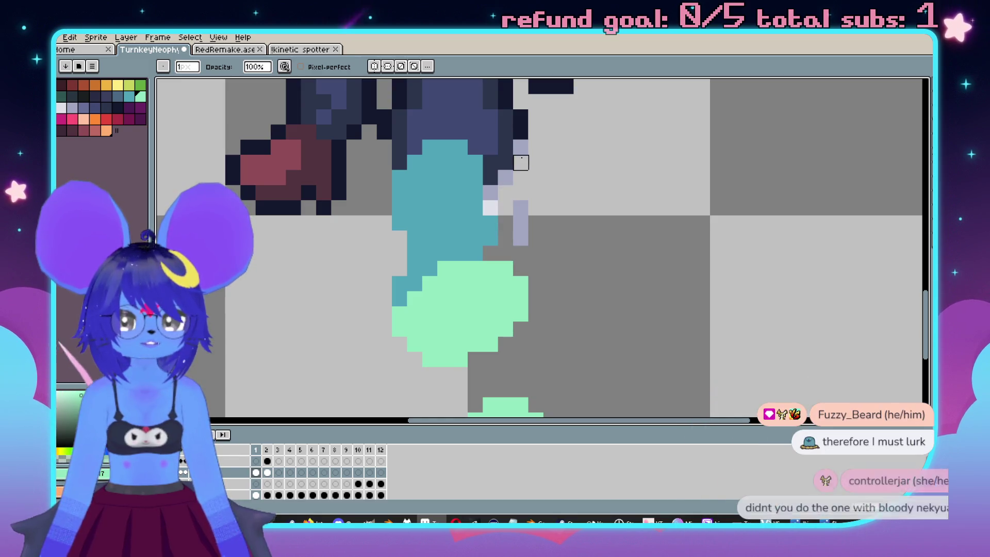
left_click_drag(506, 207, 551, 223)
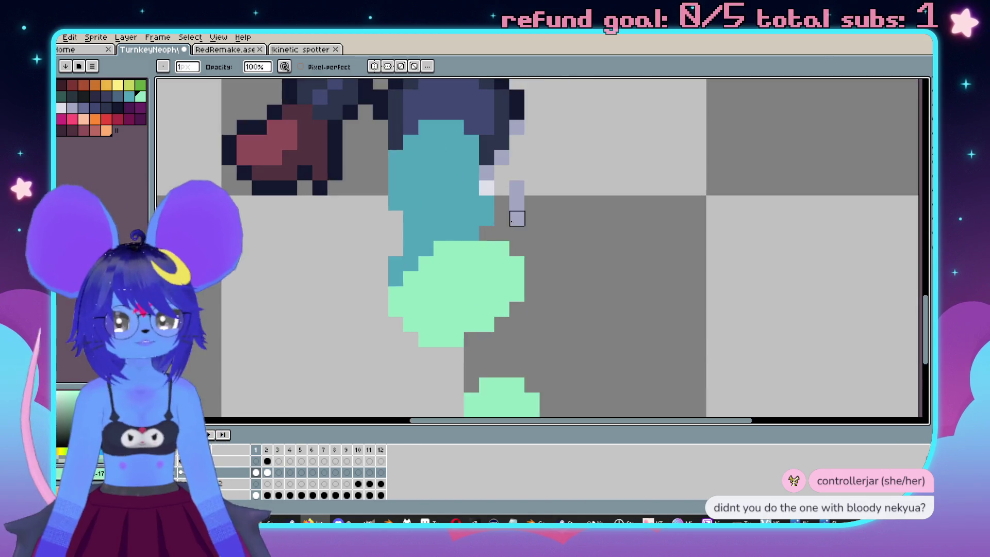
Marquee-select the lower green blob of the leg.
left_click_drag(515, 210, 556, 235)
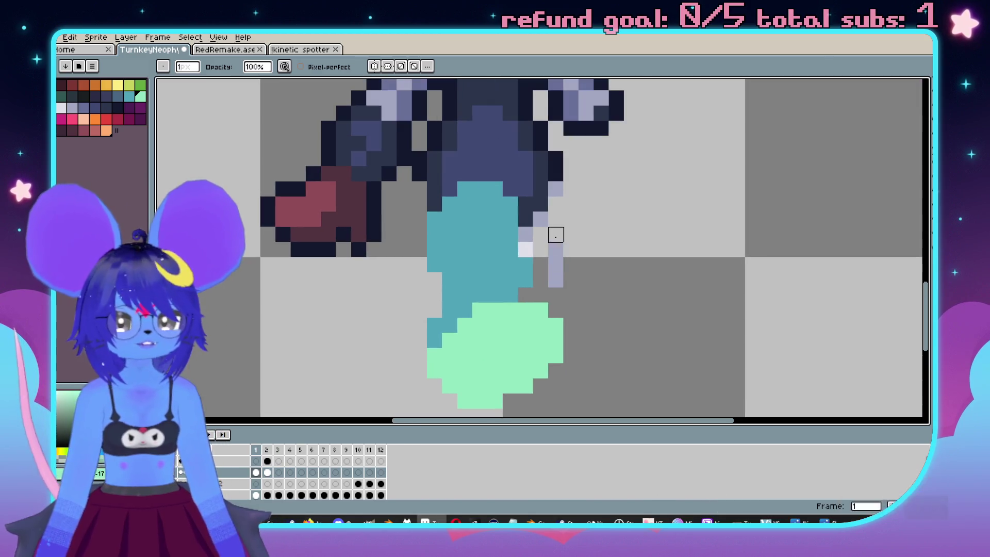
scroll(556, 280, "down", 5)
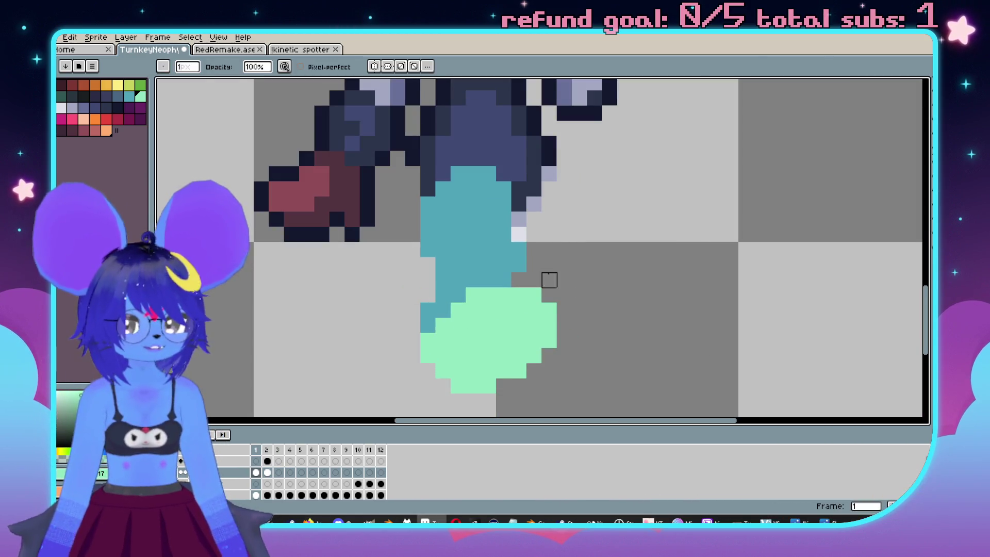
scroll(578, 258, "up", 2)
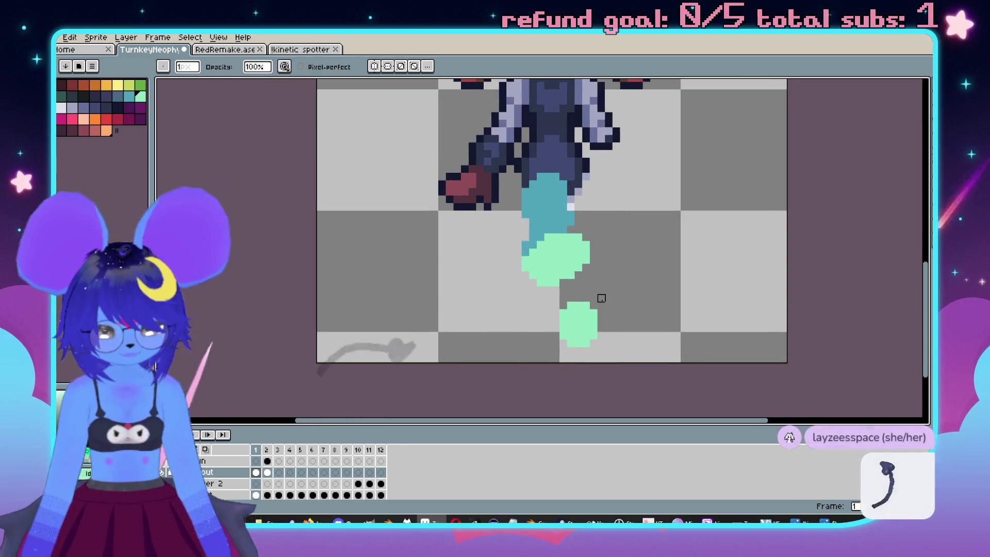
key("m")
left_click_drag(555, 290, 601, 353)
Flip back and forth between frames 1 and 2 to compare the leg poses, ending on frame 1.
scroll(676, 305, "down", 3)
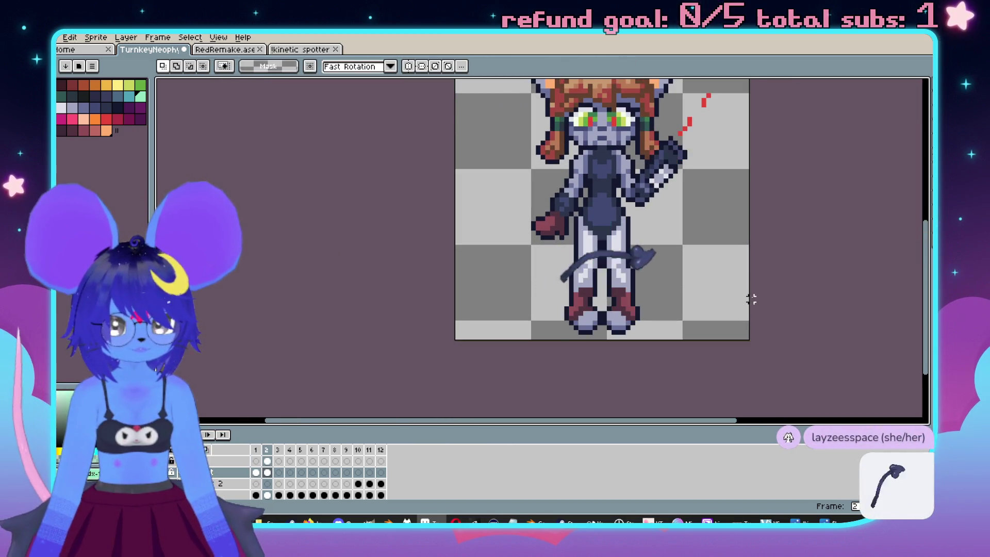
key("period")
key("comma")
key("period")
key("comma")
scroll(602, 339, "up", 3)
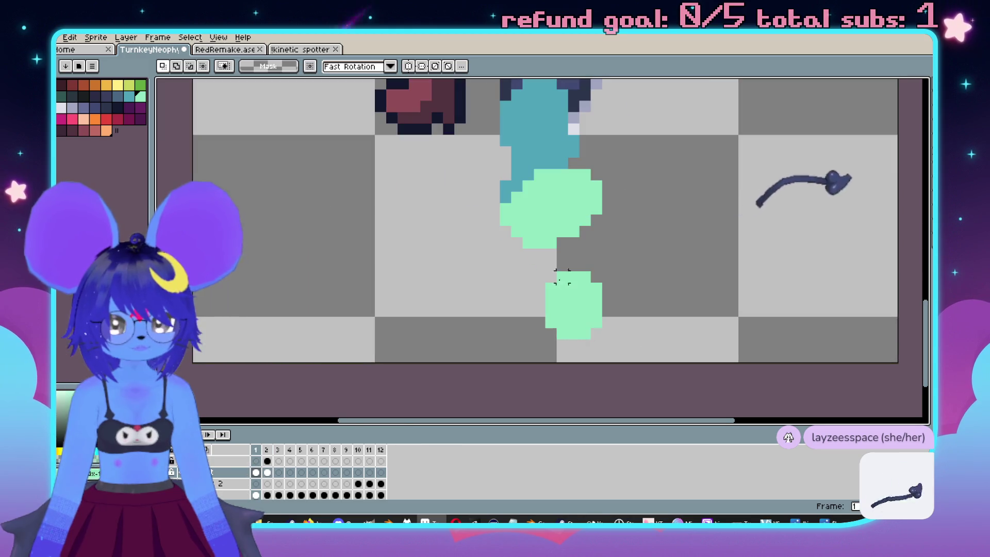
key("period")
scroll(714, 330, "down", 3)
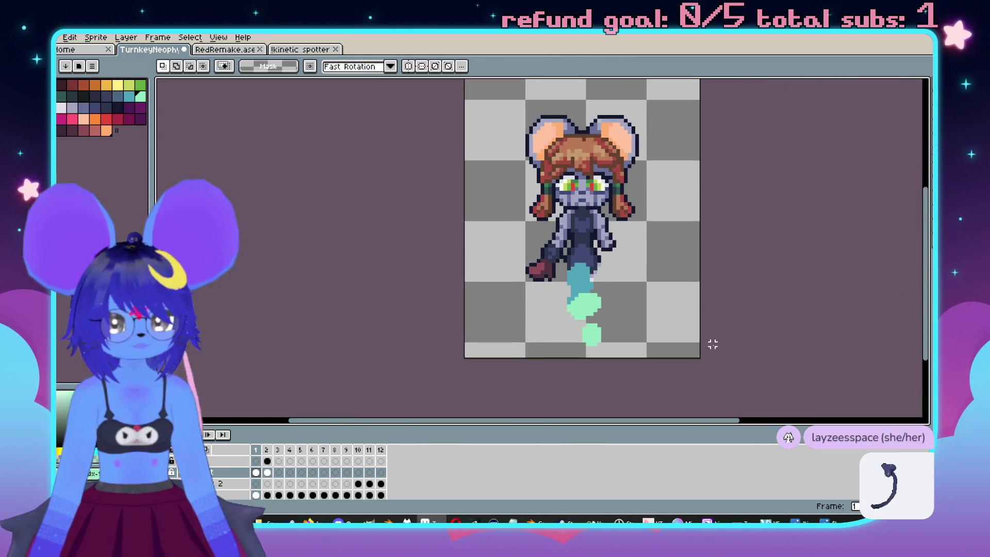
key("comma")
key("comma")
key("period")
key("period")
key("comma")
key("period")
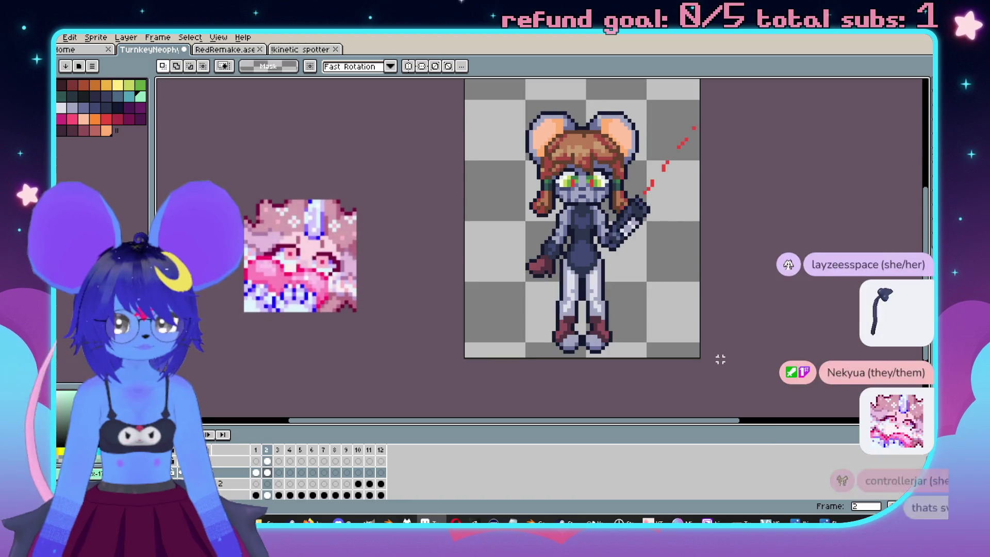
key("comma")
scroll(616, 330, "up", 3)
key("b")
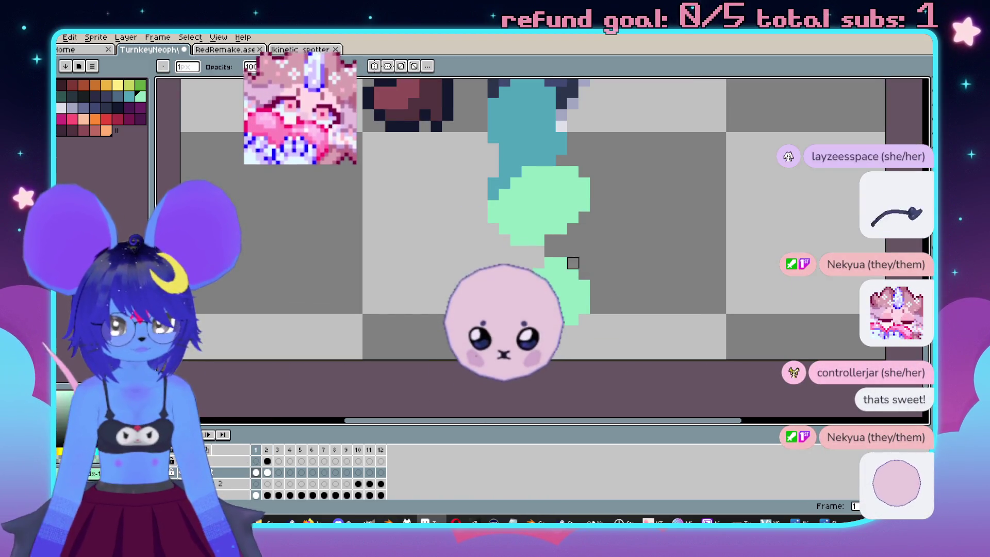
scroll(636, 252, "down", 4)
key("period")
key("comma")
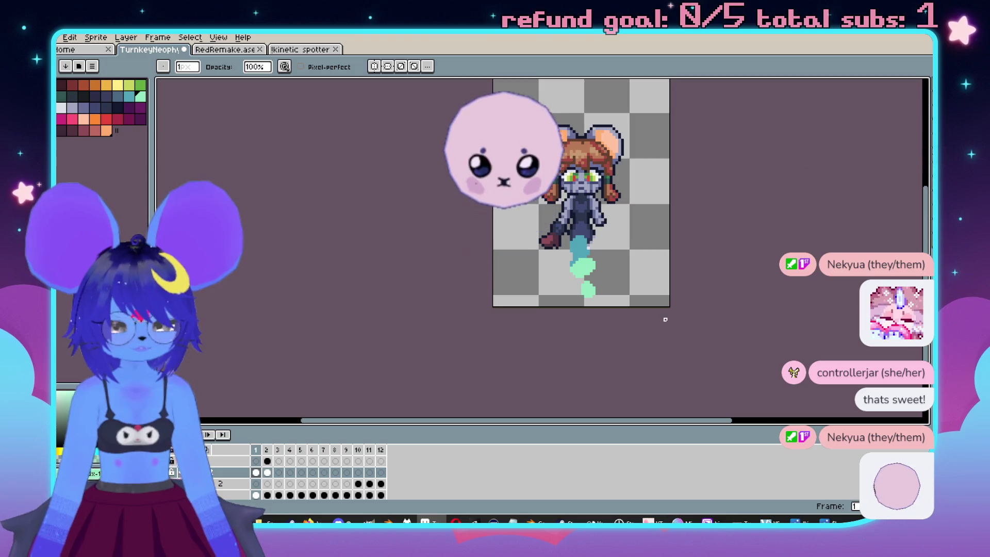
key("period")
key("comma")
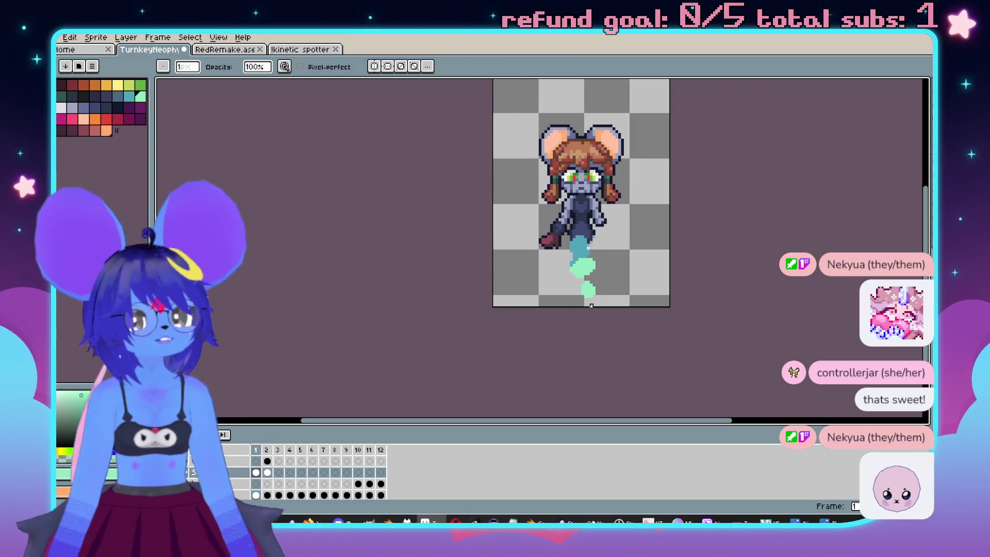
scroll(591, 305, "up", 3)
Magic-wand select the empty transparent area around the sprite, then return to the Pencil.
key("i")
key("w")
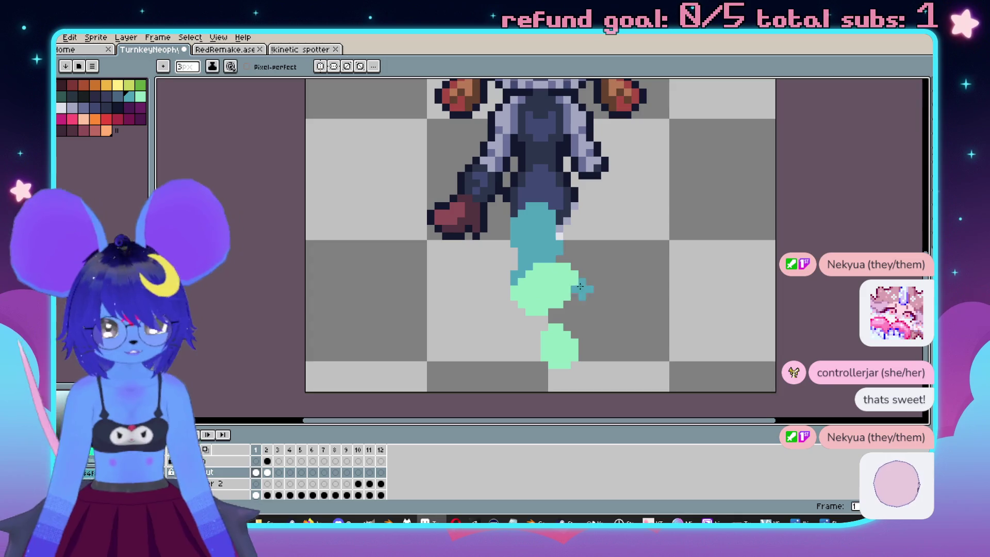
left_click(607, 309)
key("b")
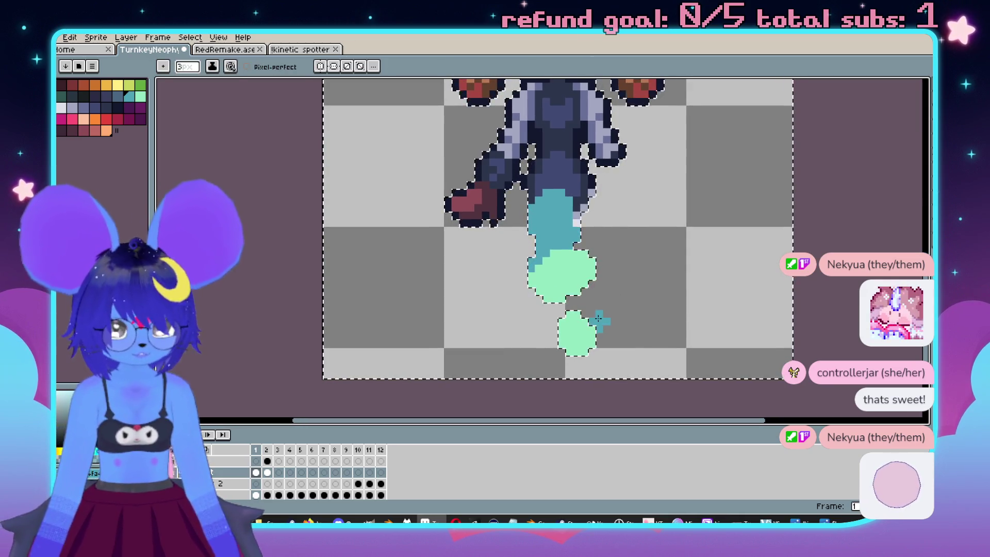
scroll(613, 330, "up", 2)
key("period")
key("comma")
left_click(553, 300)
left_click(542, 311)
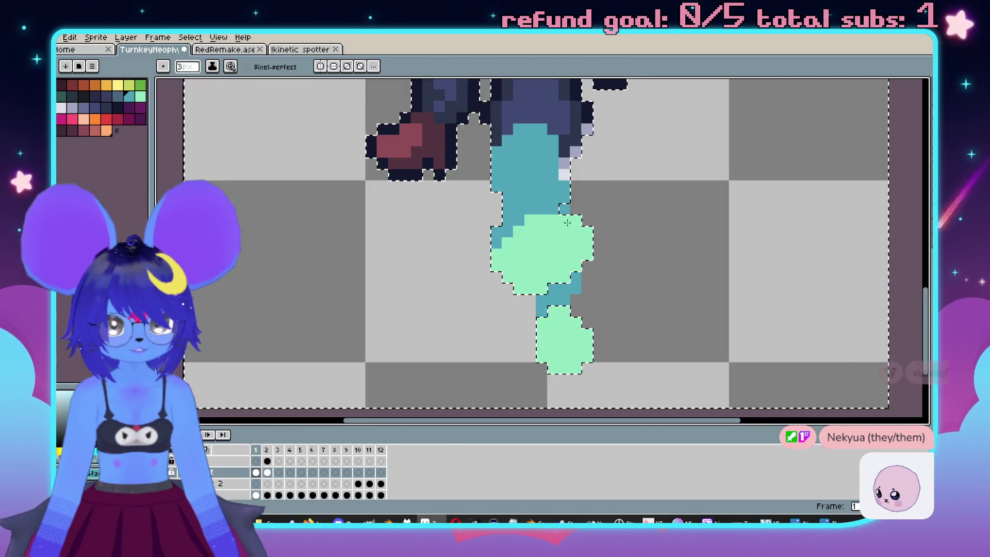
scroll(588, 325, "down", 3)
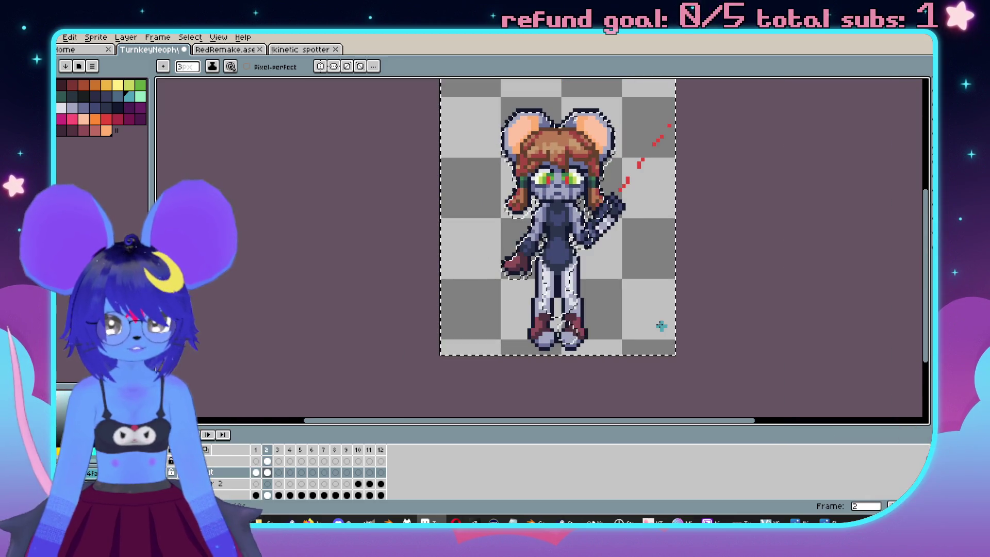
scroll(598, 320, "up", 1)
left_click(118, 108)
scroll(571, 225, "up", 1)
left_click(106, 119)
left_click_drag(600, 229, 579, 302)
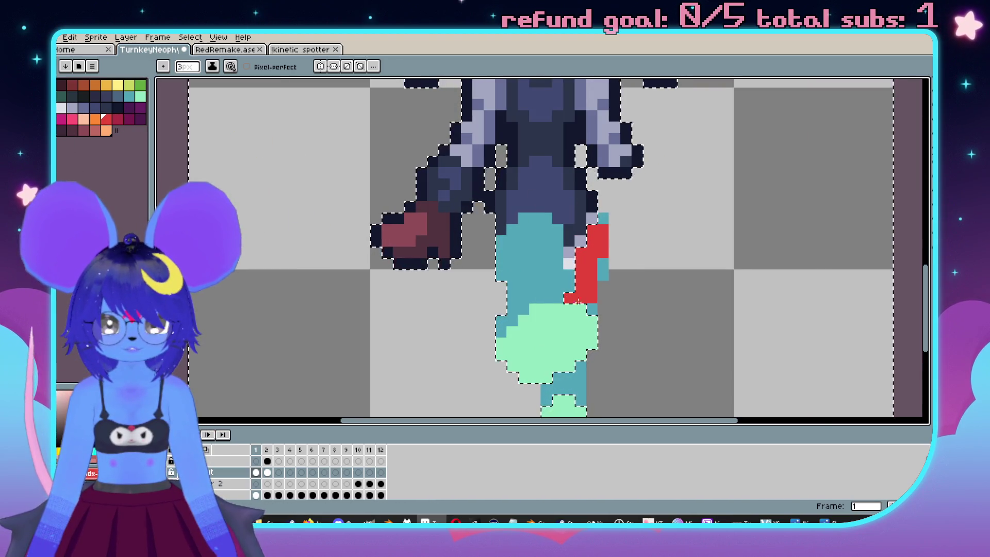
left_click(602, 263)
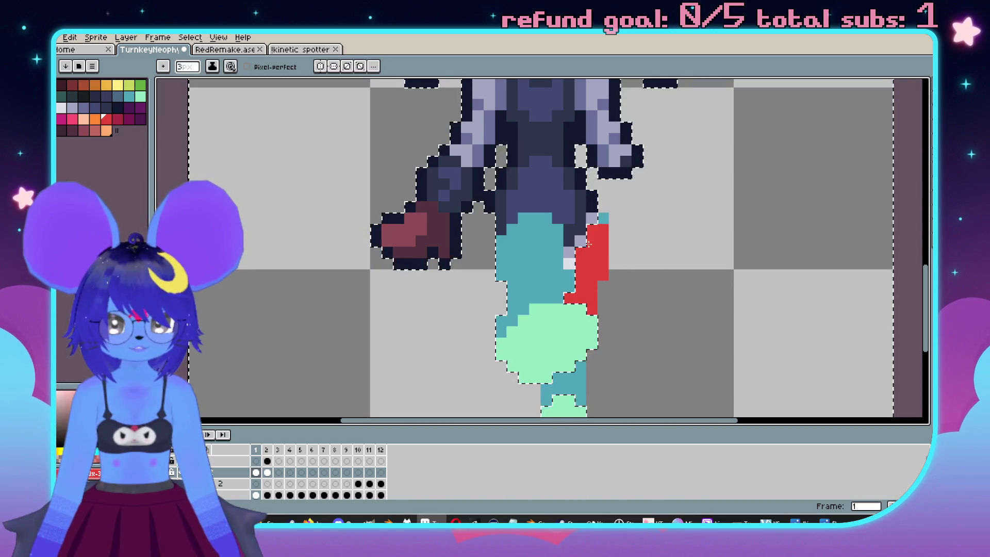
left_click_drag(583, 373, 559, 393)
scroll(559, 393, "down", 5)
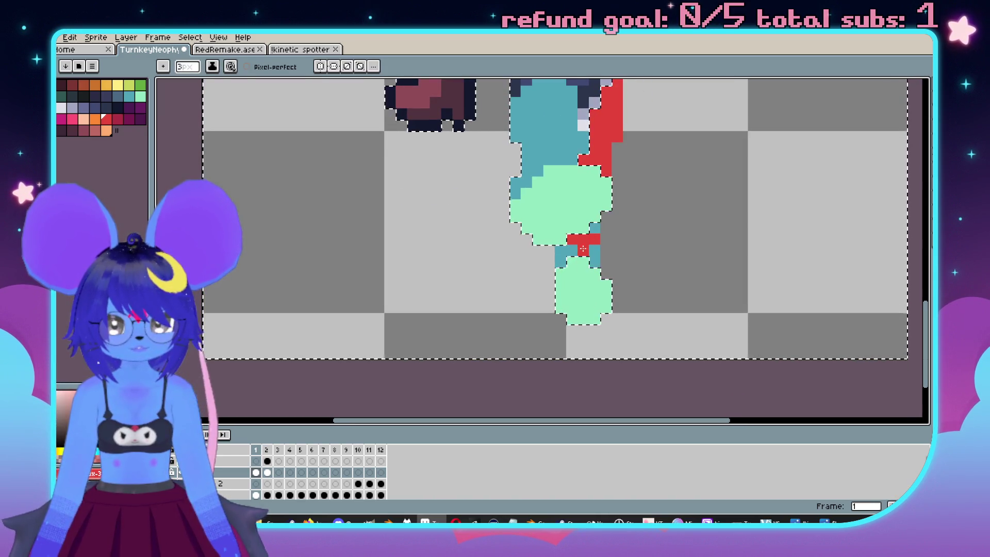
scroll(680, 294, "down", 3)
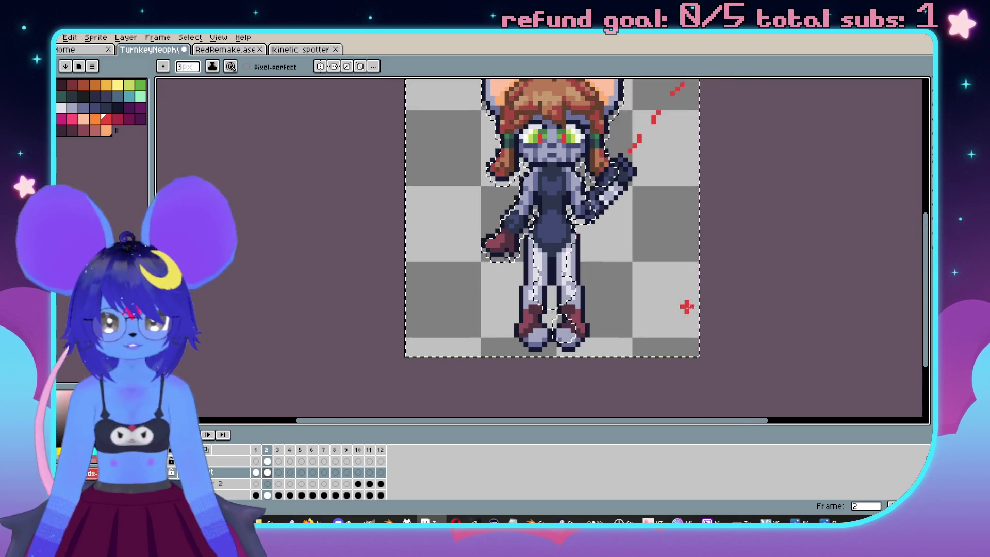
scroll(691, 316, "up", 3)
key("e")
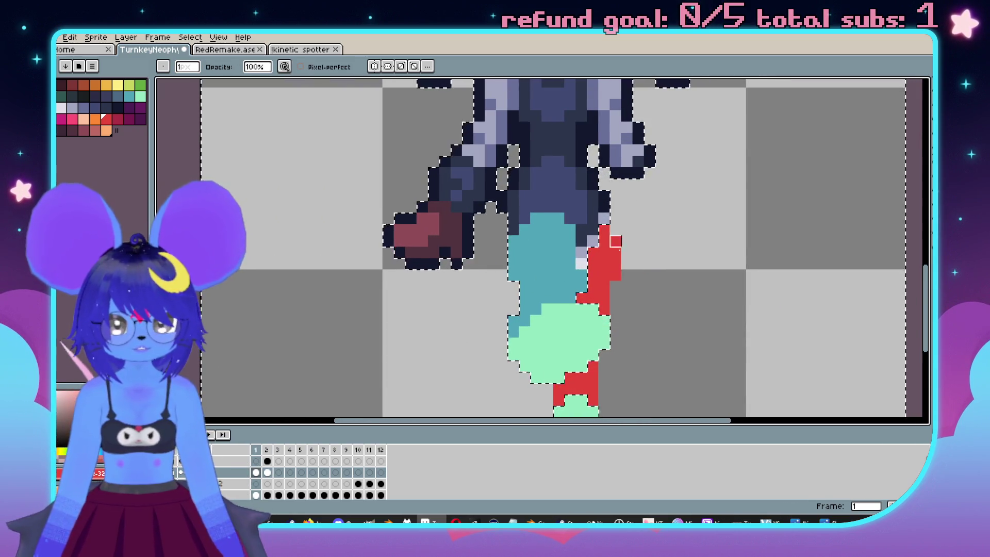
scroll(644, 326, "down", 3)
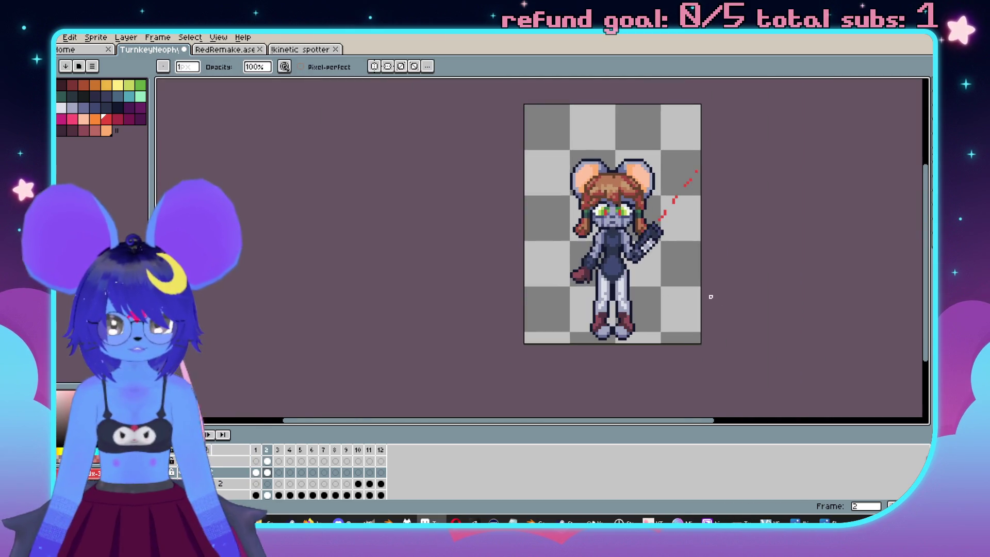
key("Right")
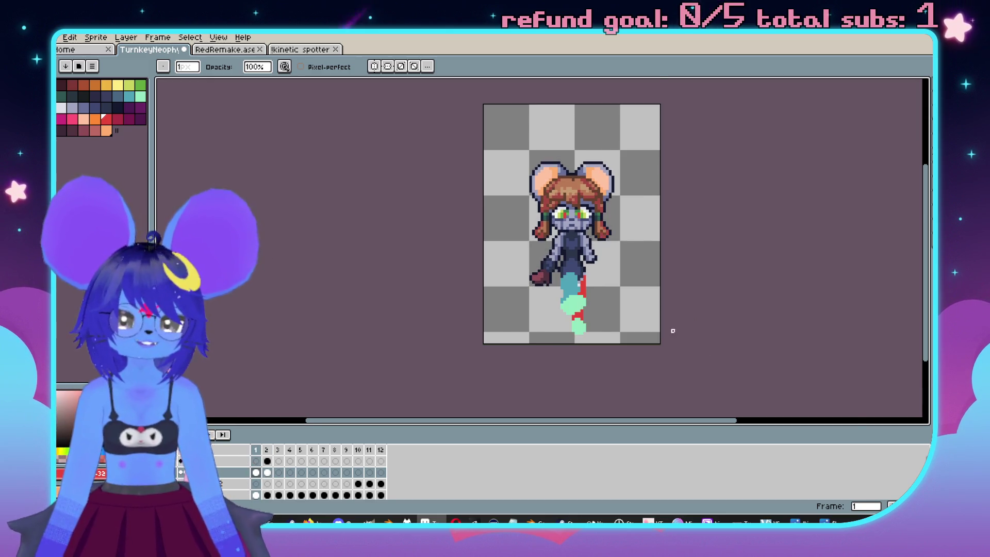
scroll(673, 330, "up", 5)
key("b")
scroll(563, 266, "down", 3)
scroll(670, 279, "up", 3)
key("Right")
scroll(688, 278, "down", 3)
key("Left")
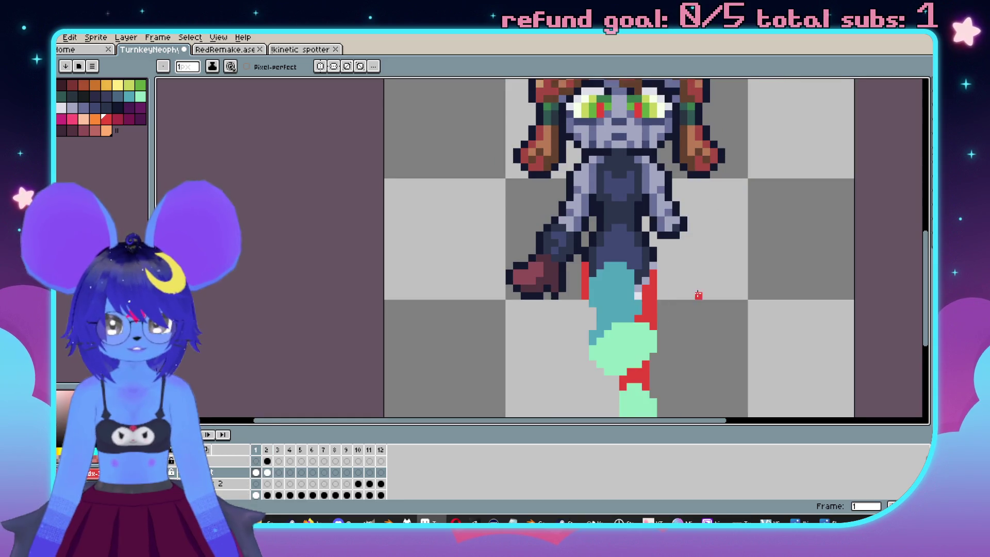
Sample the dark outline colour and draw a dark outline under the red stripe.
key("Right")
key("Left")
scroll(587, 213, "up", 3)
key("alt")
left_click(578, 363)
left_click_drag(602, 366, 536, 226)
left_click(542, 245)
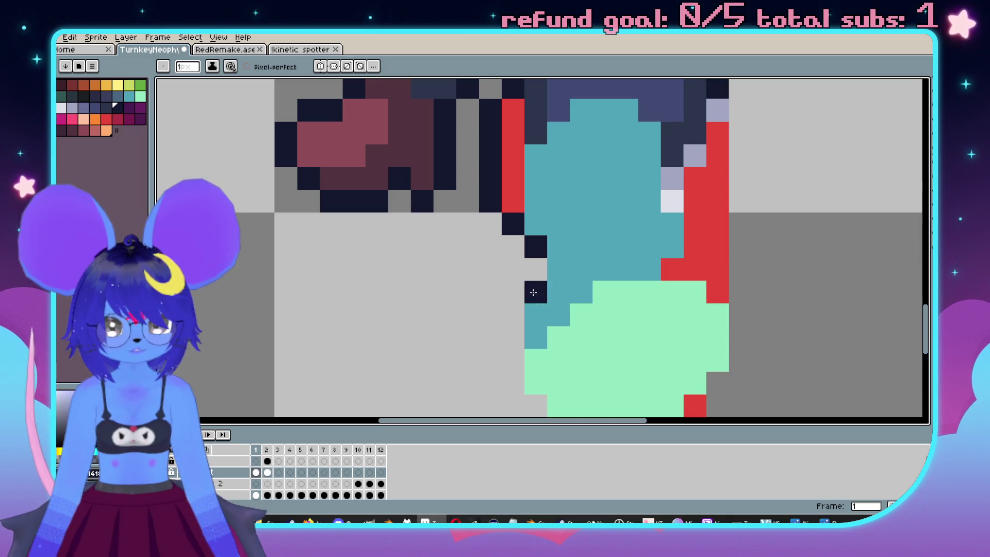
Add a short dark column left of the leg, recolour a stray pixel teal, and outline the red's right edge.
left_click_drag(537, 297, 520, 201)
left_click(511, 227)
mouse_move(508, 243)
left_mouse_down()
mouse_move(496, 258)
mouse_move(508, 309)
left_mouse_up()
key("ctrl+z")
mouse_move(496, 240)
left_mouse_down()
mouse_move(497, 289)
mouse_move(565, 361)
left_mouse_up()
scroll(636, 328, "down", 3)
scroll(639, 289, "up", 2)
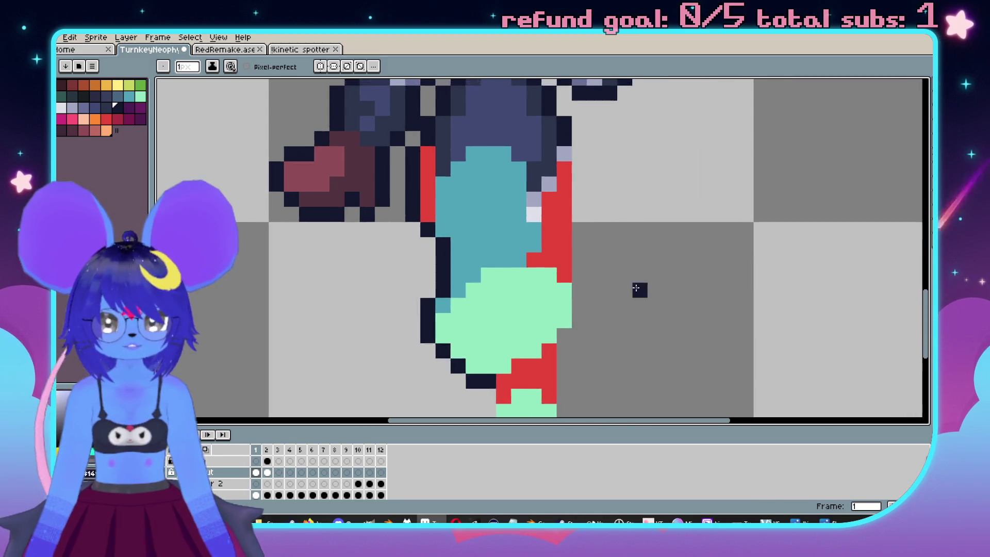
scroll(655, 279, "down", 2)
scroll(644, 263, "up", 2)
mouse_move(626, 217)
left_mouse_down()
mouse_move(622, 338)
mouse_move(648, 243)
left_mouse_up()
key("ctrl+z")
key("ctrl+y")
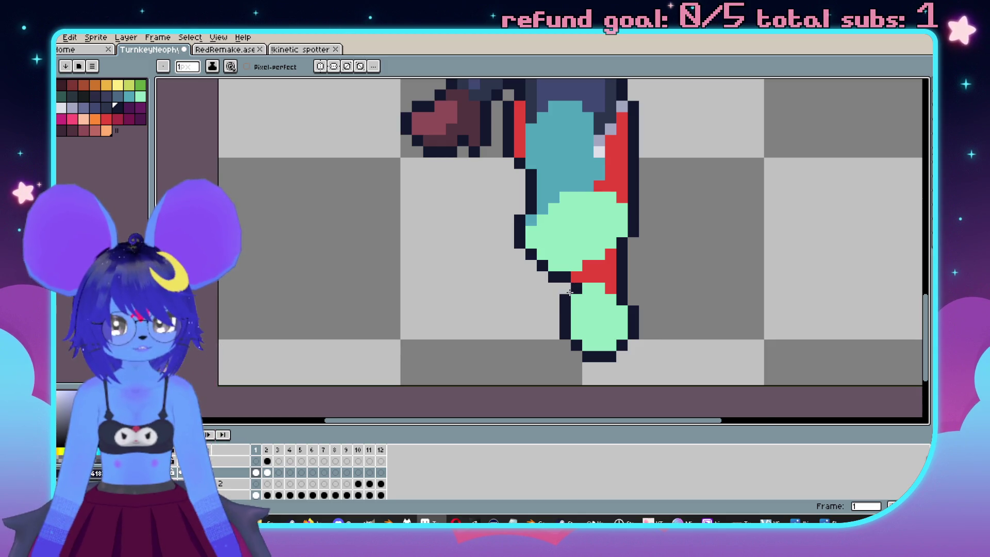
Flip between frames to compare the new outlines, returning to frame 1.
scroll(570, 293, "down", 3)
key("Right")
key("Left")
scroll(571, 291, "up", 2)
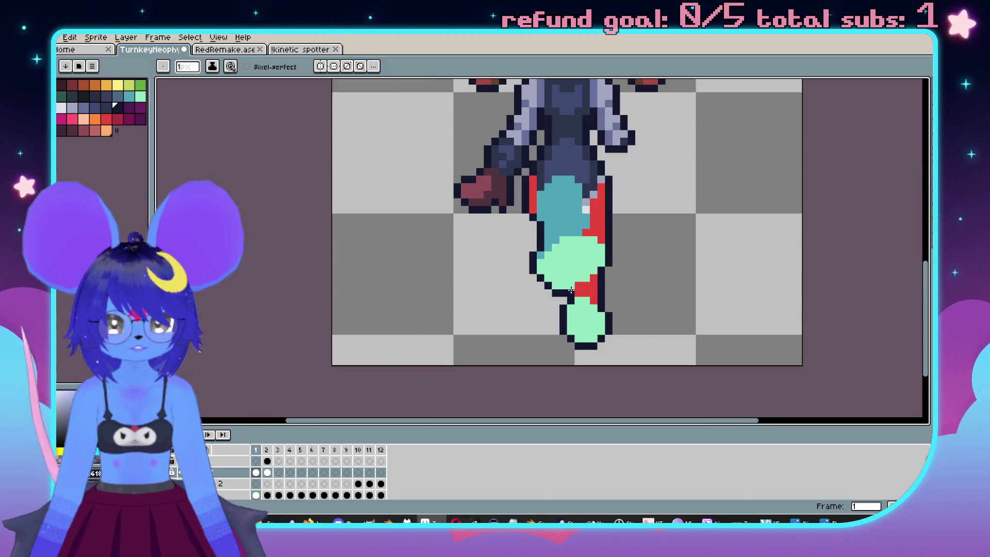
scroll(571, 290, "down", 3)
key("Left")
key("Right")
key("Right")
key("Left")
scroll(549, 267, "up", 3)
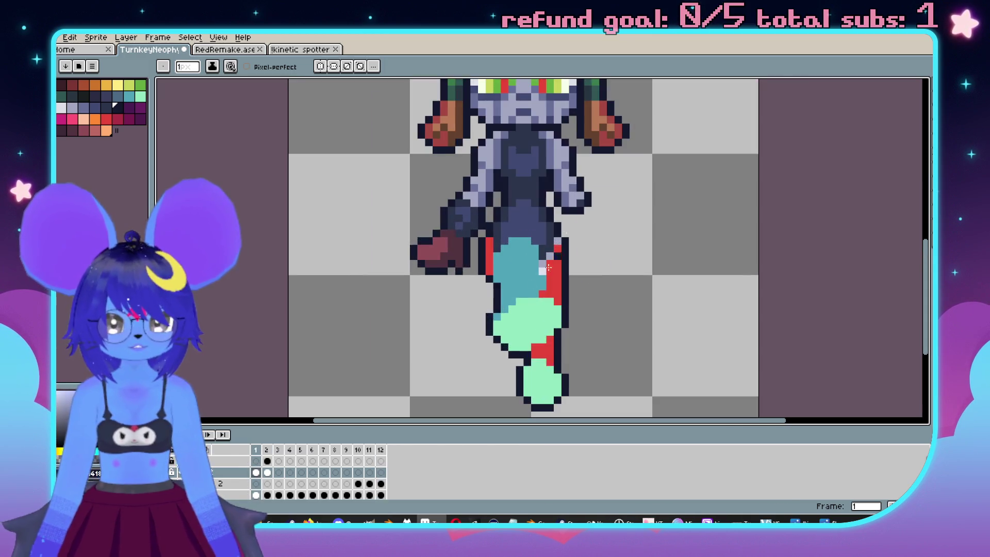
scroll(577, 283, "up", 1)
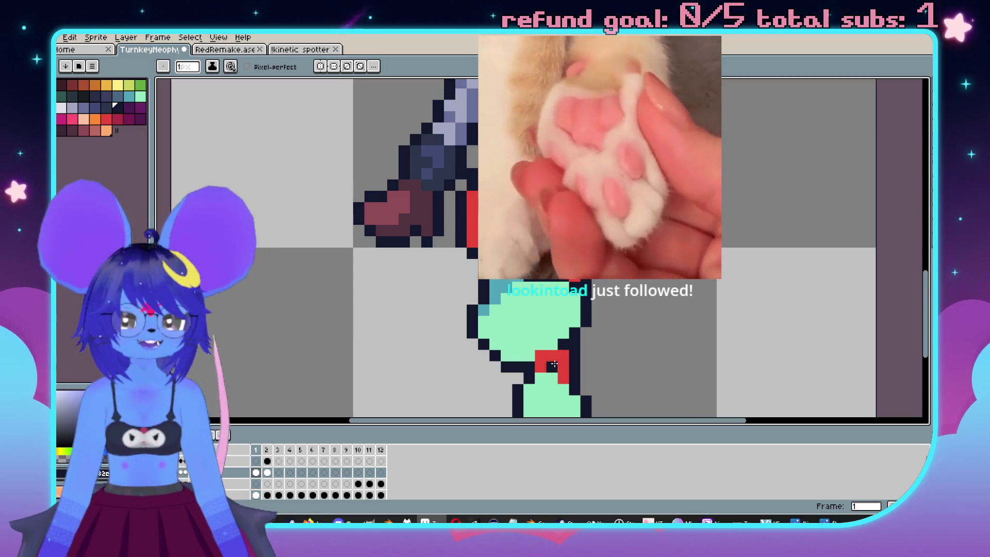
Undo the last two pencil strokes on the front leg's outline.
scroll(549, 359, "down", 3)
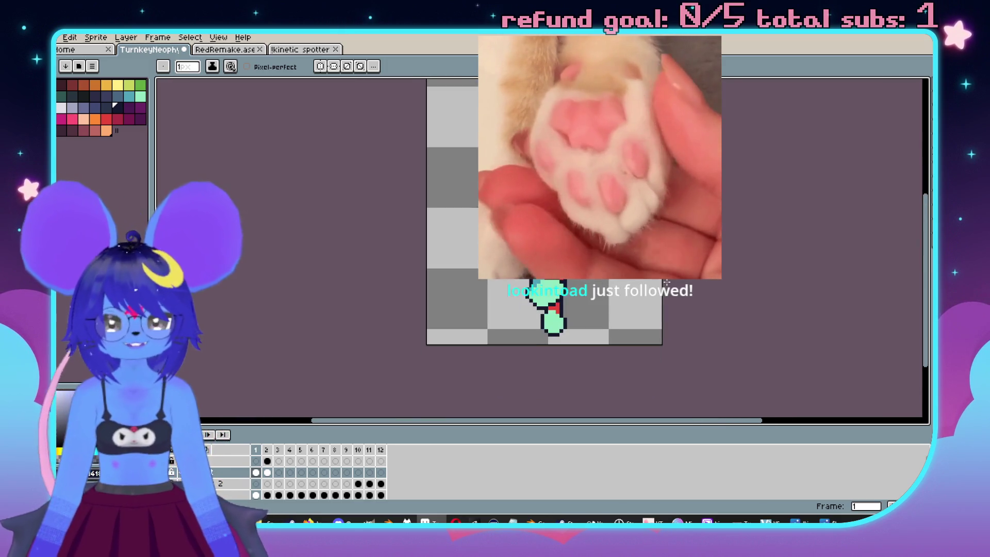
scroll(653, 330, "up", 3)
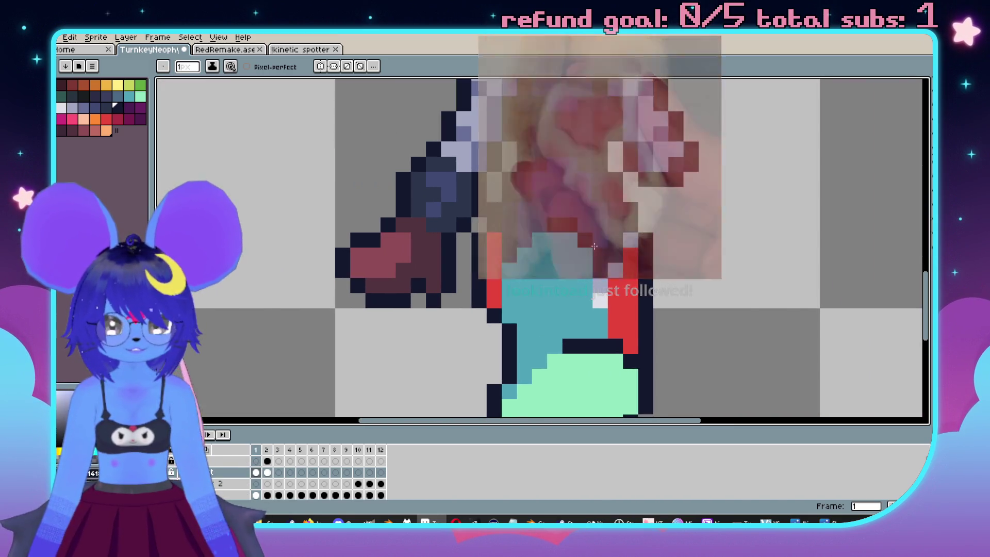
scroll(626, 306, "down", 2)
scroll(627, 306, "up", 2)
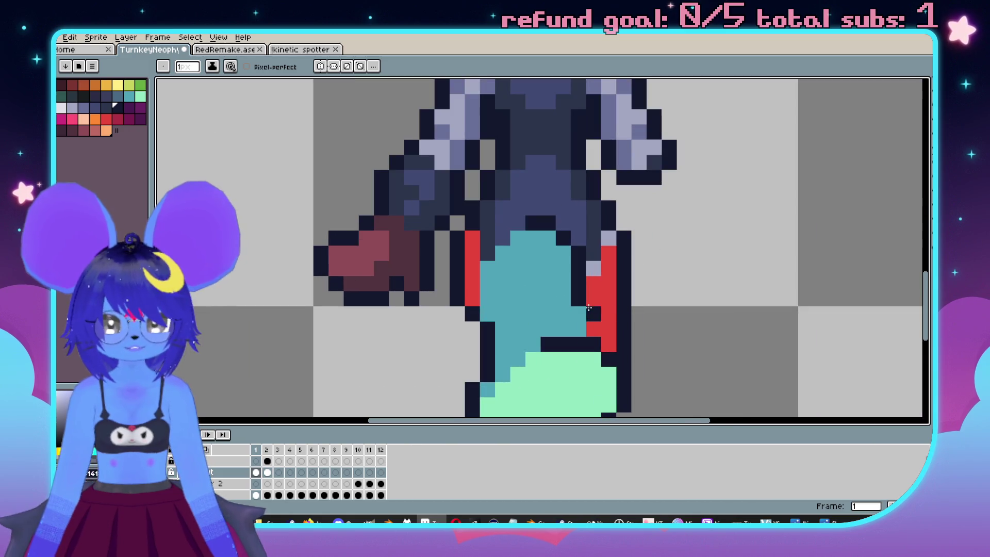
scroll(599, 337, "down", 3)
scroll(630, 342, "up", 2)
key("ctrl+z")
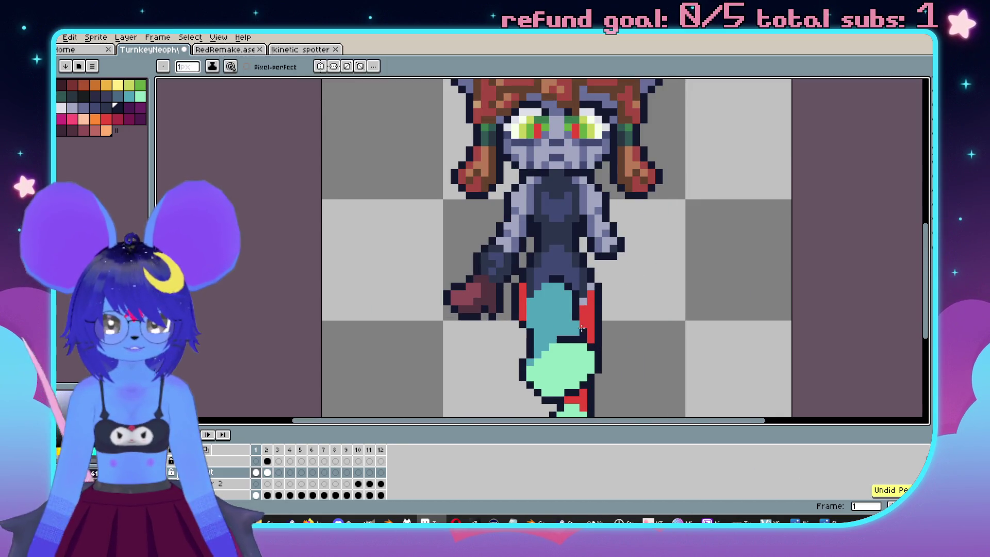
scroll(582, 325, "up", 2)
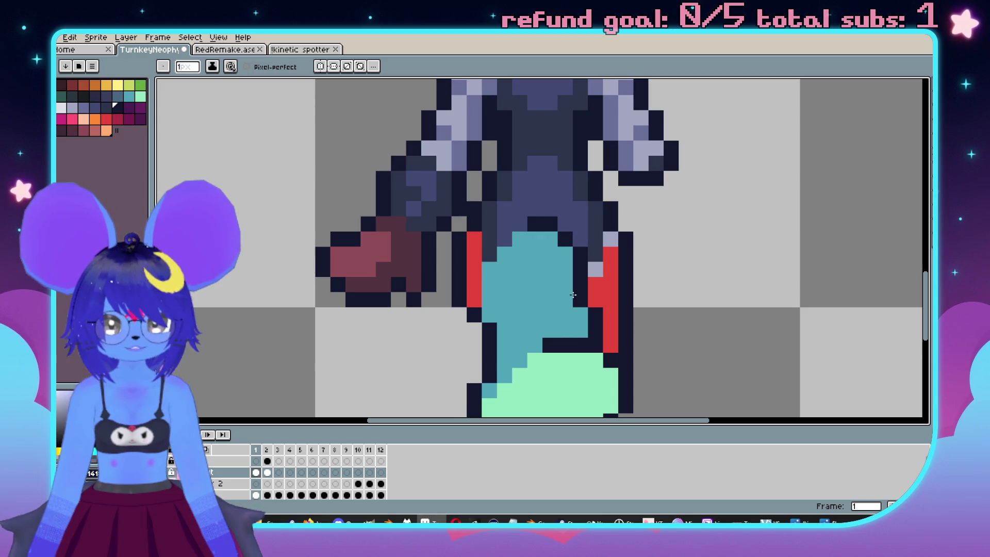
scroll(593, 289, "down", 3)
scroll(636, 276, "up", 2)
key("ctrl+z")
Flip between frames 1 and 2 to compare the legs, ending on frame 2.
key("period")
scroll(655, 299, "down", 2)
scroll(646, 305, "up", 1)
scroll(639, 310, "down", 1)
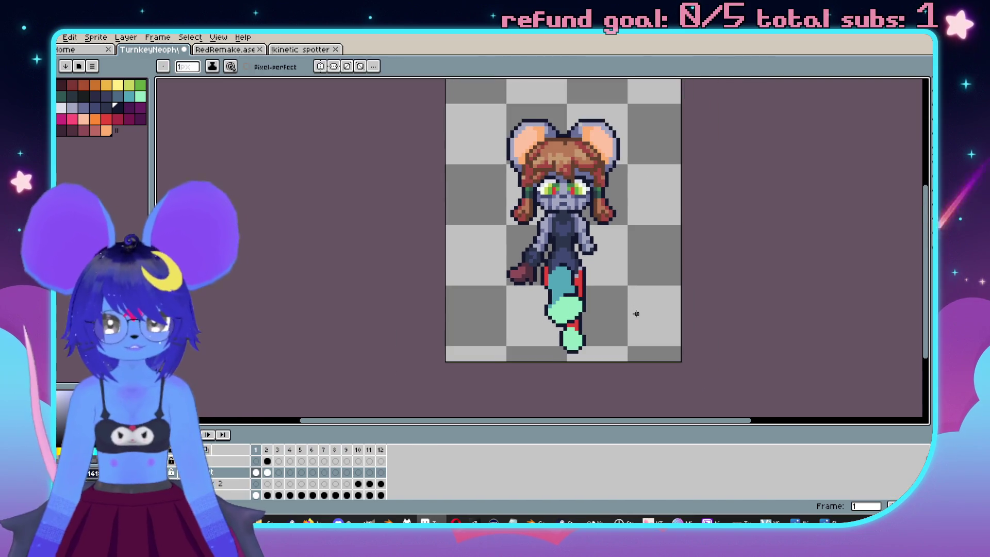
key("comma")
key("period")
key("comma")
scroll(611, 307, "up", 3)
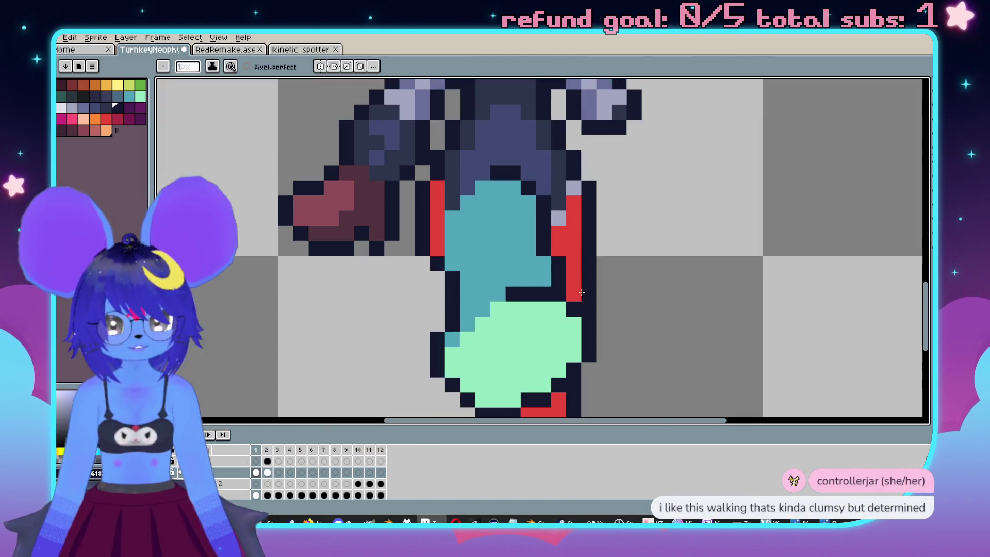
key("period")
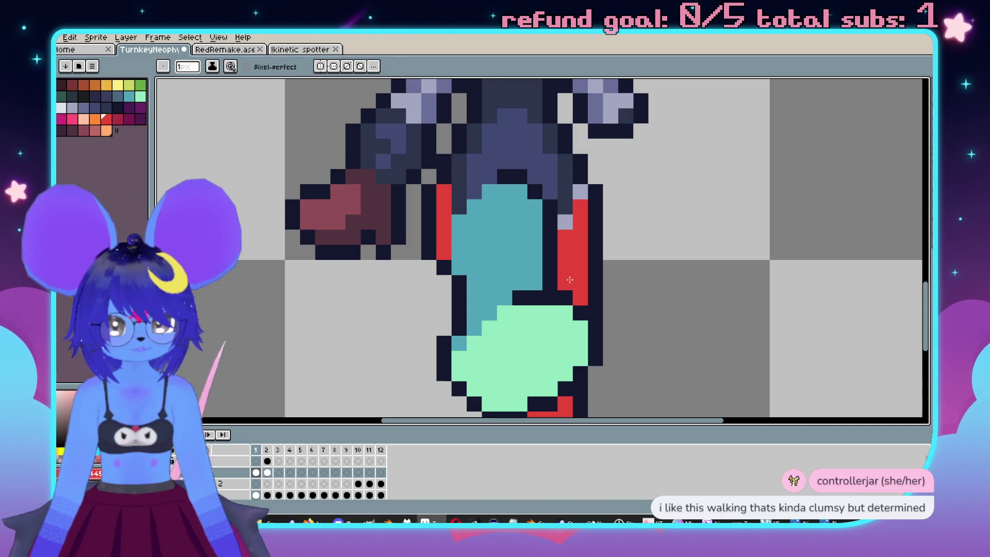
scroll(639, 307, "down", 3)
key("comma")
key("period")
key("comma")
key("period")
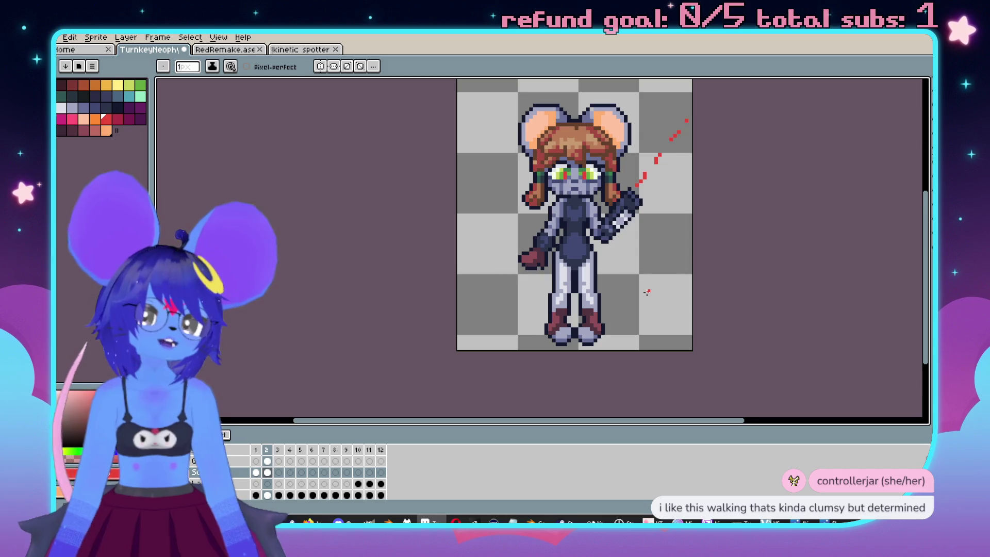
key("comma")
key("period")
left_click_drag(178, 472, 178, 495)
Play the walk animation, stop it on frame 2, and select the blonde mouse's layer.
key("ctrl+z")
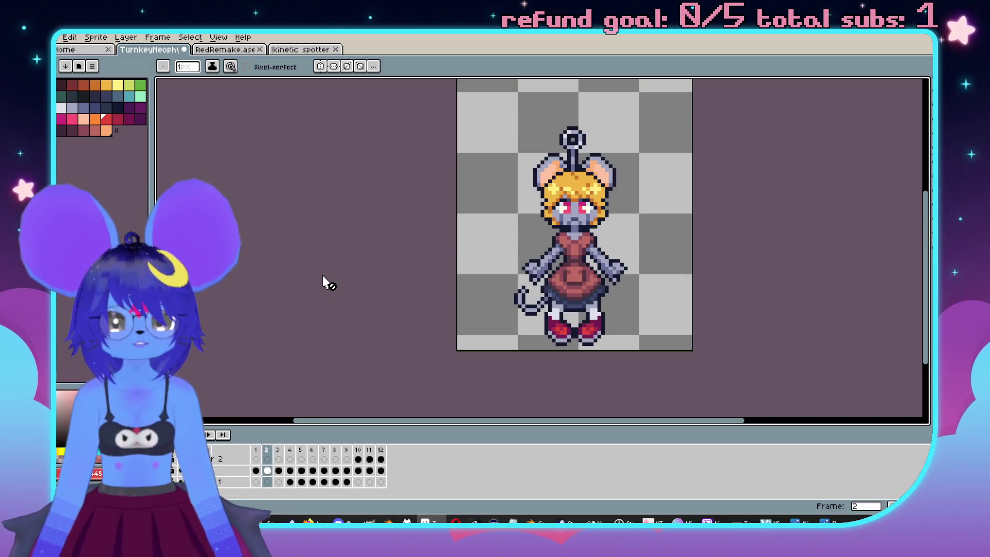
key("period")
key("Return")
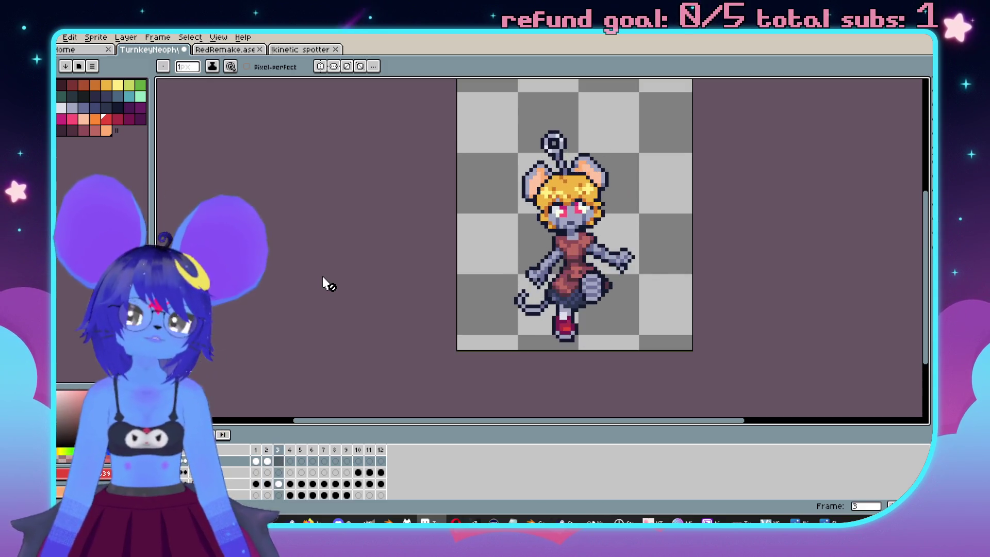
key("Return")
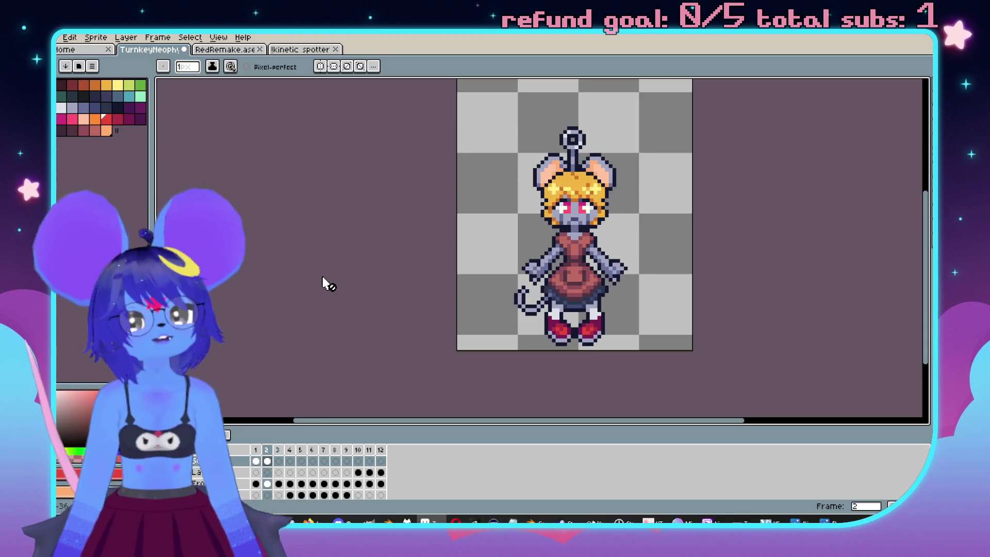
left_click(224, 484)
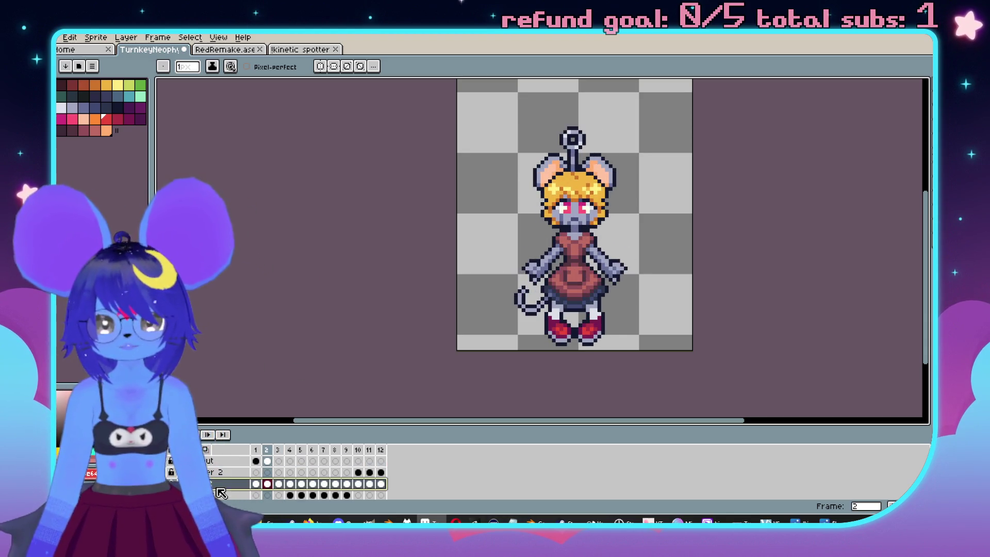
scroll(520, 216, "right", 2)
scroll(520, 216, "up", 2)
scroll(526, 211, "up", 3)
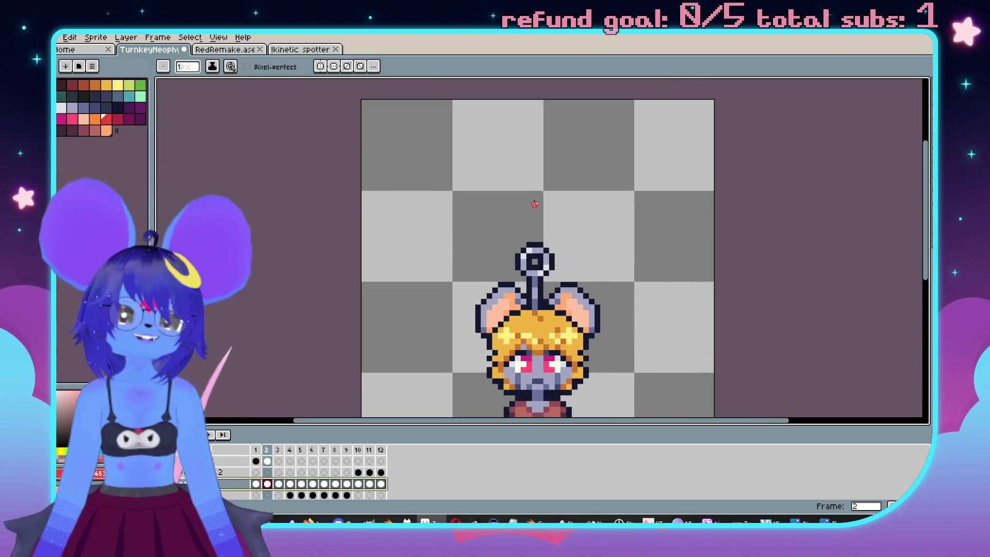
Marquee-select the antenna knob on the head in frame 2.
key("m")
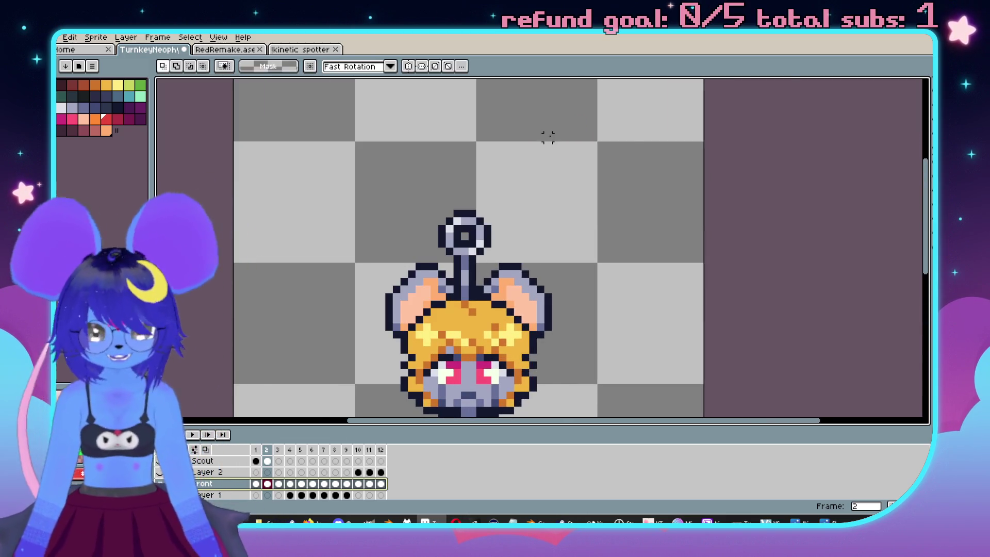
scroll(520, 158, "up", 2)
left_click_drag(397, 236, 477, 303)
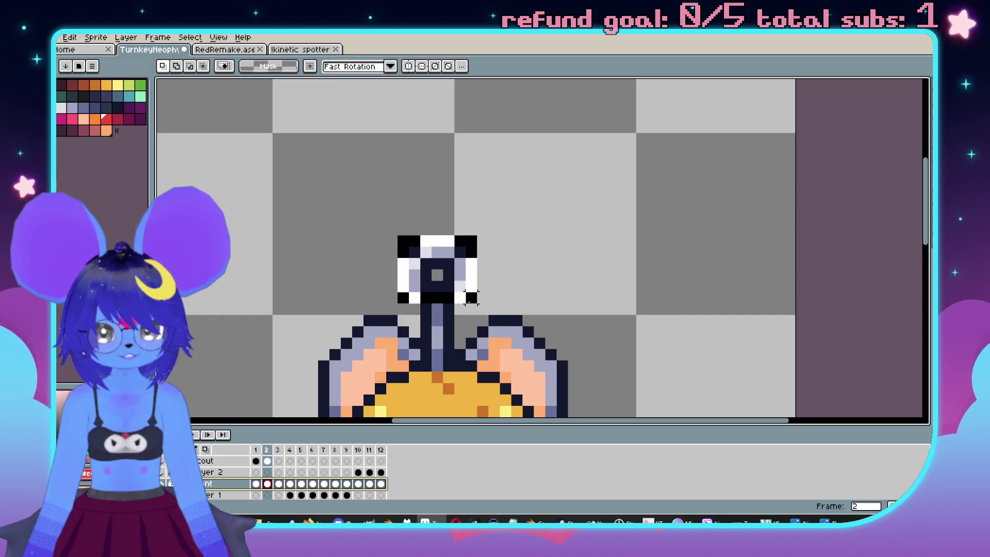
scroll(480, 273, "up", 1)
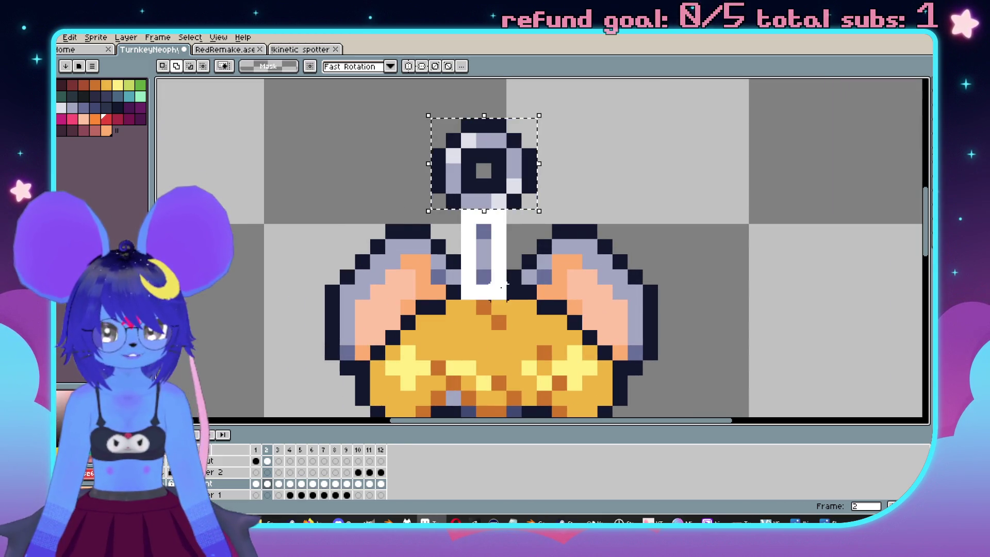
scroll(528, 285, "down", 2)
scroll(532, 283, "down", 1)
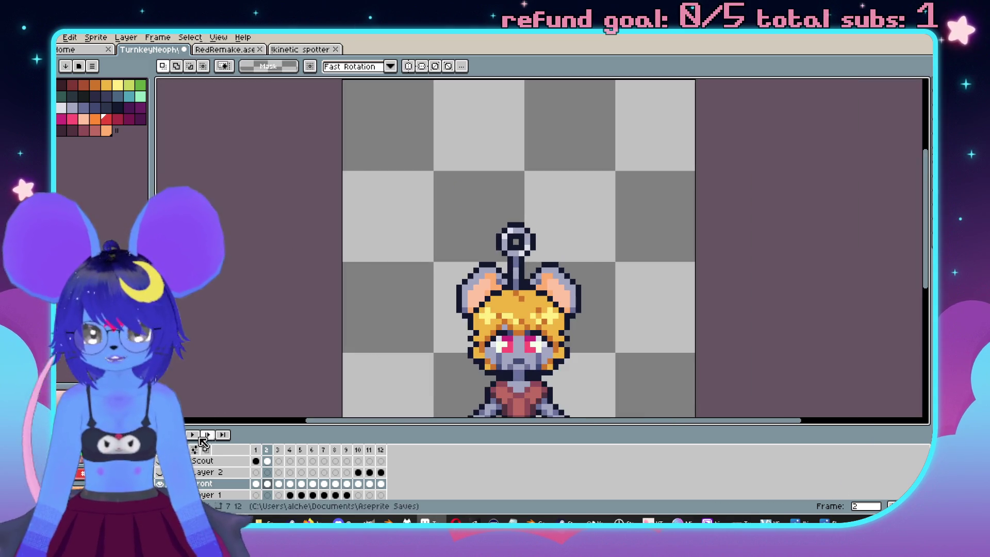
Add a new layer, unhide the character layers, and raise the antenna knob above the head.
key("ctrl+shift+j")
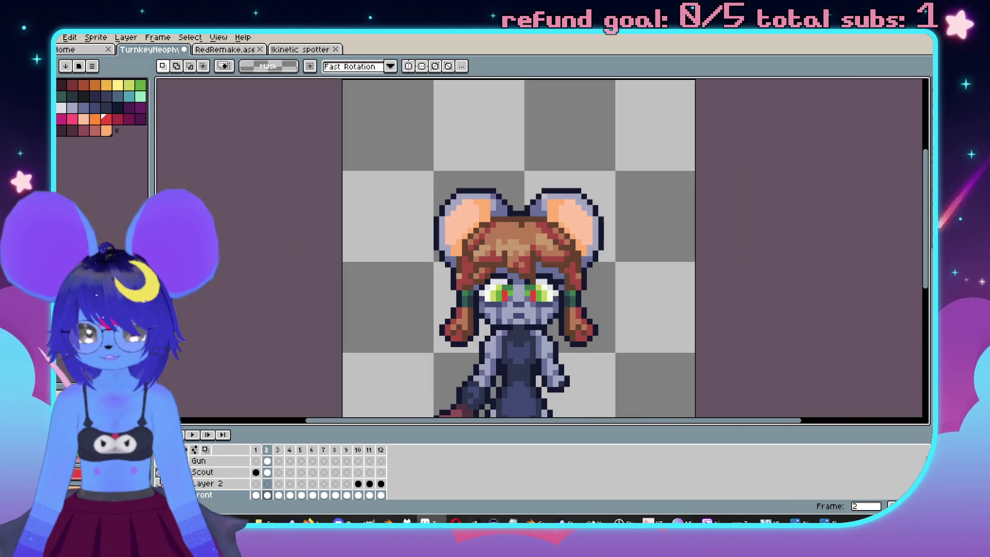
key("alt+Down")
key("ctrl+t")
scroll(514, 247, "up", 1)
left_click_drag(527, 325, 534, 238)
scroll(542, 247, "up", 1)
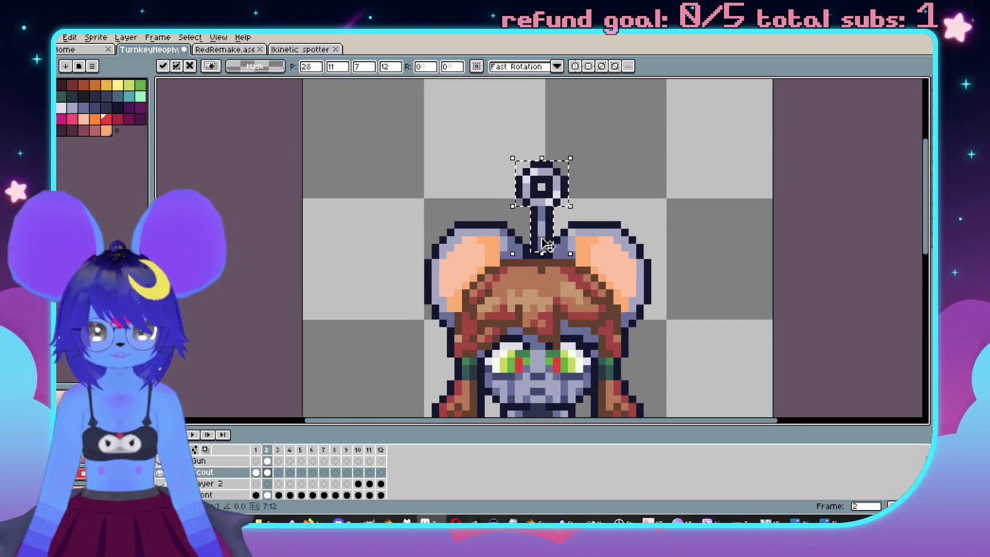
scroll(542, 221, "up", 1)
key("Down")
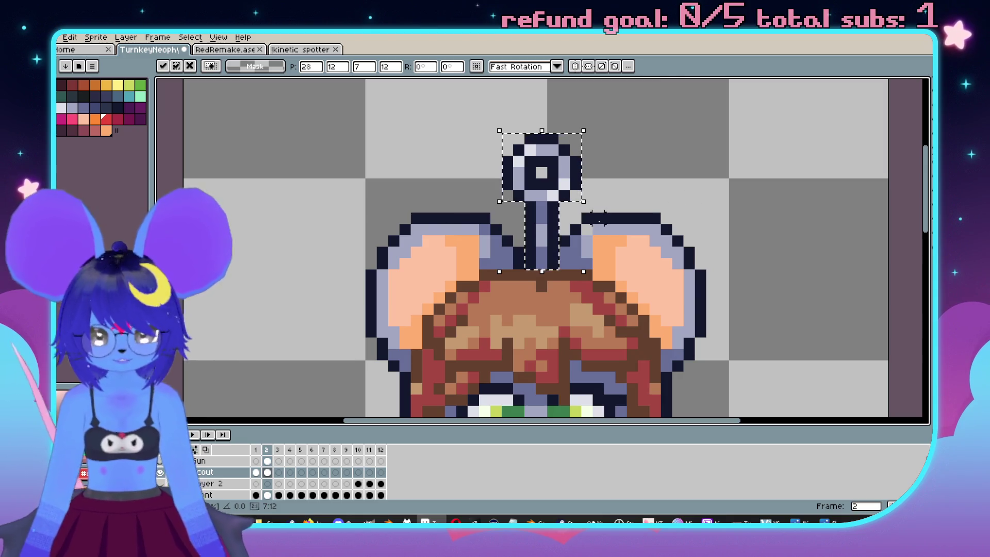
key("Return")
scroll(655, 262, "down", 3)
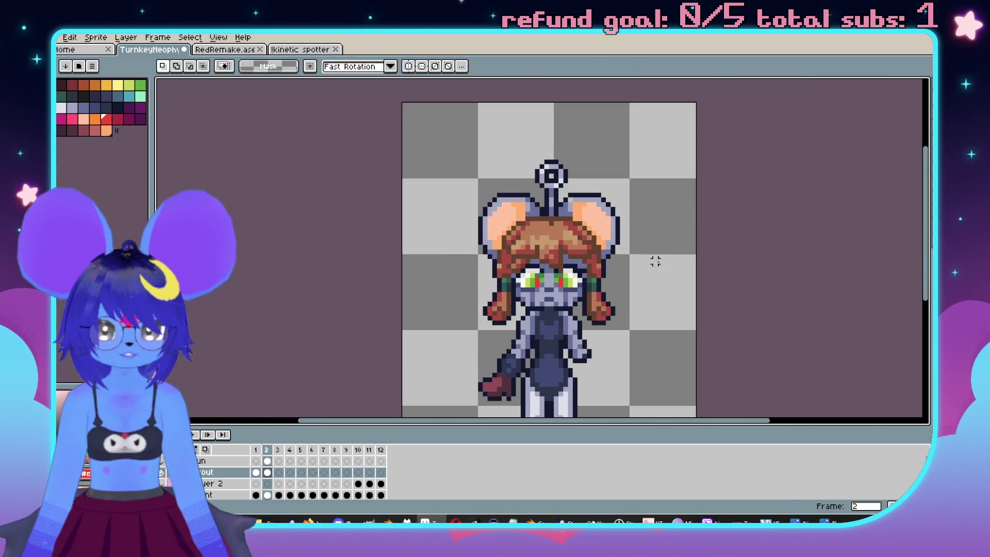
Paste the antenna onto frame 1 and move it up onto the head.
key("Left")
scroll(663, 173, "down", 1)
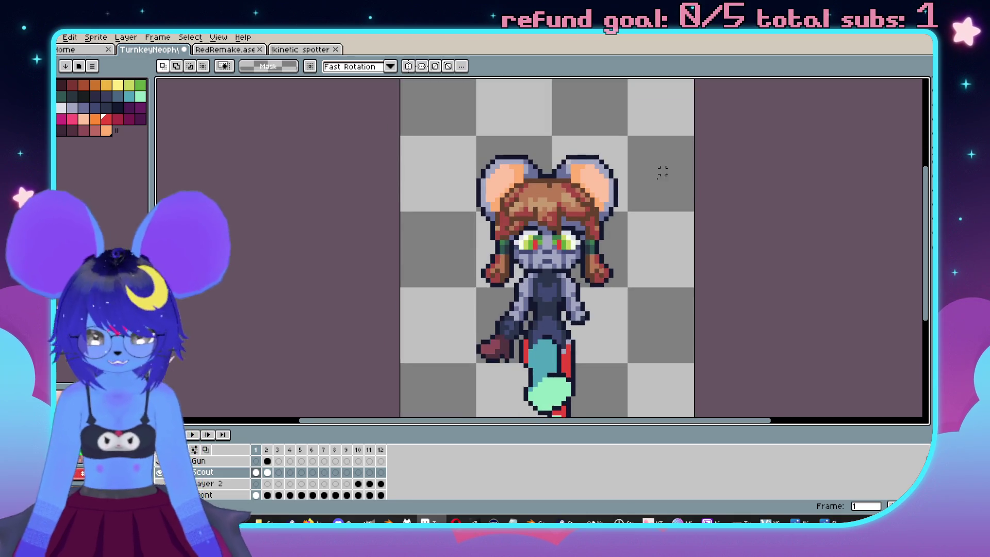
key("ctrl+v")
scroll(474, 217, "up", 2)
left_click_drag(473, 217, 481, 101)
key("Up")
key("Return")
scroll(676, 198, "down", 3)
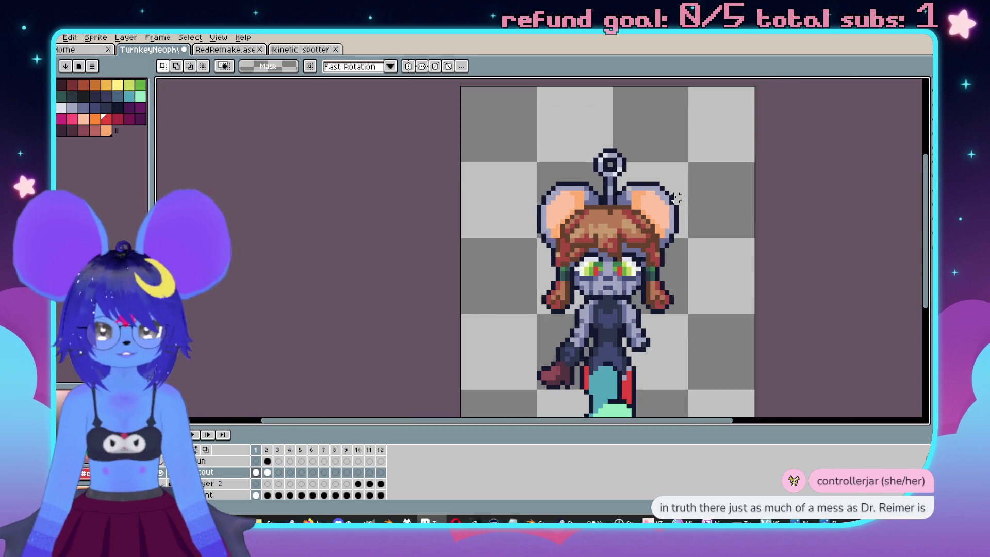
scroll(671, 199, "up", 3)
Flip the antenna's top ring horizontally and shift it one pixel right.
left_click_drag(549, 156, 646, 246)
key("shift+h")
key("ctrl+d")
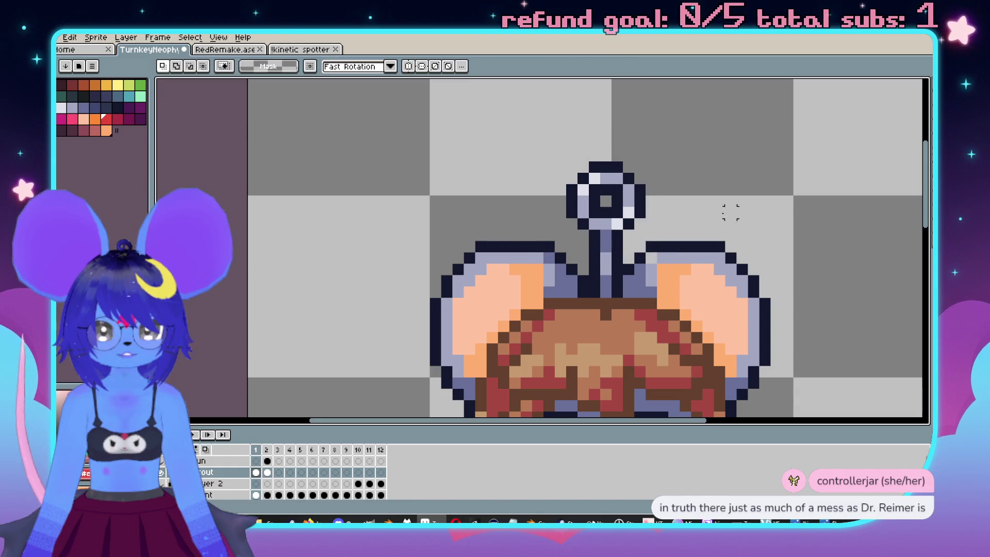
mouse_move(640, 167)
left_mouse_down()
mouse_move(585, 244)
mouse_move(566, 252)
left_mouse_up()
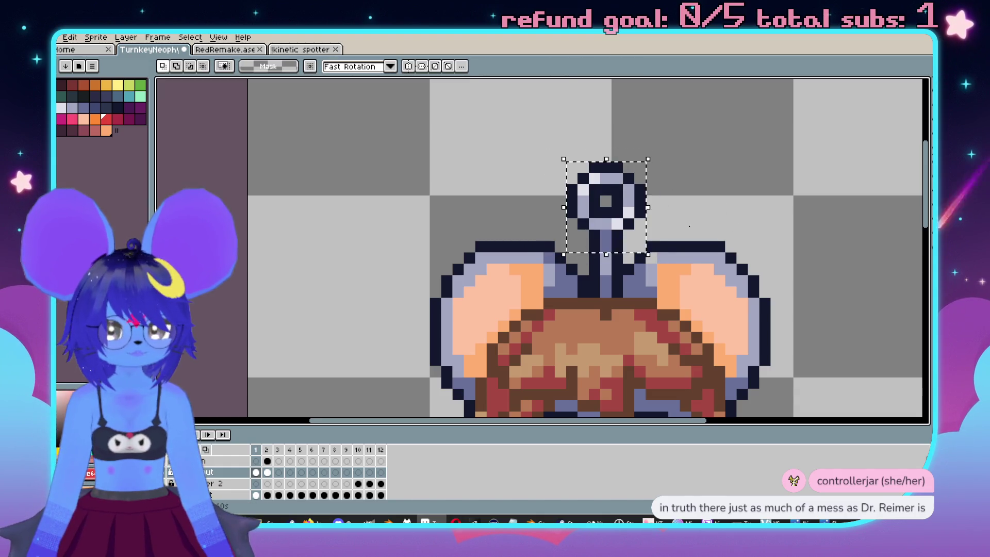
key("Right")
key("Return")
Centre the sprite, preview the two-frame walk animation, and return to frame 1.
left_click_drag(583, 155, 645, 217)
scroll(804, 200, "down", 2)
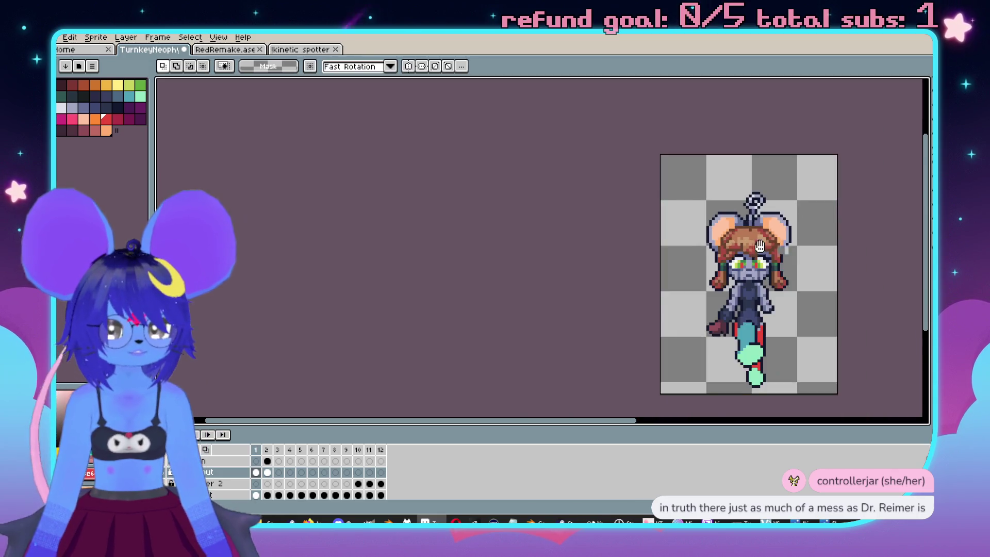
left_click_drag(760, 246, 663, 221)
key("Return")
key("Left")
scroll(725, 186, "up", 3)
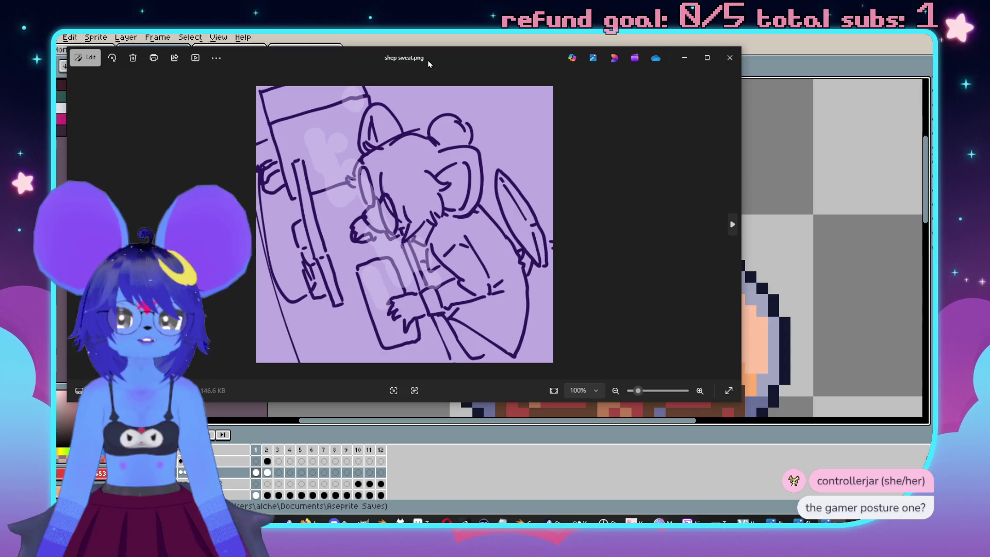
left_click_drag(428, 62, 585, 54)
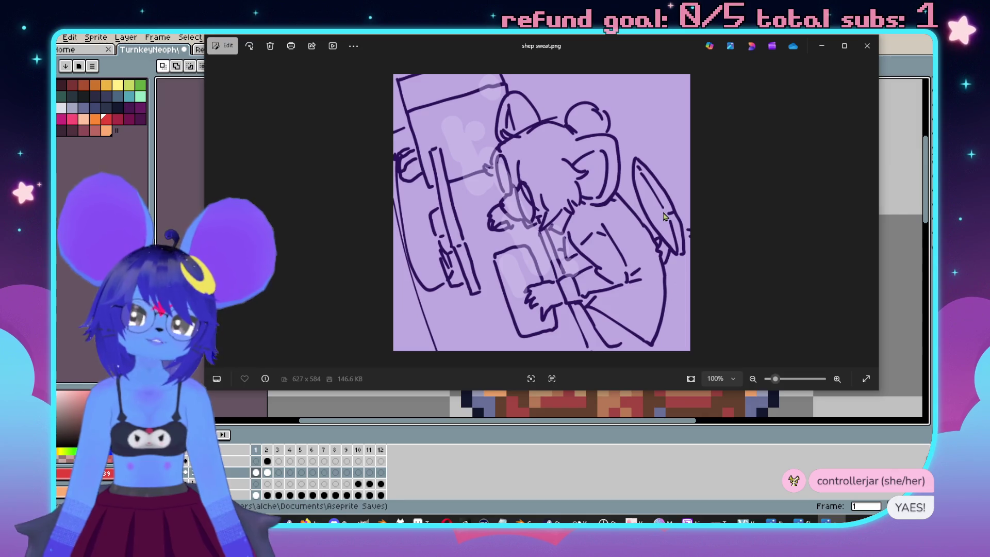
left_click(868, 46)
scroll(586, 206, "down", 1)
scroll(580, 252, "up", 1)
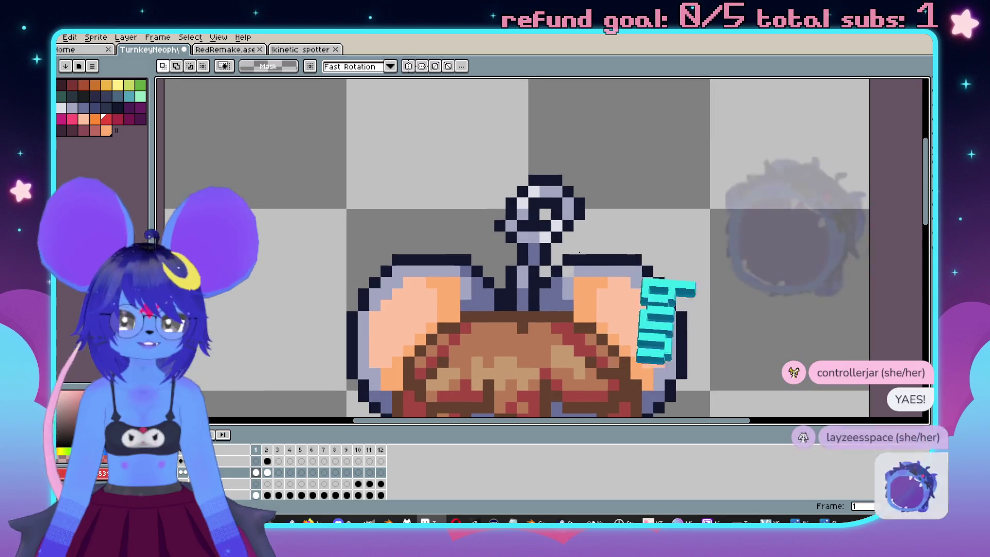
Shift a short row of antenna stem pixels one pixel right and preview the animation.
scroll(519, 252, "up", 1)
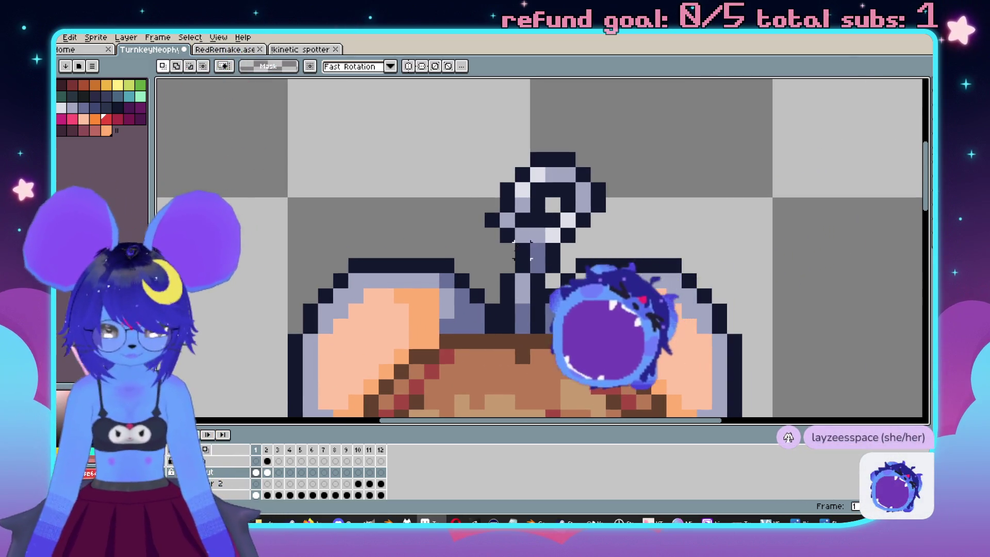
mouse_move(485, 212)
left_mouse_down()
mouse_move(501, 228)
mouse_move(532, 228)
left_mouse_up()
key("Right")
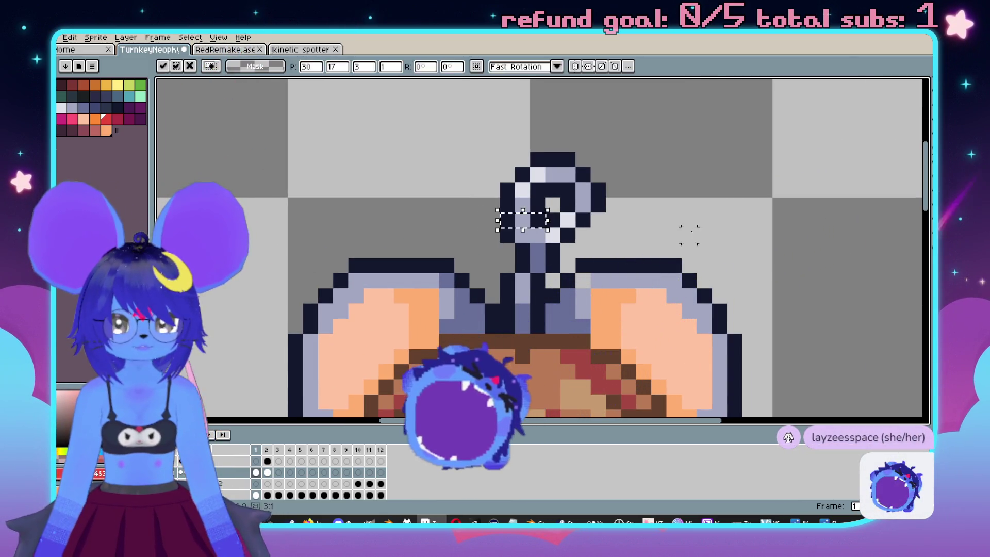
key("Return")
scroll(689, 235, "down", 1)
key("Return")
mouse_move(676, 286)
left_mouse_down()
mouse_move(639, 230)
mouse_move(648, 224)
left_mouse_up()
scroll(444, 222, "up", 4)
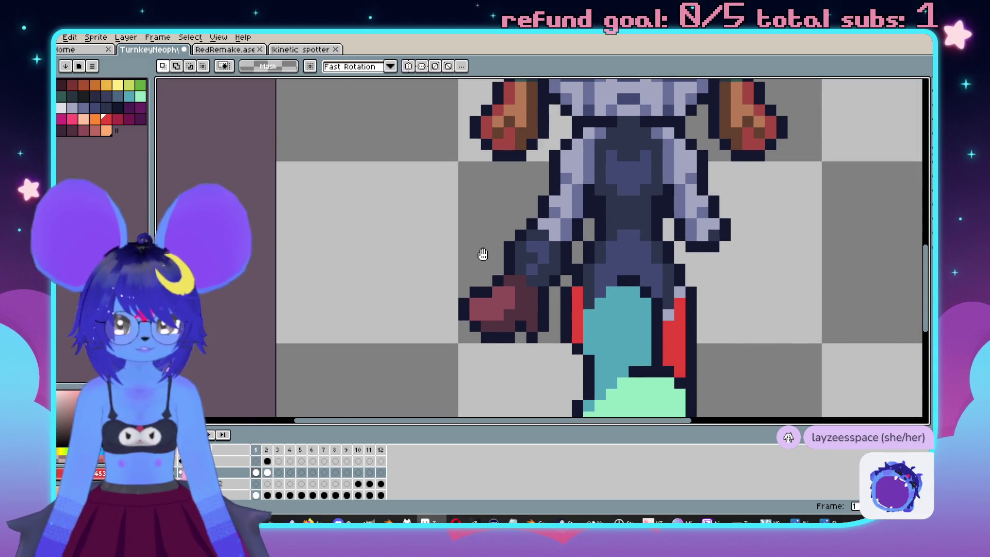
left_click_drag(509, 281, 487, 292)
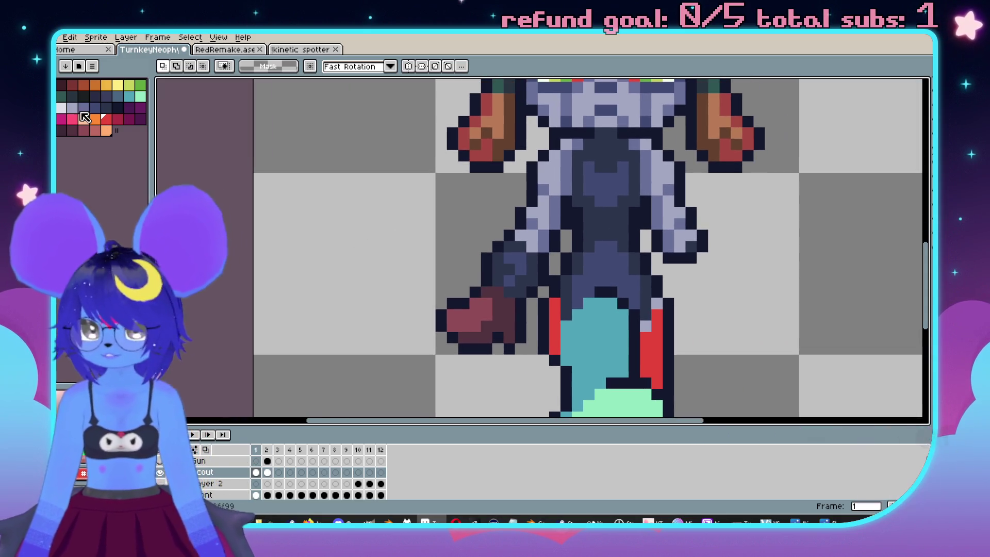
Paint the front arm teal over the gun with a 3-pixel pencil.
left_click(129, 96)
left_click(140, 97)
mouse_move(509, 302)
left_mouse_down()
mouse_move(469, 309)
mouse_move(490, 302)
mouse_move(453, 293)
left_mouse_up()
key("b")
key("minus")
key("minus")
scroll(511, 347, "up", 1)
key("plus")
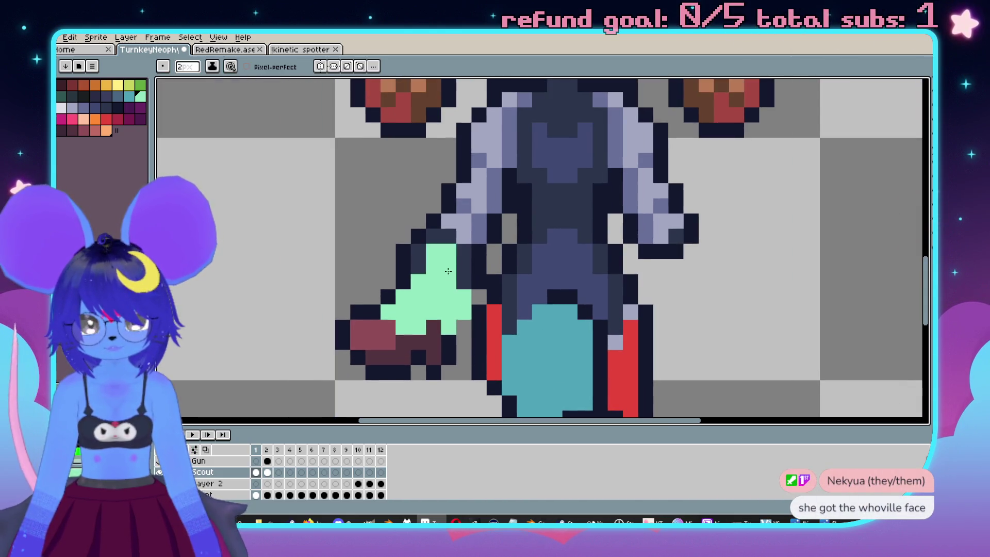
left_click(129, 97)
key("plus")
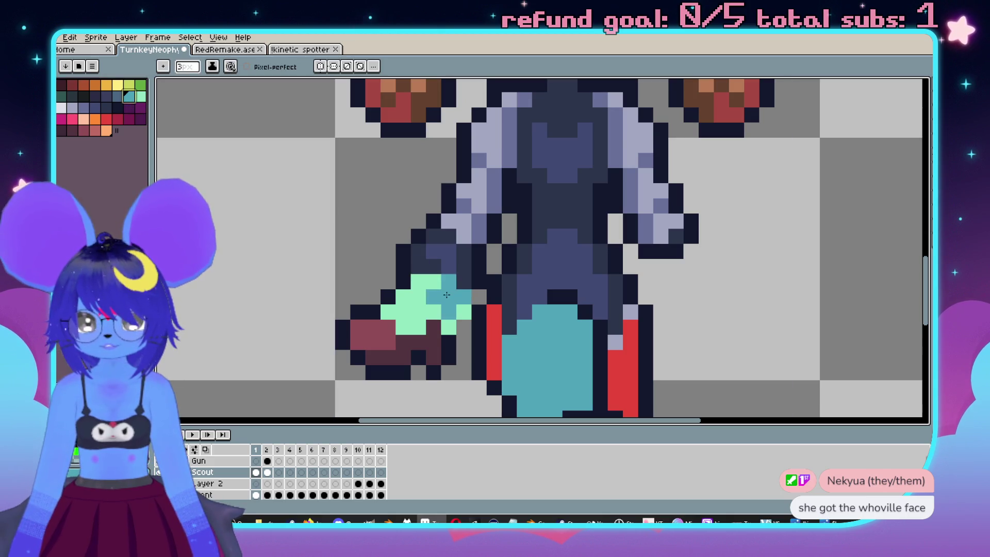
mouse_move(439, 288)
left_mouse_down()
mouse_move(464, 242)
mouse_move(441, 227)
mouse_move(415, 281)
left_mouse_up()
Draw a 1-pixel crimson line down the front arm's edge.
scroll(415, 281, "down", 3)
scroll(464, 307, "up", 3)
scroll(464, 306, "down", 3)
scroll(464, 306, "up", 2)
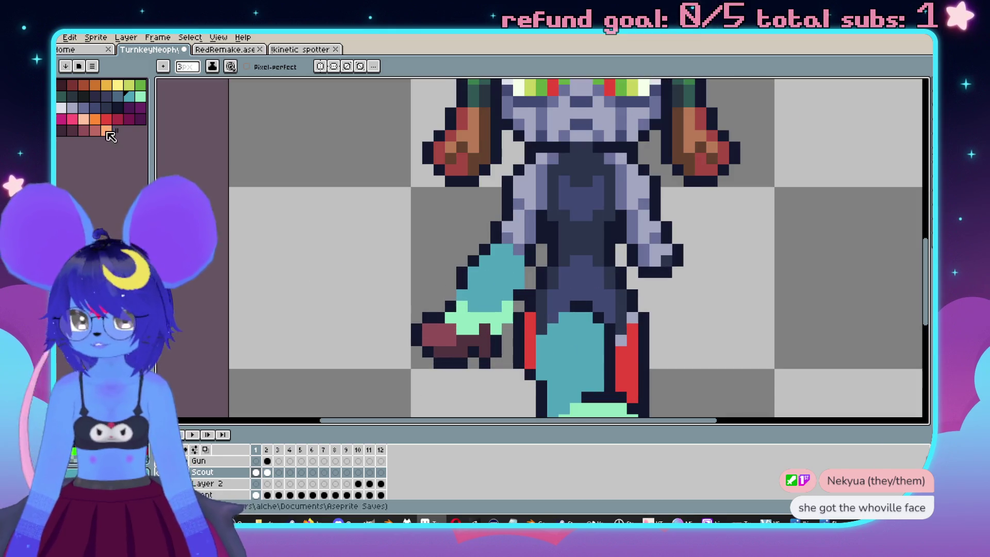
left_click(120, 120)
key("minus")
key("minus")
mouse_move(532, 181)
left_mouse_down()
mouse_move(529, 222)
mouse_move(504, 256)
mouse_move(531, 221)
left_mouse_up()
scroll(545, 205, "down", 3)
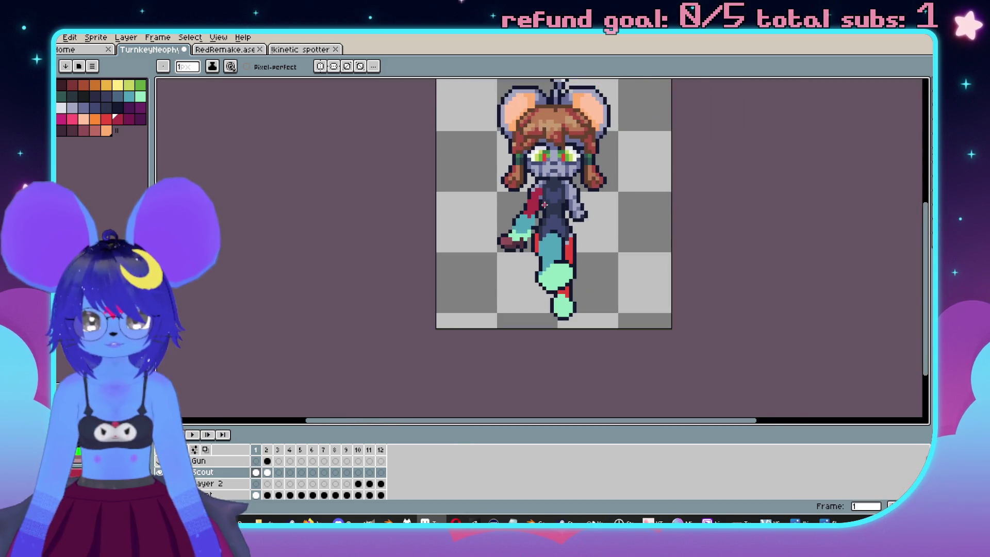
Erase the dark-red gun tip beside the hand with a 3-pixel eraser, then return to the 1-pixel pencil.
scroll(545, 204, "up", 3)
mouse_move(448, 281)
left_mouse_down()
mouse_move(458, 325)
mouse_move(504, 314)
mouse_move(494, 316)
left_mouse_up()
key("plus")
key("plus")
key("b")
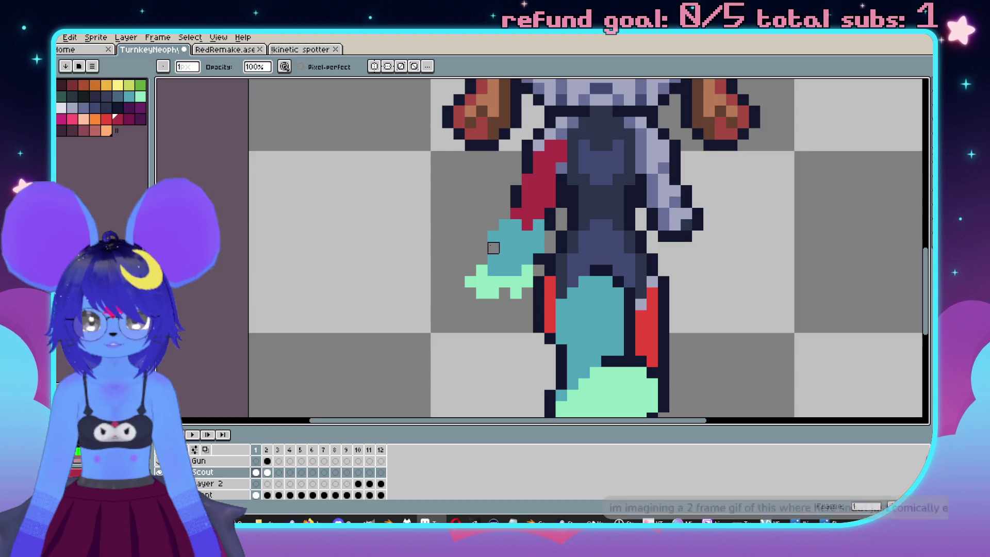
Play the walk animation, reposition the sprite higher in view, and play it again.
scroll(498, 226, "down", 3)
key("Return")
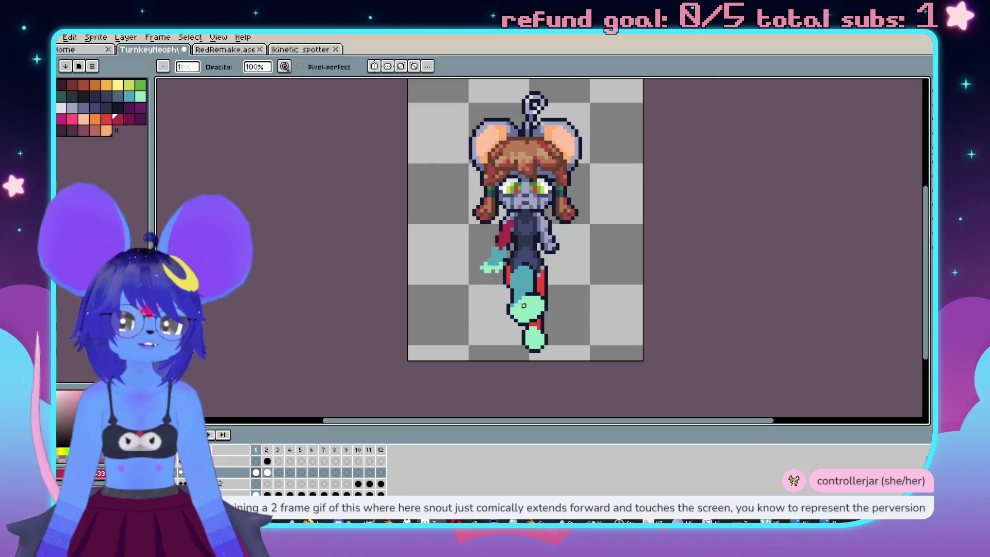
scroll(486, 272, "up", 2)
scroll(504, 247, "up", 3)
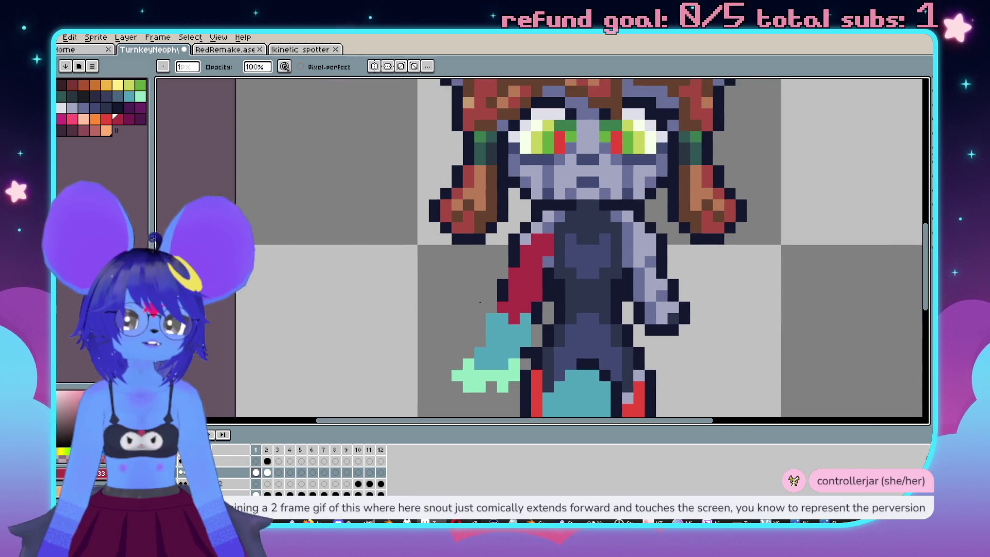
scroll(523, 228, "down", 2)
scroll(562, 258, "right", 2)
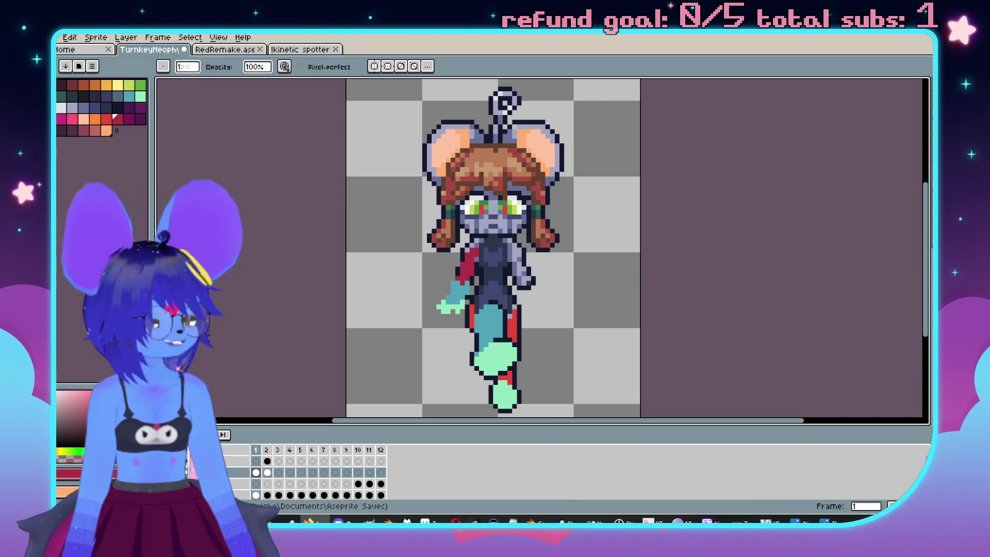
scroll(674, 242, "up", 2)
mouse_move(674, 297)
left_mouse_down()
mouse_move(674, 243)
mouse_move(671, 283)
left_mouse_up()
scroll(674, 243, "down", 2)
key("Return")
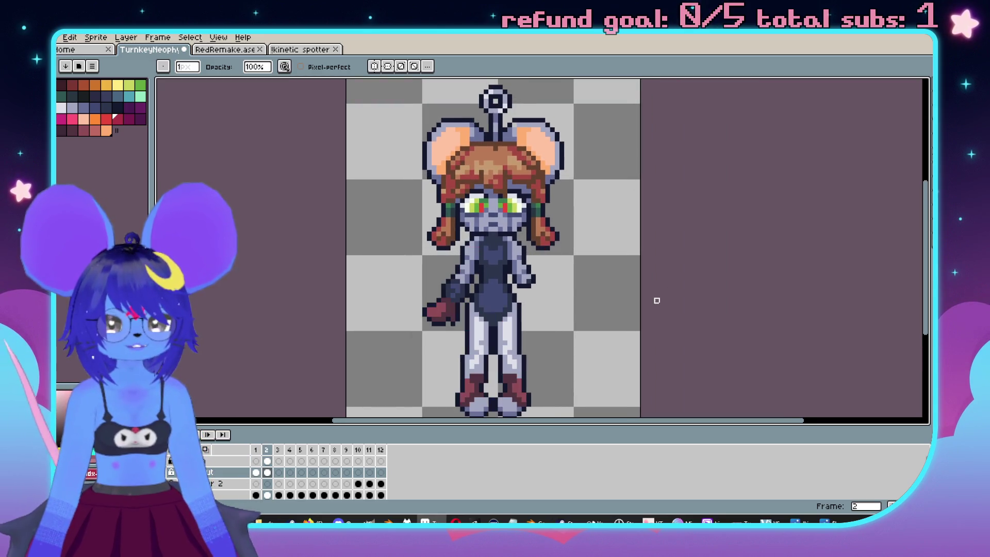
scroll(619, 274, "up", 3)
key("m")
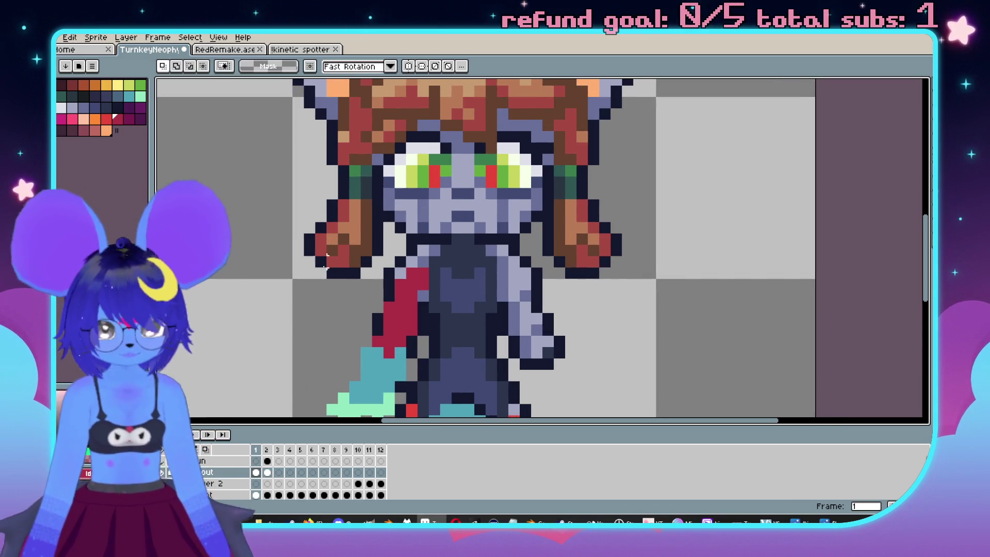
left_click_drag(298, 285, 384, 214)
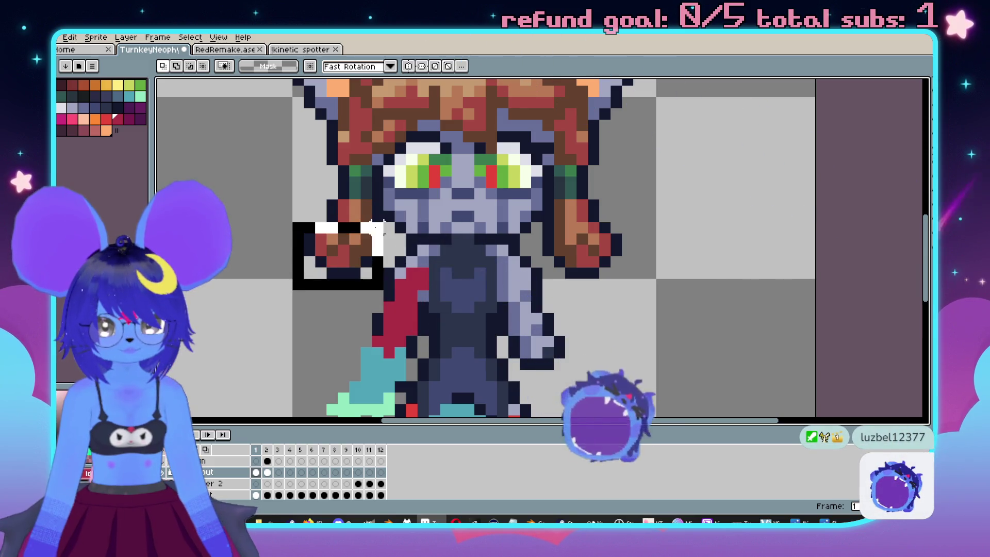
key("ctrl+z")
key("ctrl+d")
mouse_move(617, 285)
left_mouse_down()
mouse_move(570, 221)
mouse_move(567, 200)
mouse_move(540, 221)
left_mouse_up()
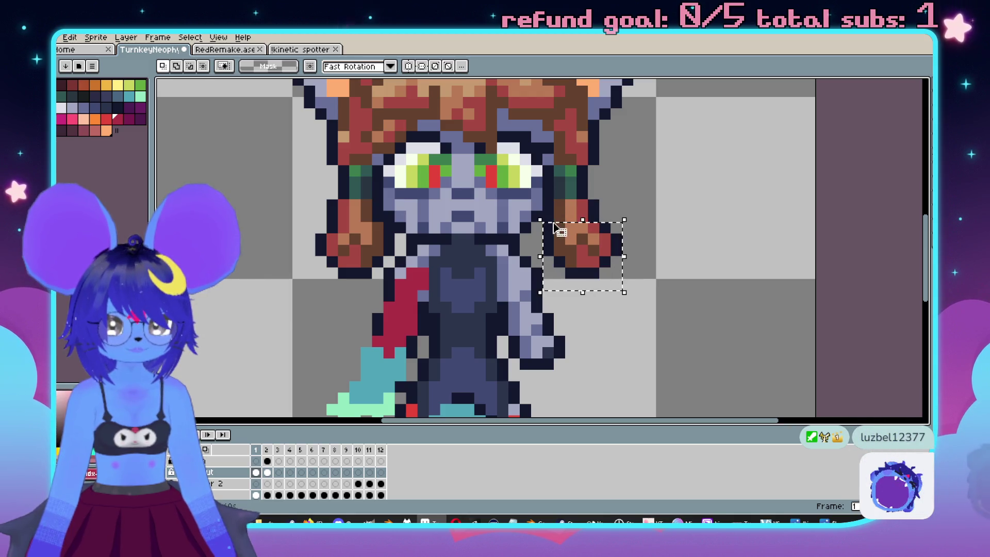
left_click_drag(612, 257, 548, 209)
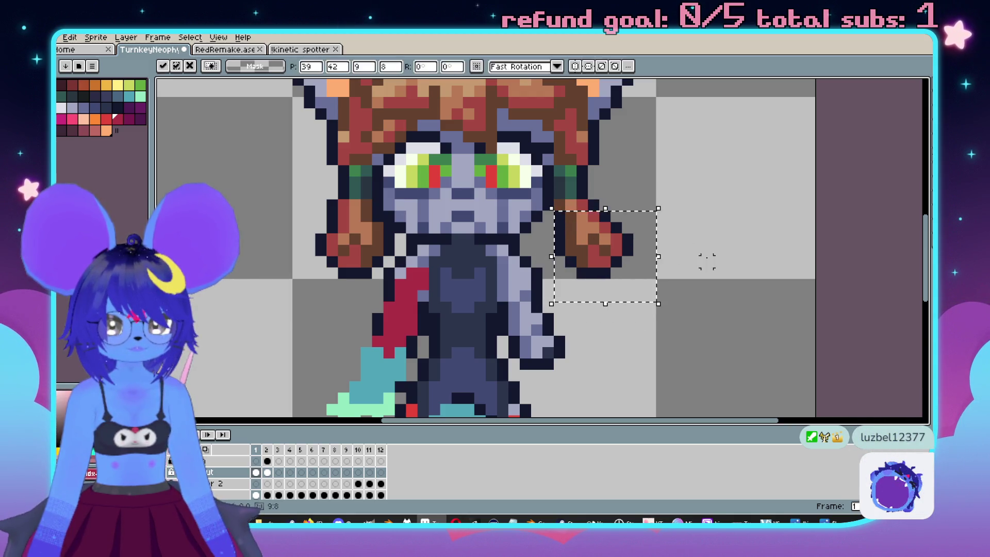
scroll(691, 281, "down", 3)
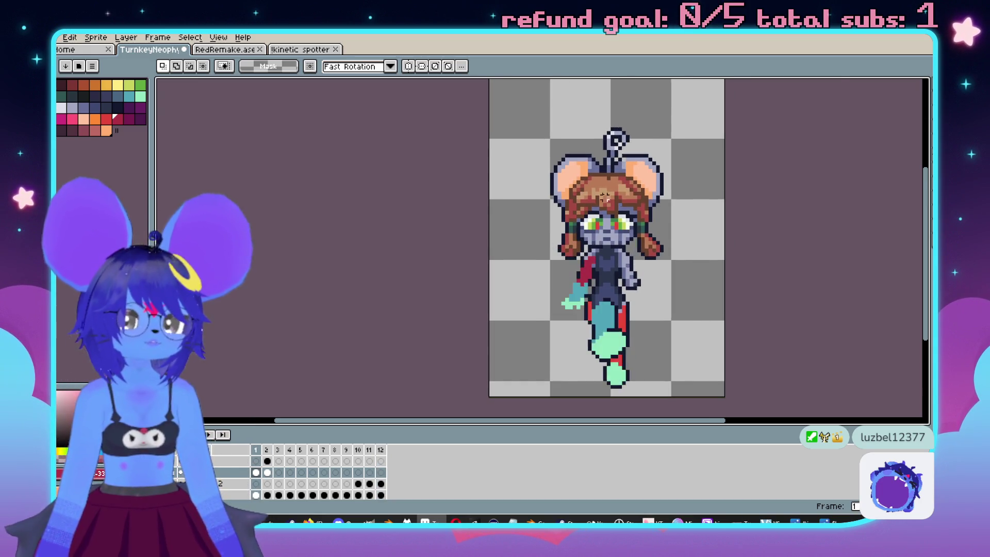
scroll(630, 144, "up", 3)
Stretch the upper part of the left ear upward and narrow it from the left.
mouse_move(399, 175)
left_mouse_down()
mouse_move(524, 230)
mouse_move(541, 221)
left_mouse_up()
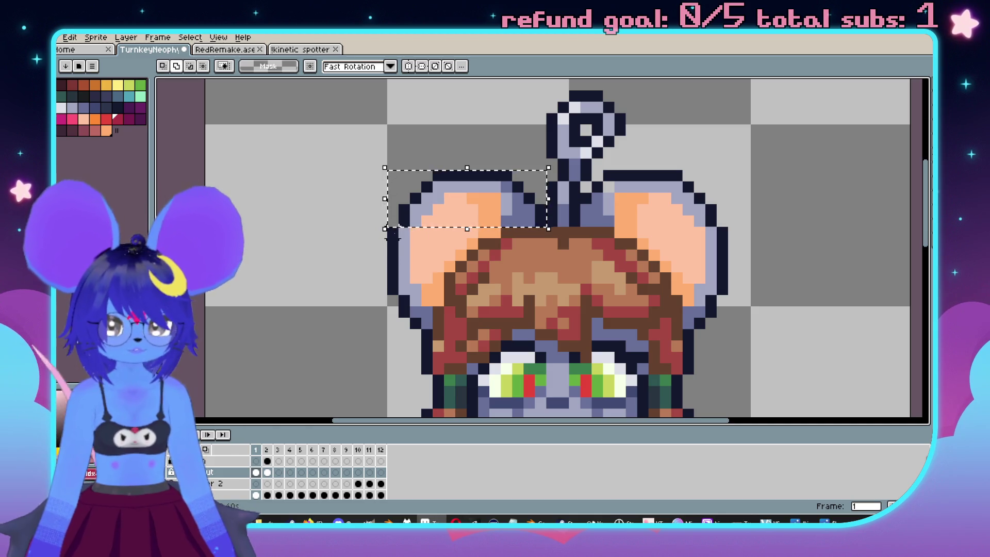
left_click(469, 174)
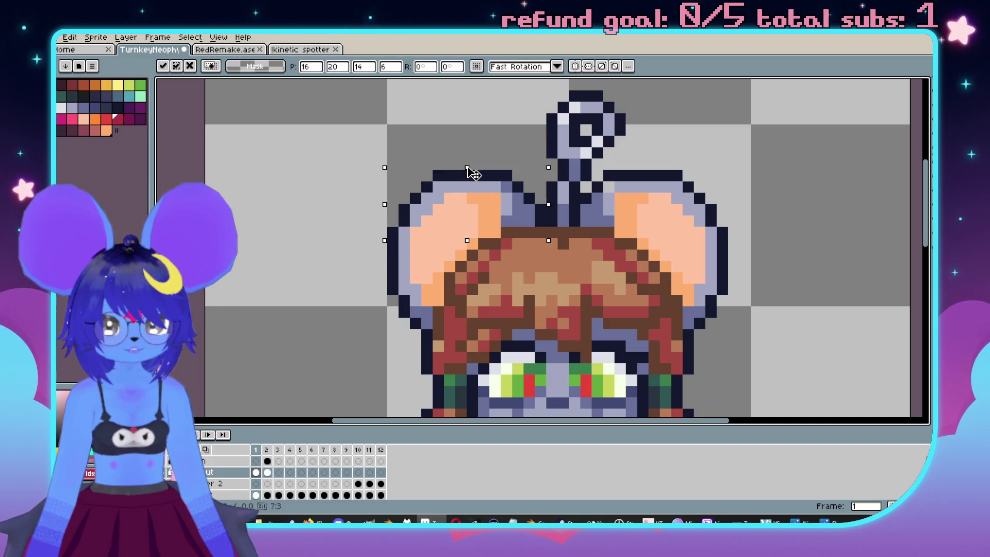
left_click_drag(467, 174, 467, 163)
key("Return")
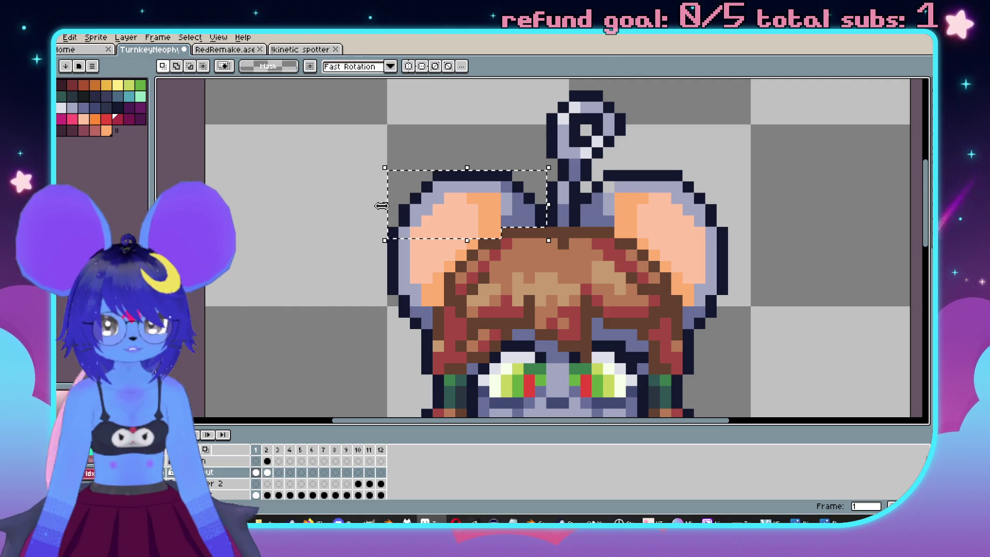
left_click(382, 206)
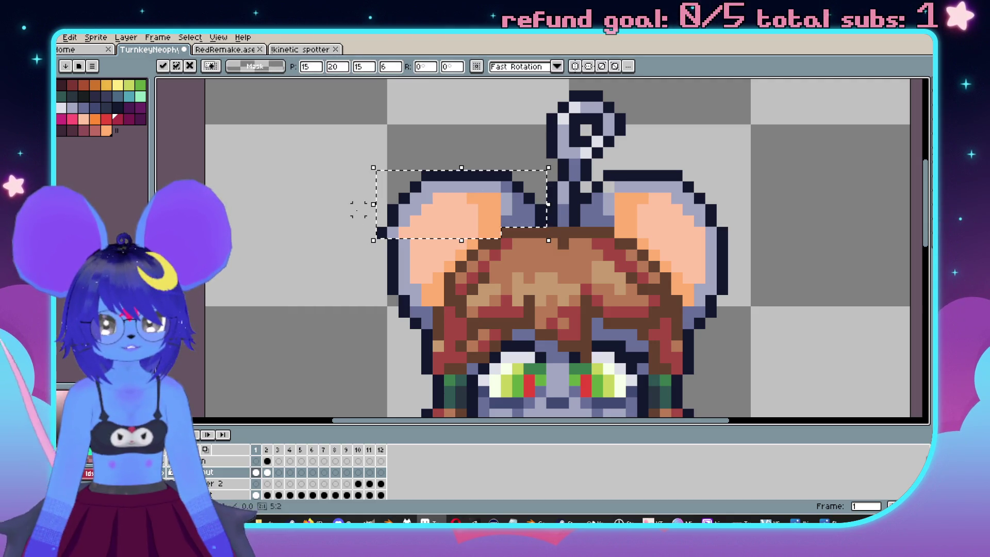
key("Escape")
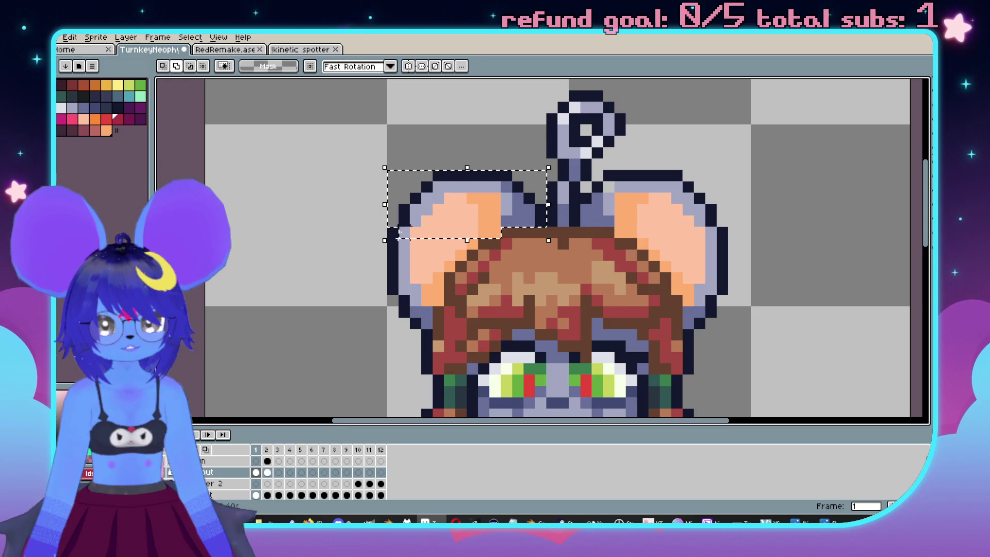
left_click(381, 197)
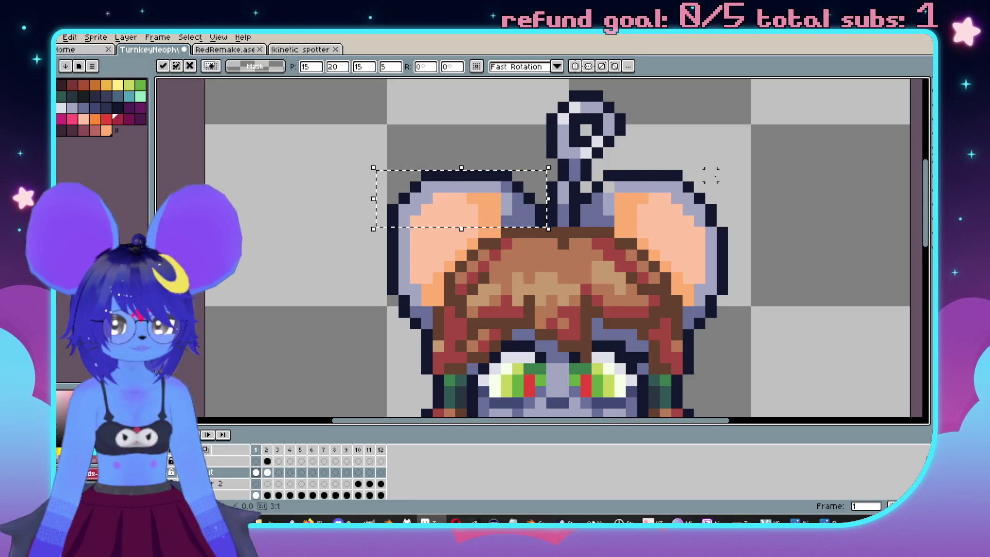
mouse_move(368, 199)
left_mouse_down()
mouse_move(380, 201)
mouse_move(371, 207)
left_mouse_up()
left_click(383, 200)
Patch the right ear's top outline with dark and lavender pixels and repaint its grey inner pixels peach.
left_click_drag(722, 175, 662, 222)
left_click(824, 223)
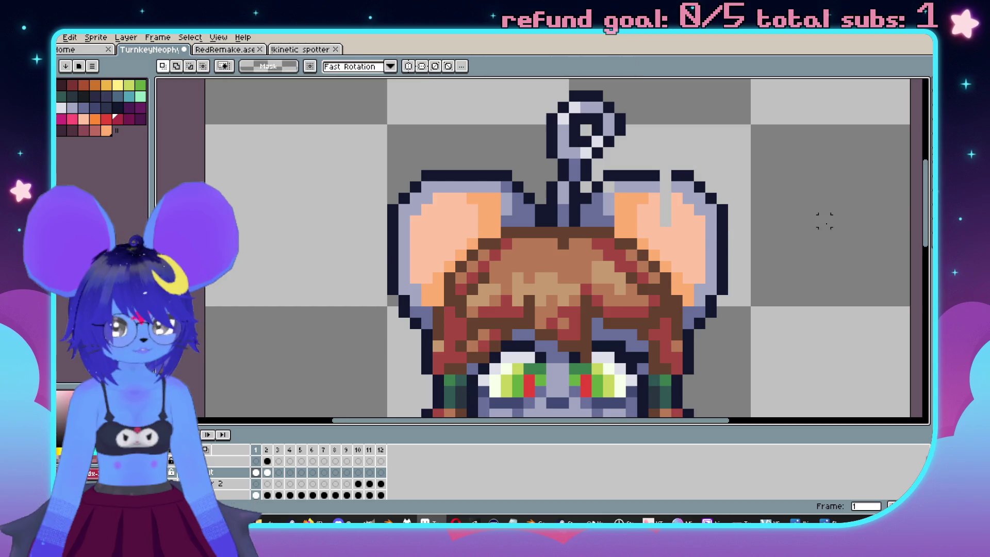
key("b")
left_click(680, 176, "alt")
left_click(665, 175)
left_click(681, 187, "alt")
left_click(665, 188)
left_click(681, 211, "alt")
left_click_drag(665, 212, 666, 202)
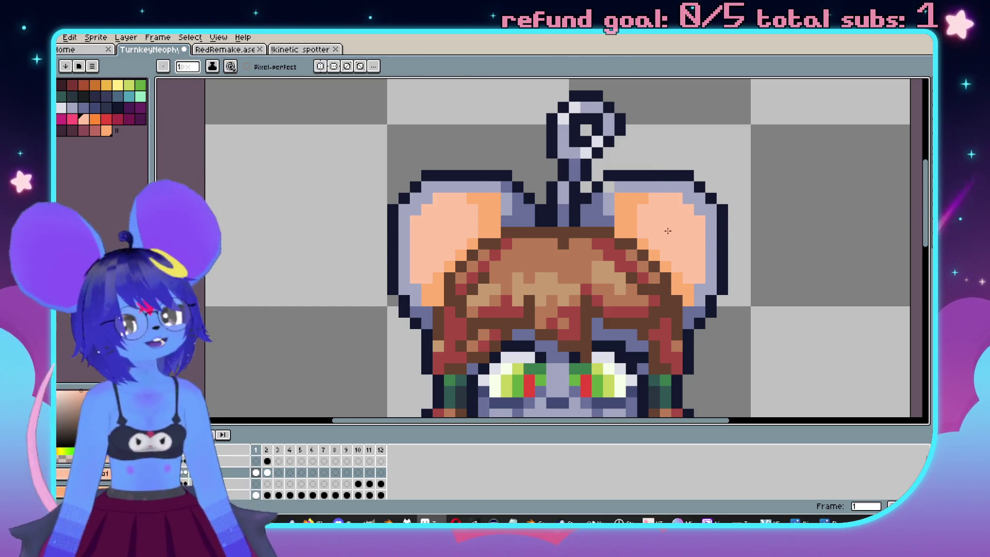
Pick the light grey ear-rim and slate-blue colours while checking frames 1 and 2.
scroll(653, 218, "down", 2)
scroll(532, 280, "right", 1)
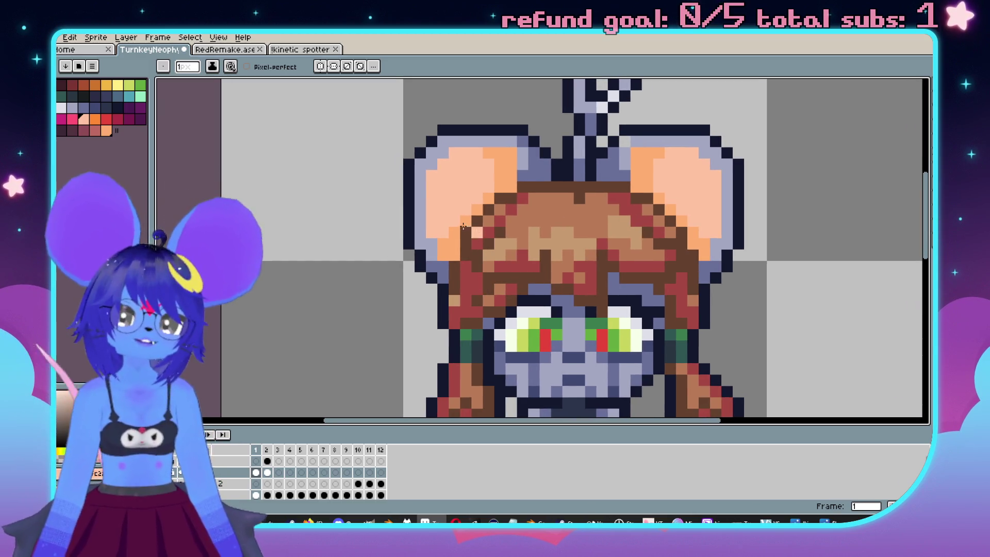
scroll(461, 195, "up", 1)
key("m")
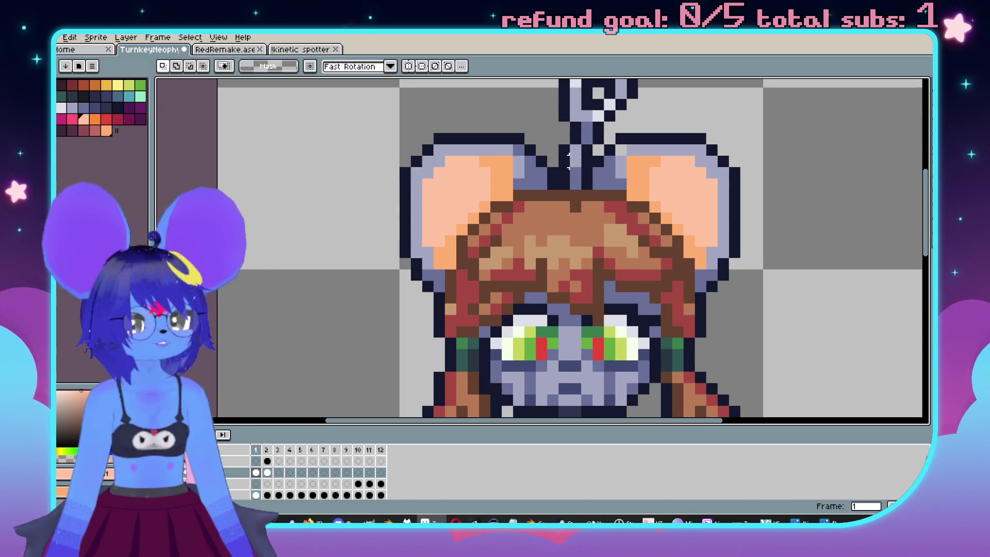
scroll(644, 171, "up", 1)
key("b")
left_click(632, 148, "alt")
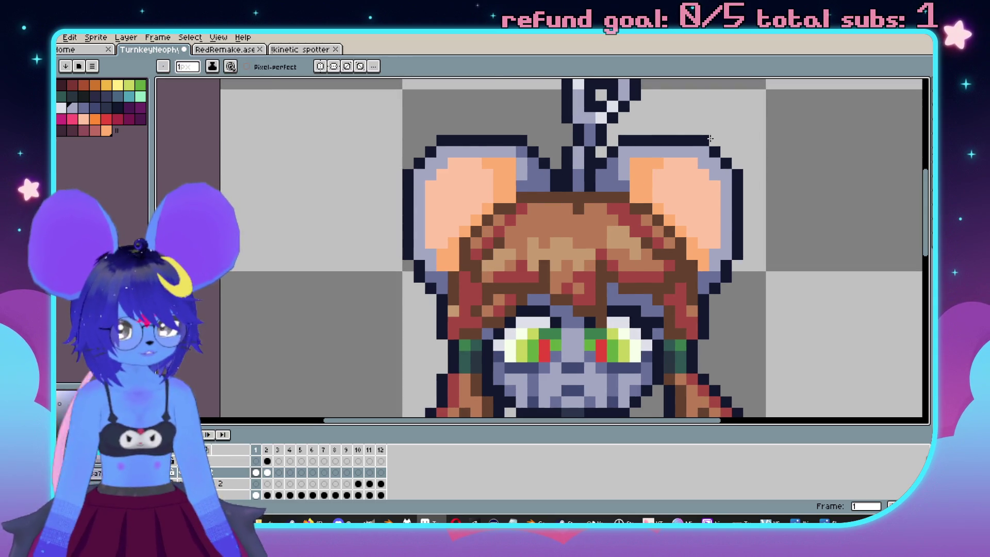
scroll(710, 138, "down", 2)
key("Right")
scroll(648, 182, "up", 3)
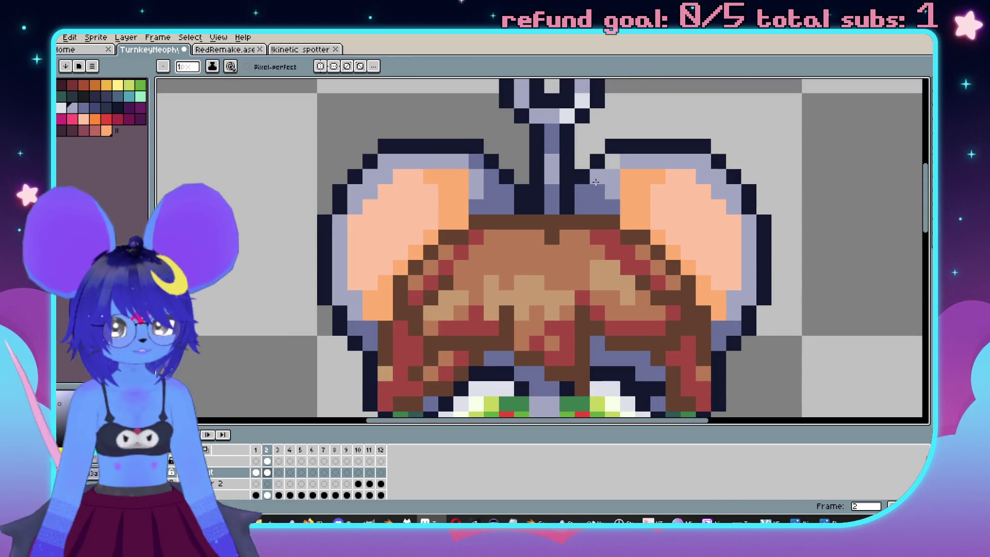
left_click(601, 178, "alt")
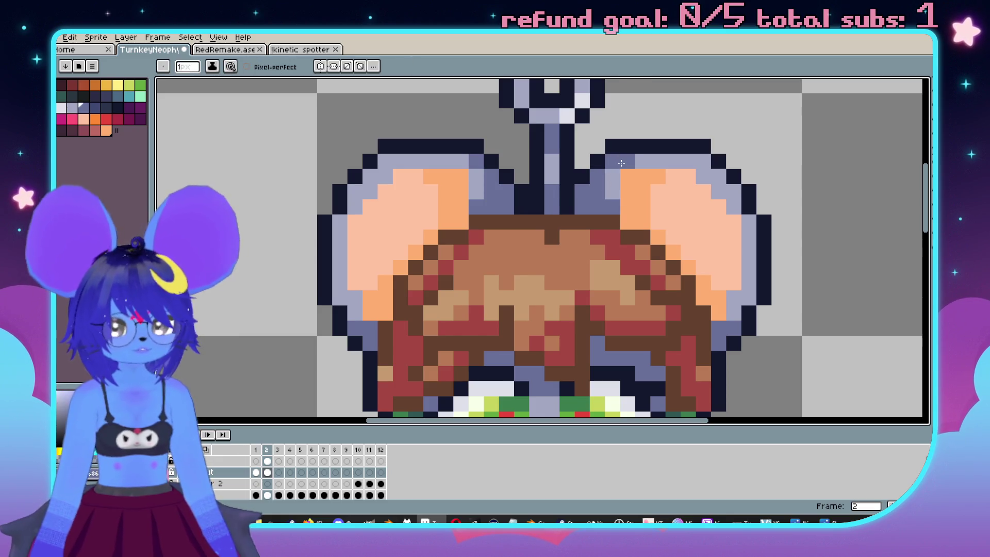
key("Left")
scroll(591, 227, "down", 3)
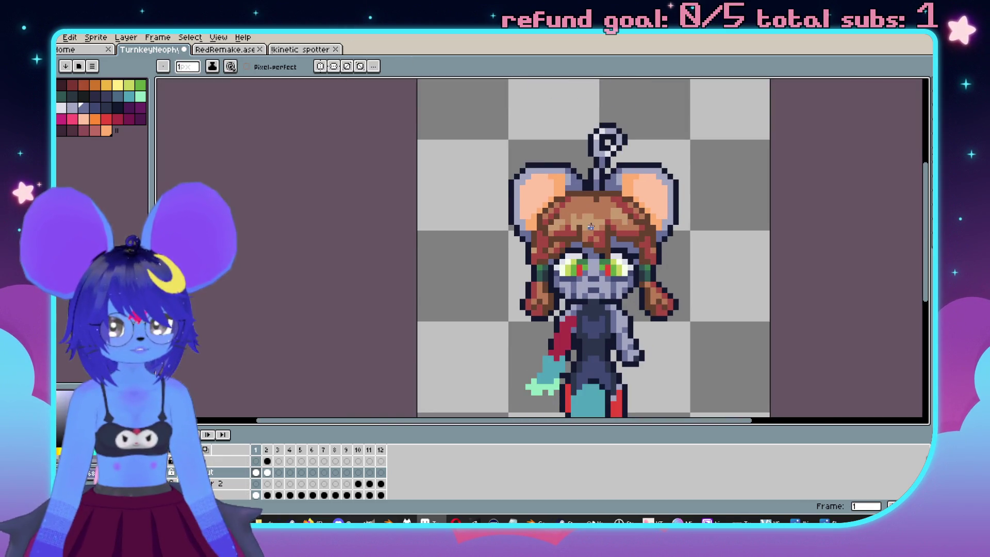
scroll(591, 227, "up", 1)
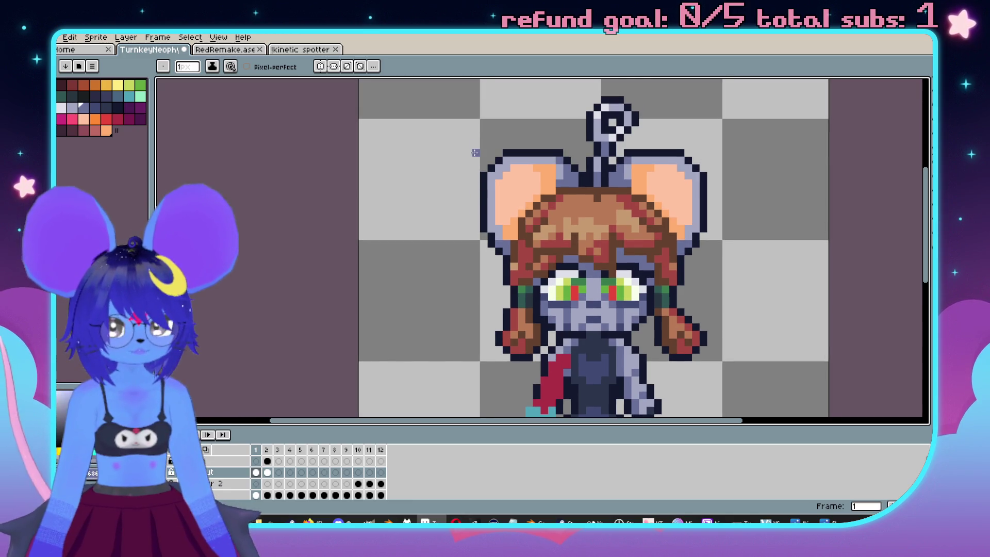
Marquee-select the top of the left ear plus the block below it, then deselect.
key("m")
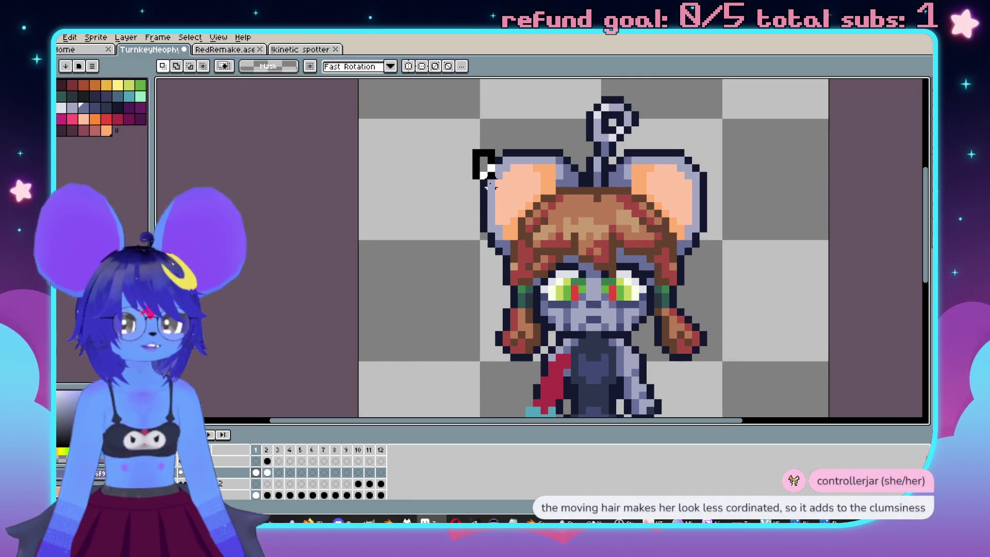
left_click_drag(520, 181, 526, 196)
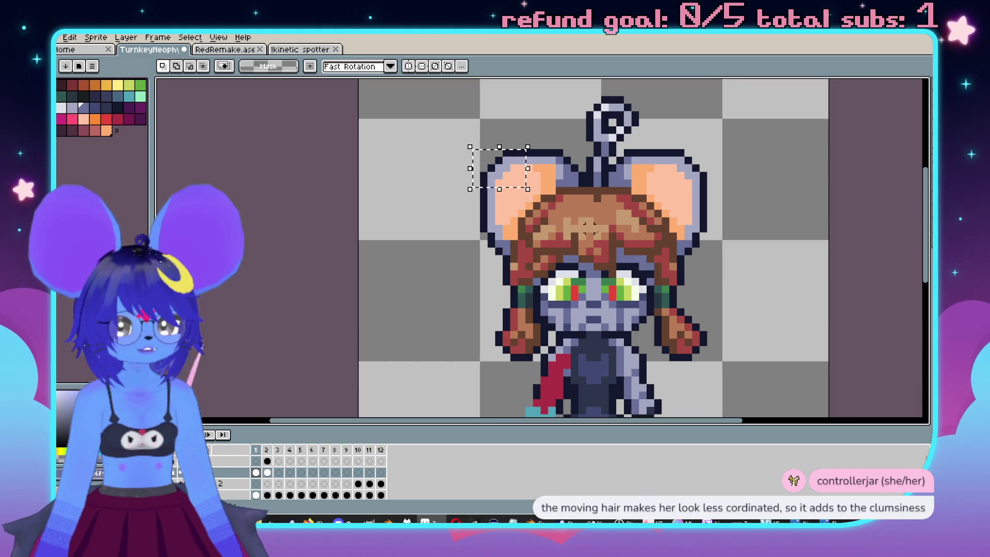
left_click(704, 153)
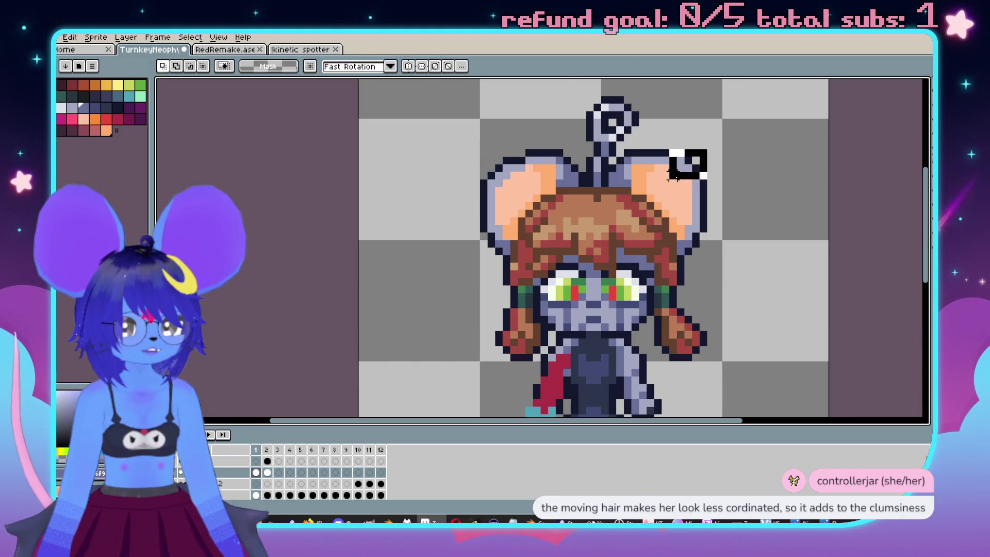
left_click_drag(672, 182, 703, 166)
scroll(762, 200, "down", 2)
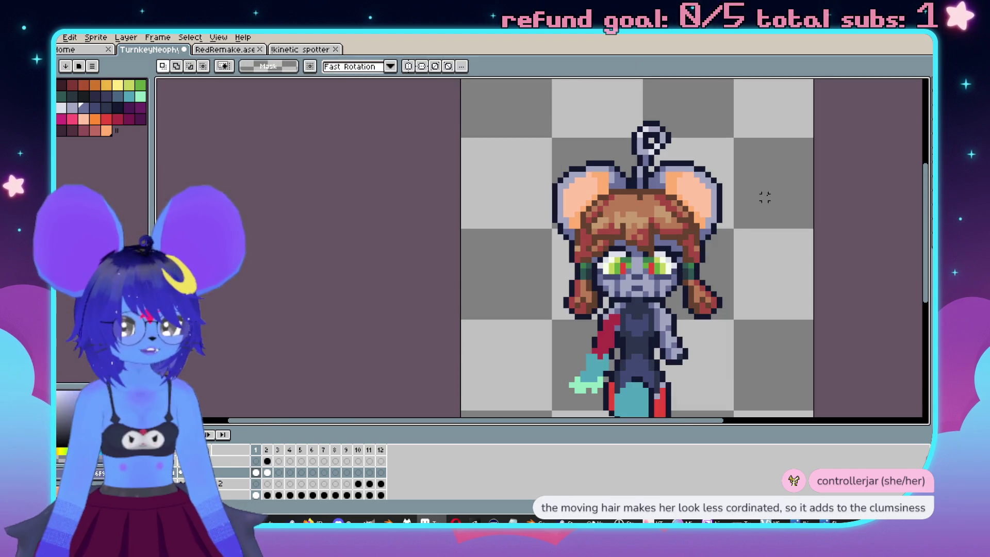
key("Right")
key("Left")
scroll(712, 219, "up", 2)
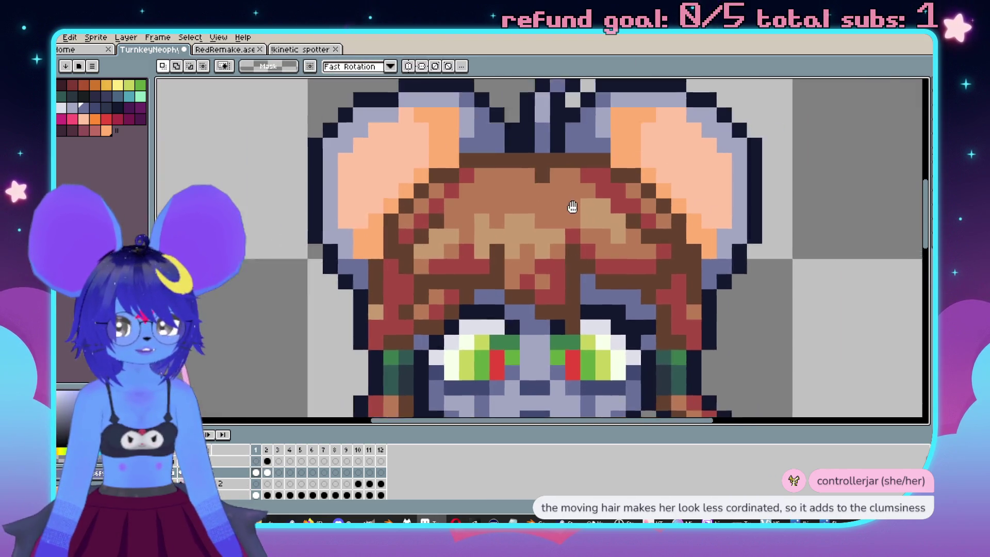
left_click_drag(472, 137, 644, 195)
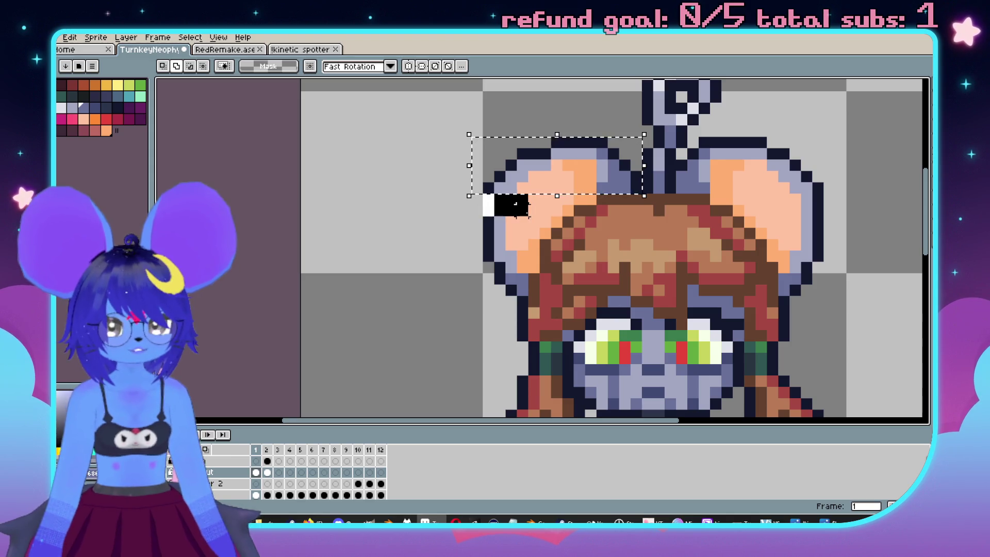
left_click_drag(527, 214, 540, 216)
left_click_drag(619, 139, 584, 133)
key("ctrl+d")
Stretch the right ear's top leftward and nudge it one pixel right, committing the change.
mouse_move(658, 136)
left_mouse_down()
mouse_move(788, 177)
mouse_move(790, 189)
left_mouse_up()
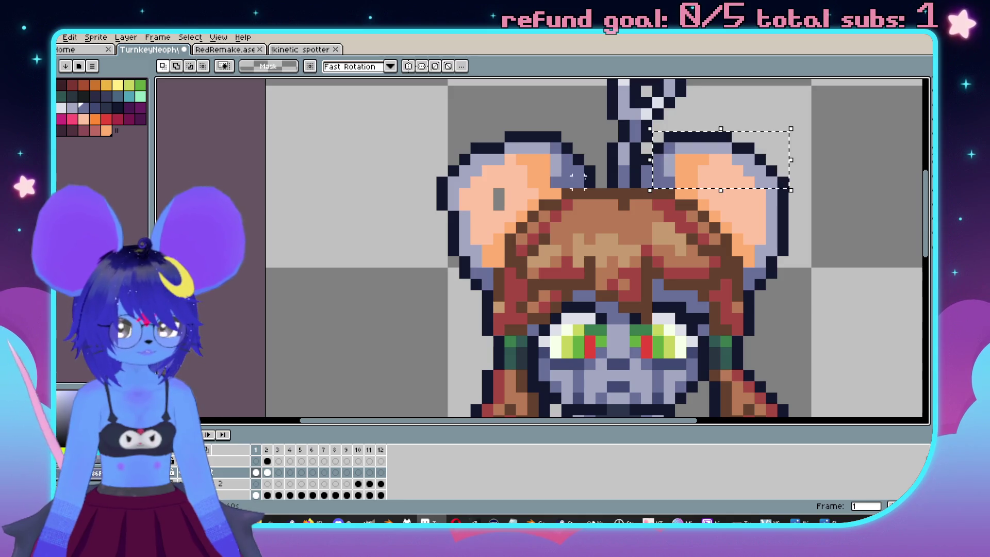
left_click_drag(640, 175, 639, 175)
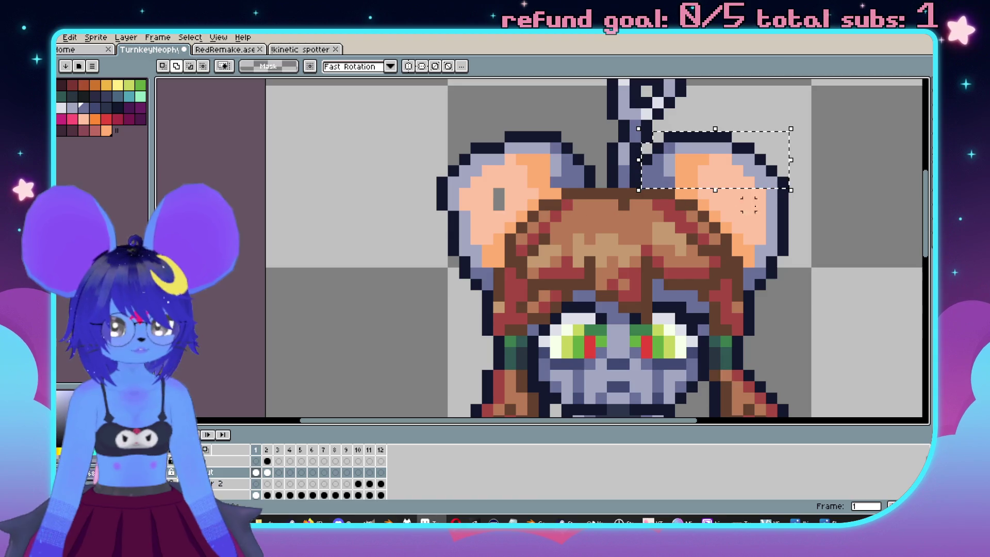
left_click_drag(783, 202, 727, 200)
key("Right")
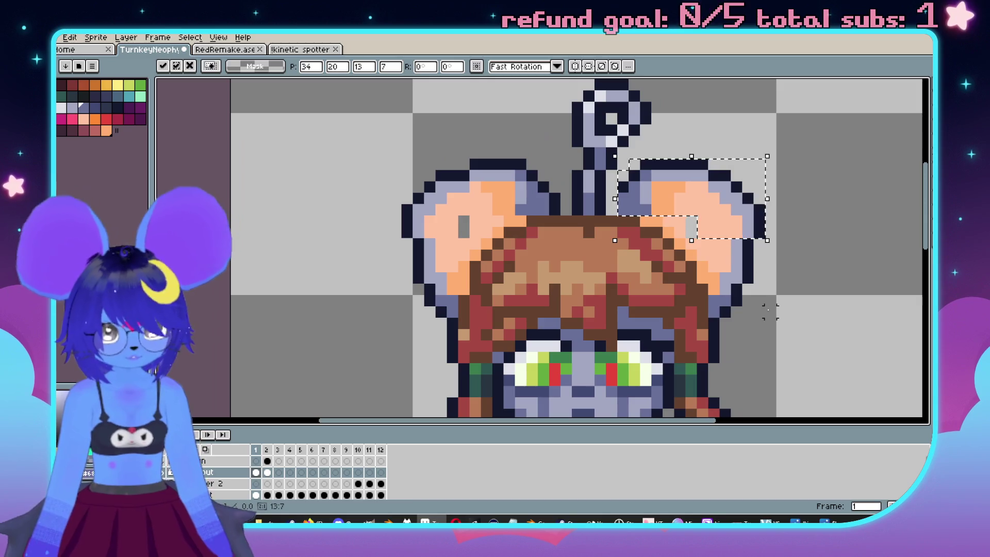
key("Return")
scroll(535, 140, "up", 2)
key("b")
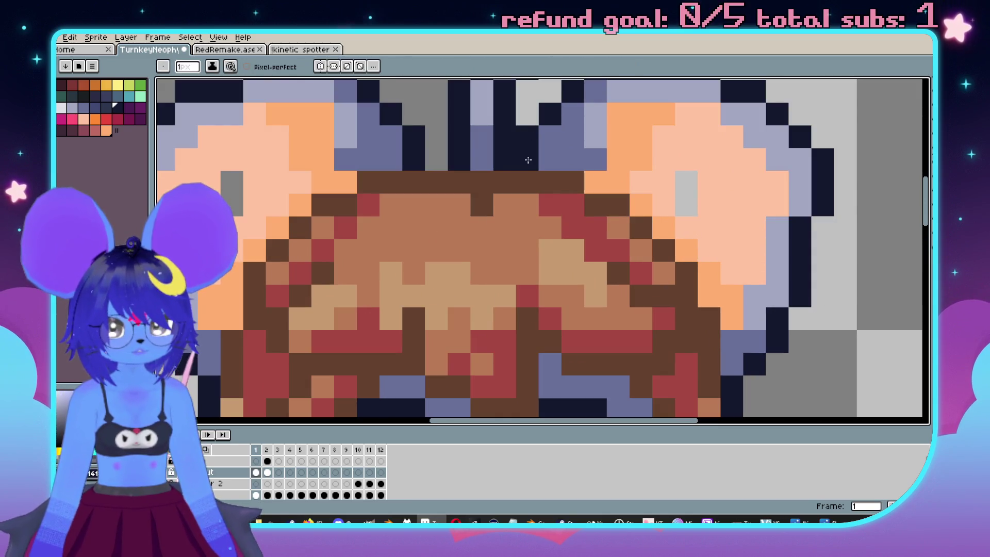
Move the lower part of the left ear into its new position.
scroll(443, 195, "down", 4)
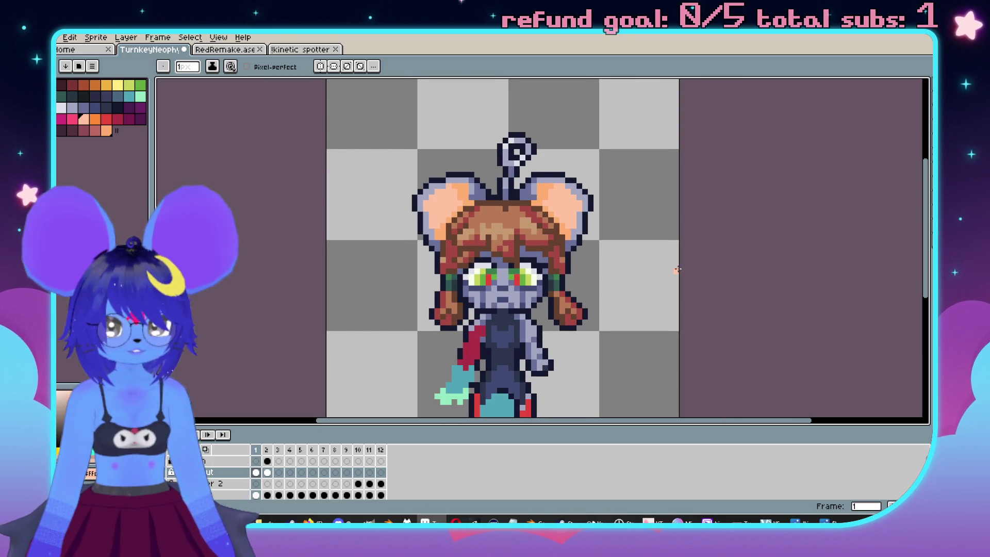
scroll(674, 270, "left", 2)
scroll(674, 270, "down", 1)
scroll(589, 227, "up", 4)
scroll(593, 237, "down", 2)
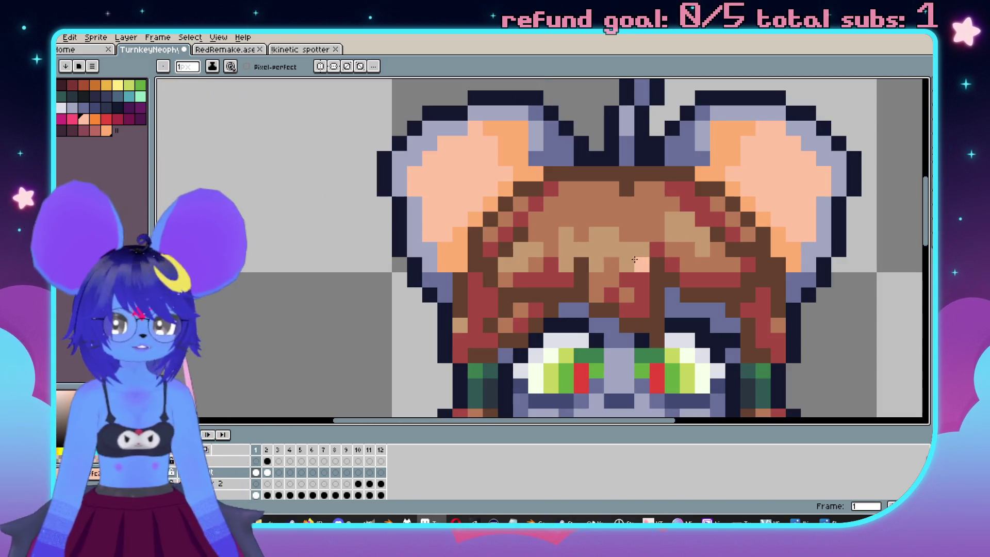
key("m")
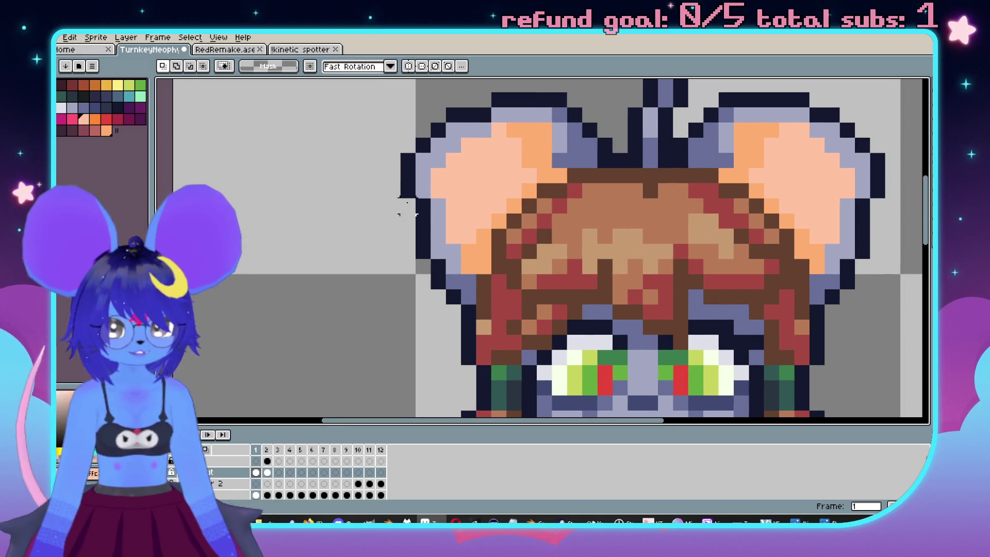
left_click_drag(430, 212, 509, 230)
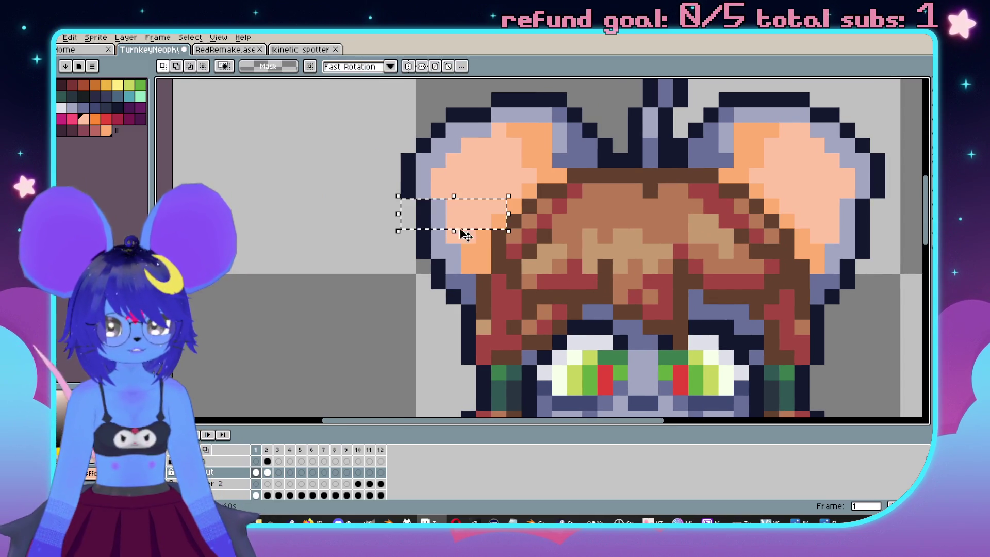
left_click_drag(411, 221, 367, 229)
left_click(808, 220)
Try shifting the right ear, cancel it, and compare the two walk frames.
left_click_drag(834, 201, 739, 235)
left_click_drag(831, 219, 858, 223)
key("Escape")
key("ctrl+d")
scroll(835, 316, "down", 6)
key("period")
left_click_drag(774, 311, 675, 255)
key("comma")
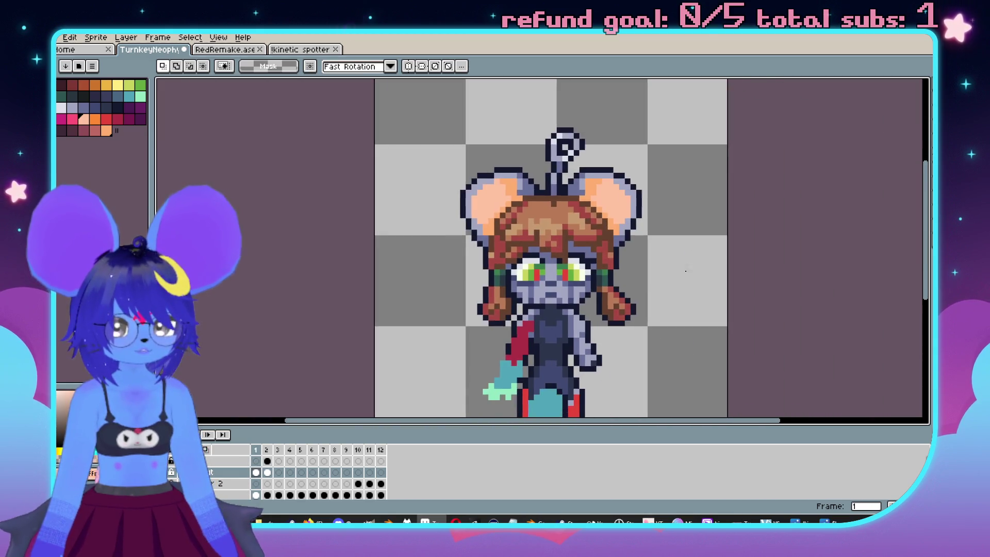
key("period")
key("comma")
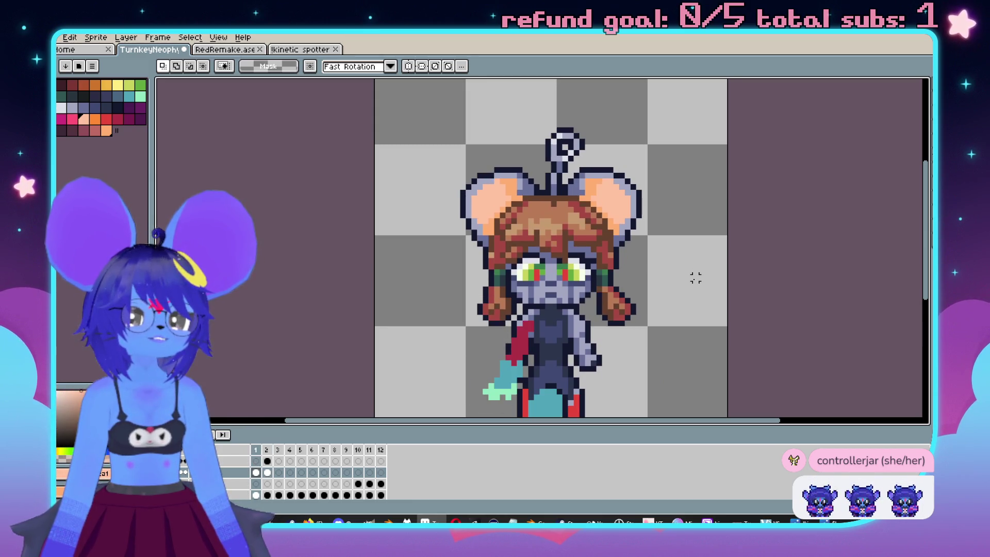
Stop playback on frame 1, pick the grey-blue colour, and compare frames 1 and 2.
key("Return")
key("b")
scroll(496, 312, "up", 1)
left_click(614, 221, "alt")
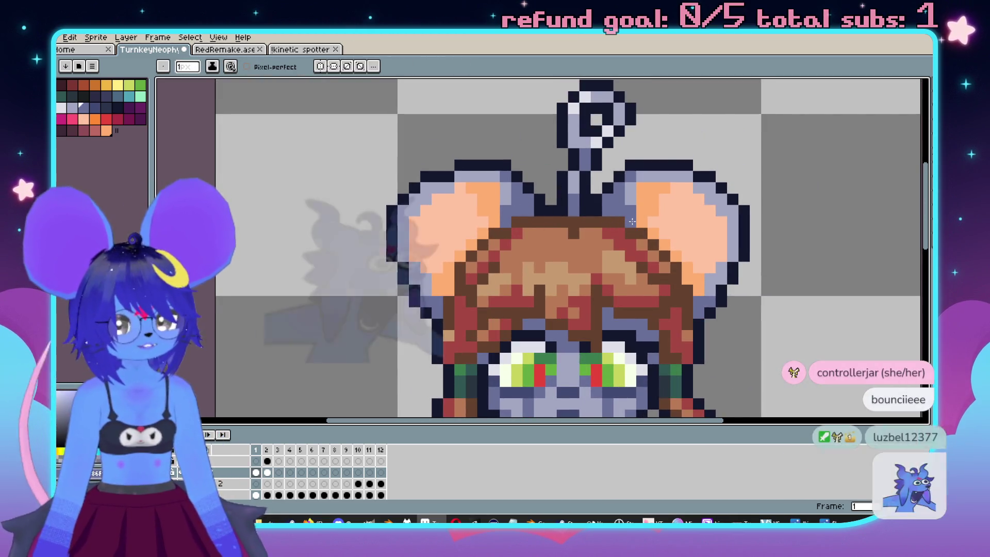
scroll(565, 220, "down", 1)
key("Right")
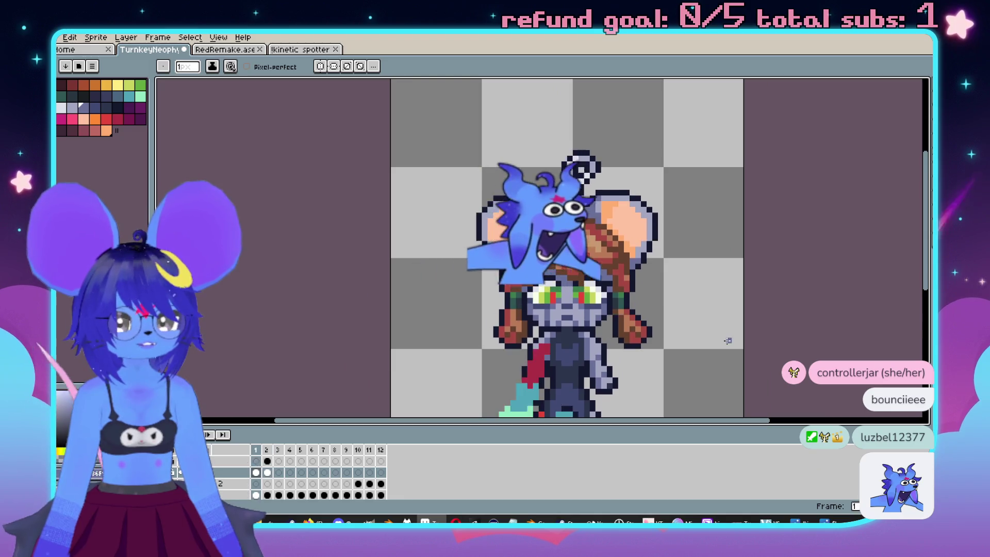
key("Left")
key("Right")
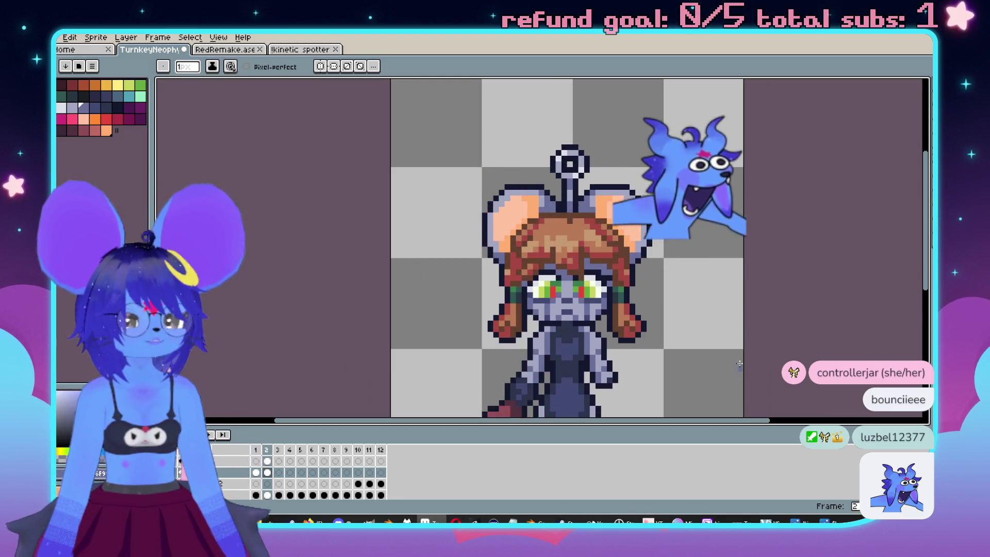
key("Left")
scroll(741, 351, "down", 2)
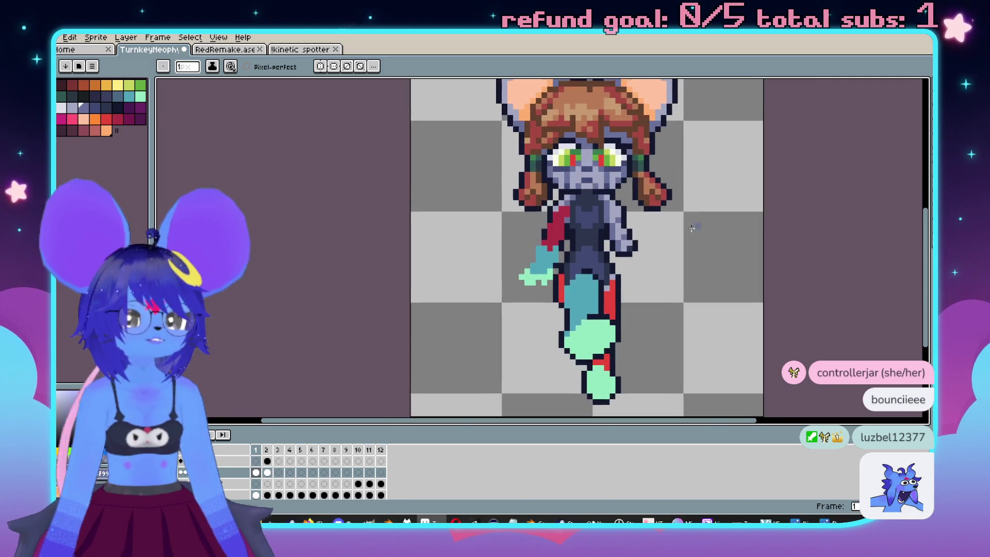
scroll(495, 210, "up", 2)
scroll(592, 297, "down", 2)
scroll(598, 258, "up", 2)
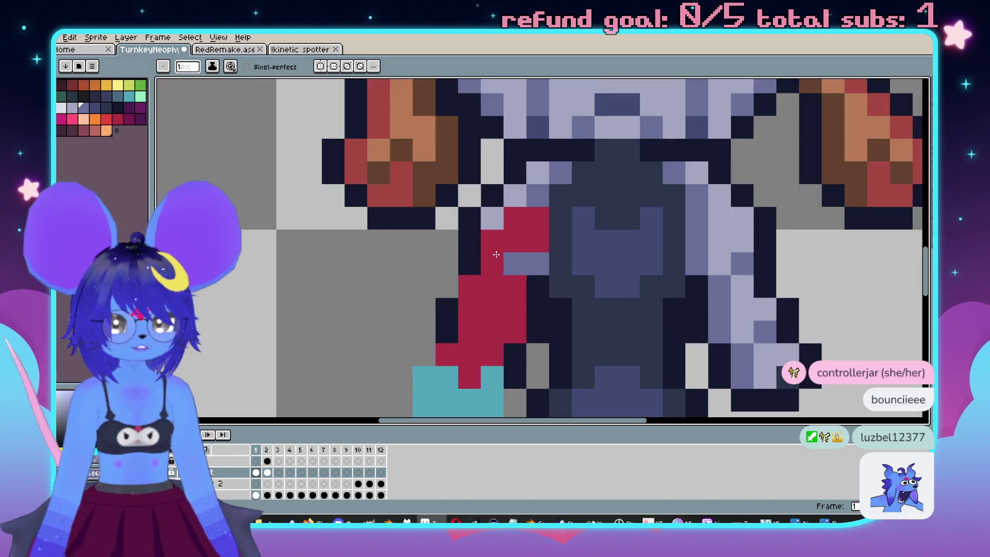
scroll(604, 217, "down", 2)
scroll(611, 180, "up", 1)
Bucket-fill the red arm region lavender and the teal arm region dark.
key("i")
key("g")
left_click(582, 253)
scroll(580, 239, "down", 2)
key("Right")
scroll(542, 227, "up", 2)
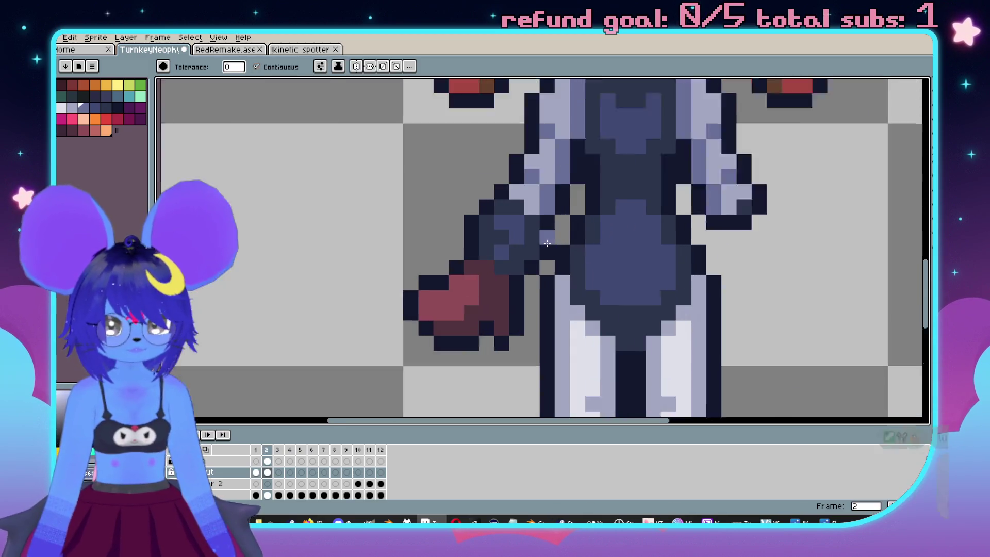
key("i")
key("g")
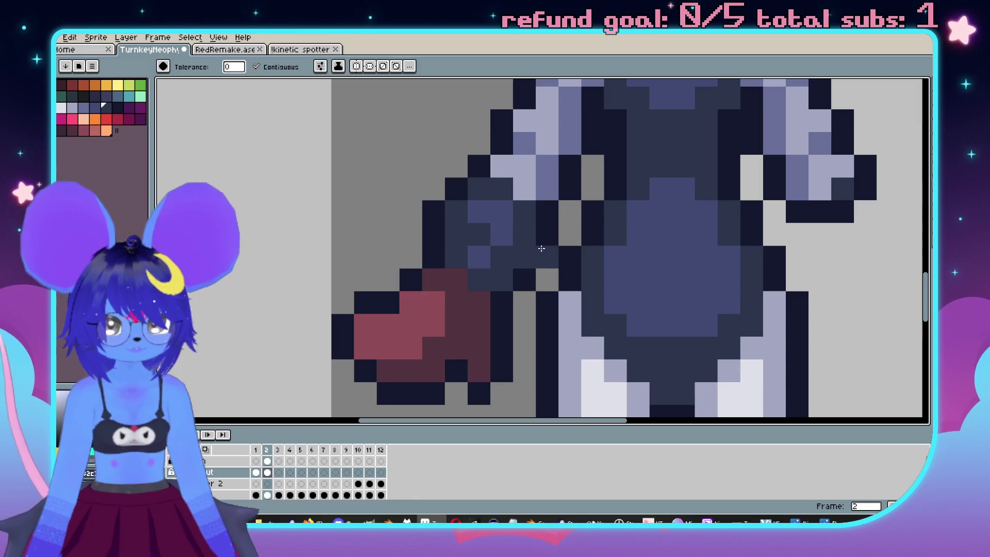
key("Left")
left_click(525, 252)
key("Right")
Sample dark maroon and fill the mint-green hand area beside the hip with it.
key("i")
left_click(465, 307)
key("g")
key("Left")
left_click(479, 346)
key("Right")
key("Left")
left_click(484, 334)
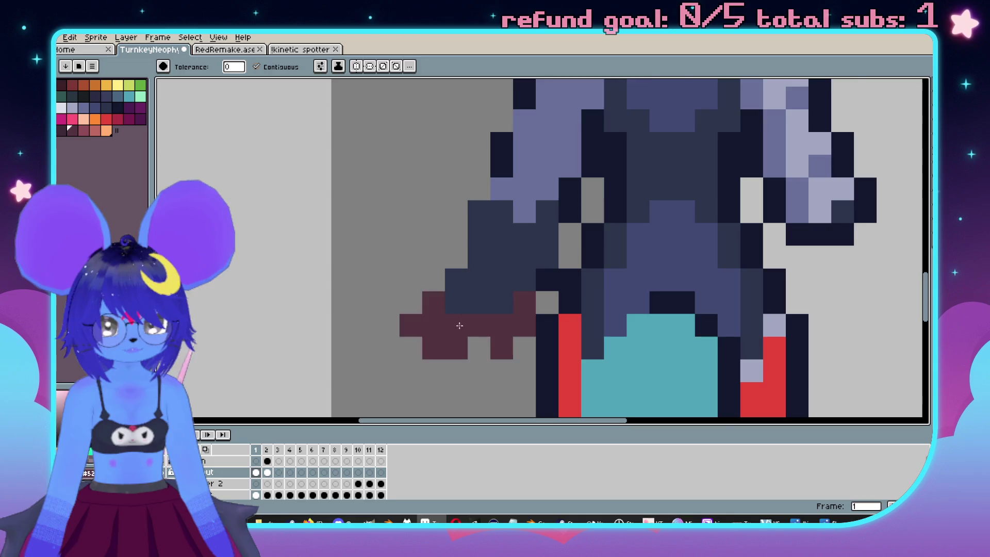
scroll(503, 343, "down", 1)
key("b")
scroll(490, 334, "up", 1)
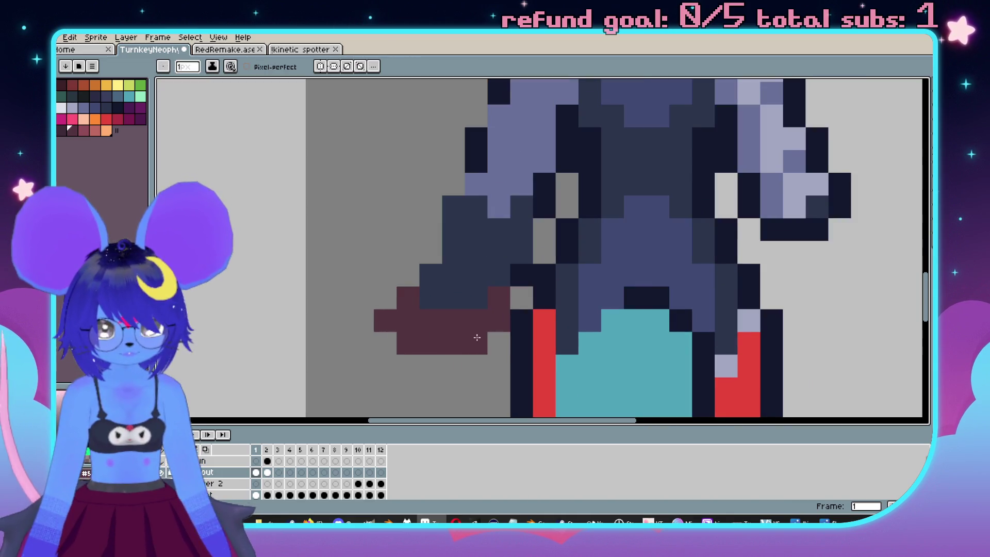
scroll(554, 394, "down", 4)
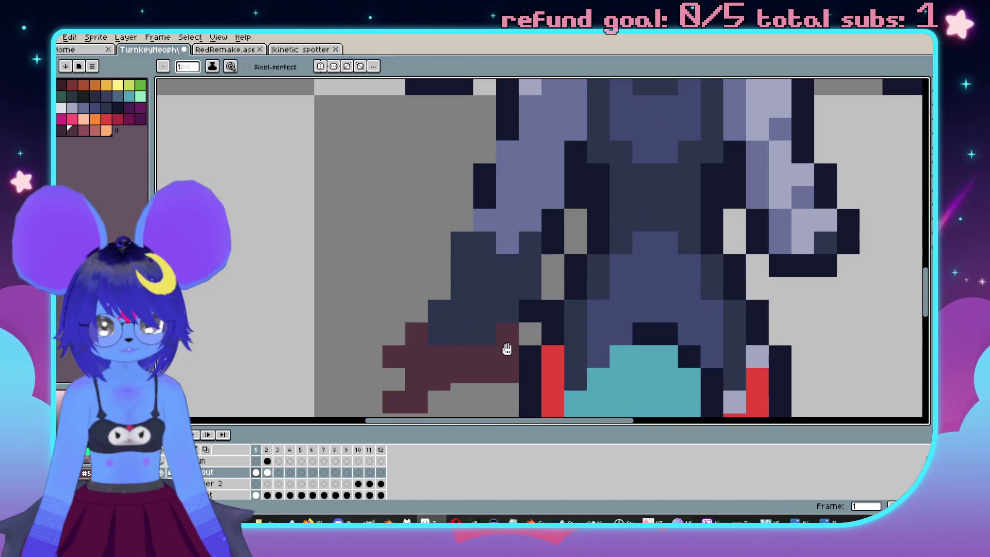
key("Right")
key("Left")
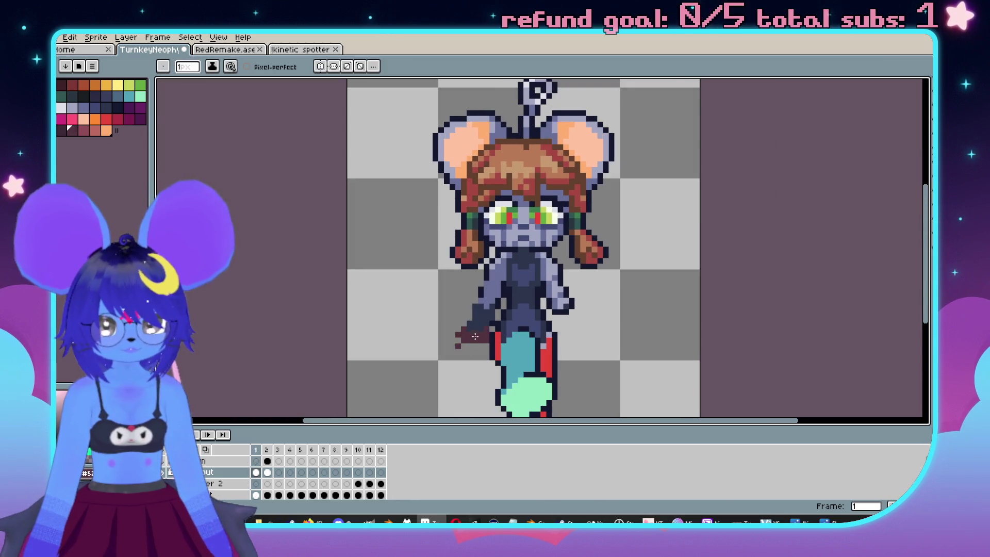
scroll(454, 314, "up", 3)
Flip repeatedly between frames 1 and 2 to compare the walk poses.
key("e")
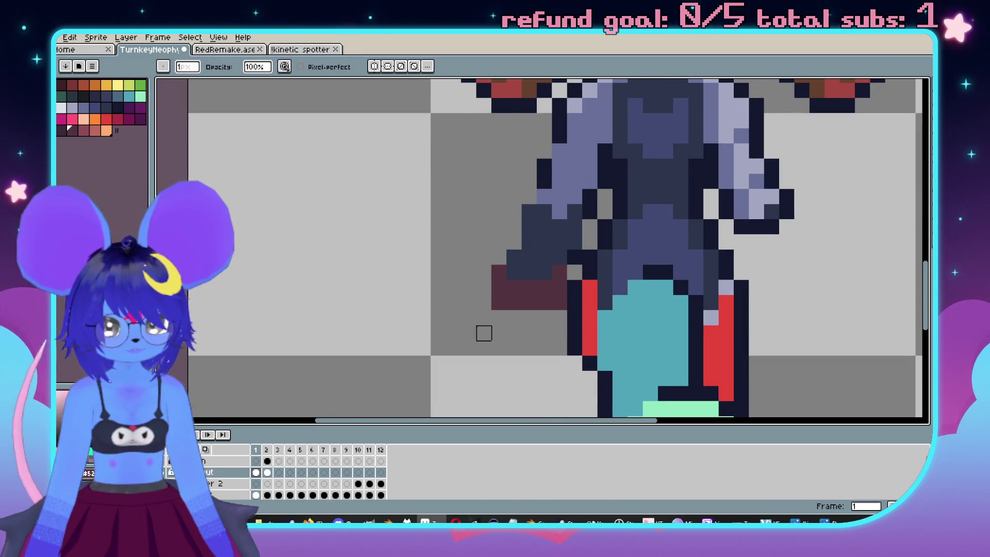
key("b")
scroll(506, 302, "up", 1)
scroll(495, 275, "down", 3)
key("Right")
key("Left")
key("Right")
key("Left")
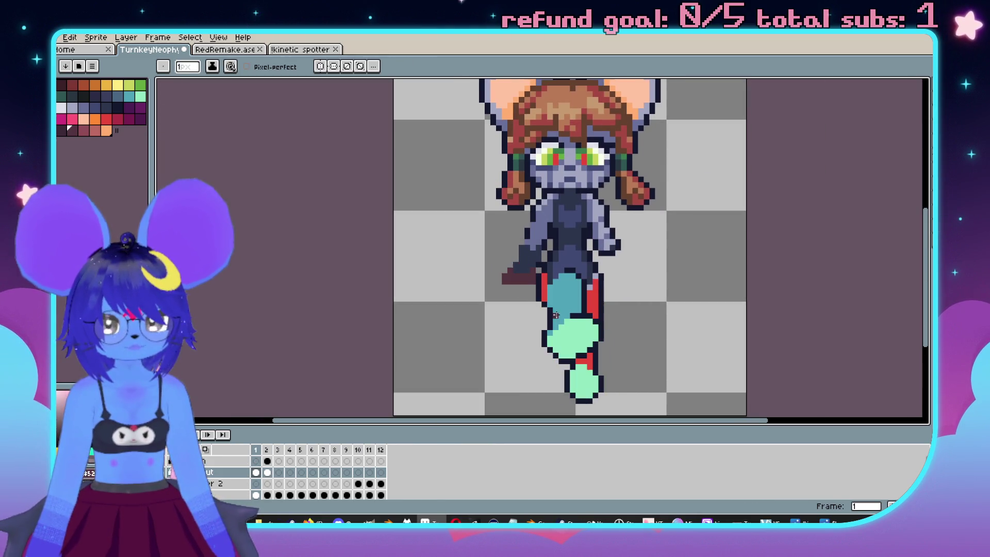
key("Right")
key("Left")
scroll(531, 312, "up", 2)
scroll(532, 192, "down", 3)
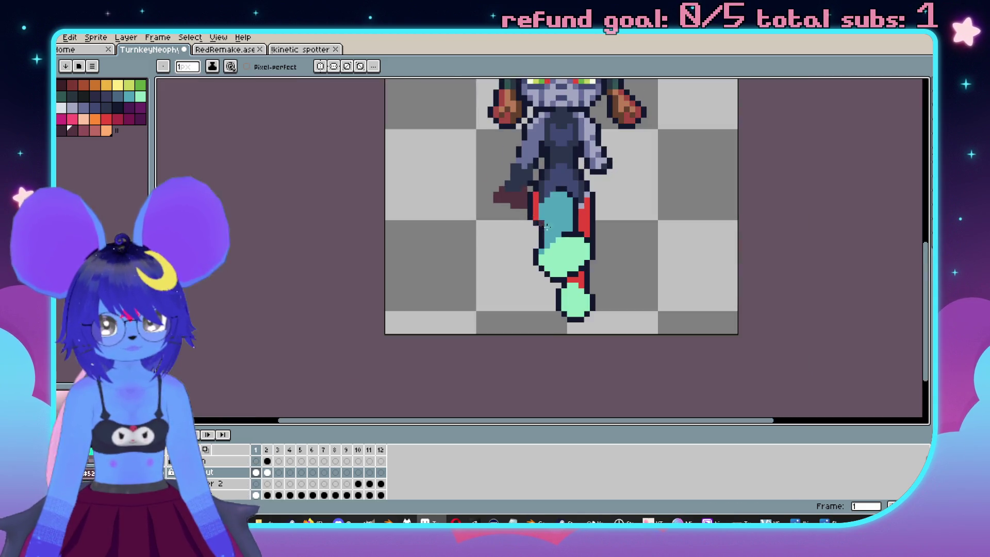
scroll(467, 316, "up", 1)
scroll(468, 317, "down", 1)
scroll(521, 352, "up", 1)
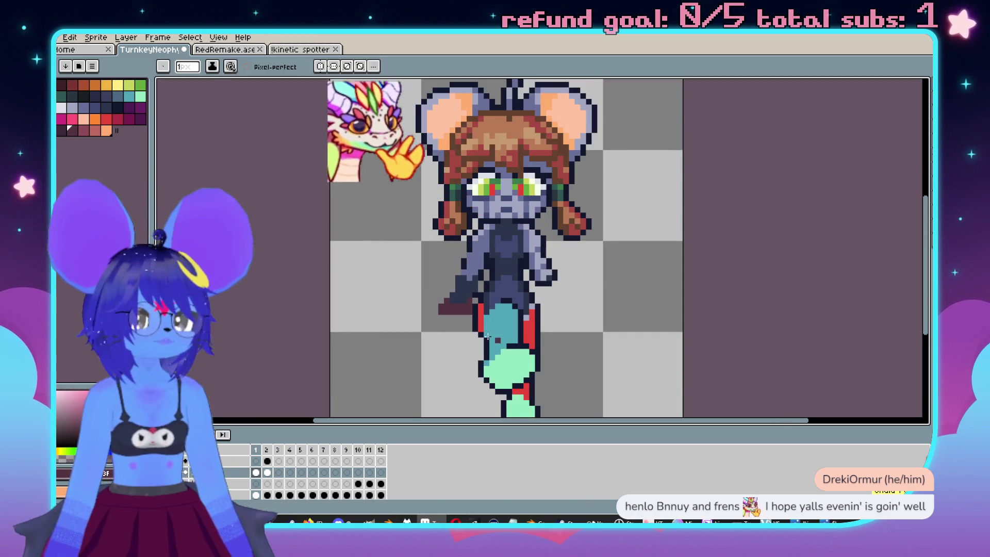
scroll(443, 319, "up", 1)
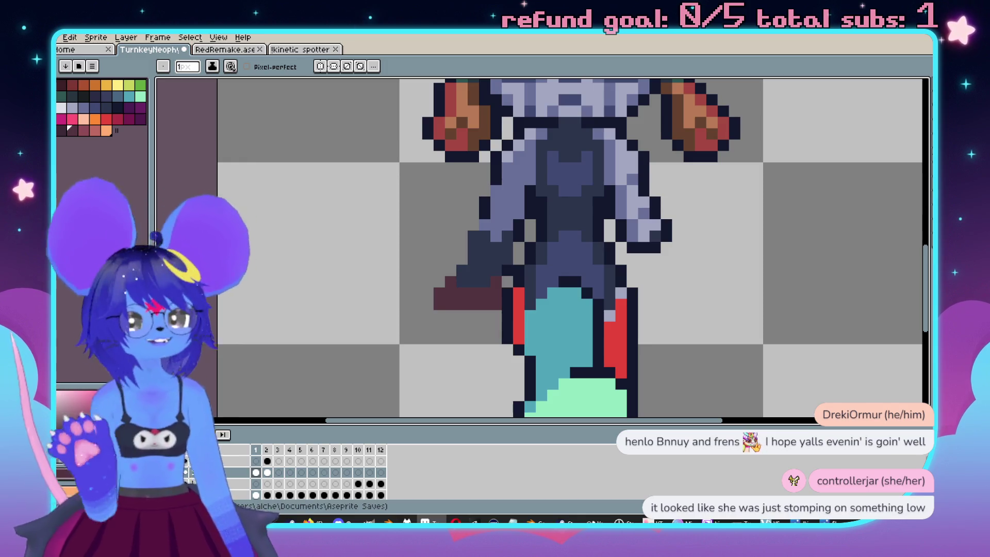
scroll(642, 250, "down", 4)
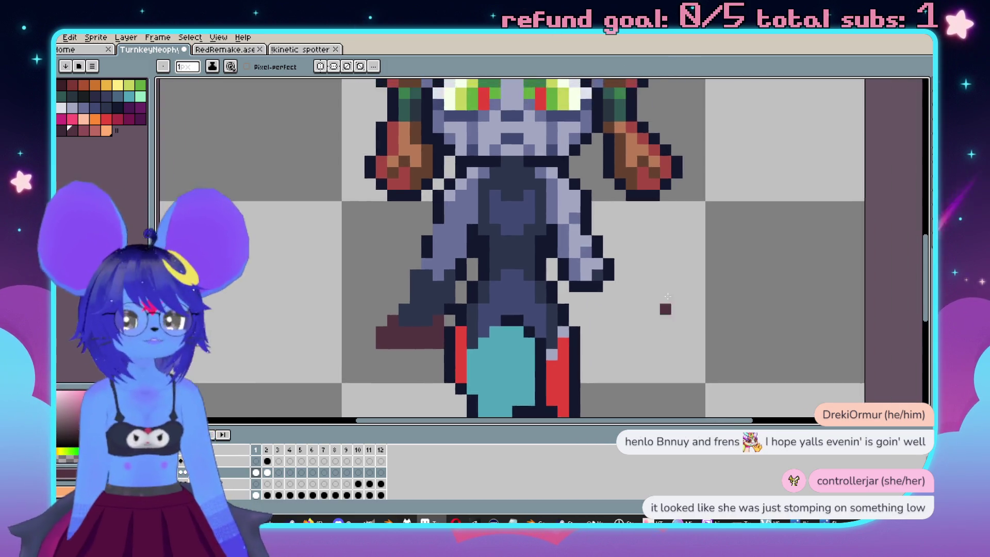
key("Right")
key("Left")
key("Right")
key("Left")
key("Right")
key("Left")
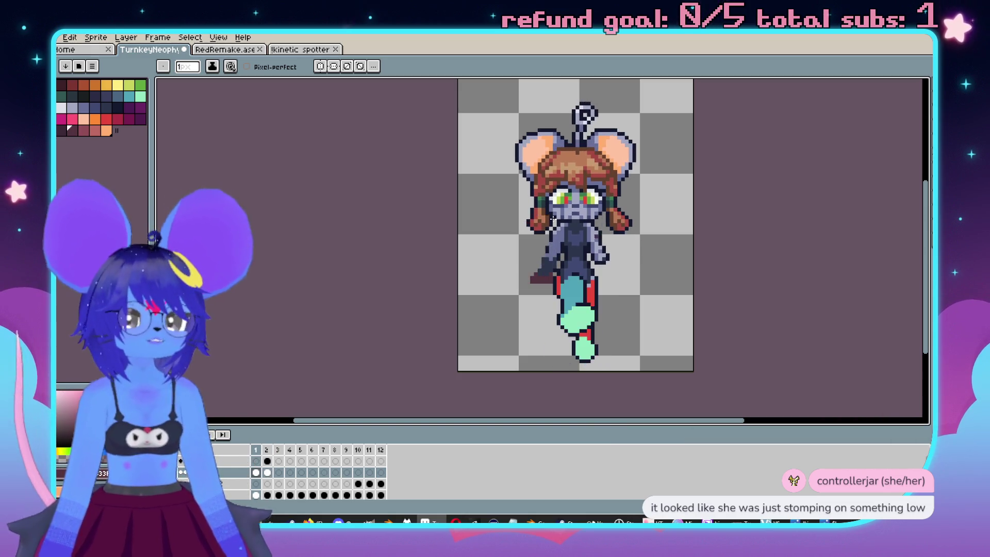
scroll(522, 180, "up", 3)
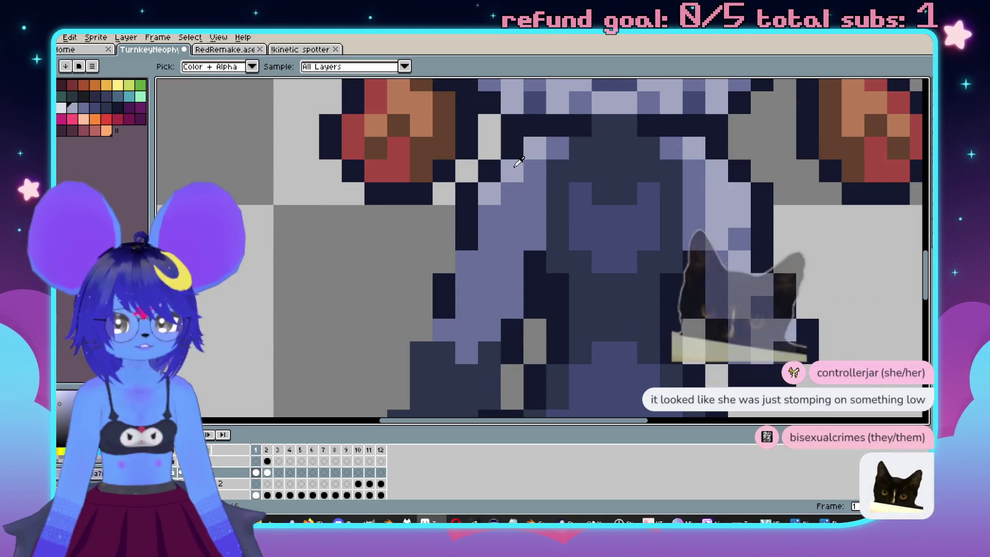
scroll(537, 185, "left", 2)
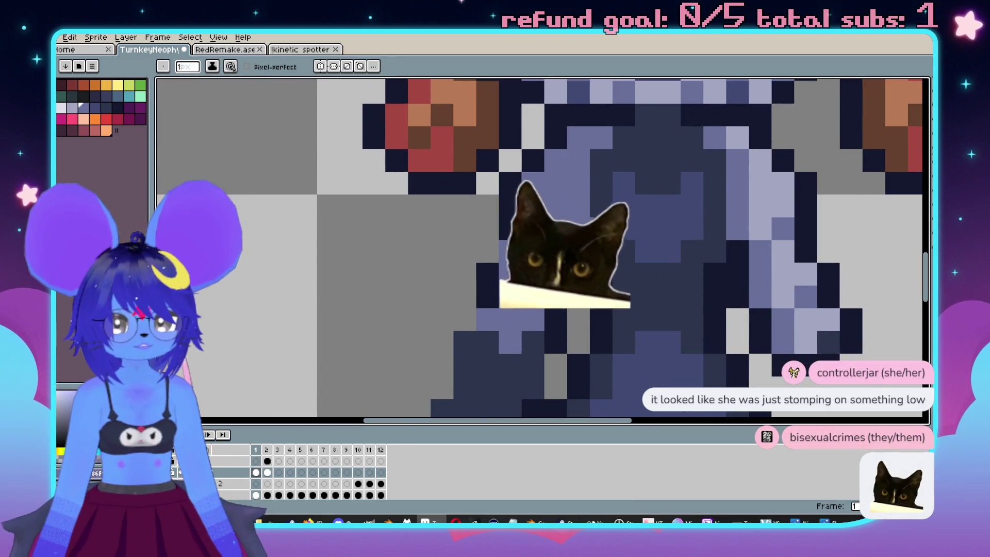
scroll(547, 190, "down", 3)
Eyedrop dark navy and paint the hand's outline pixels, erasing the stray pixel below.
key("i")
scroll(555, 165, "left", 2)
key("b")
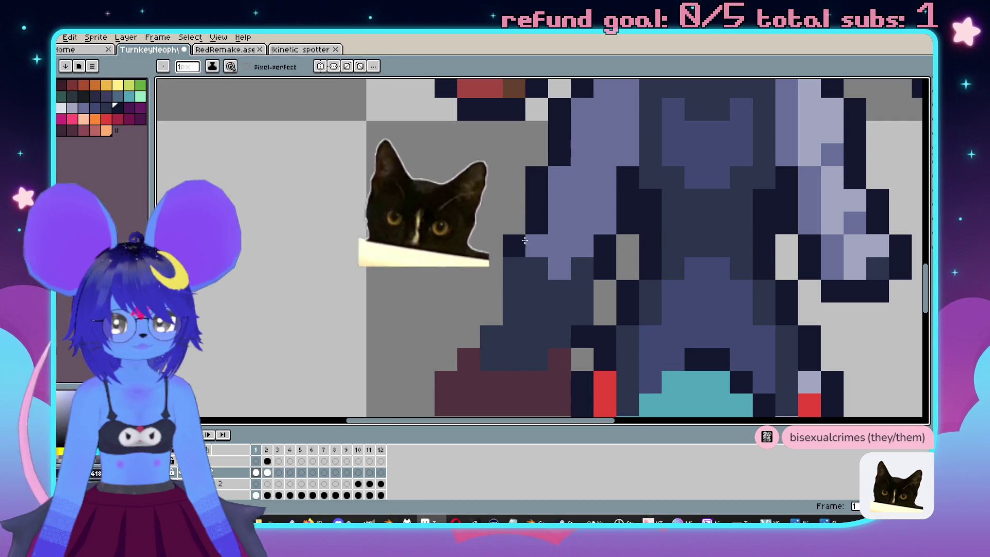
scroll(529, 212, "down", 4)
scroll(529, 212, "left", 1)
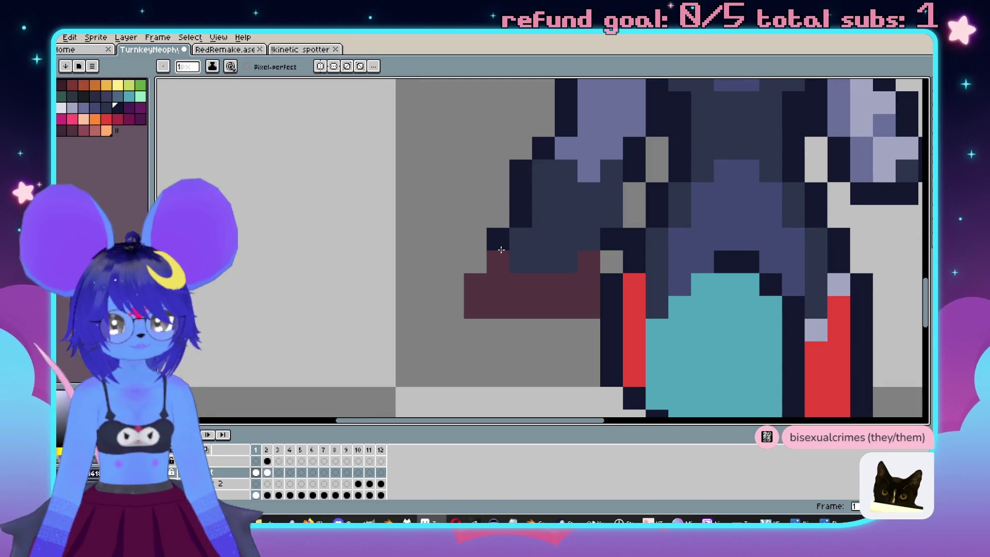
left_click_drag(499, 262, 477, 279)
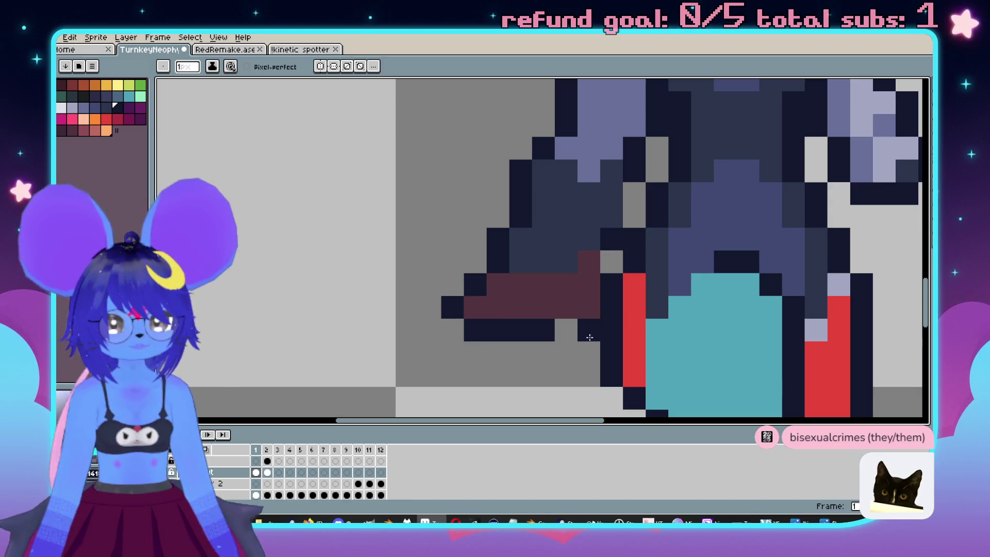
right_click(573, 330)
left_click(572, 316)
scroll(609, 280, "down", 3)
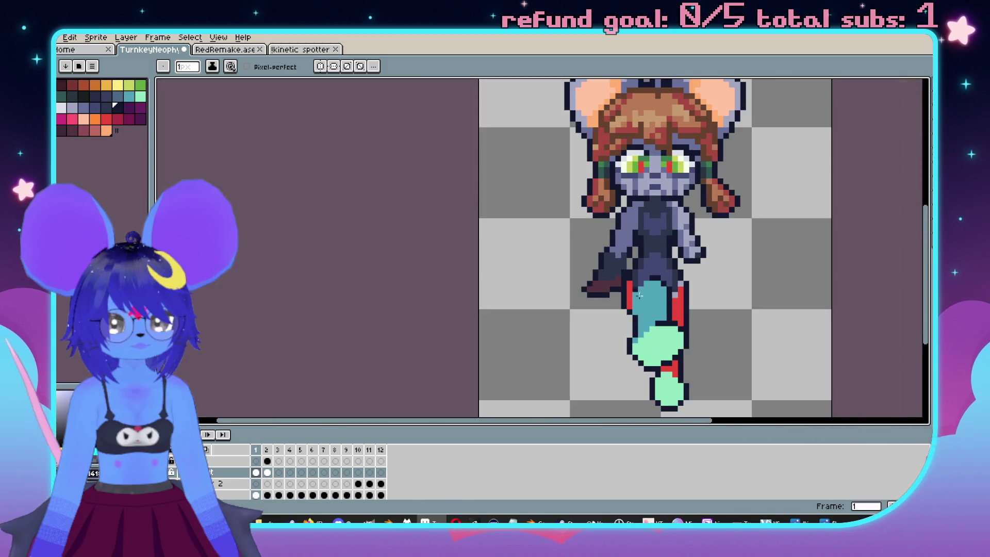
Back on frame 1, fill the teal front-leg area with light grey-purple.
scroll(580, 286, "up", 1)
scroll(581, 287, "up", 2)
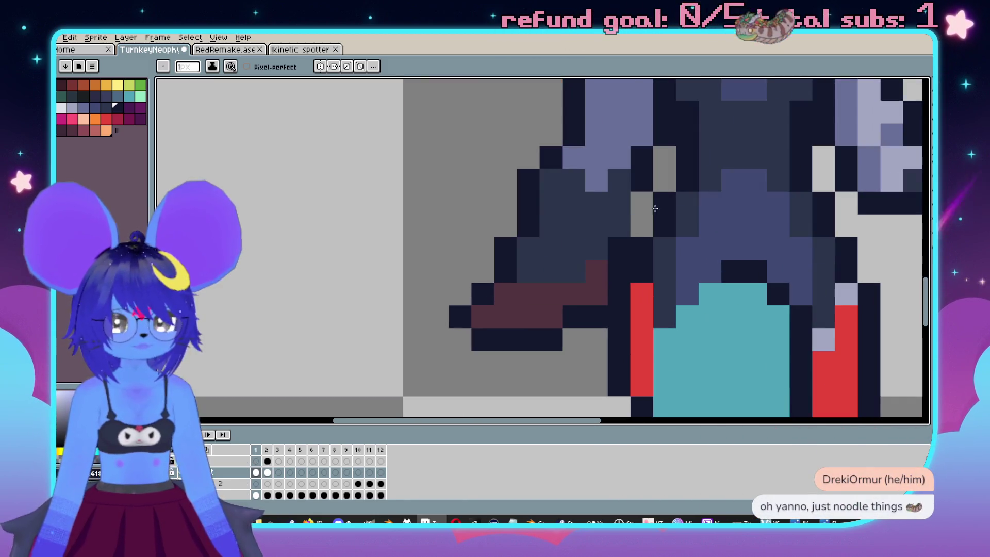
scroll(594, 278, "down", 1)
scroll(606, 272, "down", 1)
key("comma")
key("period")
key("period")
key("comma")
scroll(619, 255, "up", 2)
scroll(632, 242, "up", 2)
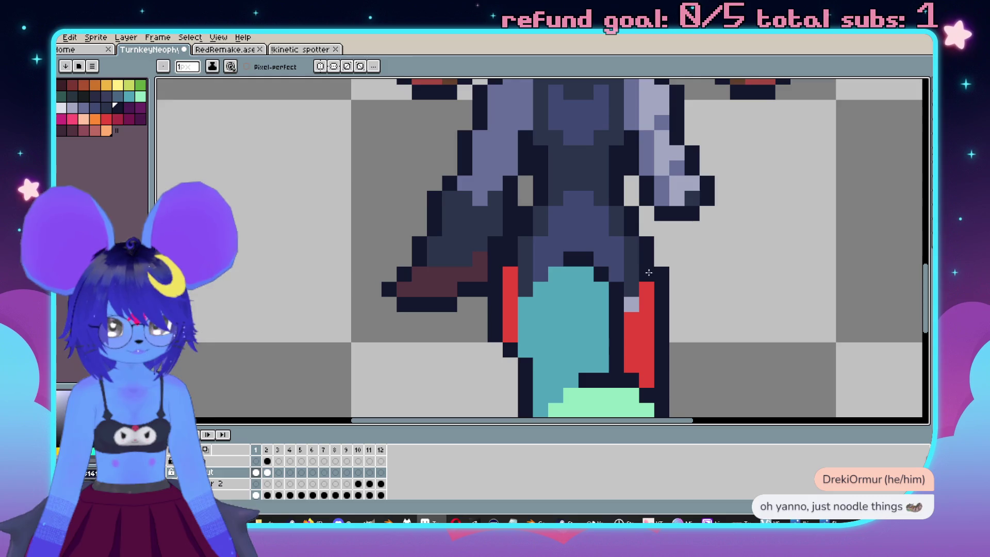
scroll(619, 255, "down", 2)
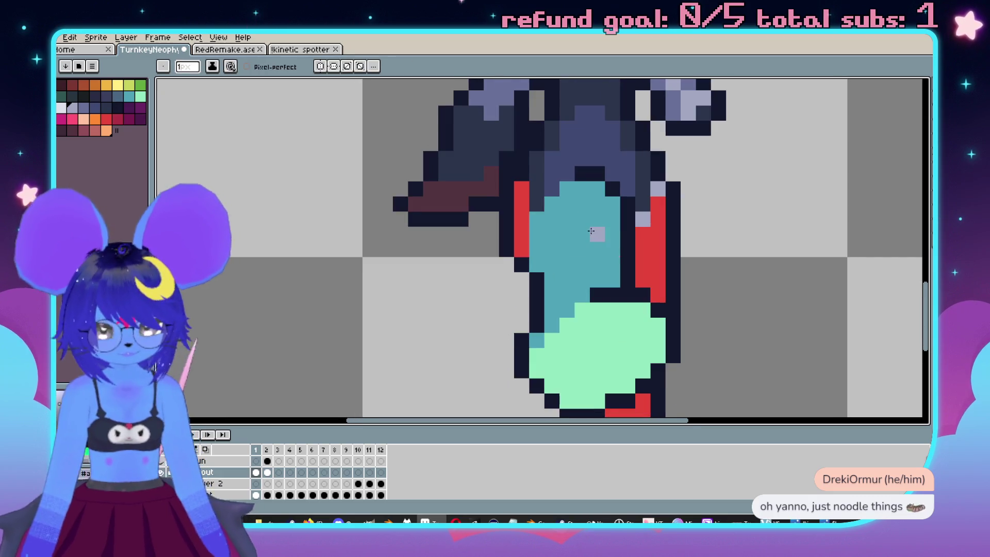
key("g")
left_click(586, 234)
Fill the mint boot dark maroon and shade it darker, leaving a lighter top-left band.
scroll(639, 263, "down", 2)
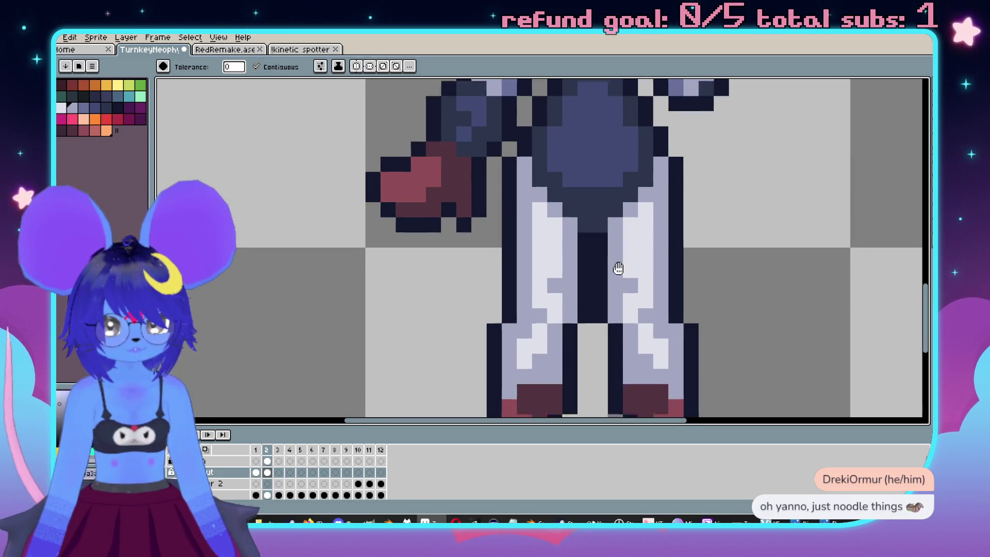
scroll(570, 335, "down", 2)
scroll(583, 246, "up", 2)
scroll(583, 246, "up", 2)
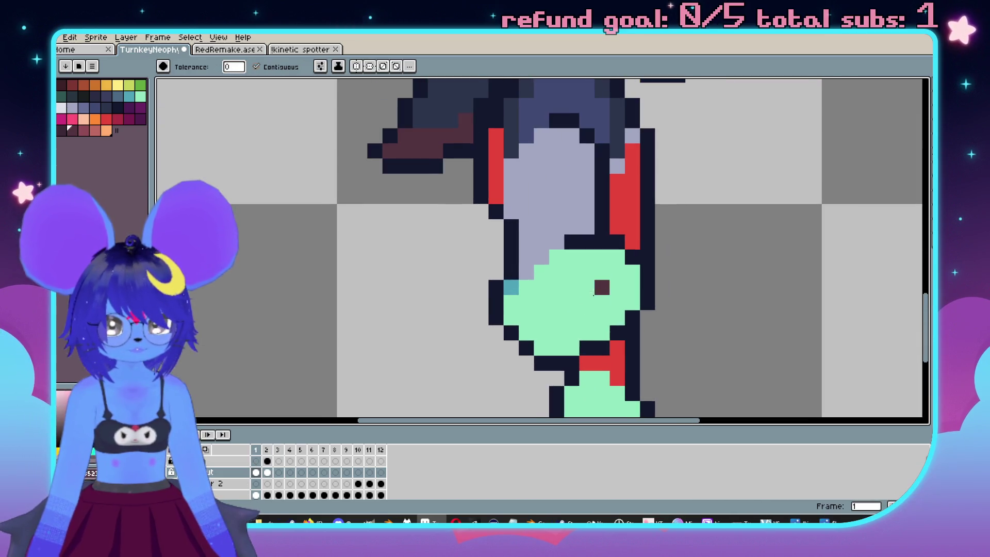
left_click(574, 308)
key("Right")
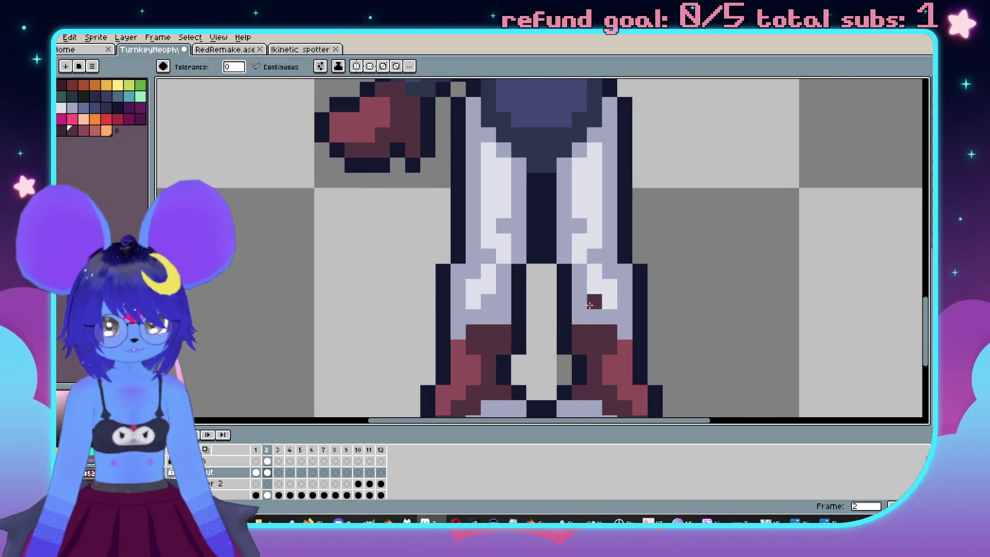
scroll(612, 183, "down", 2)
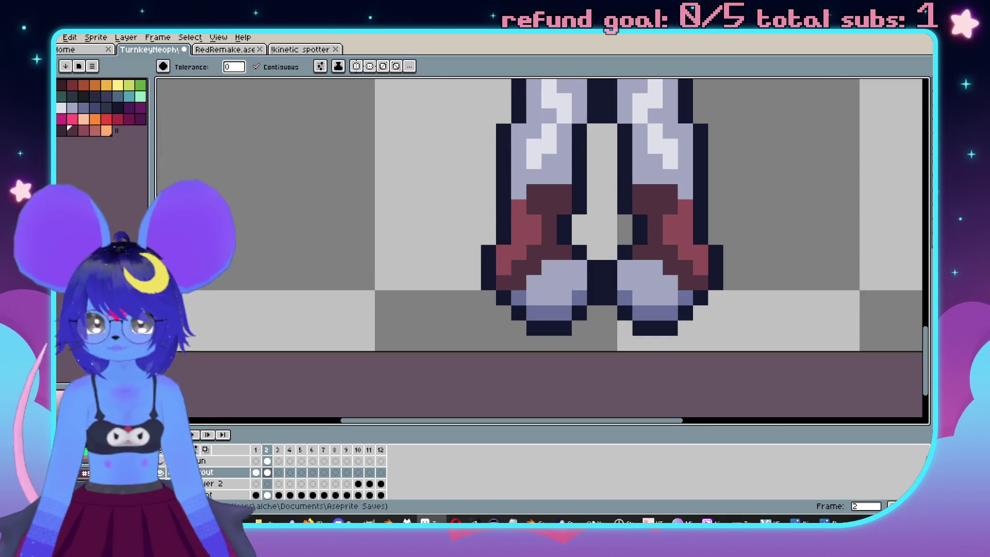
key("Left")
scroll(516, 206, "up", 2)
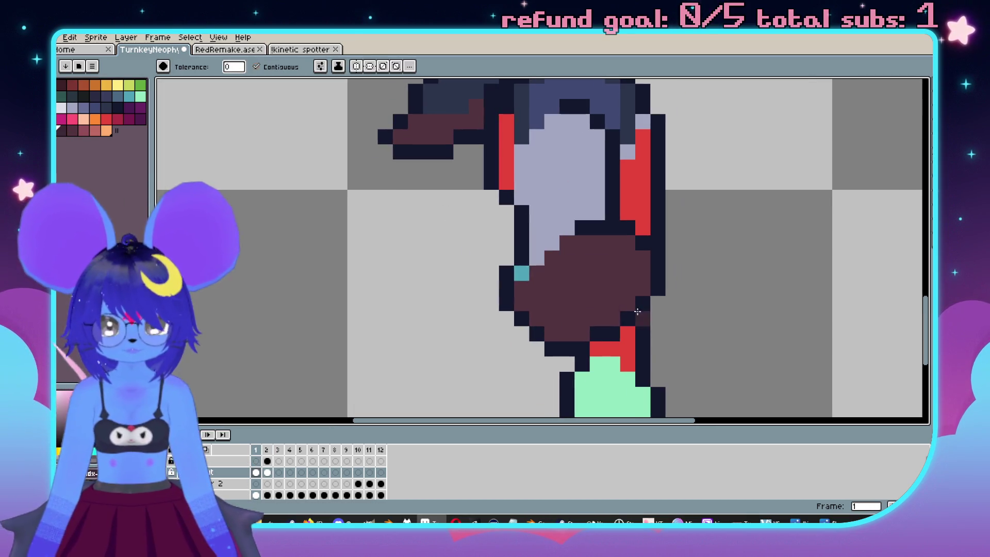
mouse_move(654, 268)
left_mouse_down()
mouse_move(593, 242)
mouse_move(552, 310)
mouse_move(640, 273)
mouse_move(607, 245)
mouse_move(542, 265)
left_mouse_up()
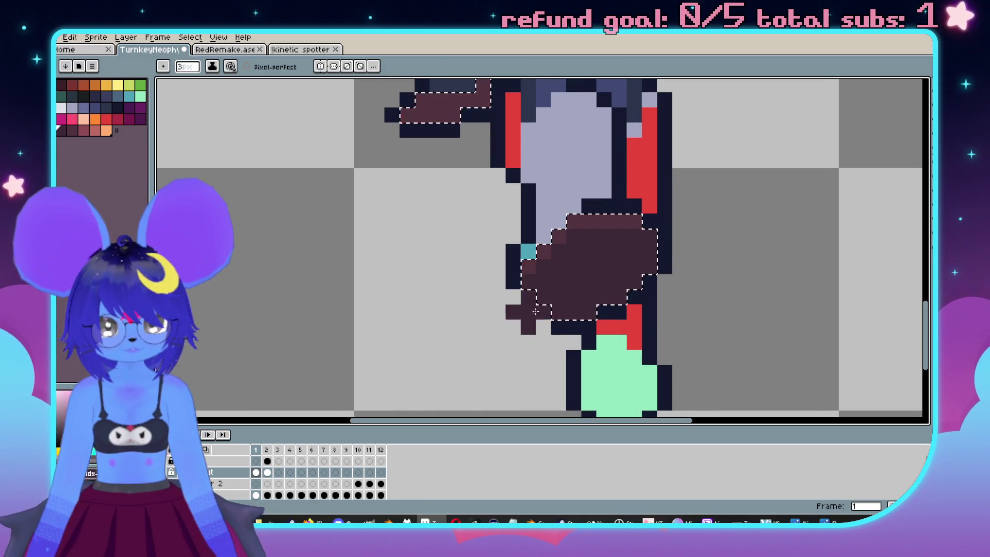
key("ctrl+d")
With a one-pixel brush, borrow frame 2's red-brown and paint highlight pixels on the front boot.
scroll(593, 260, "up", 1)
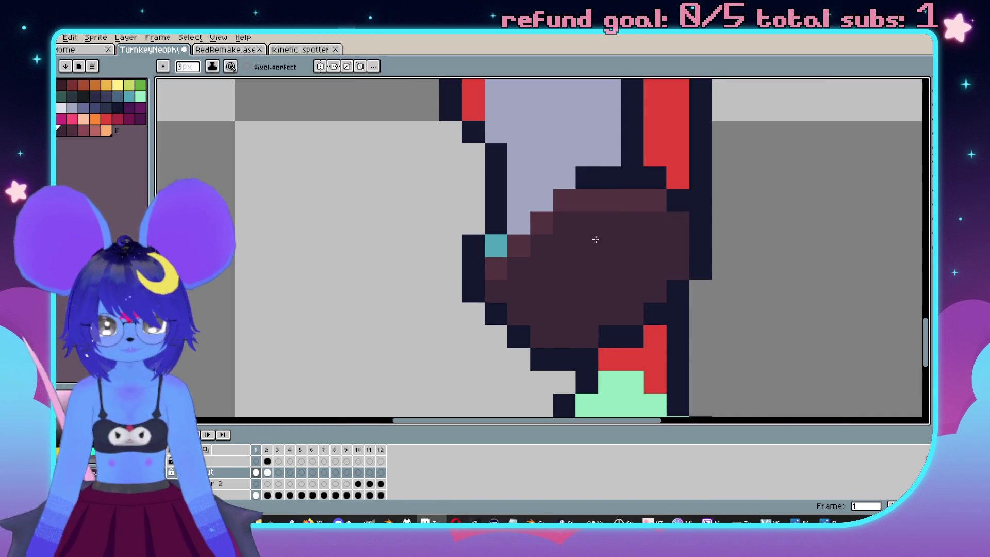
key("minus")
key("minus")
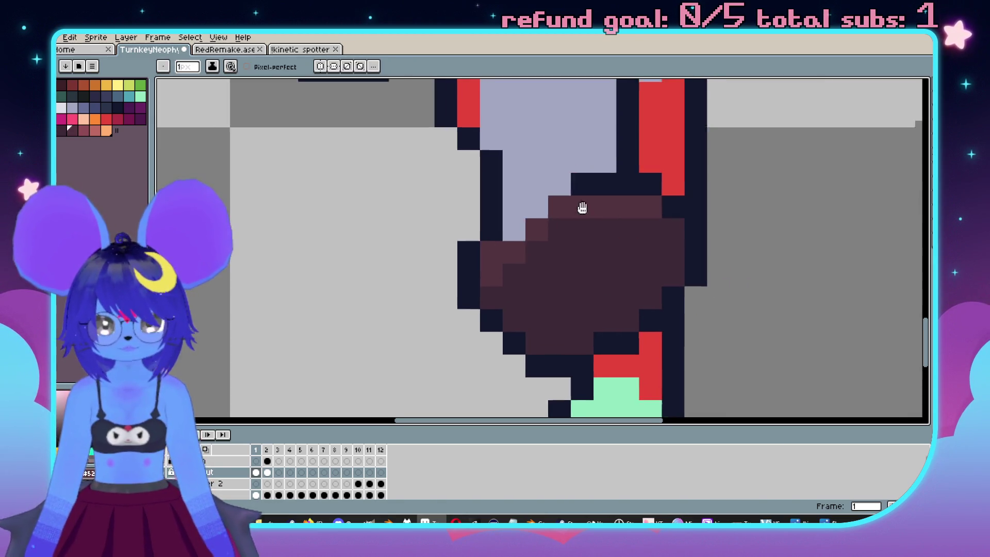
key("Right")
scroll(534, 253, "down", 3)
key("alt")
left_click(534, 253)
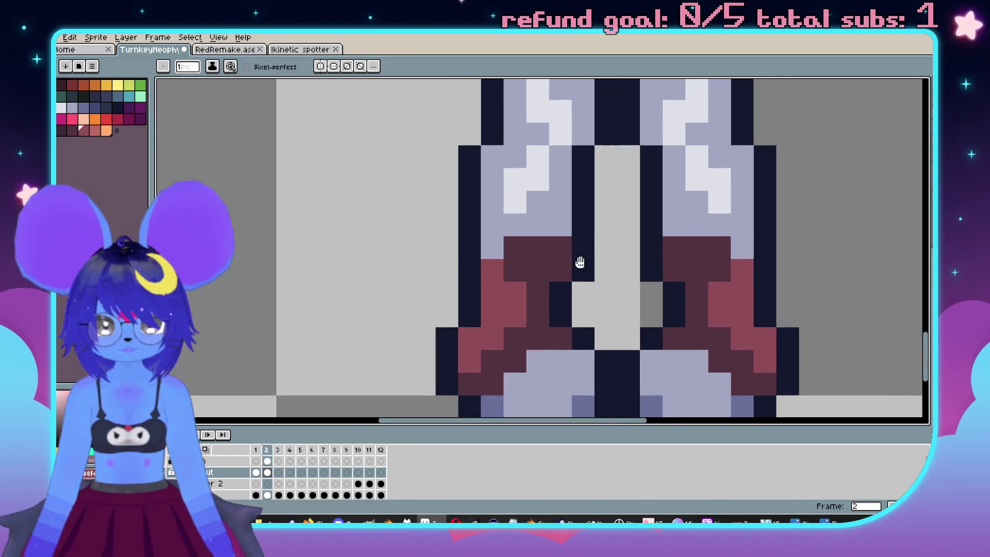
key("Left")
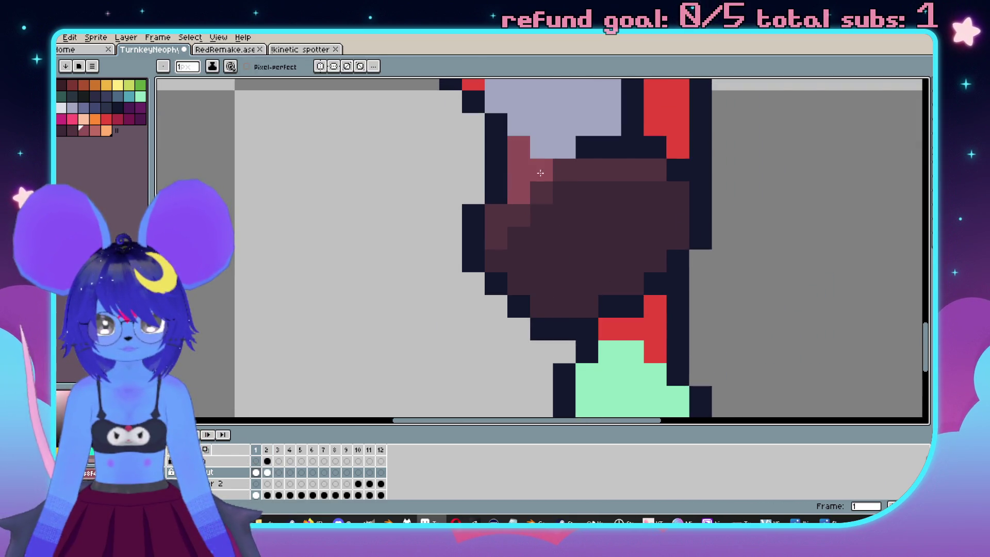
left_click_drag(565, 147, 564, 124)
scroll(582, 212, "up", 3)
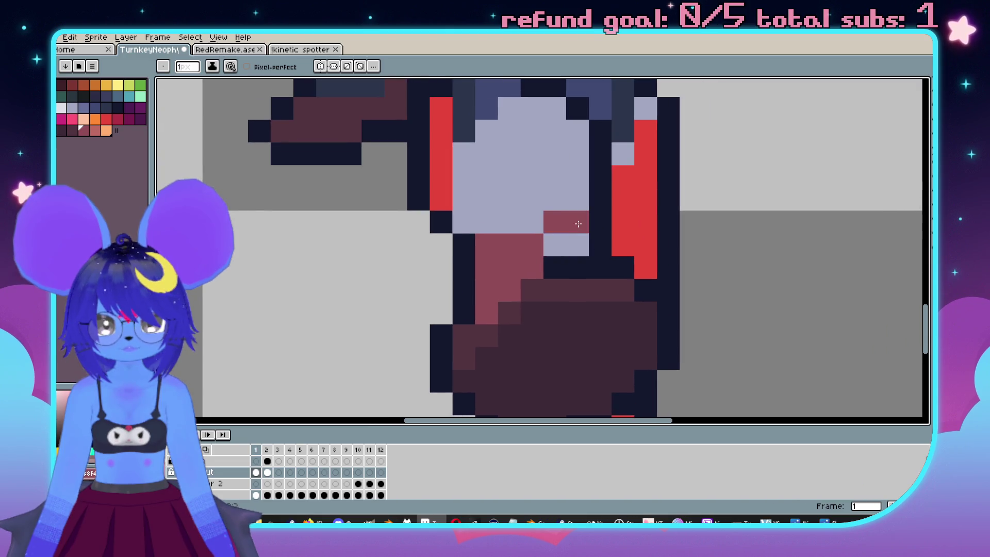
left_click_drag(581, 209, 569, 235)
scroll(569, 235, "down", 5)
Repaint three remaining pink boot pixels dark maroon.
key("Right")
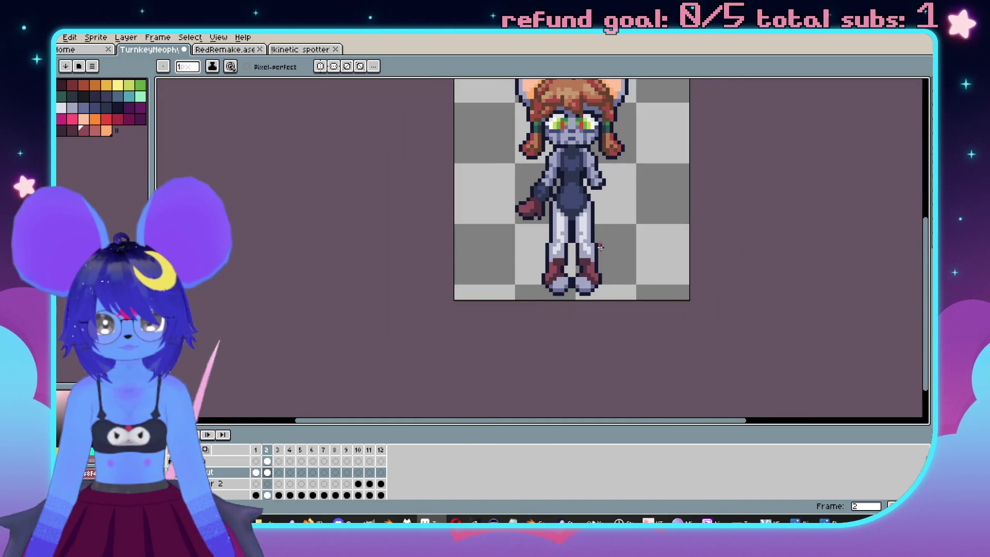
key("Left")
scroll(569, 234, "up", 5)
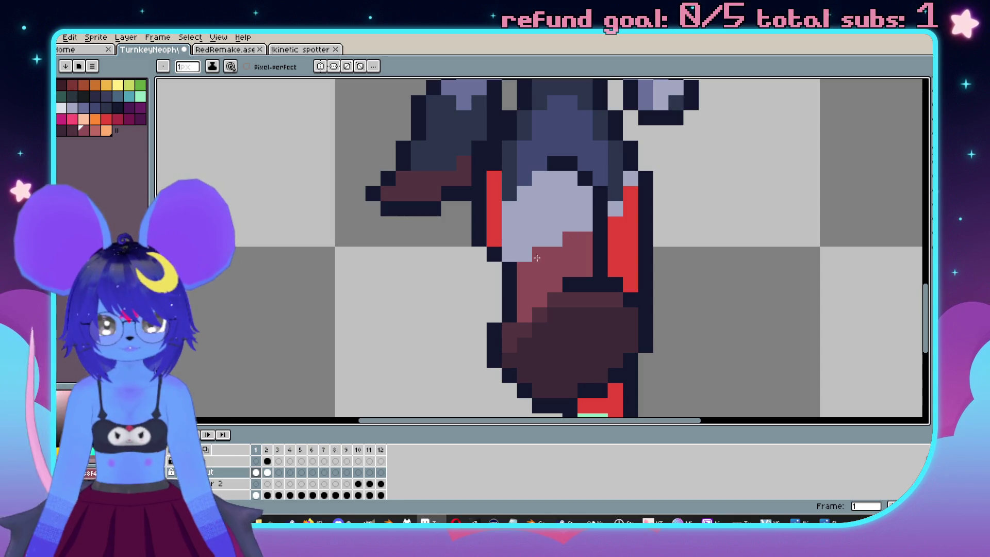
left_click(571, 297, "alt")
left_click(570, 240)
left_click(582, 263)
scroll(581, 264, "down", 5)
scroll(582, 263, "up", 5)
scroll(538, 274, "down", 5)
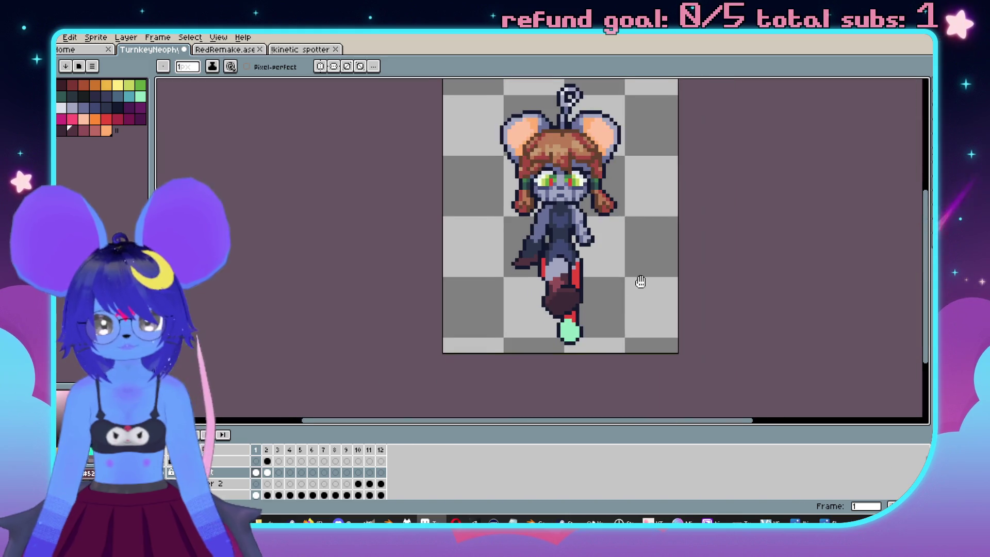
Preview the walk animation, then redraw the blue-grey boot diagonal one pixel lower.
key("Return")
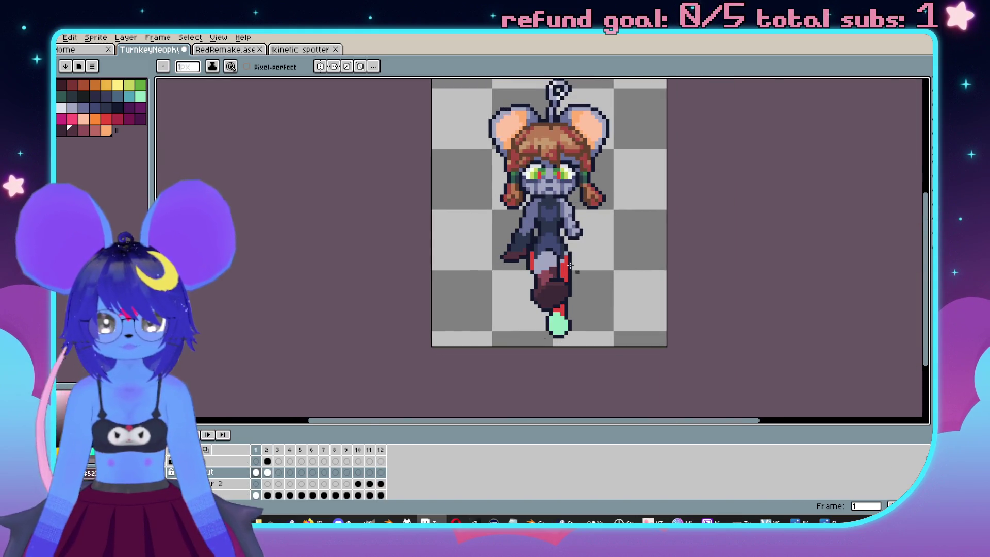
scroll(570, 265, "up", 5)
key("alt")
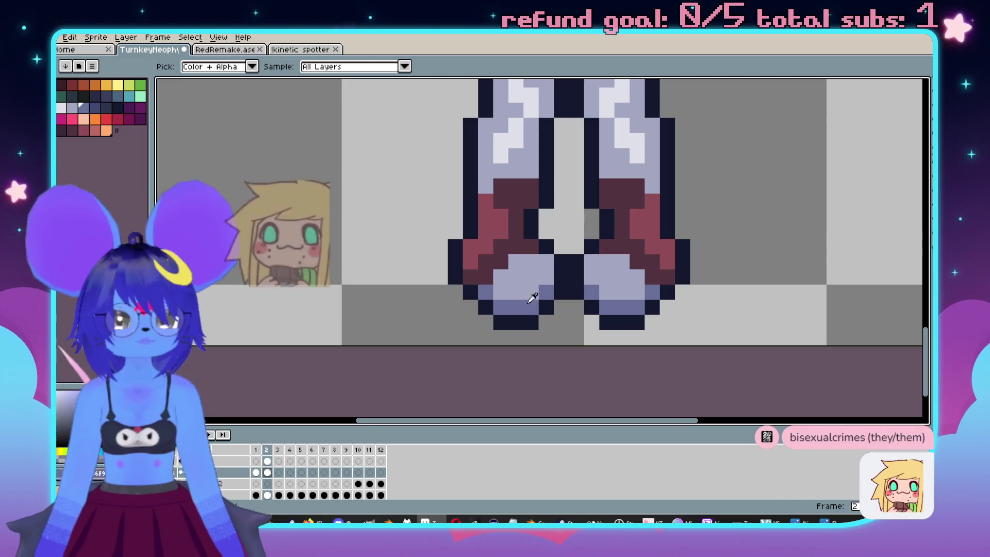
key("Return")
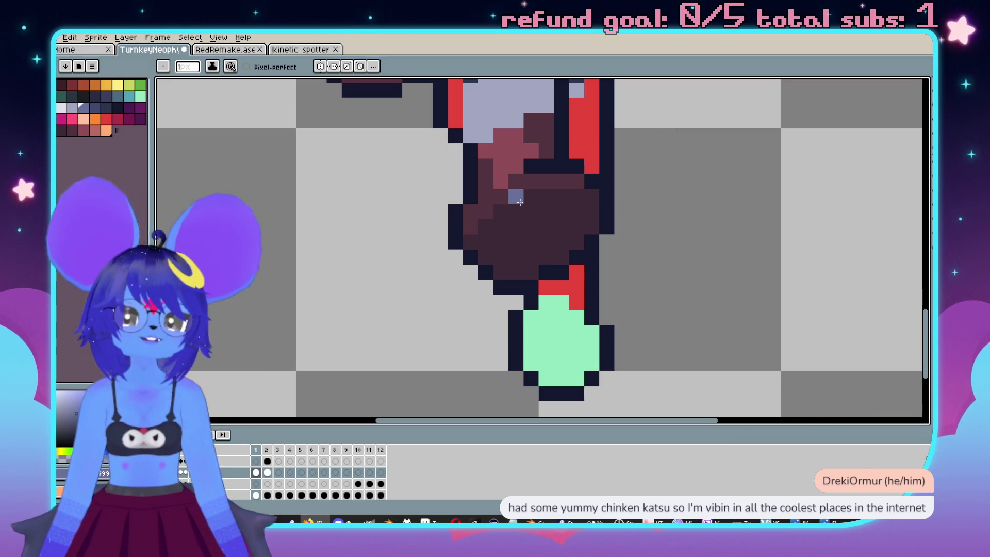
left_click(565, 252, "shift")
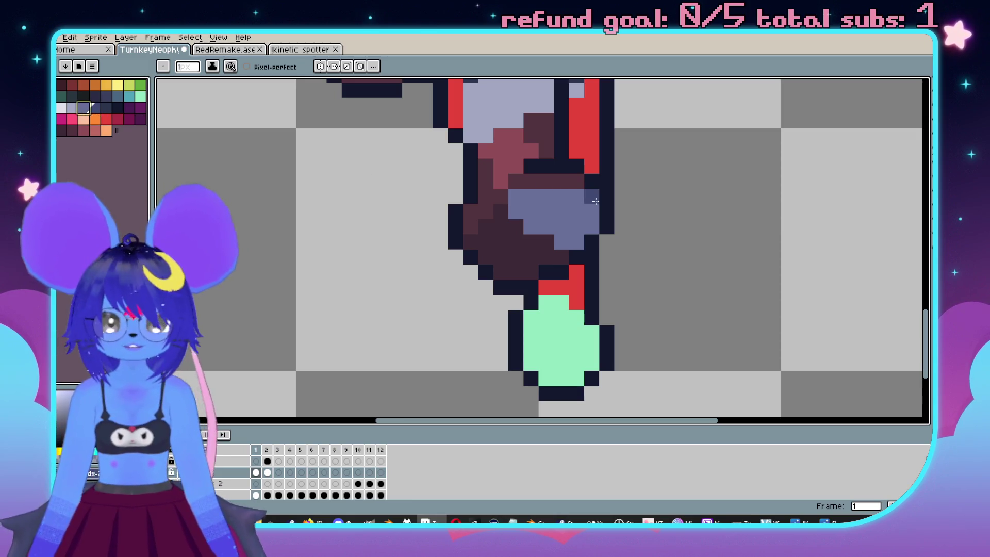
Paint a darker slate row along the top edge of the blue-grey boot band.
left_click_drag(596, 201, 527, 196)
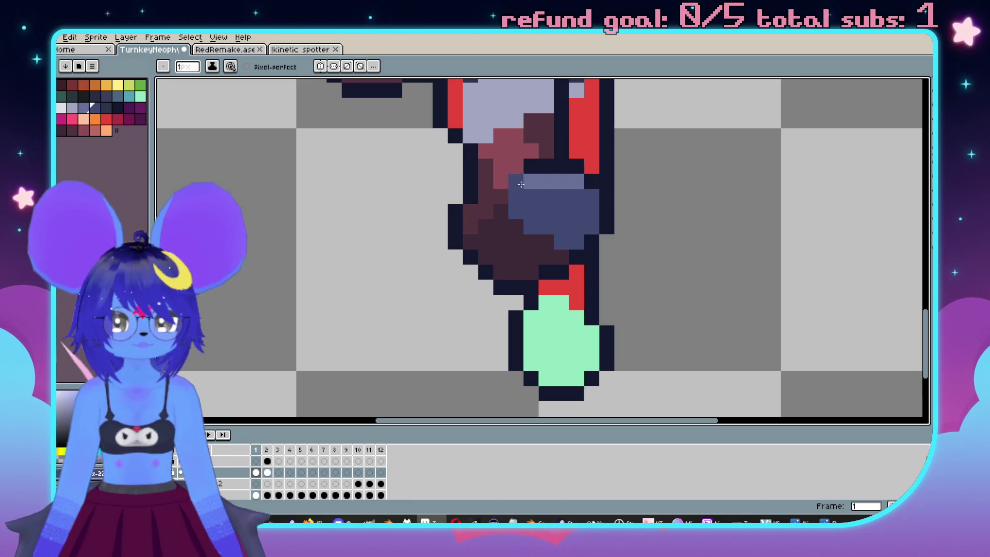
scroll(521, 184, "down", 3)
scroll(524, 213, "up", 4)
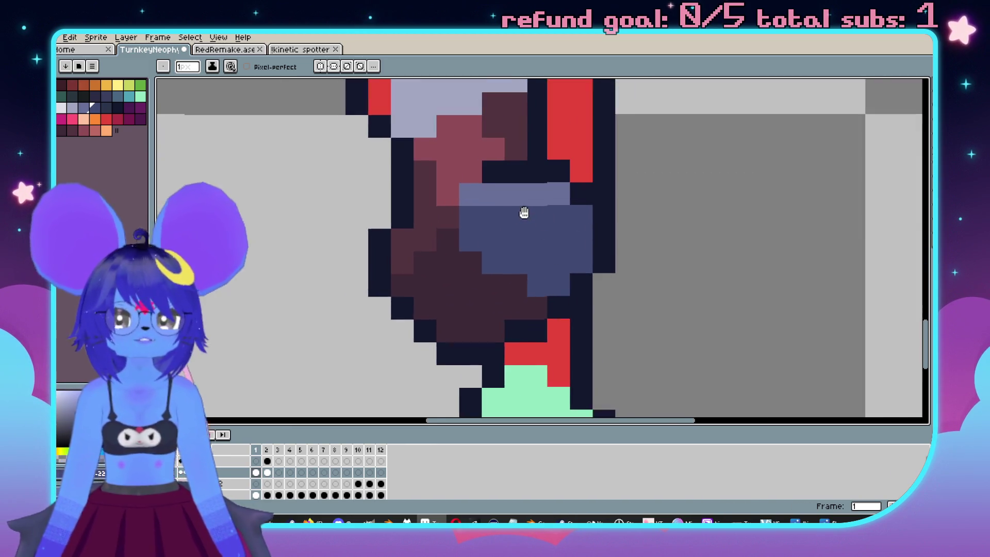
left_click_drag(524, 213, 664, 232)
scroll(645, 250, "down", 4)
scroll(645, 250, "up", 4)
scroll(646, 248, "down", 3)
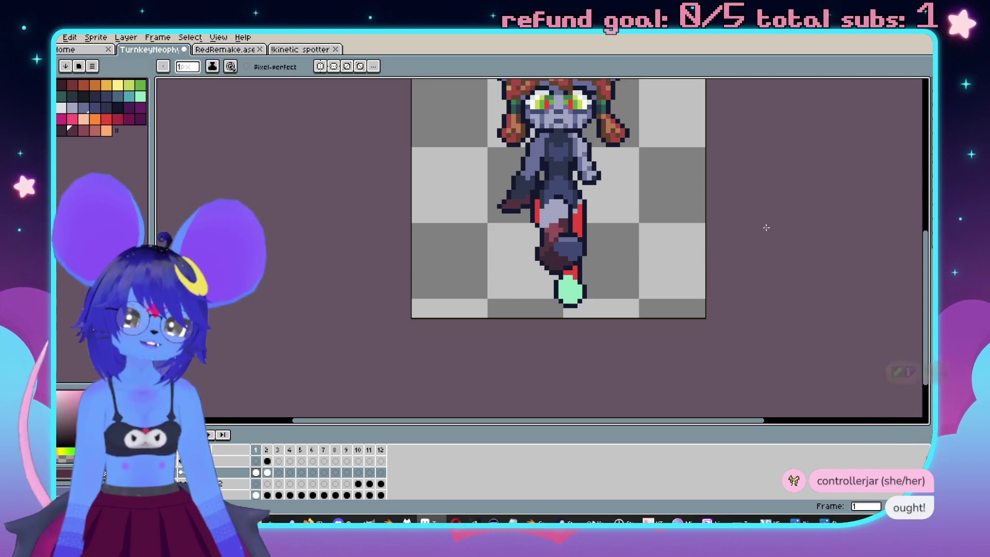
scroll(659, 227, "up", 2)
scroll(689, 213, "down", 3)
scroll(689, 213, "up", 1)
key("Right")
key("Left")
scroll(525, 305, "up", 1)
scroll(525, 304, "up", 1)
key("Right")
scroll(657, 270, "down", 1)
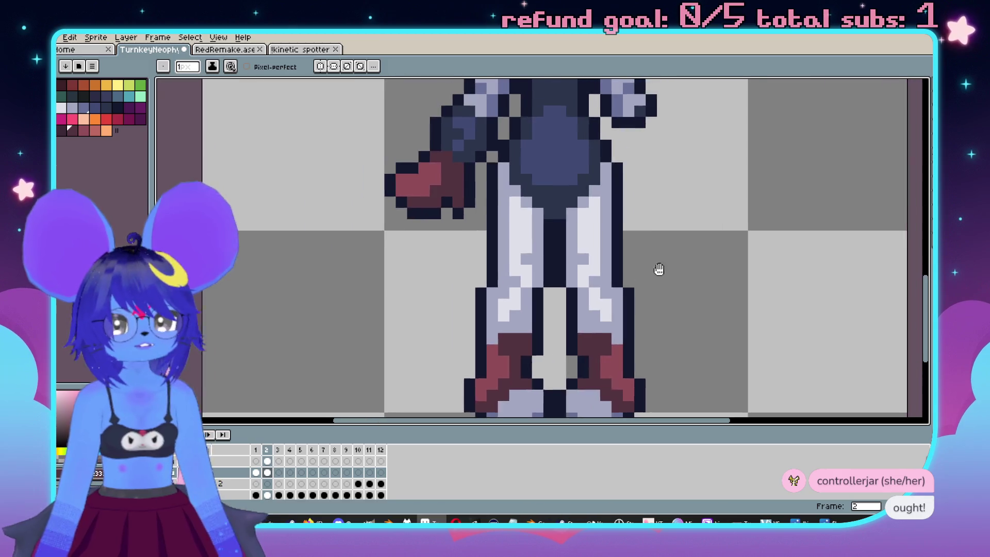
scroll(642, 285, "up", 1)
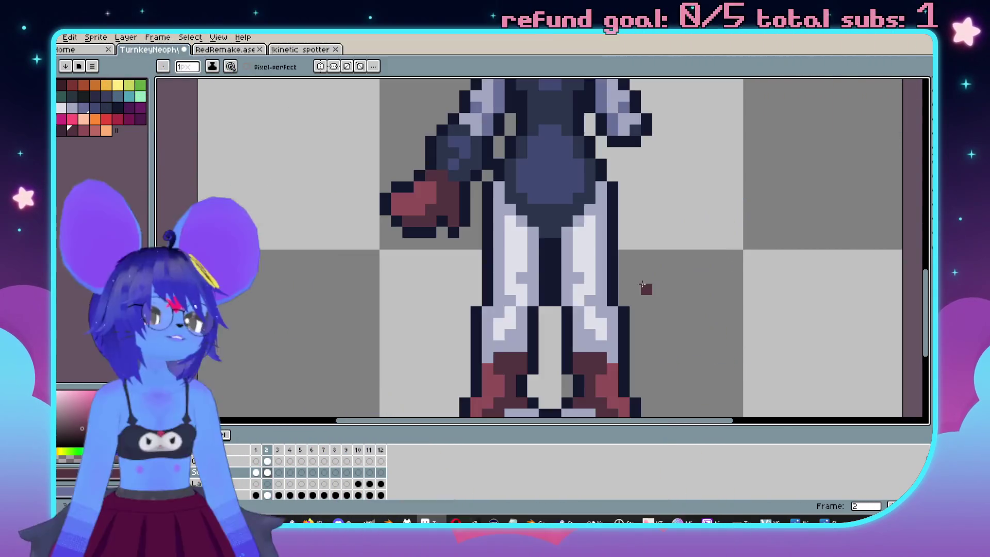
scroll(680, 294, "down", 2)
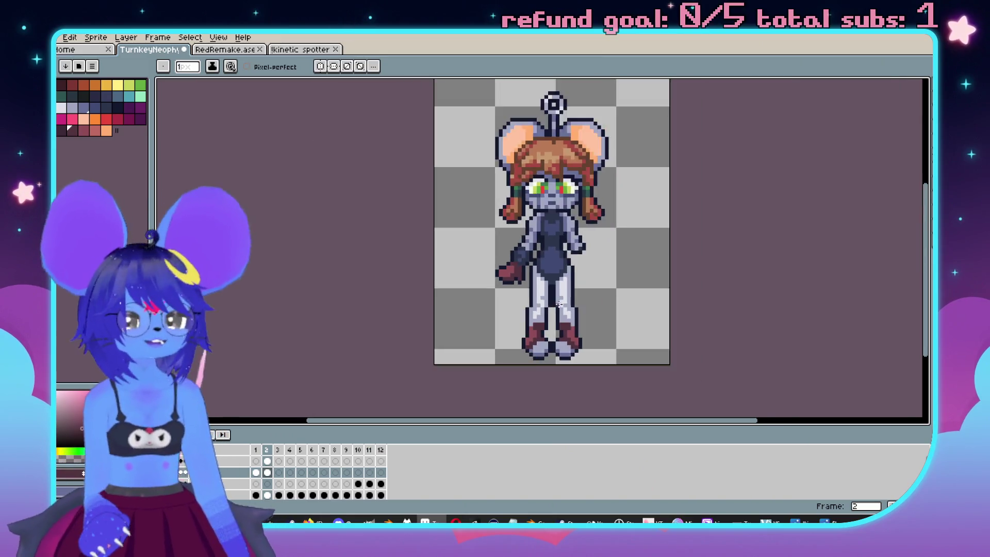
scroll(680, 295, "up", 2)
left_click_drag(534, 246, 549, 252)
key("Return")
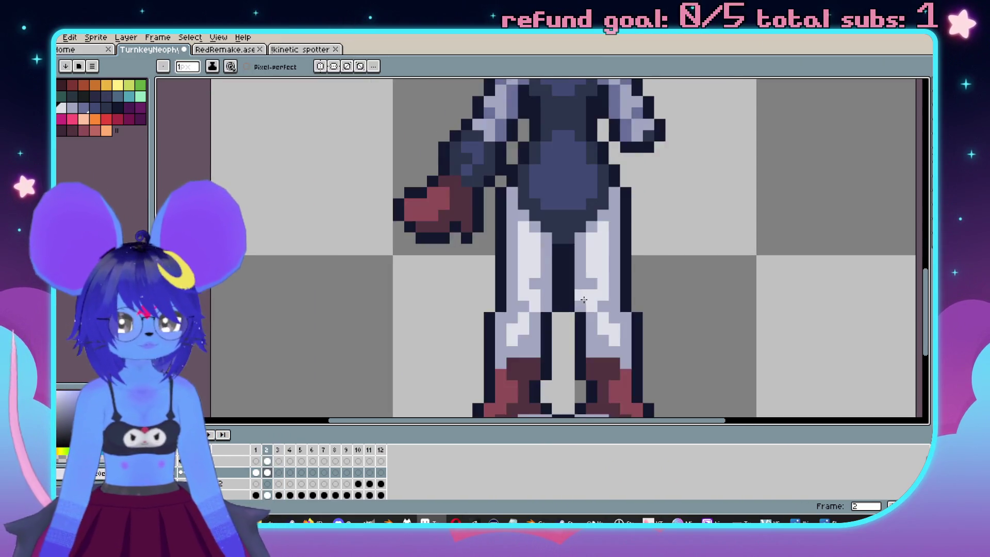
scroll(549, 253, "up", 2)
key("Return")
scroll(507, 270, "up", 2)
scroll(508, 269, "up", 3)
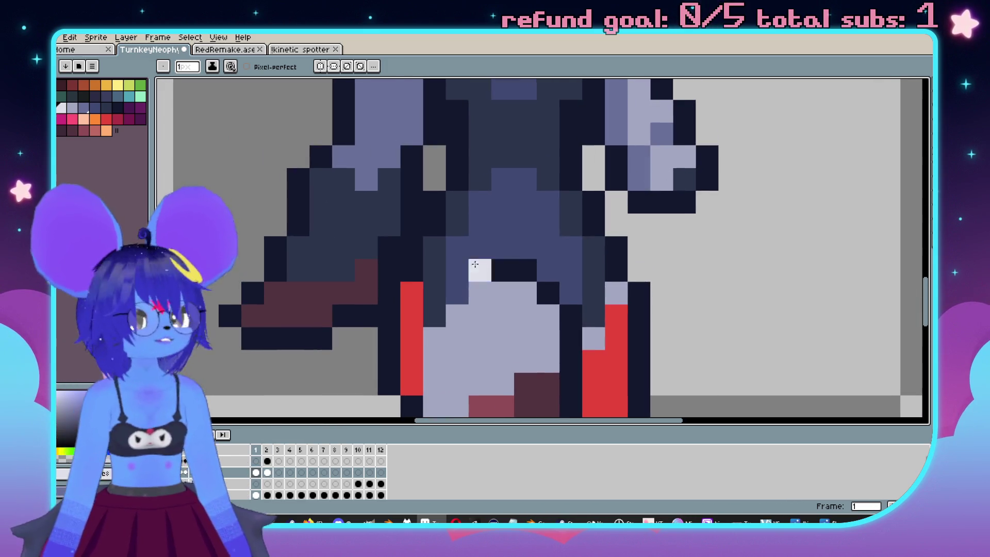
left_click(457, 265, "alt")
scroll(479, 274, "down", 2)
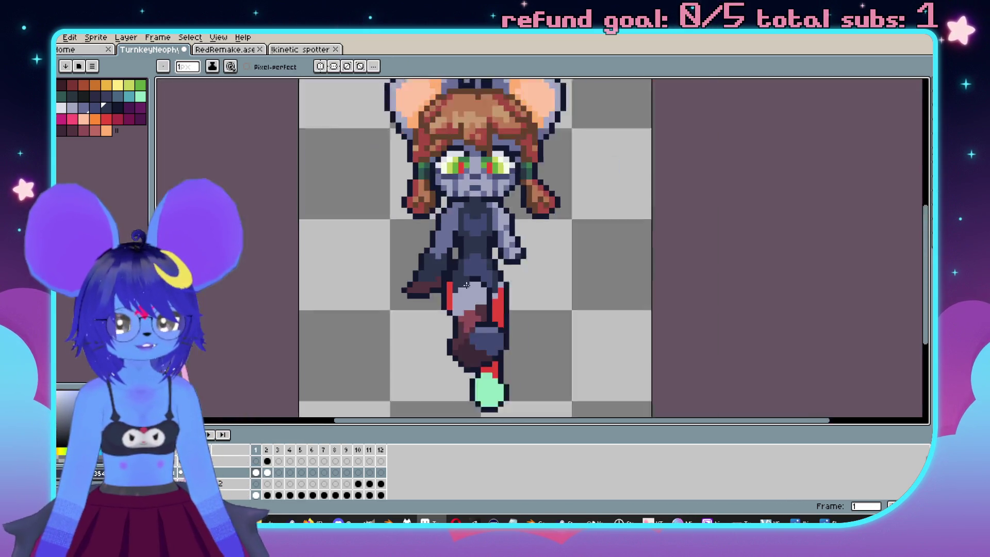
scroll(478, 274, "up", 2)
scroll(478, 274, "down", 1)
scroll(494, 284, "up", 1)
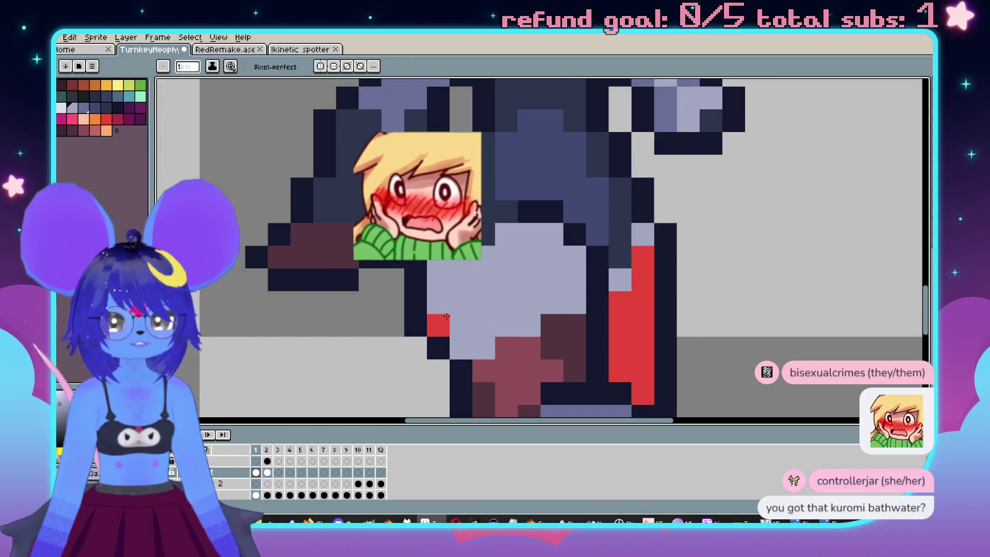
scroll(568, 269, "down", 3)
scroll(595, 271, "up", 5)
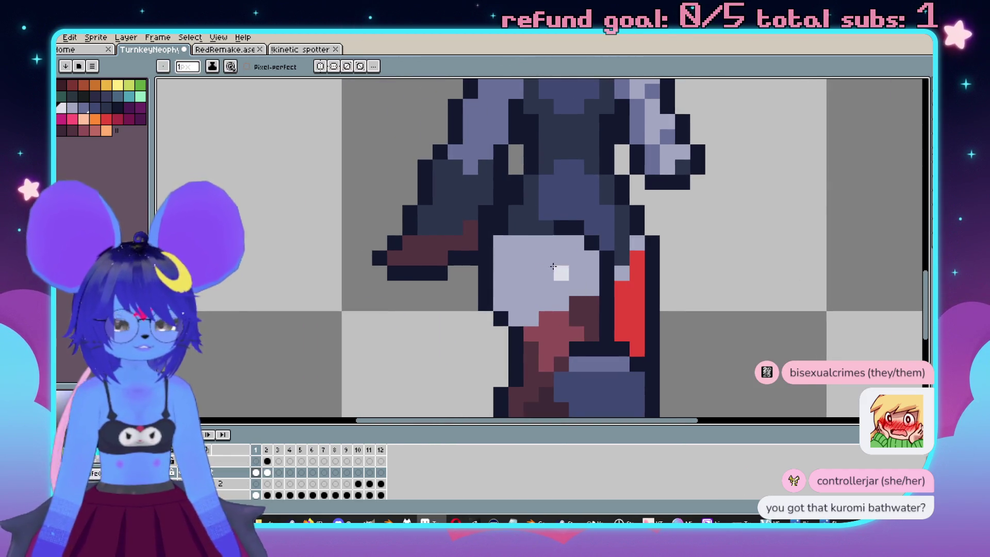
scroll(563, 300, "down", 5)
scroll(516, 276, "up", 4)
left_click(515, 276)
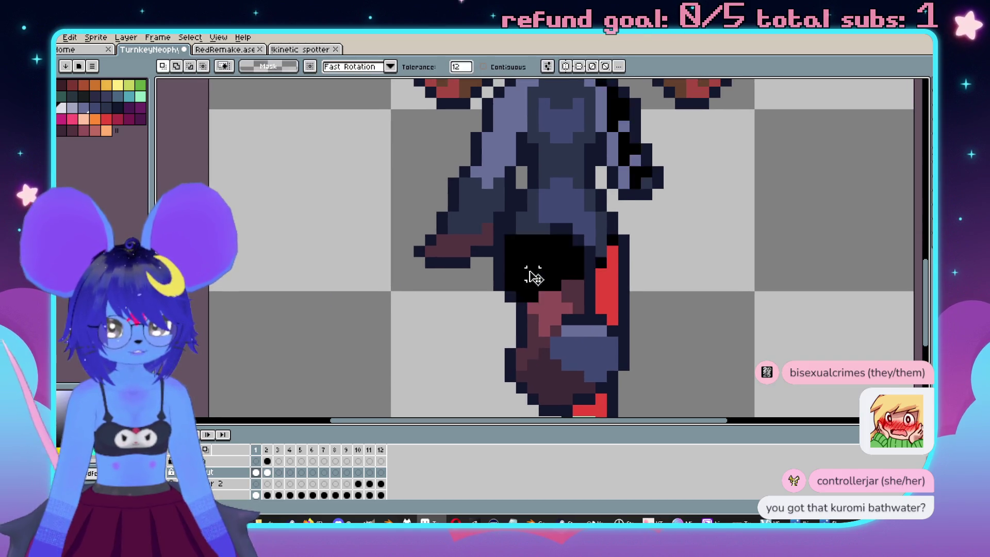
Magic-wand the light-grey thigh pixels, adjust them, deselect, and preview the walk.
key("ctrl+z")
scroll(526, 273, "up", 2)
key("w")
left_click(517, 244)
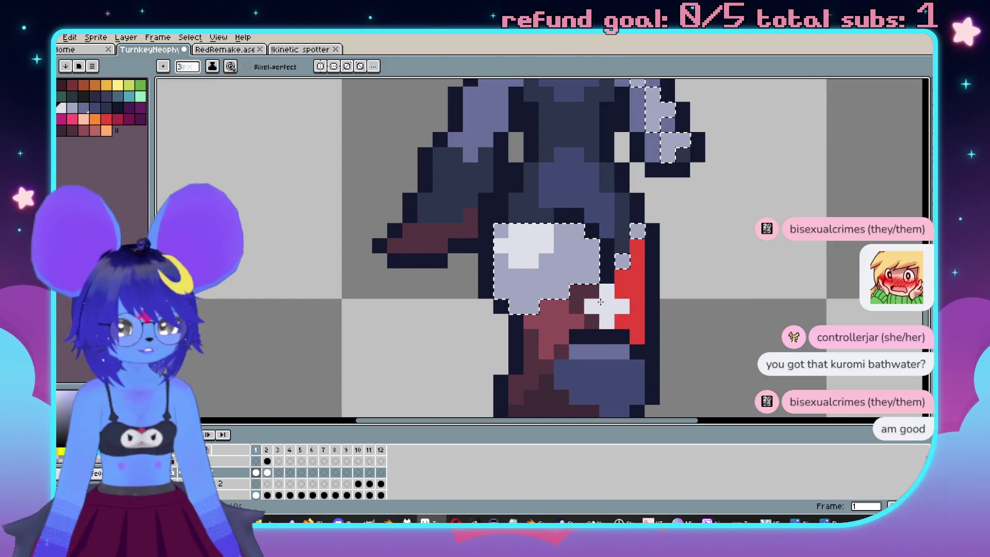
key("v")
key("ctrl+d")
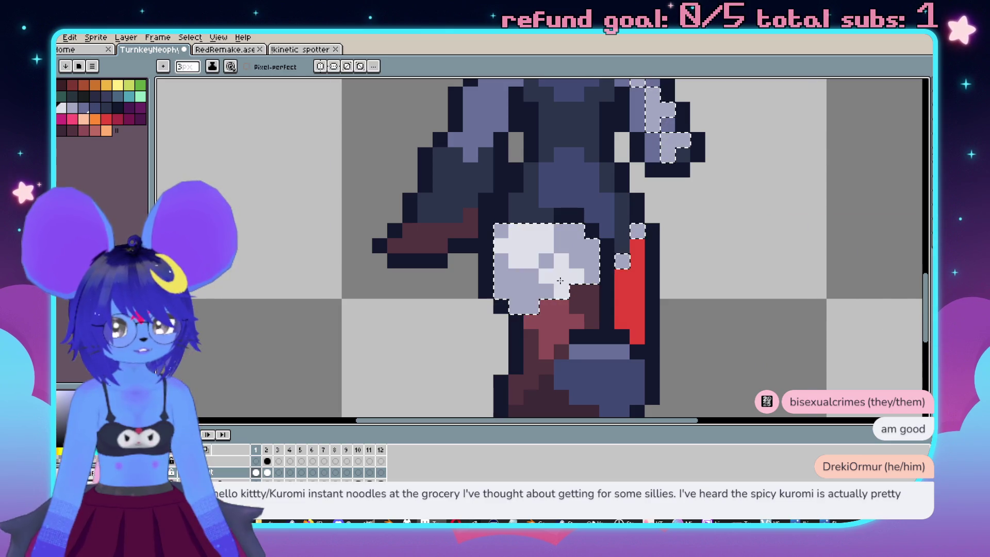
scroll(561, 284, "down", 4)
key("b")
key("Return")
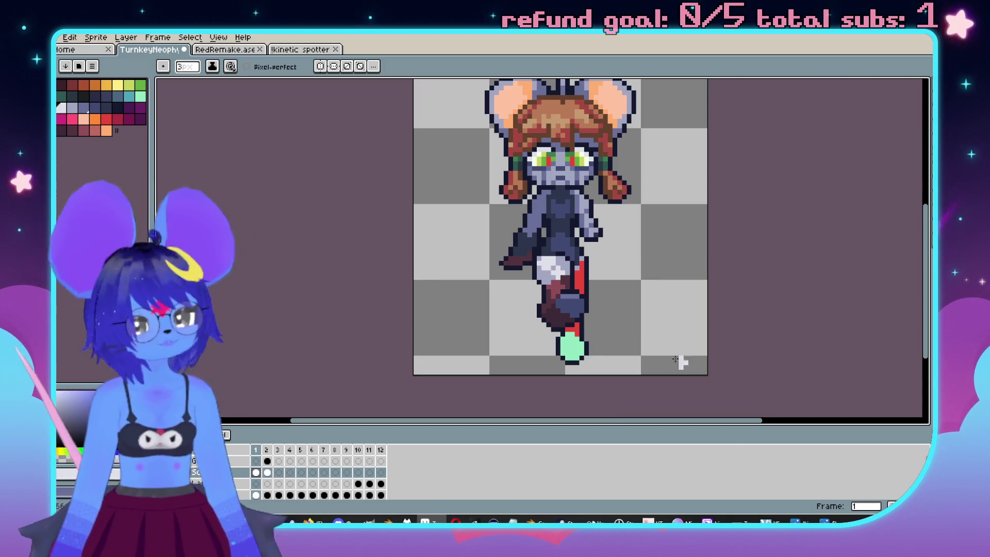
Fill the red strip beside the front leg with lavender.
scroll(568, 299, "up", 3)
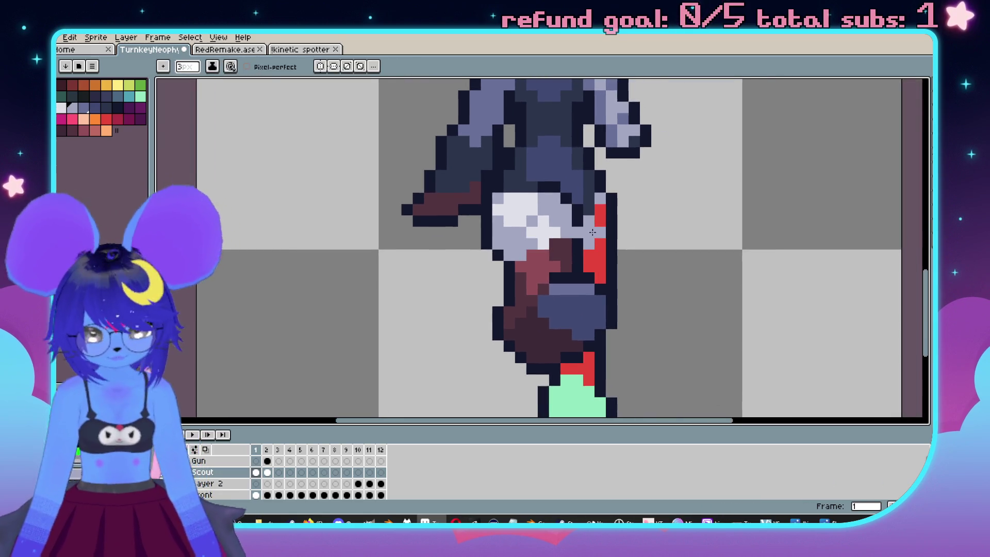
key("g")
left_click(598, 243)
left_click_drag(593, 306, 602, 231)
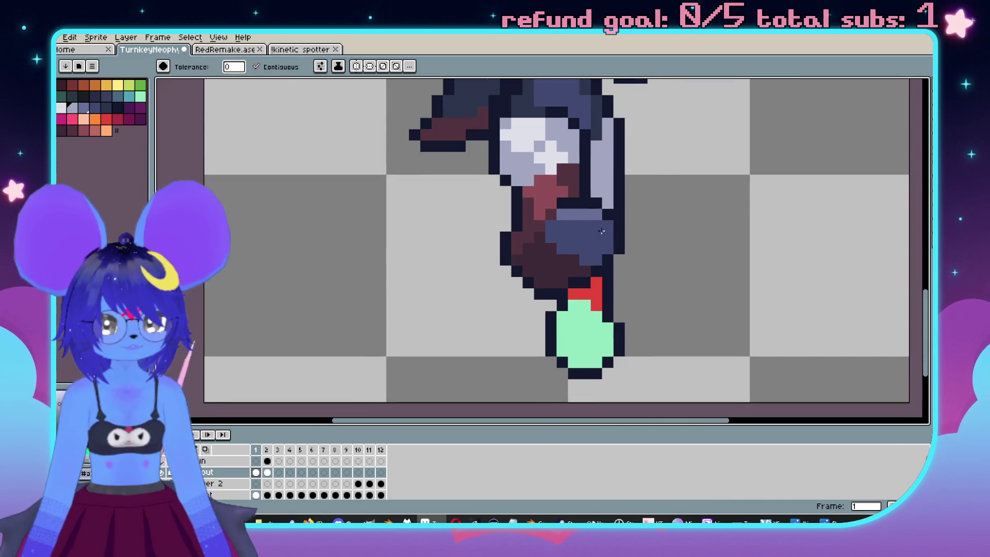
left_click(595, 292)
key("b")
Fill the green foot area with dark maroon.
left_click_drag(605, 147, 577, 209)
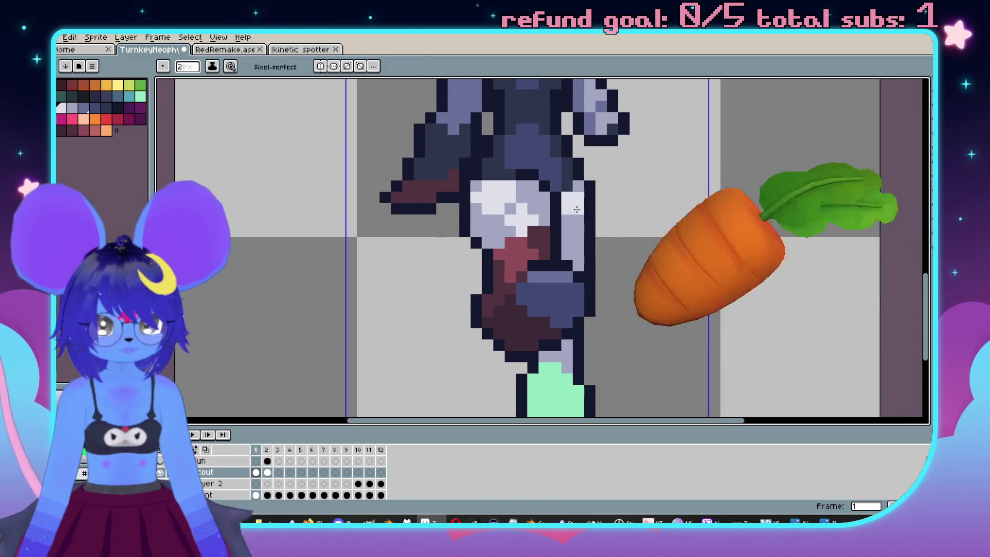
scroll(620, 279, "down", 2)
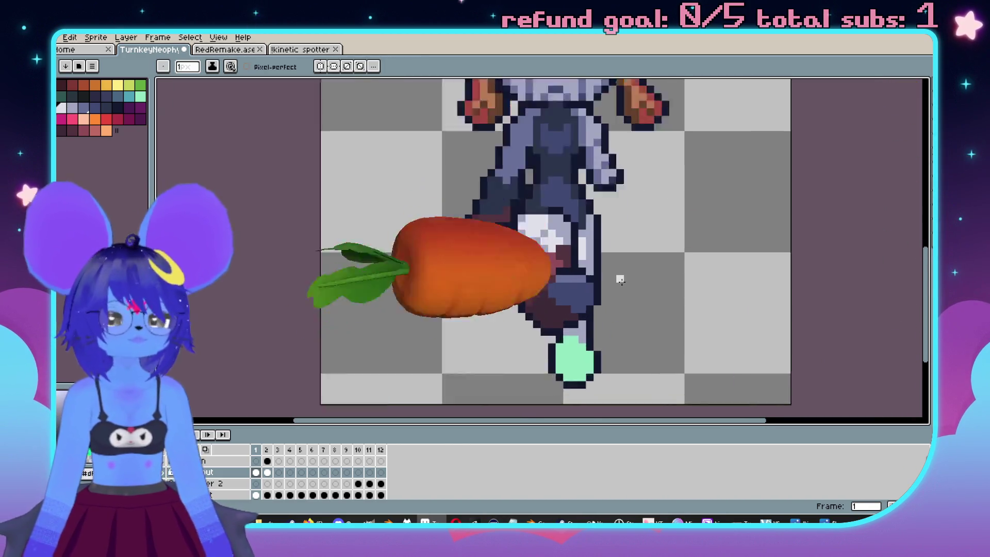
scroll(625, 263, "up", 2)
scroll(627, 259, "down", 2)
scroll(560, 222, "up", 3)
left_click(531, 258, "alt")
key("g")
left_click(565, 292)
Sample the boot's blue-grey and the dark navy, then preview the walk animation.
scroll(577, 169, "up", 1)
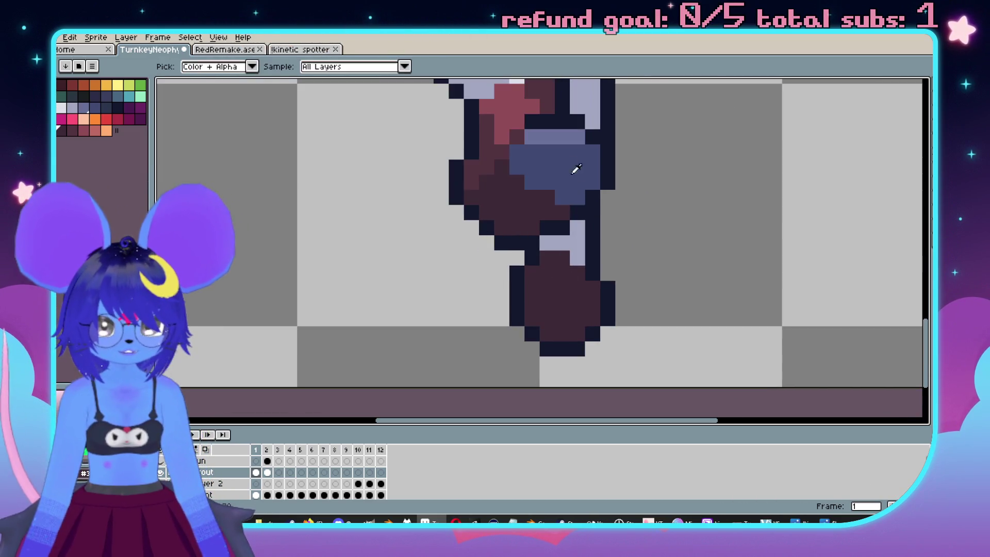
left_click(574, 172, "alt")
key("b")
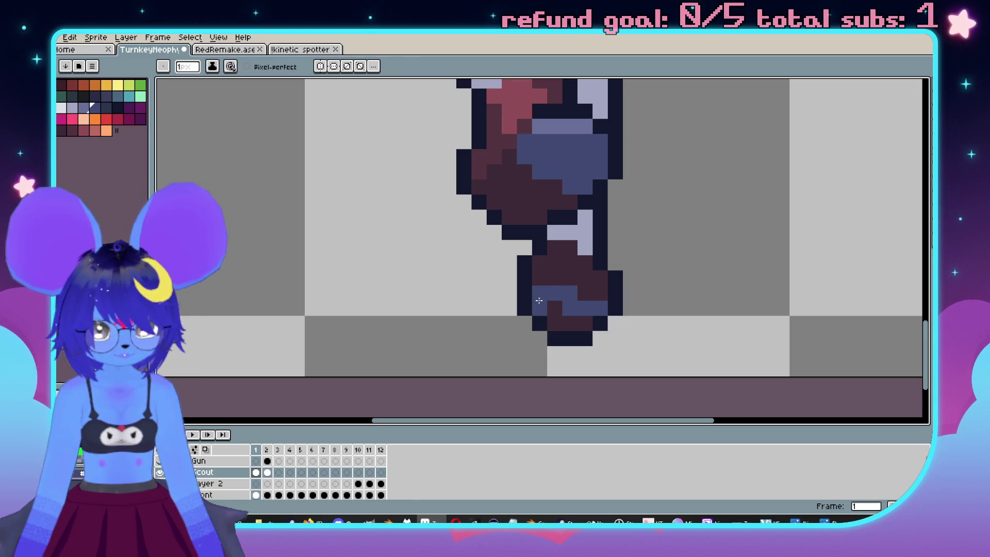
left_click(603, 307, "alt")
scroll(602, 307, "down", 1)
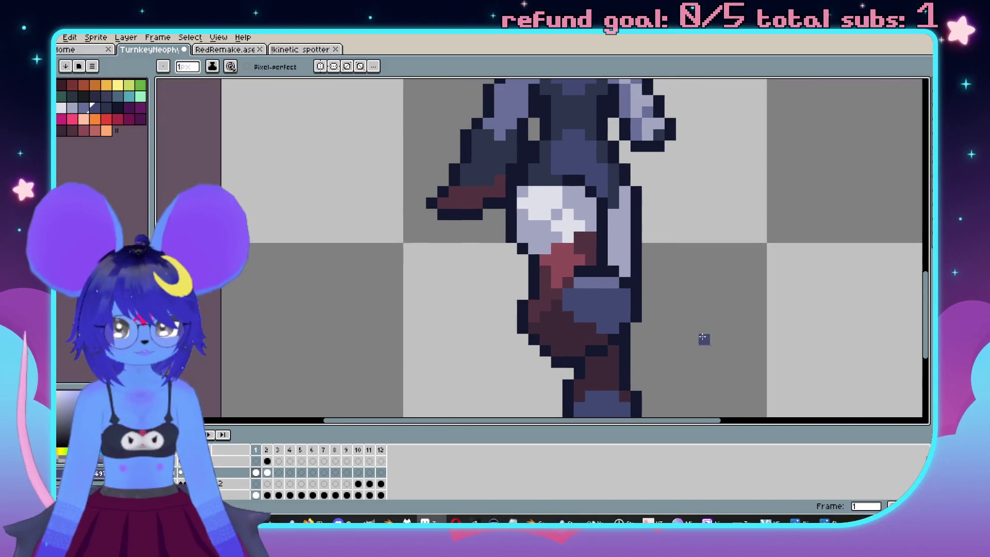
left_click(635, 250, "alt")
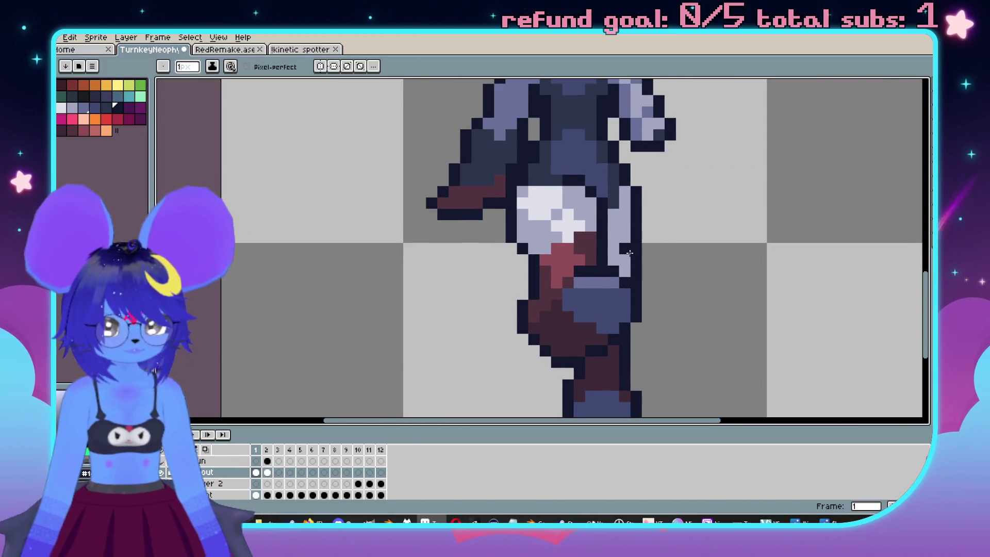
key("e")
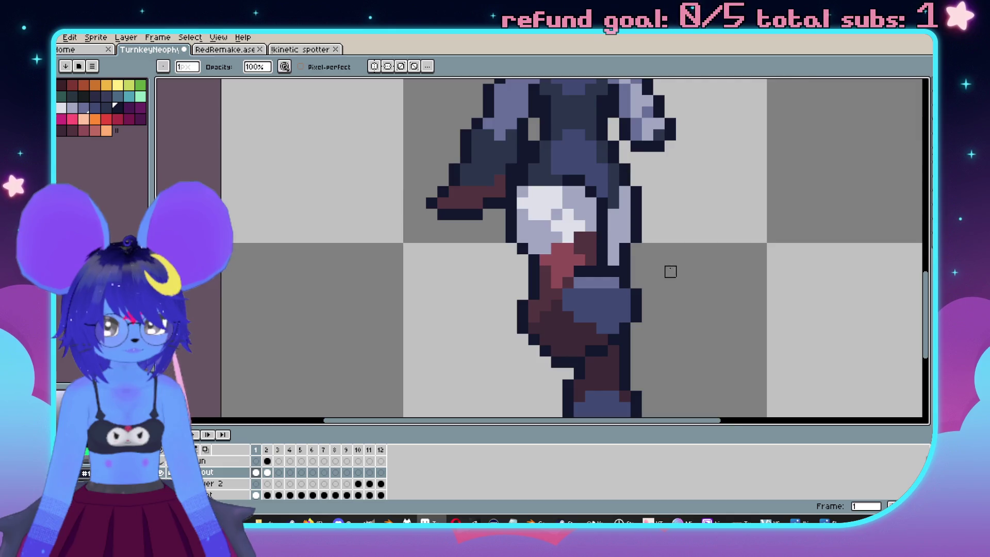
scroll(670, 272, "down", 3)
key("Return")
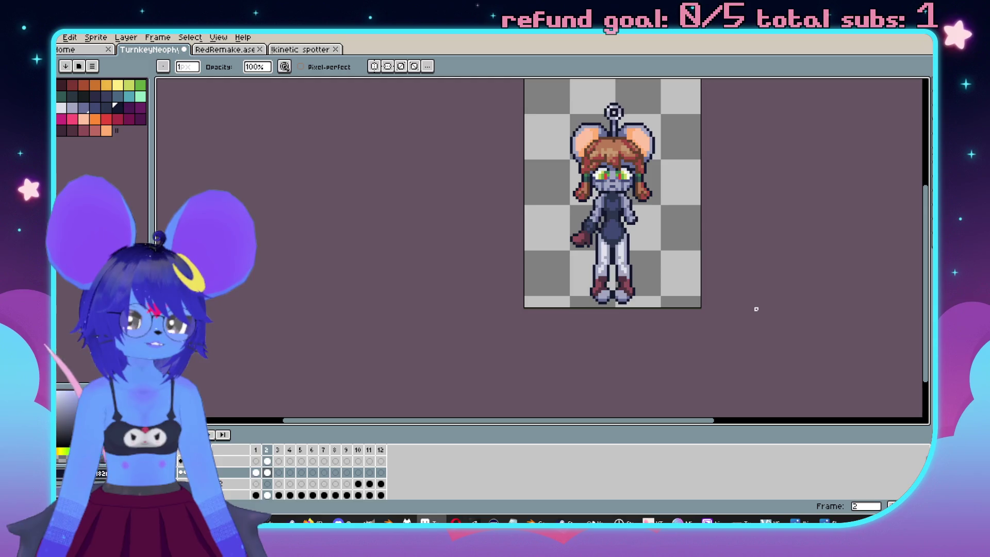
Paint light lavender highlight pixels on the front arm near the torso.
scroll(618, 265, "up", 5)
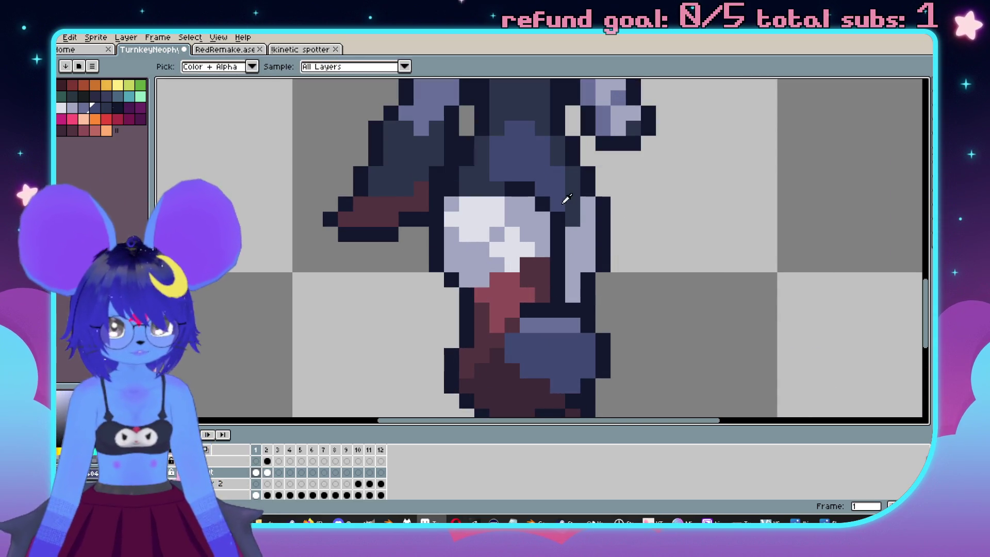
scroll(646, 278, "down", 5)
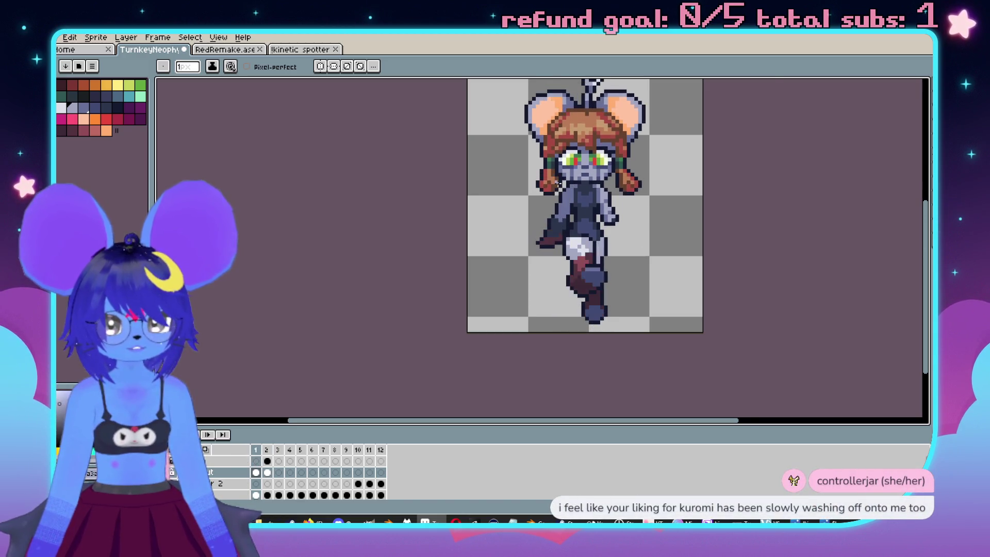
scroll(673, 271, "up", 5)
key("i")
key("b")
scroll(565, 192, "up", 3)
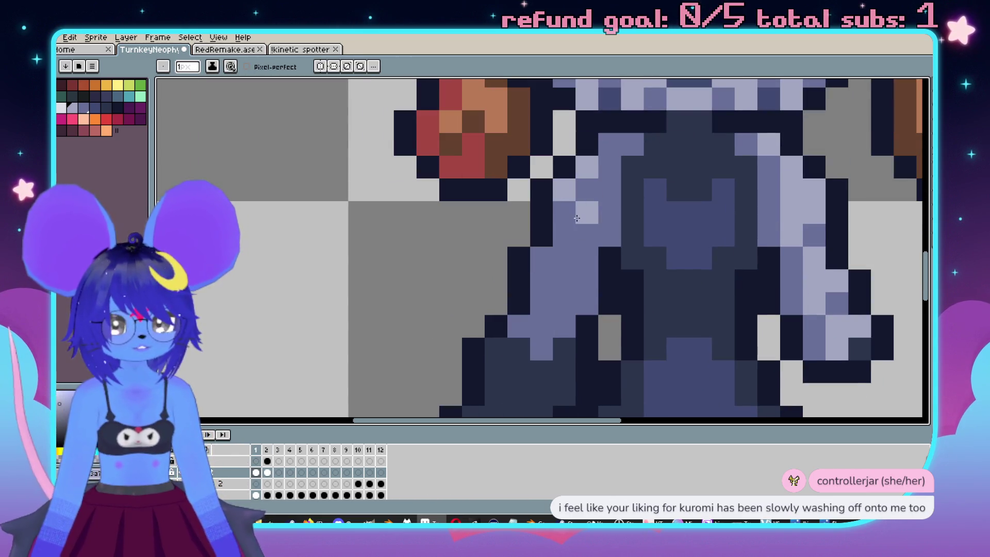
left_click_drag(529, 227, 544, 227)
left_click(555, 328)
scroll(506, 288, "down", 5)
Compare with the next frame and pick the dark blue from the artwork.
key("Right")
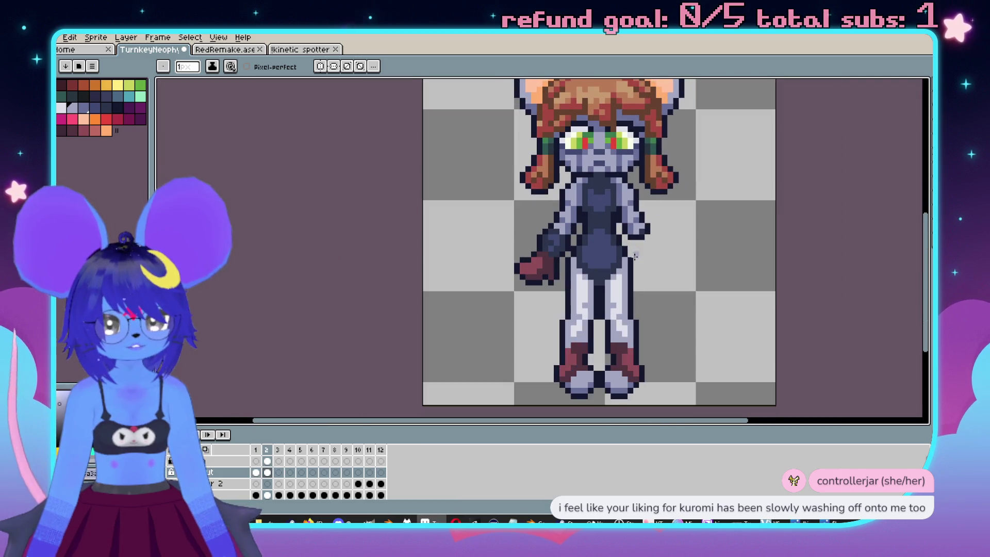
scroll(708, 126, "up", 5)
key("alt")
left_click(708, 125, "alt")
scroll(708, 125, "down", 5)
key("Left")
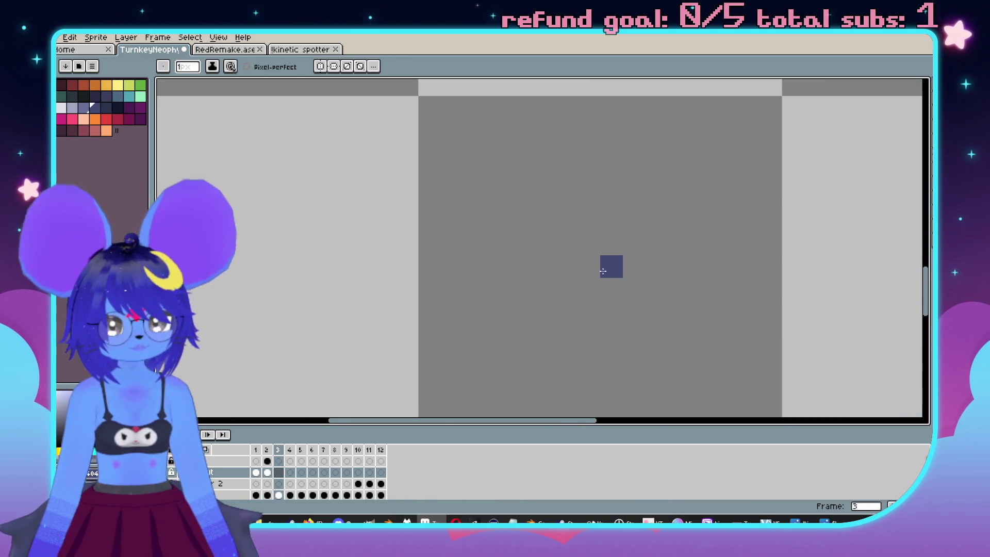
Flip between frames 1 and 2 to compare the arm poses.
scroll(590, 293, "up", 5)
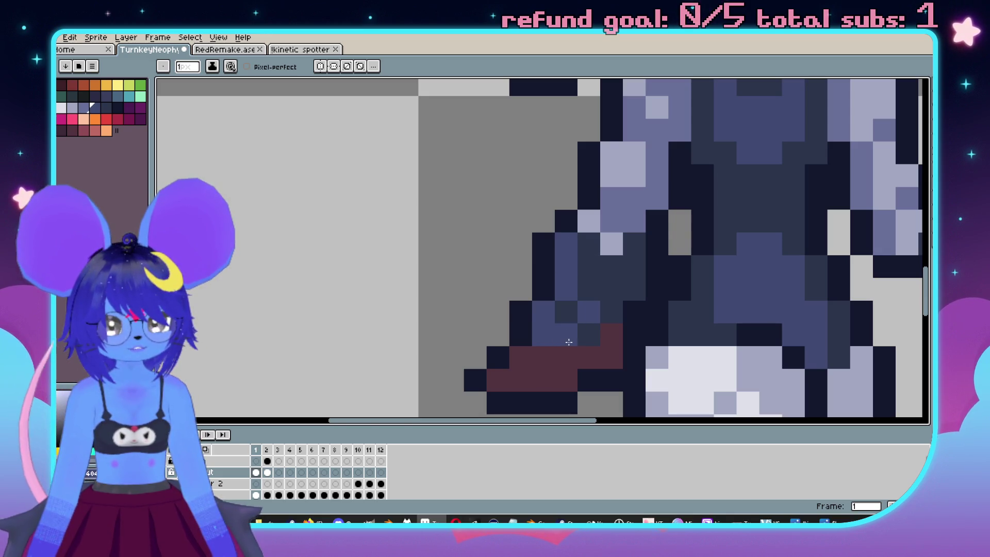
scroll(639, 282, "down", 4)
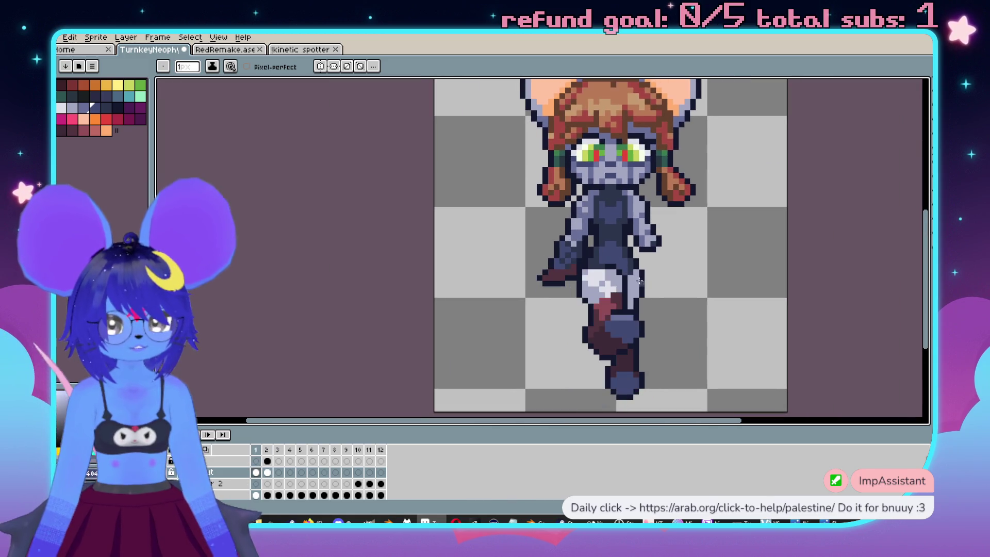
key("Right")
scroll(582, 261, "up", 5)
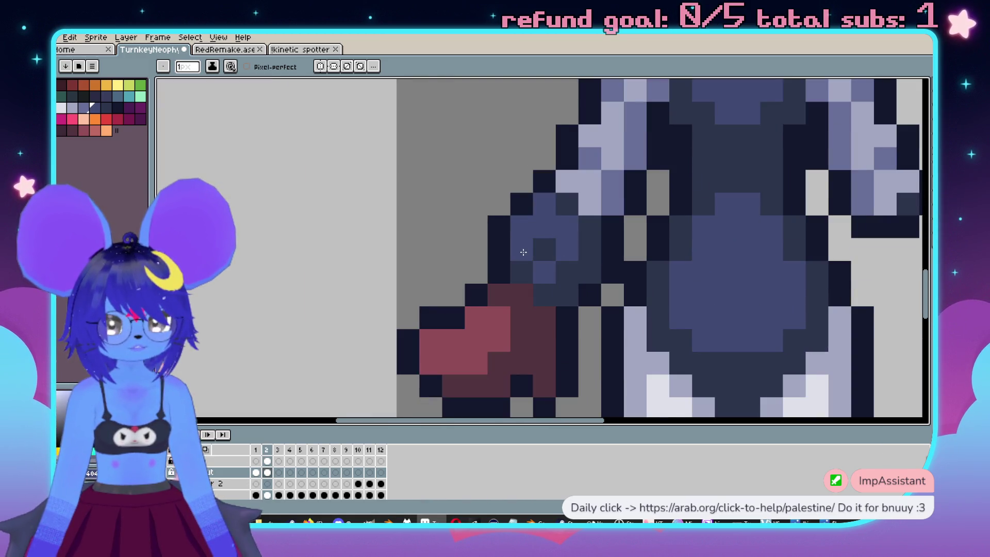
scroll(570, 211, "down", 5)
key("Left")
scroll(641, 282, "up", 4)
scroll(666, 291, "down", 4)
key("Right")
key("Left")
key("Right")
key("Left")
scroll(570, 275, "up", 3)
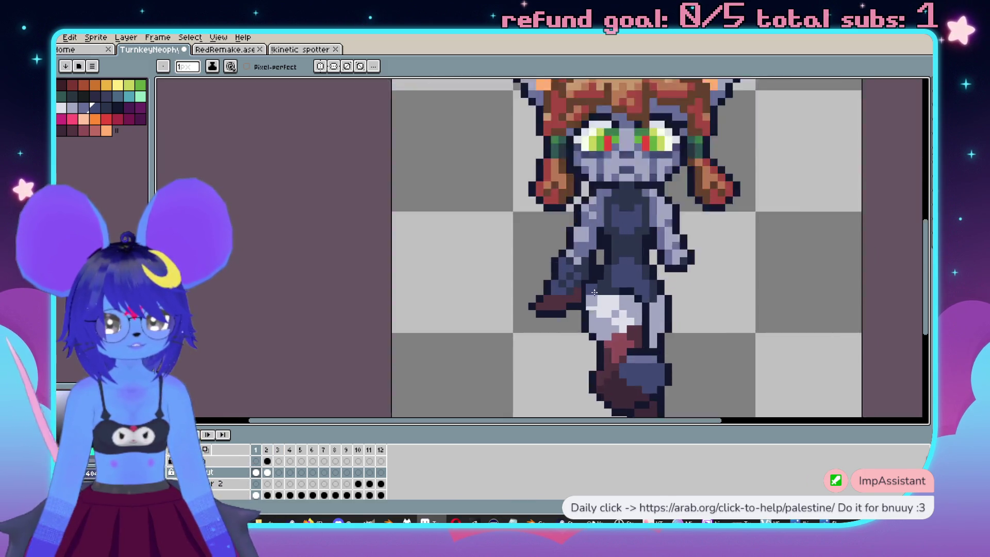
Try a lighter shading pixel on the glove, then undo it.
left_click(563, 217, "alt")
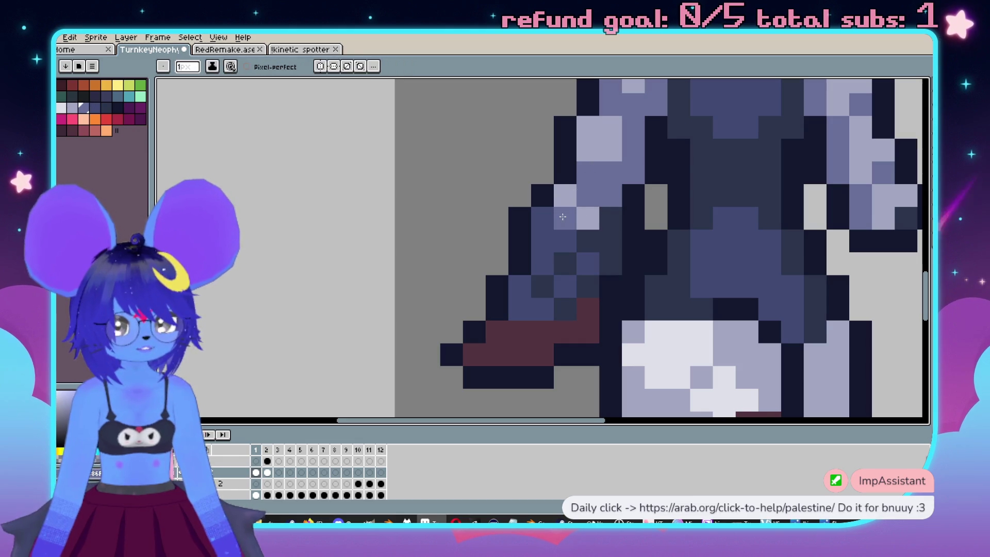
left_click(547, 239)
scroll(557, 242, "down", 2)
scroll(557, 248, "up", 3)
scroll(552, 269, "down", 3)
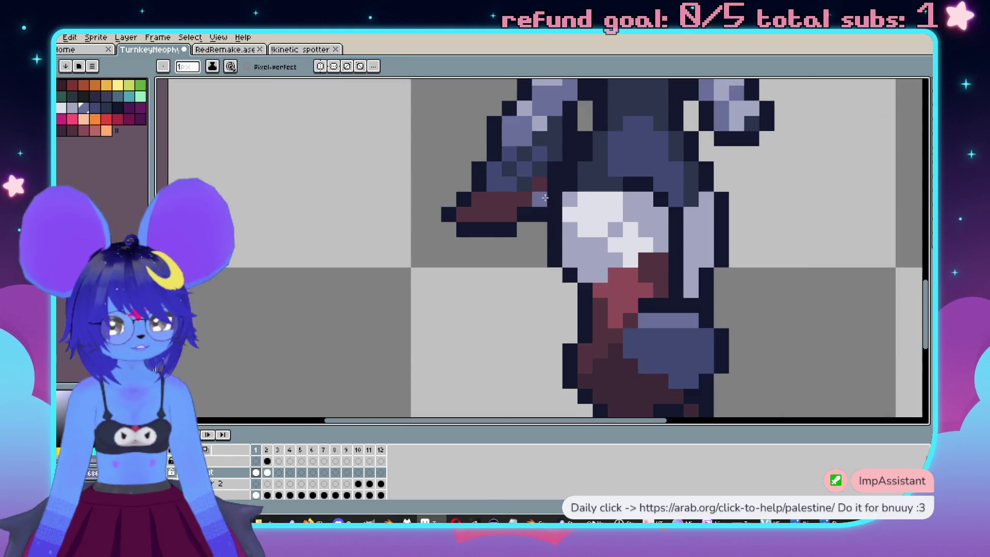
scroll(550, 291, "up", 1)
key("v")
key("ctrl+z")
key("b")
scroll(542, 249, "up", 1)
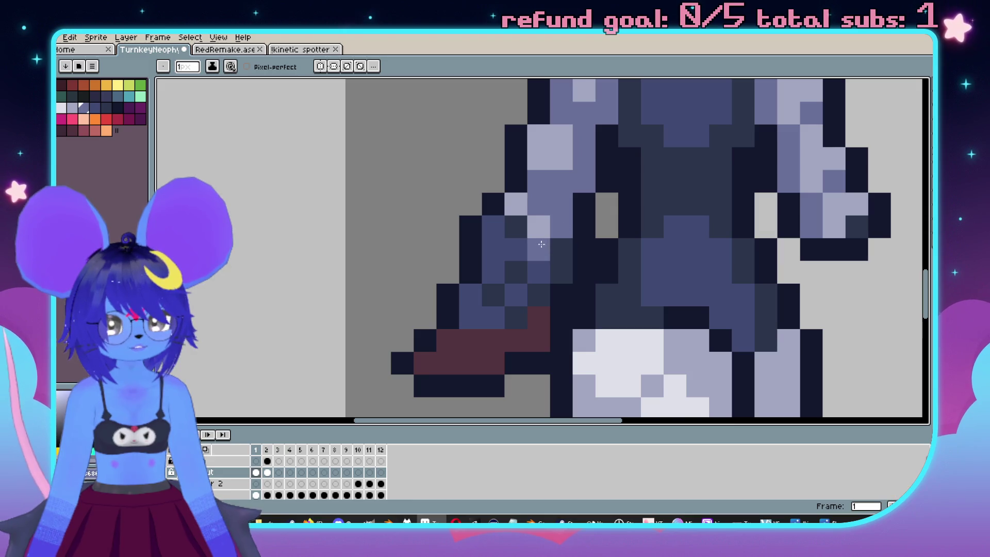
Paint a dark blue arm pixel with lavender above, preview, then rectangle-select the upper arm.
left_click(501, 240)
left_click(512, 203, "alt")
left_click(499, 235)
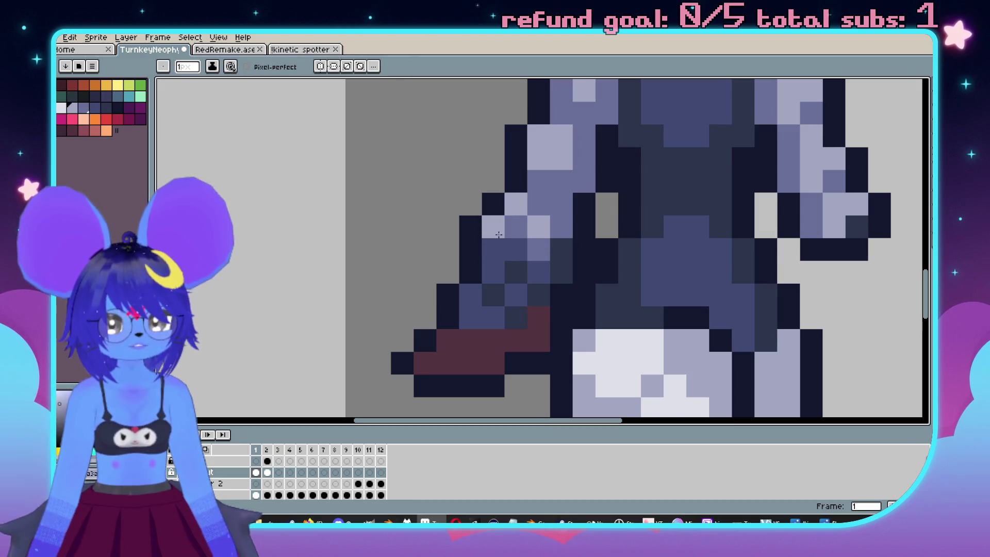
scroll(524, 244, "down", 3)
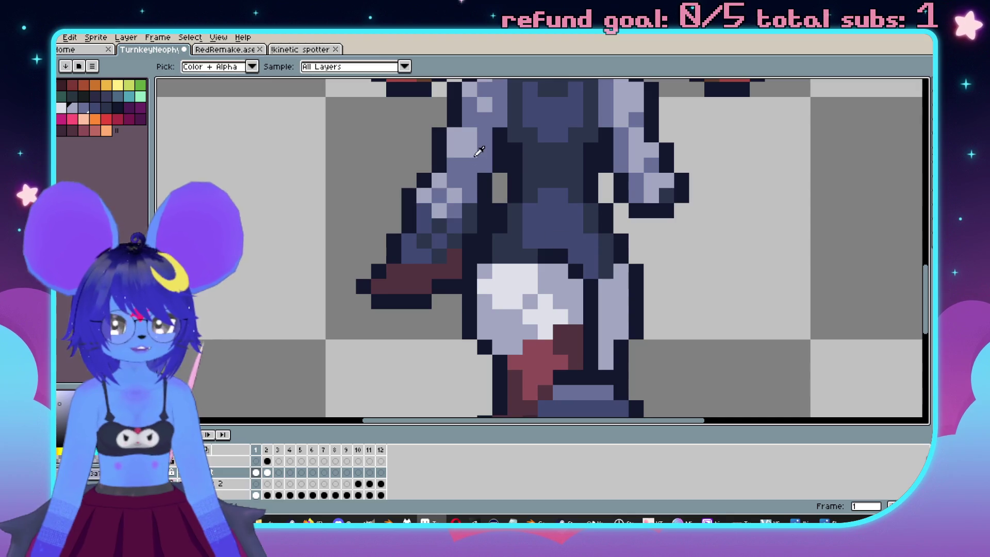
scroll(509, 208, "down", 2)
key("Return")
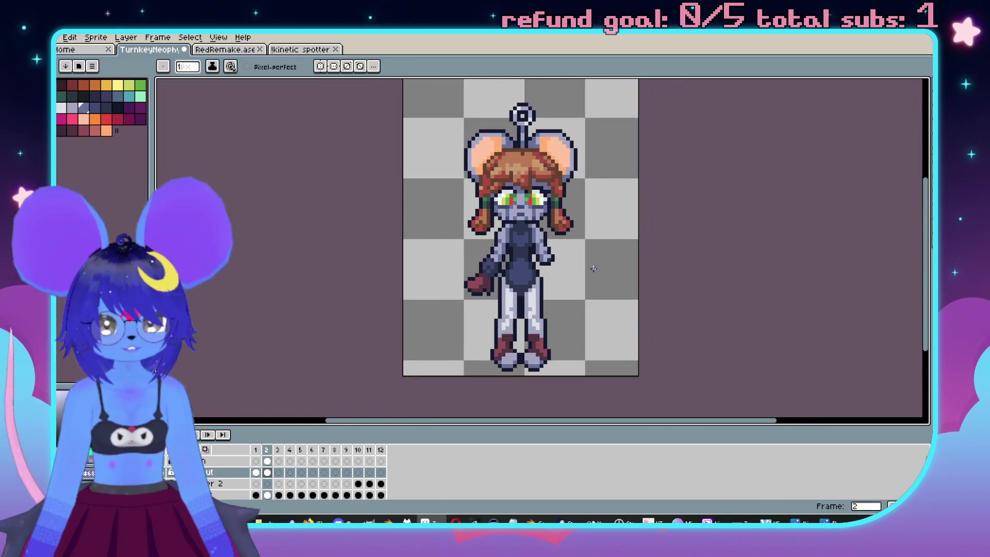
scroll(488, 242, "up", 4)
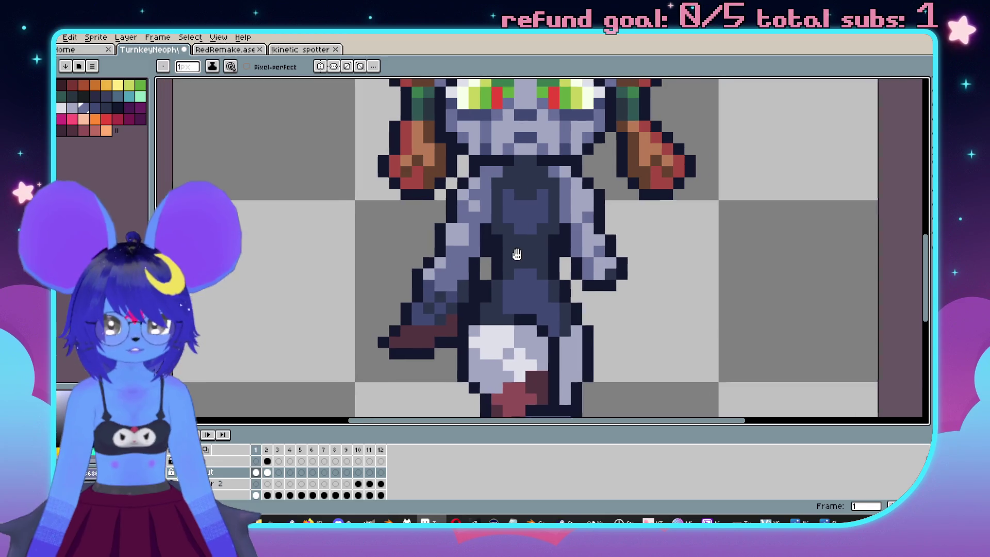
key("m")
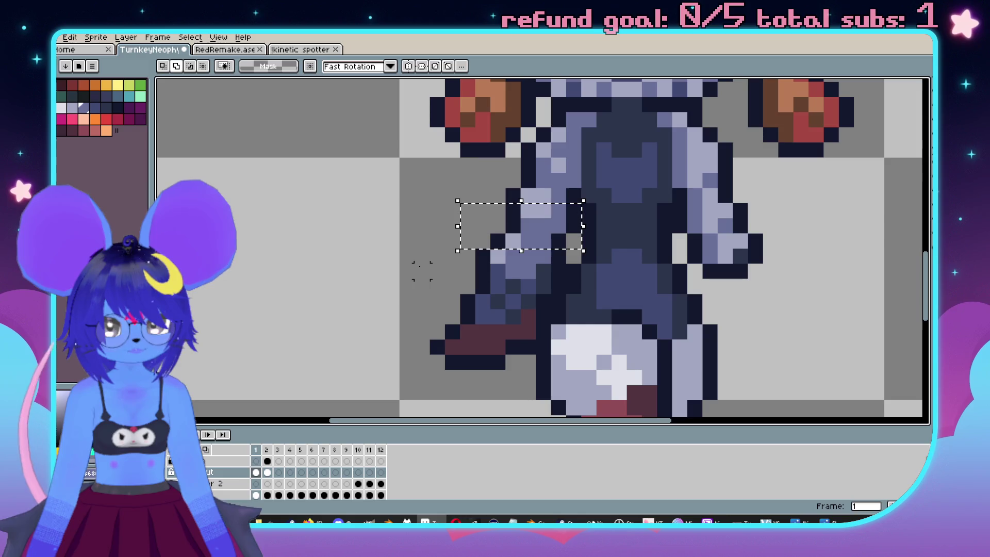
mouse_move(418, 252)
left_mouse_down()
mouse_move(482, 349)
mouse_move(537, 370)
left_mouse_up()
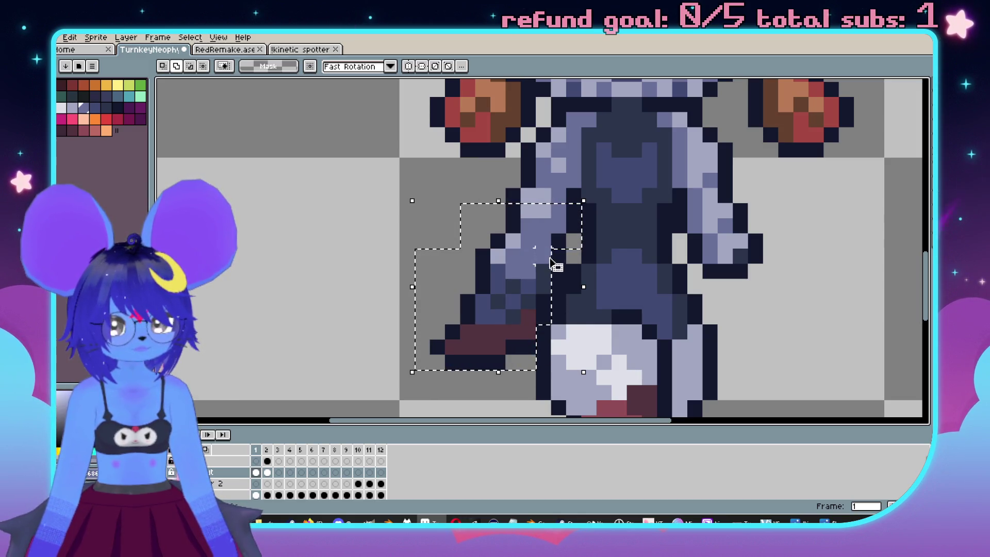
Nudge the selected front arm up one pixel and apply the move.
key("Up")
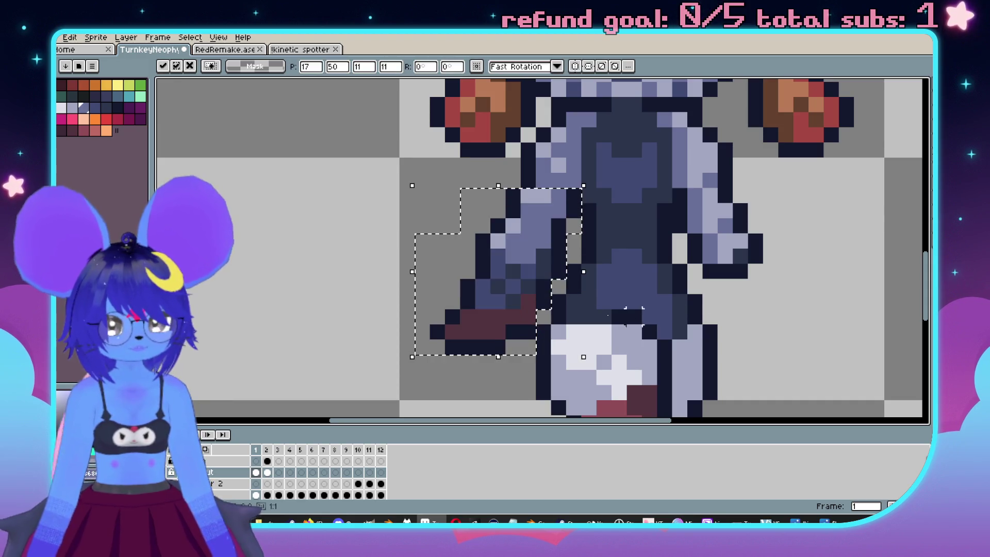
scroll(407, 287, "down", 5)
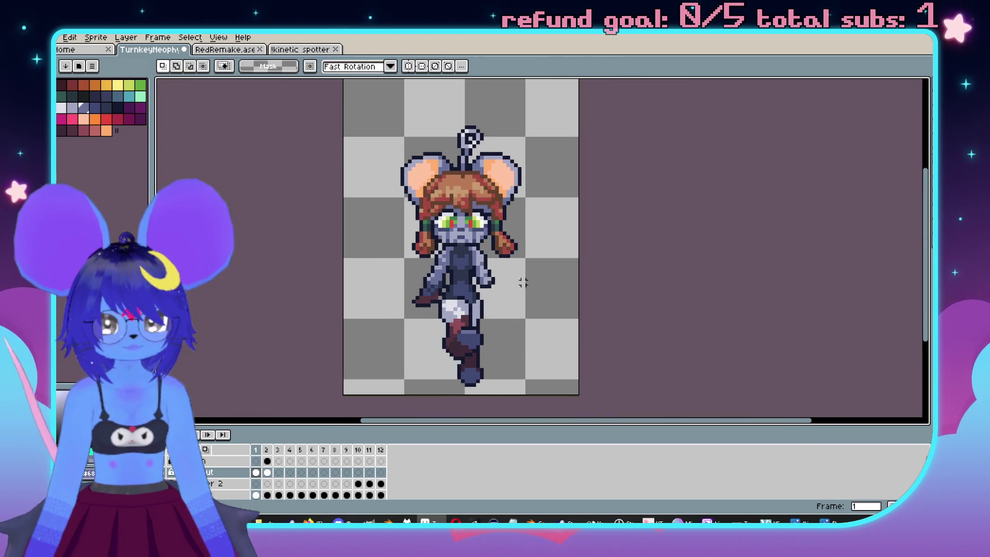
key(".")
left_click_drag(522, 279, 601, 230)
key("comma")
key("period")
key("comma")
scroll(503, 232, "up", 3)
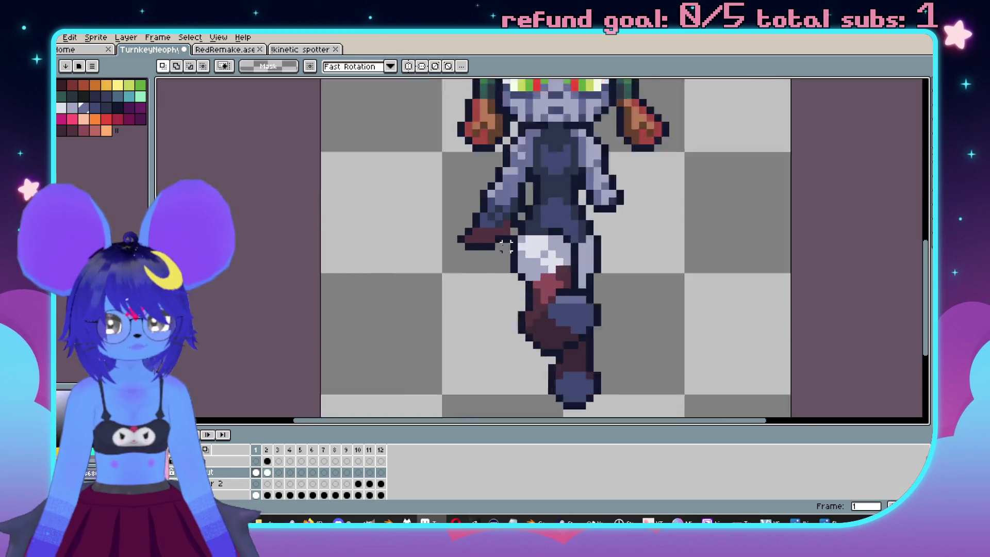
Flip between the walking and standing frames to check the raised arm.
key("b")
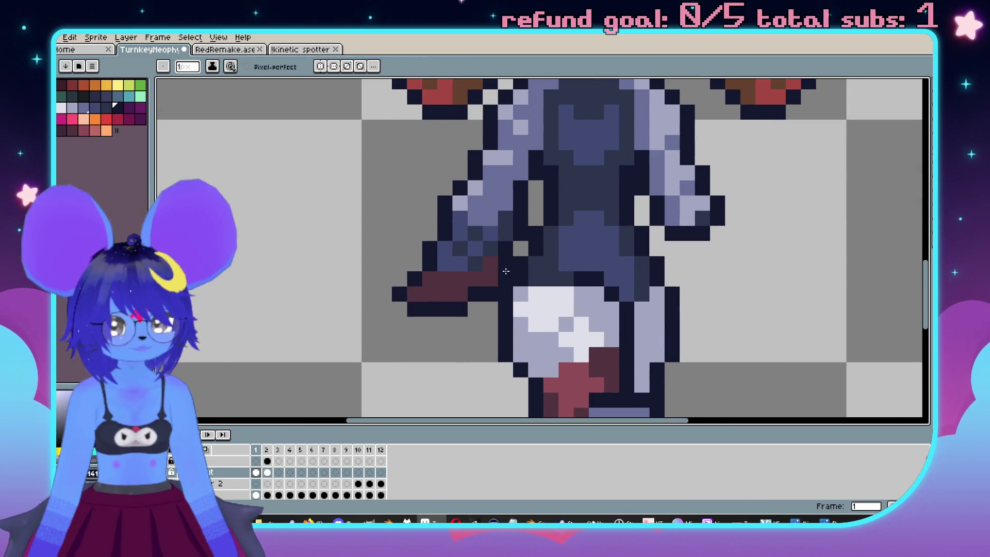
scroll(587, 285, "down", 3)
scroll(587, 285, "up", 3)
scroll(588, 284, "down", 4)
key("period")
key("comma")
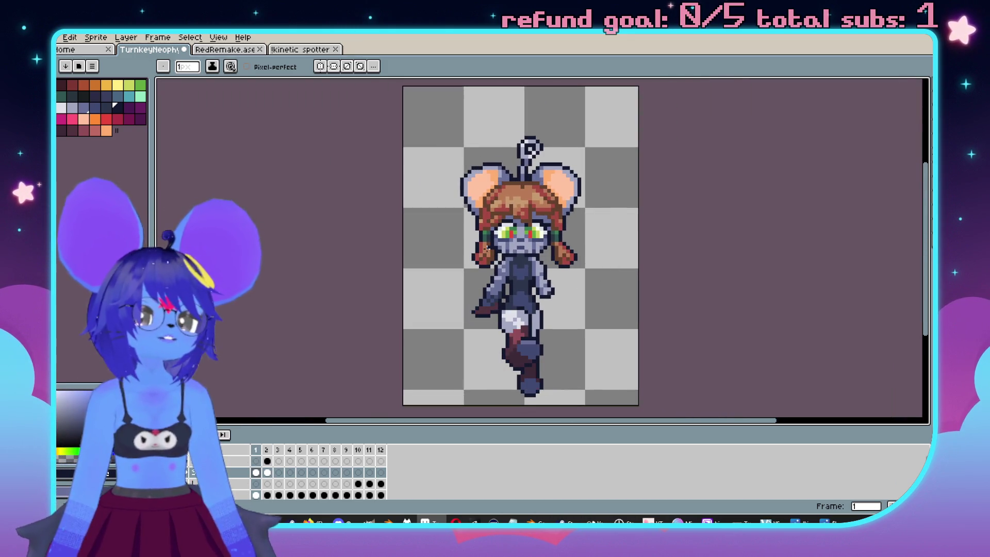
key("comma")
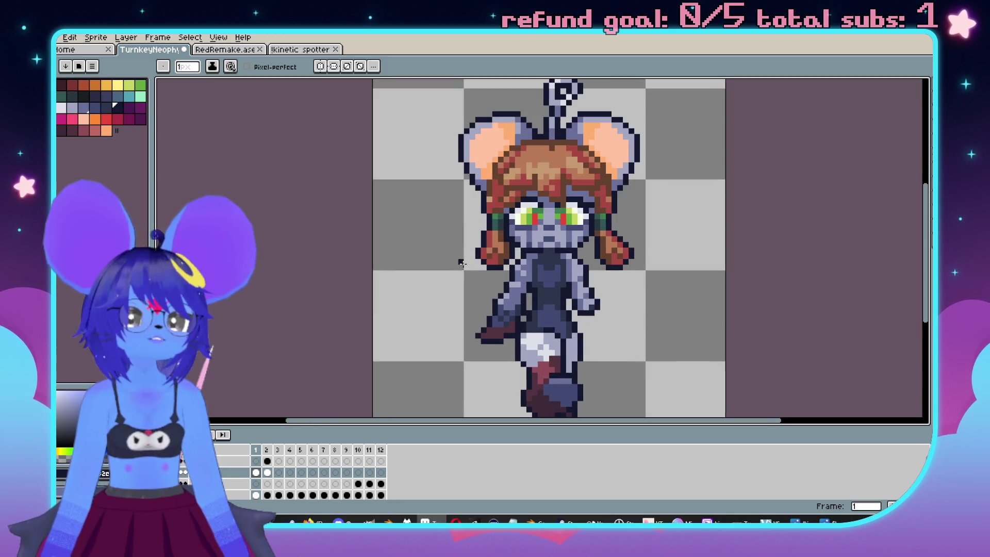
scroll(473, 206, "up", 4)
key("period")
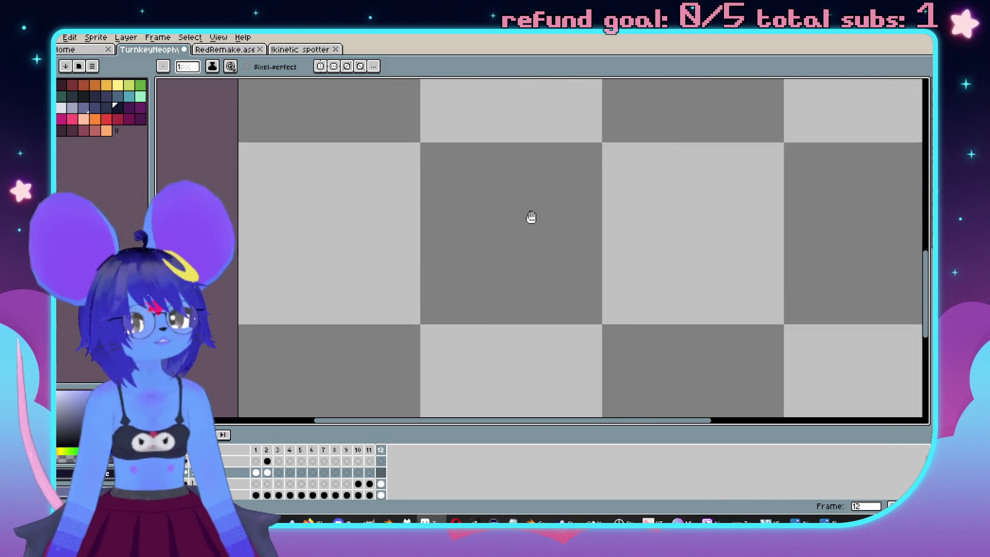
key("period")
key("comma")
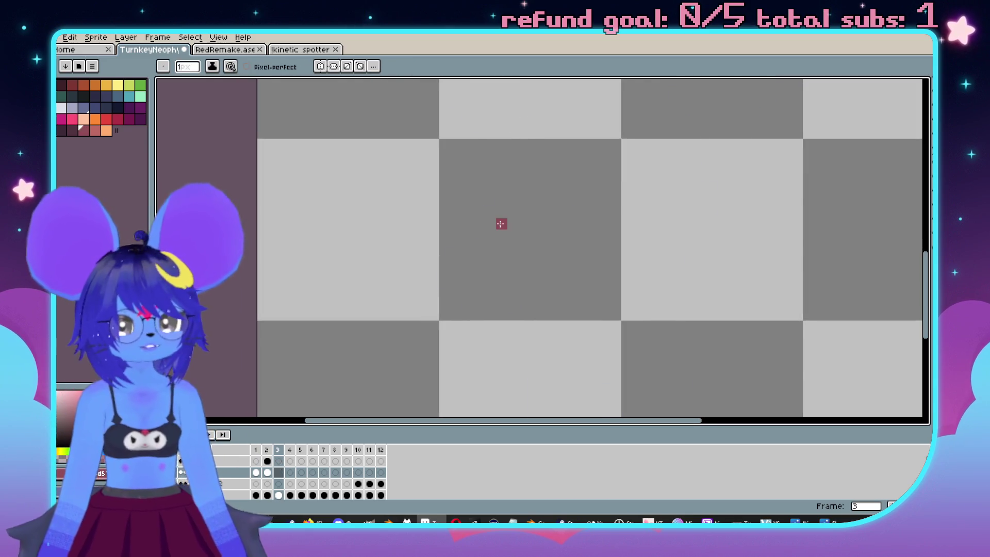
Paint a light lavender pixel on the hand and darken the shading beside it.
scroll(501, 227, "up", 3)
scroll(476, 271, "down", 1)
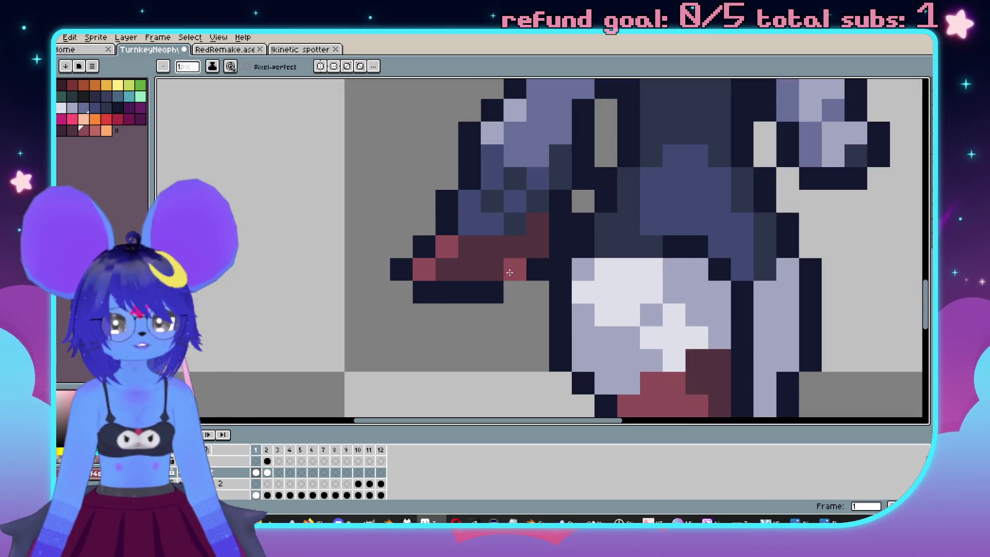
scroll(497, 218, "down", 4)
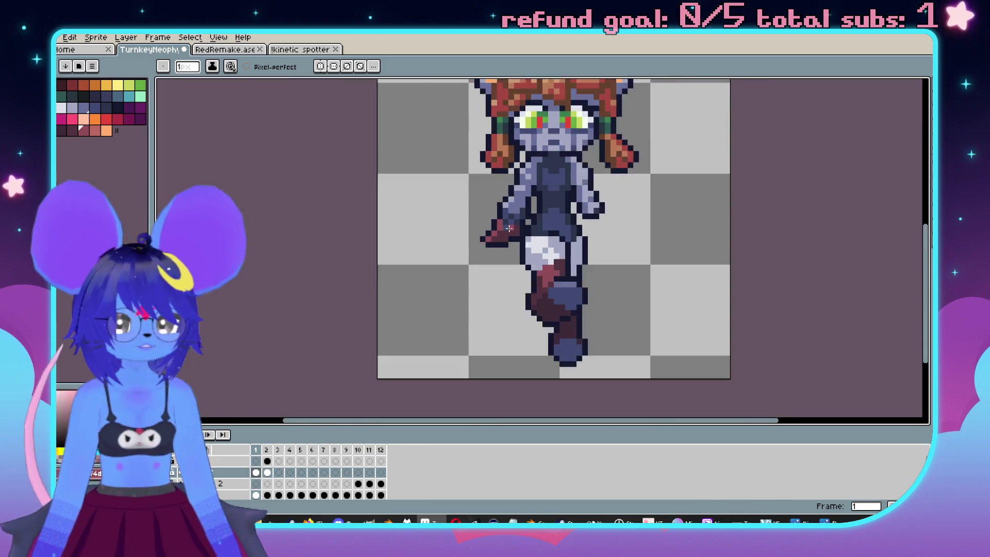
scroll(522, 214, "up", 4)
key("i")
key("b")
scroll(552, 314, "down", 3)
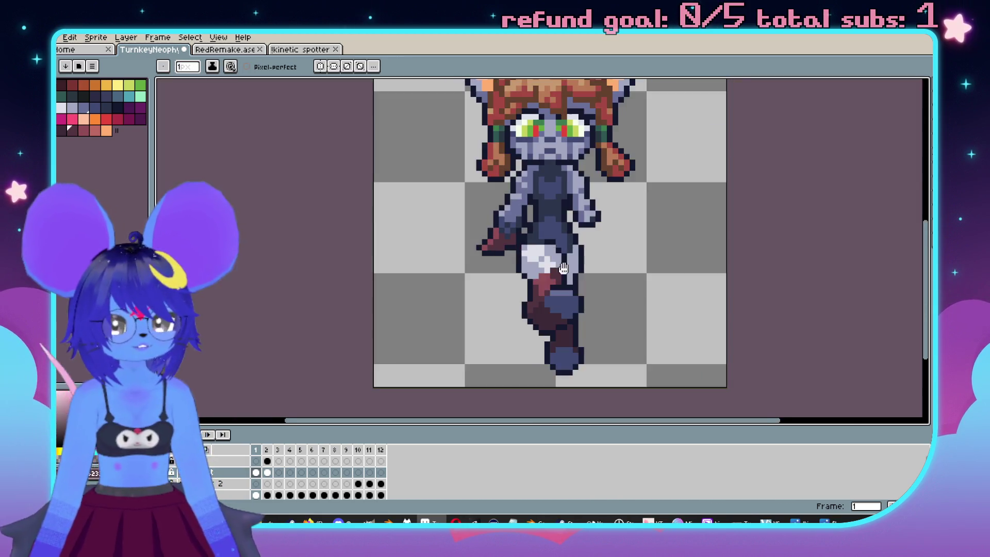
key("period")
key("comma")
key("period")
key("comma")
scroll(473, 262, "up", 3)
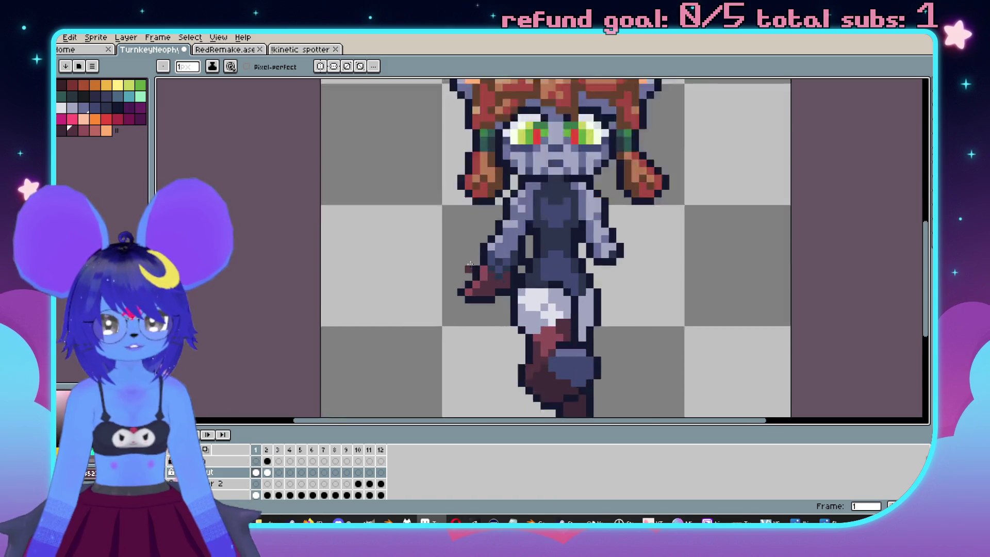
left_click(473, 263)
left_click(512, 310, "alt")
left_click(536, 296)
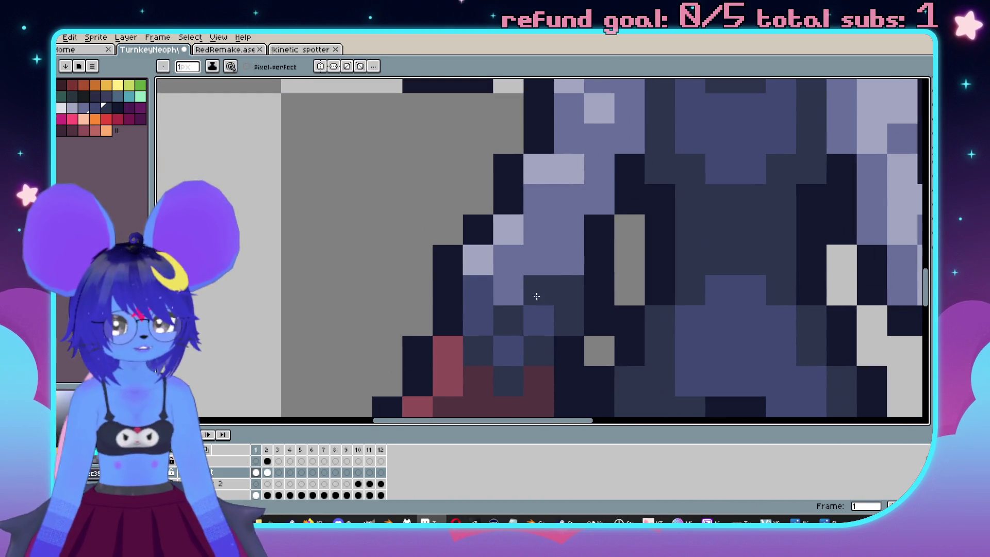
scroll(467, 255, "down", 3)
Add a dark red pixel to the front glove's edge beside the torso, comparing both frames.
key("period")
key("comma")
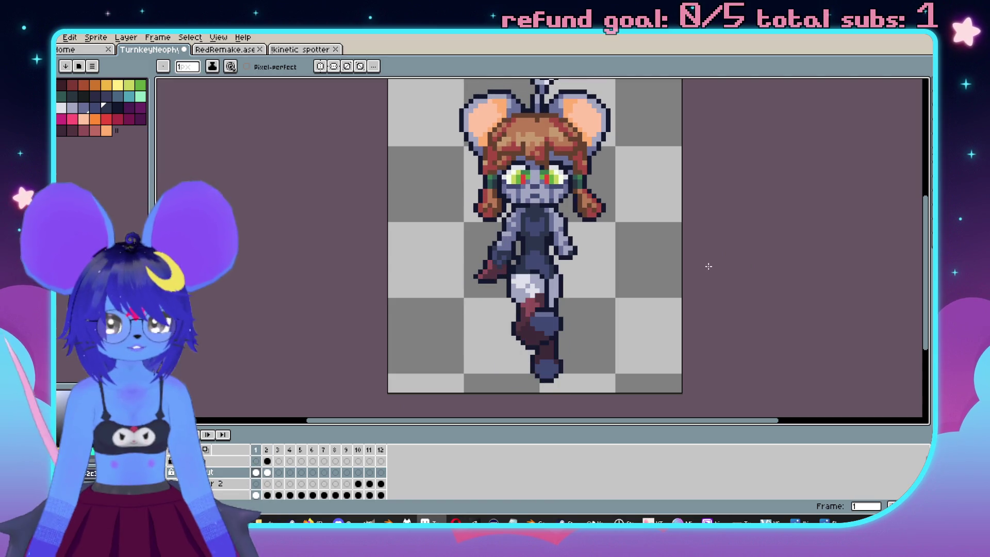
key("period")
key("comma")
scroll(481, 264, "up", 3)
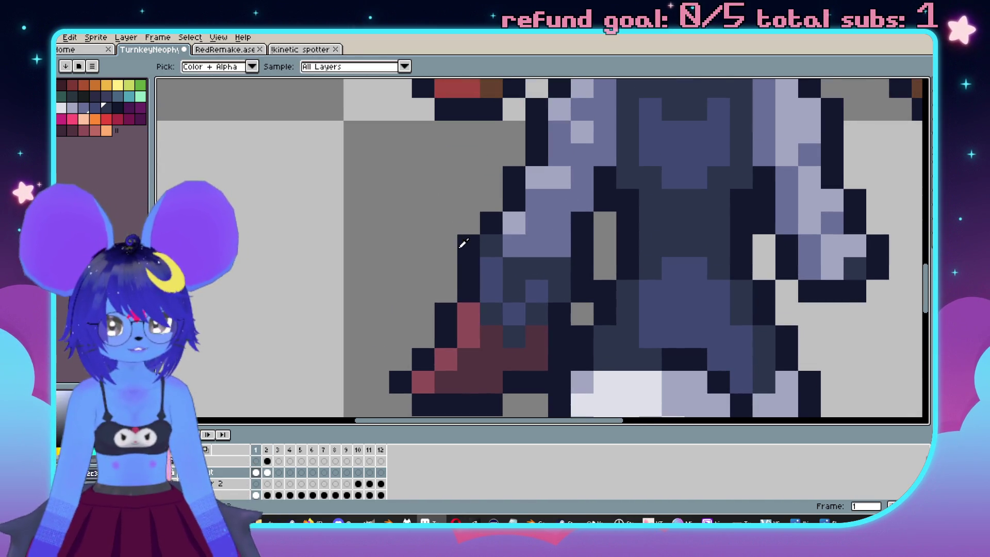
scroll(602, 287, "down", 3)
key("period")
key("comma")
key("period")
key("comma")
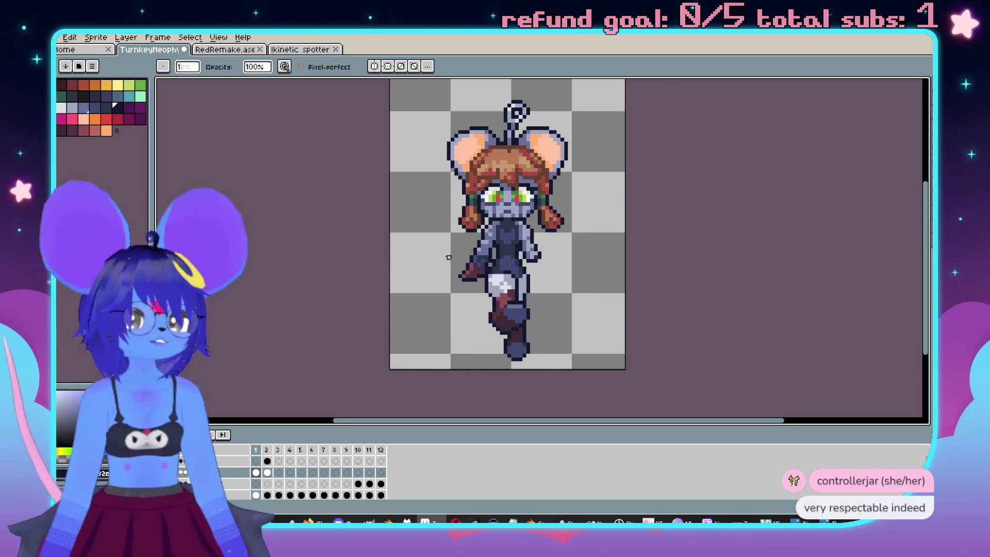
scroll(449, 258, "up", 3)
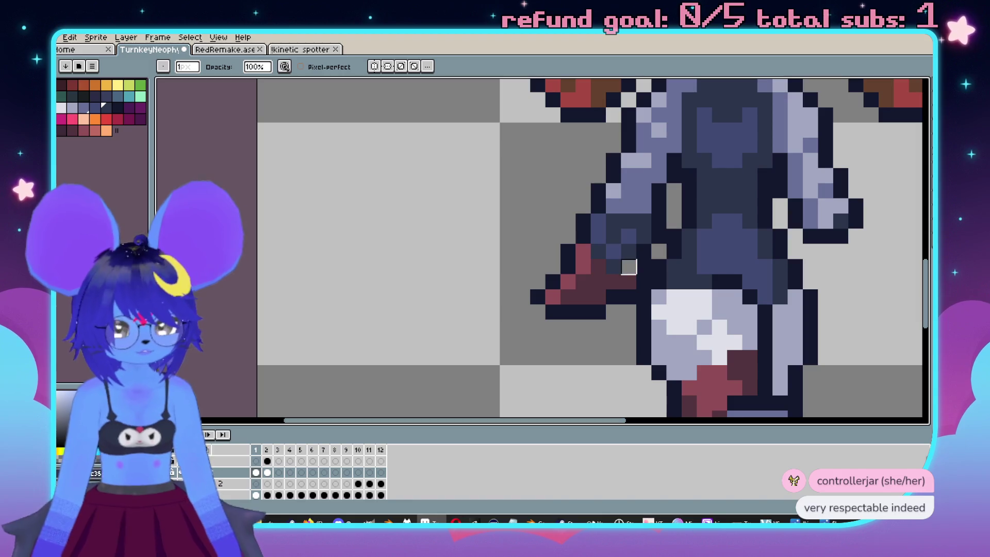
left_click(629, 266)
scroll(623, 262, "down", 5)
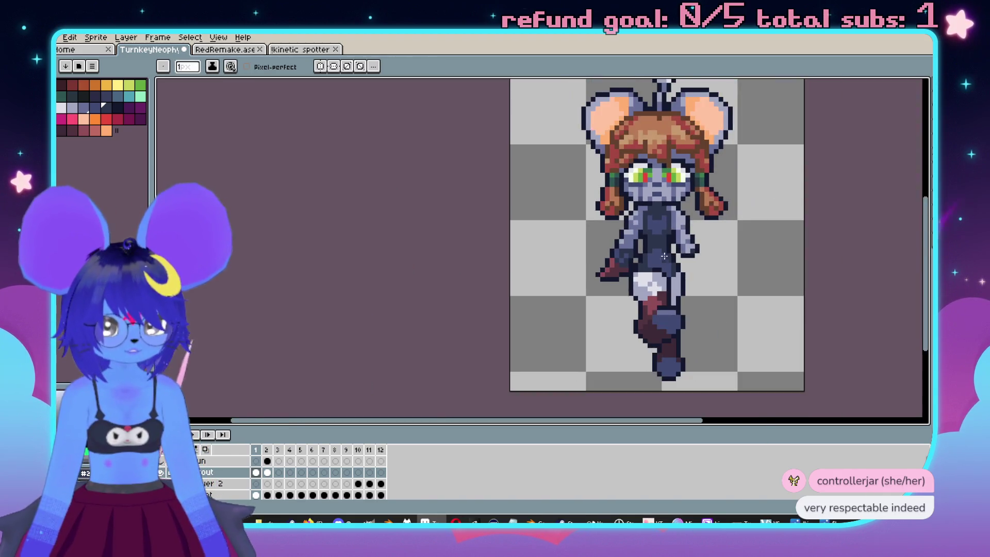
key("period")
key("comma")
key("period")
key("comma")
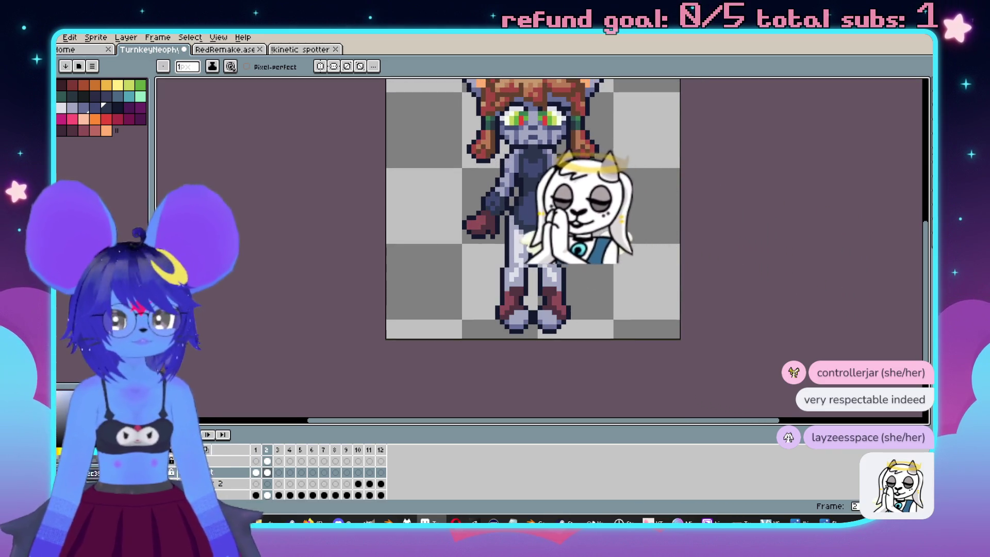
Select the lower back arm and hand, rotate it about 8.2°, shift it one pixel right, and commit.
left_click_drag(578, 194, 551, 239)
scroll(551, 239, "up", 4)
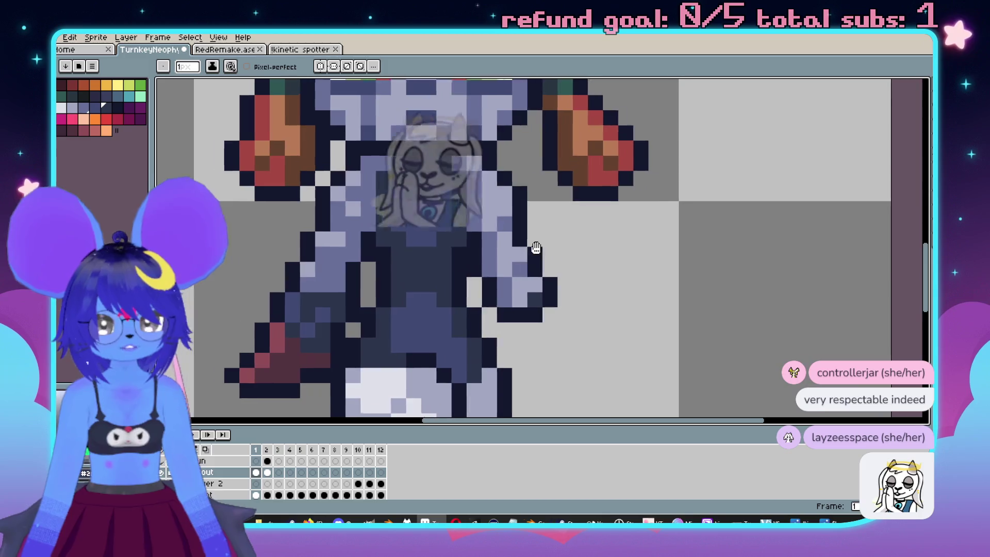
key("v")
key("b")
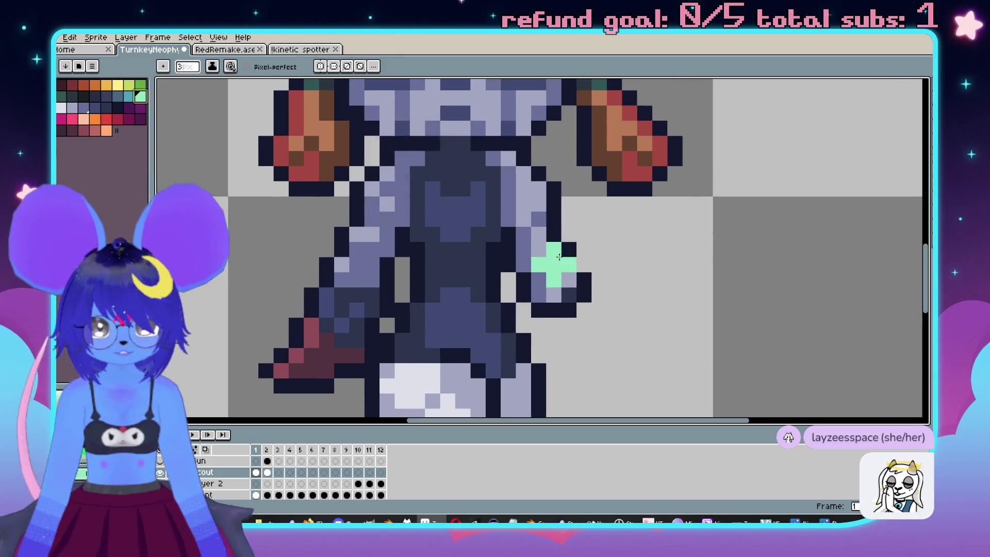
key("m")
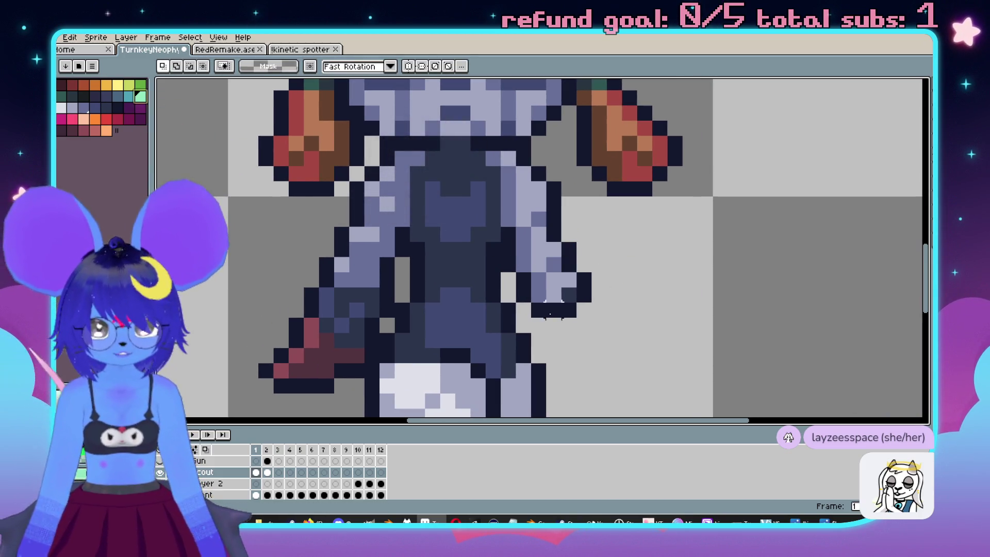
mouse_move(578, 304)
left_mouse_down()
mouse_move(542, 189)
mouse_move(515, 180)
left_mouse_up()
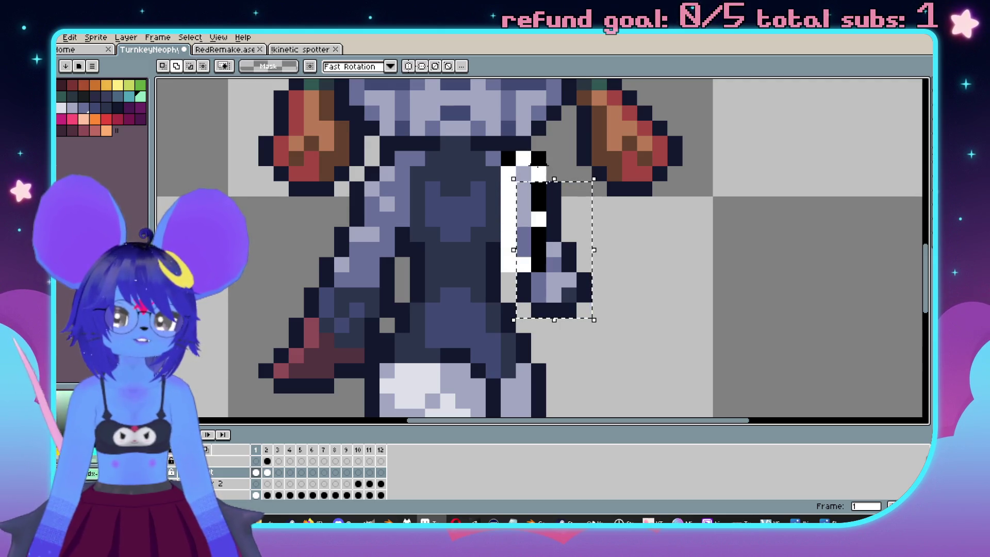
left_click_drag(602, 330, 620, 332)
left_click_drag(550, 254, 561, 255)
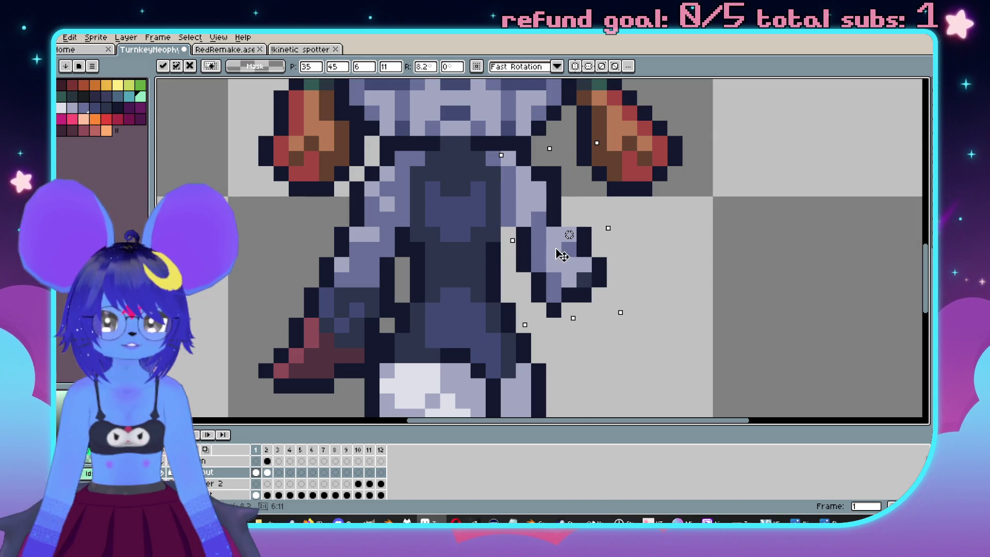
key("Return")
Repaint the back hand with a dark navy outline pixel, a lavender pixel and a medium purple pixel.
scroll(610, 274, "down", 3)
key("Right")
key("Left")
scroll(593, 255, "up", 5)
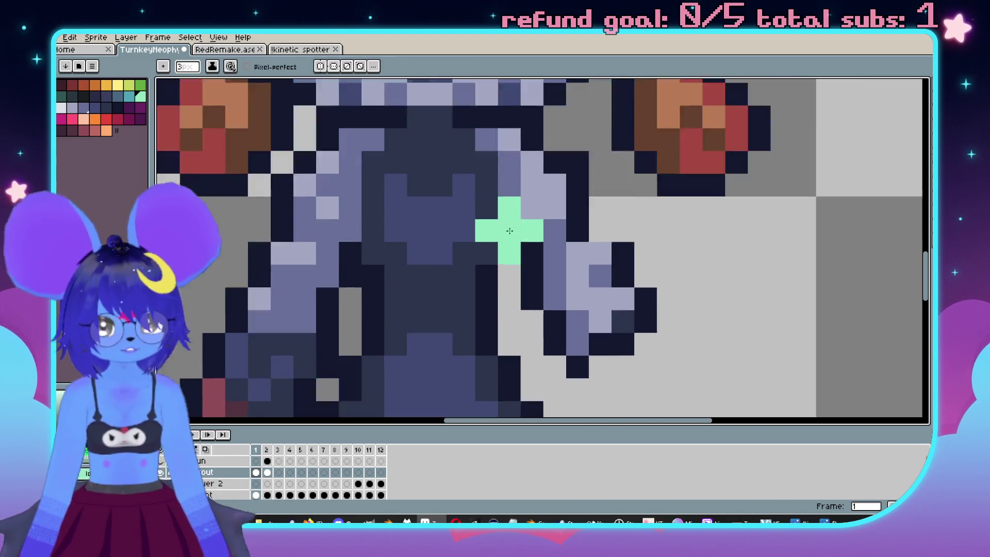
key("i")
left_click(529, 262)
key("b")
left_click(523, 268)
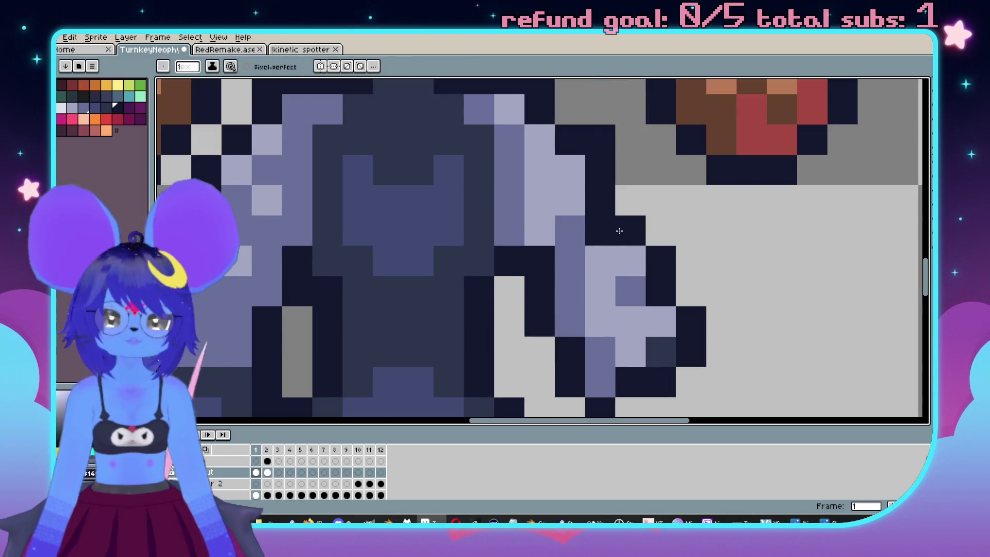
left_click(598, 255, "alt")
left_click(630, 261)
left_click(563, 249, "alt")
left_click(600, 230)
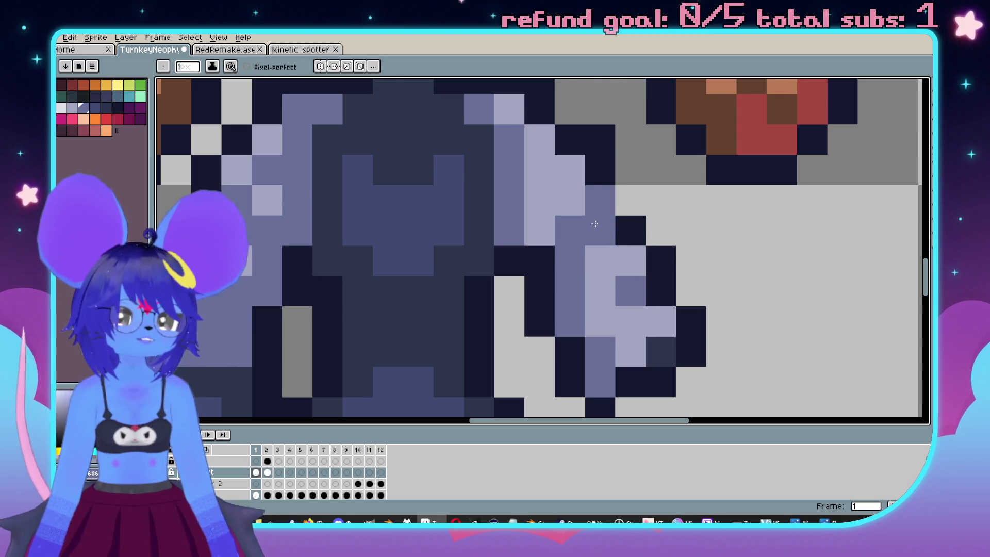
Preview the walk animation, then extend the hand's lavender highlight and dark outline.
scroll(601, 196, "down", 1)
left_click(614, 175, "alt")
scroll(594, 175, "down", 1)
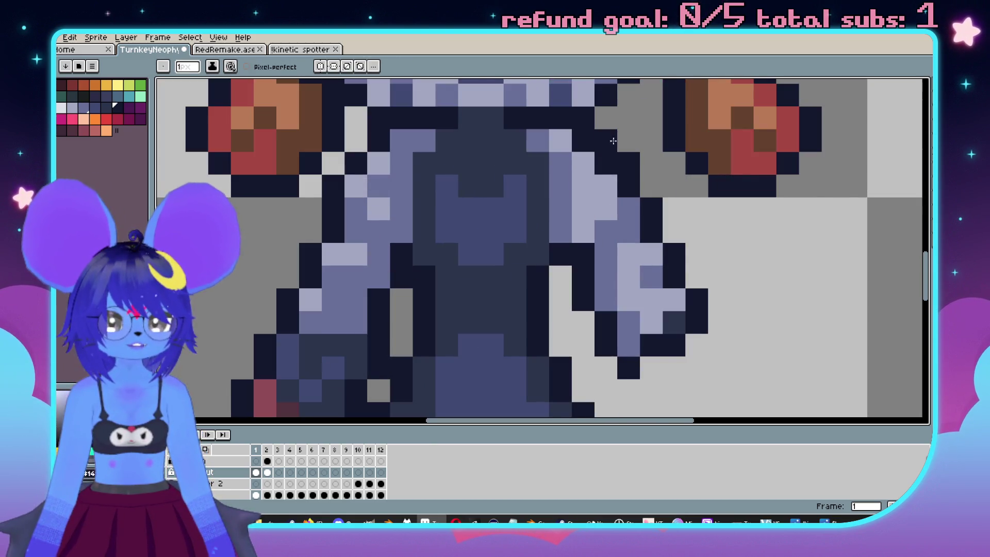
scroll(612, 140, "down", 4)
key("Return")
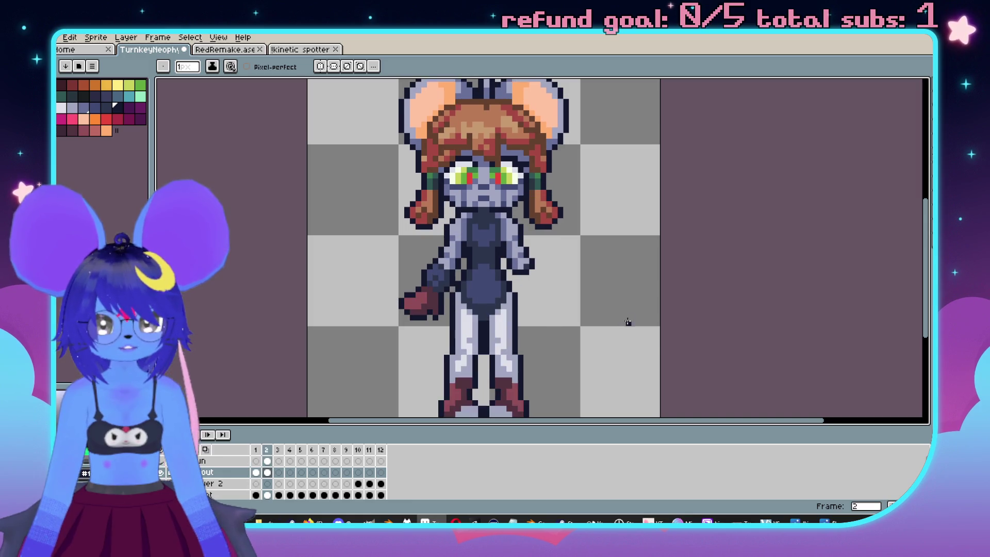
scroll(521, 242, "up", 4)
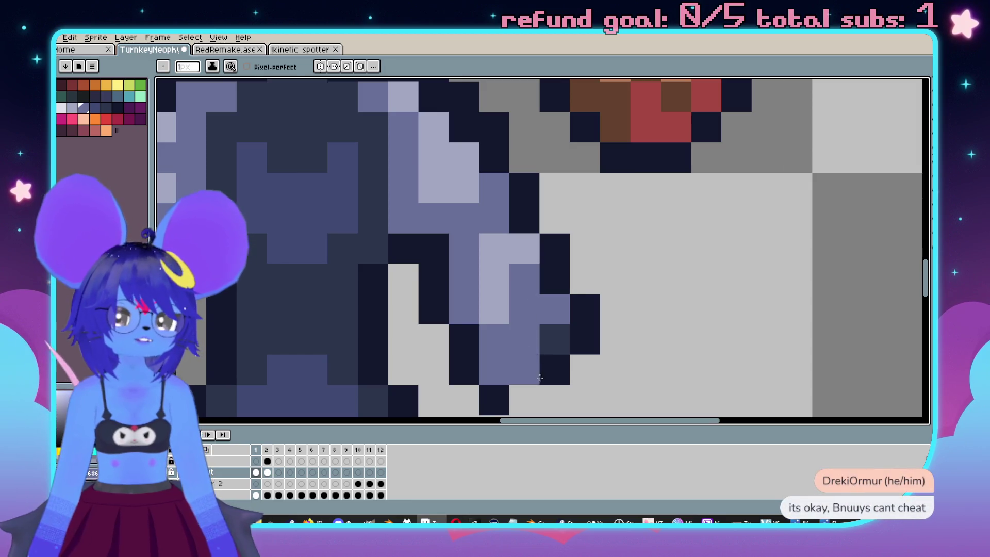
right_click(591, 316)
left_click_drag(563, 310, 515, 309)
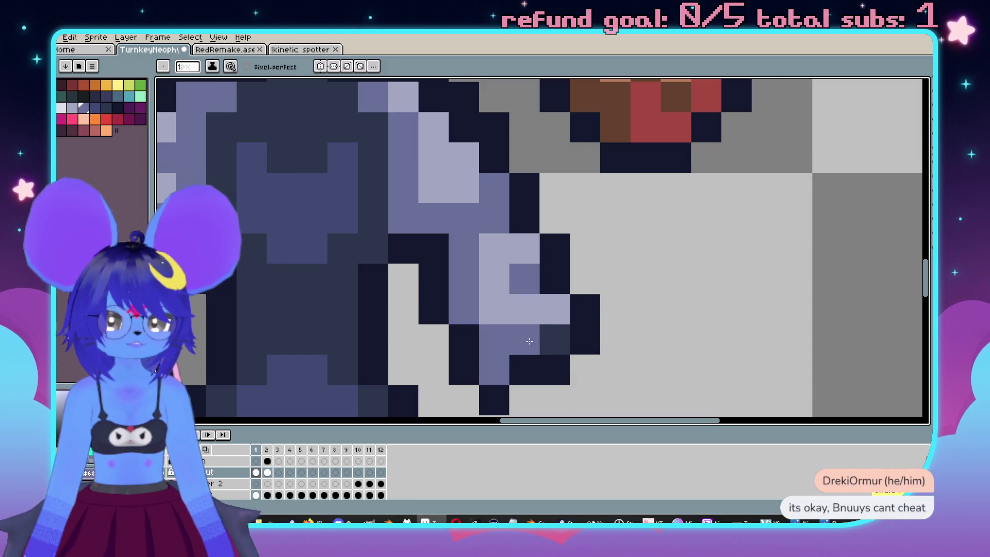
scroll(557, 316, "down", 3)
scroll(619, 203, "up", 1)
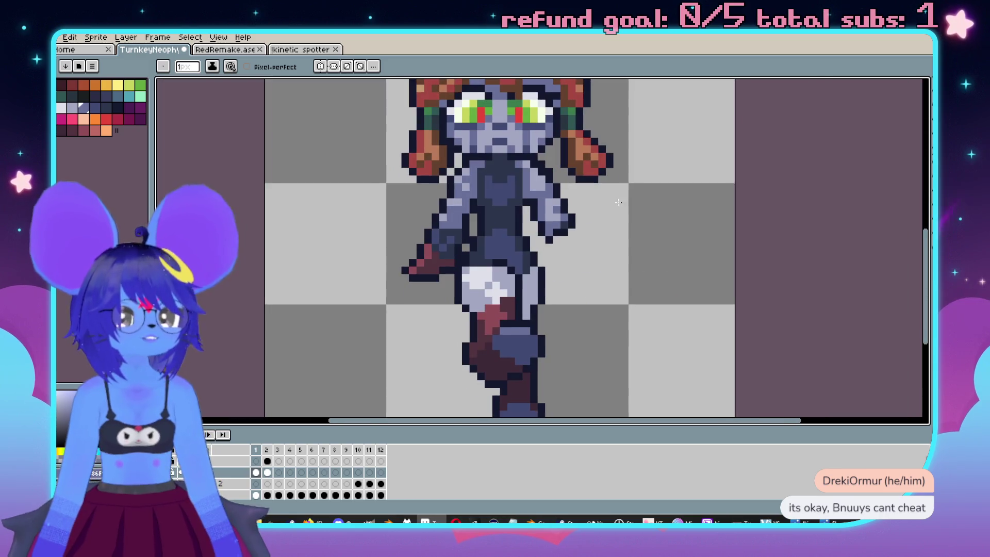
Compare the walking and standing poses by flipping between the two frames.
mouse_move(634, 168)
left_mouse_down()
mouse_move(691, 163)
mouse_move(618, 152)
left_mouse_up()
key("Right")
key("Left")
key("Right")
scroll(551, 218, "down", 1)
key("Left")
key("Right")
key("Left")
scroll(551, 242, "up", 2)
scroll(551, 242, "down", 1)
scroll(566, 238, "up", 1)
Darken the torso's centre column and add lighter blue accent pixels beside it.
key("i")
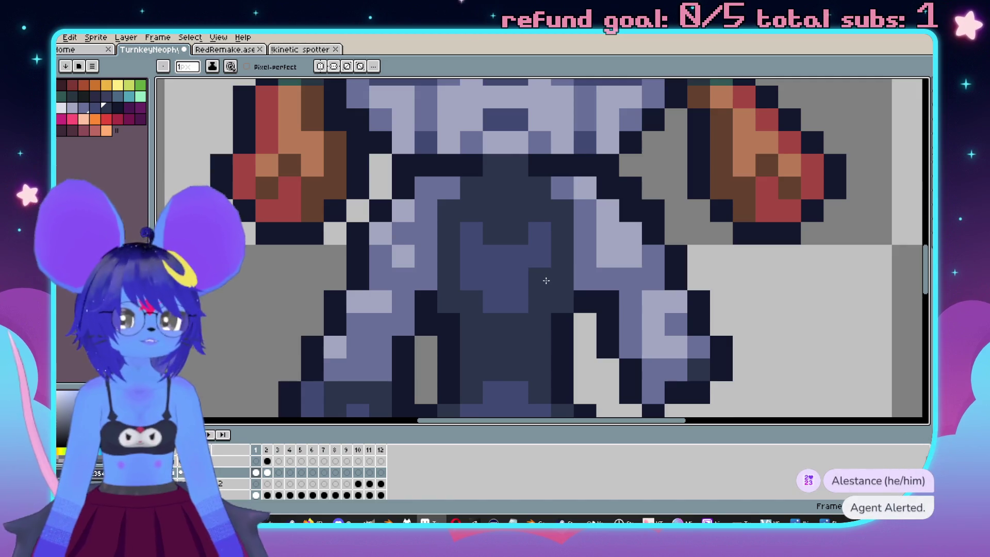
left_click(596, 261)
key("b")
left_click(554, 252)
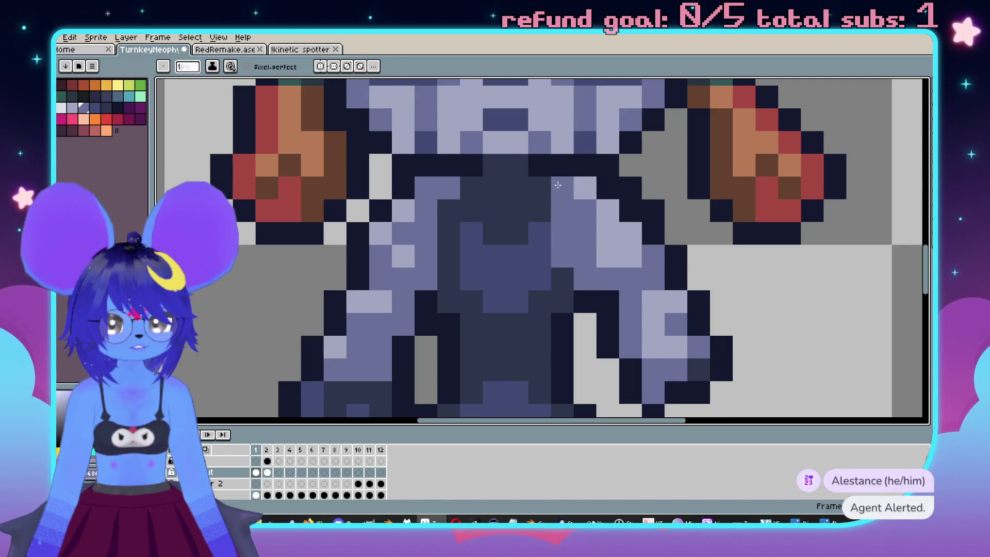
key("i")
left_click(566, 293)
key("b")
left_click_drag(562, 258, 539, 222)
key("i")
key("b")
left_click_drag(471, 230, 468, 280)
key("i")
left_click(504, 393)
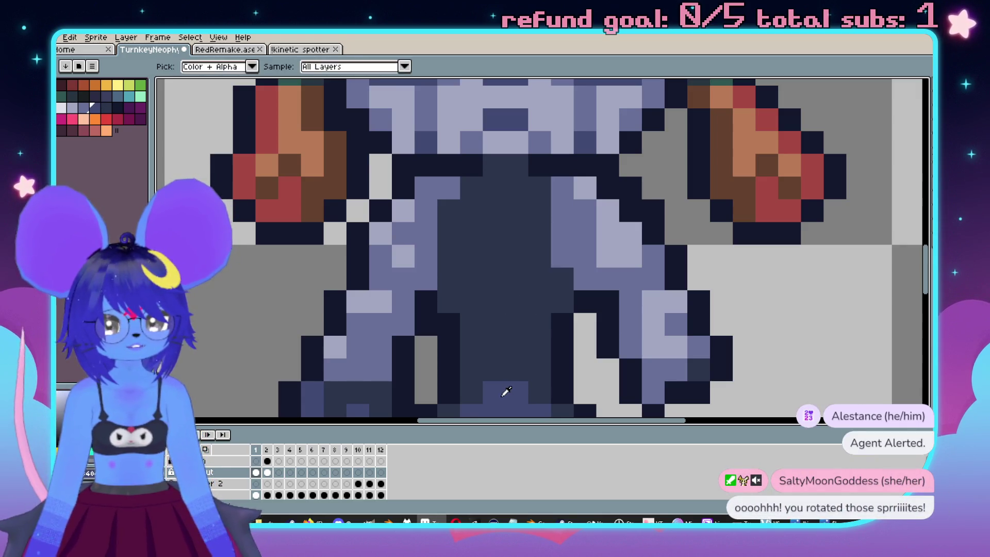
key("b")
left_click(461, 230)
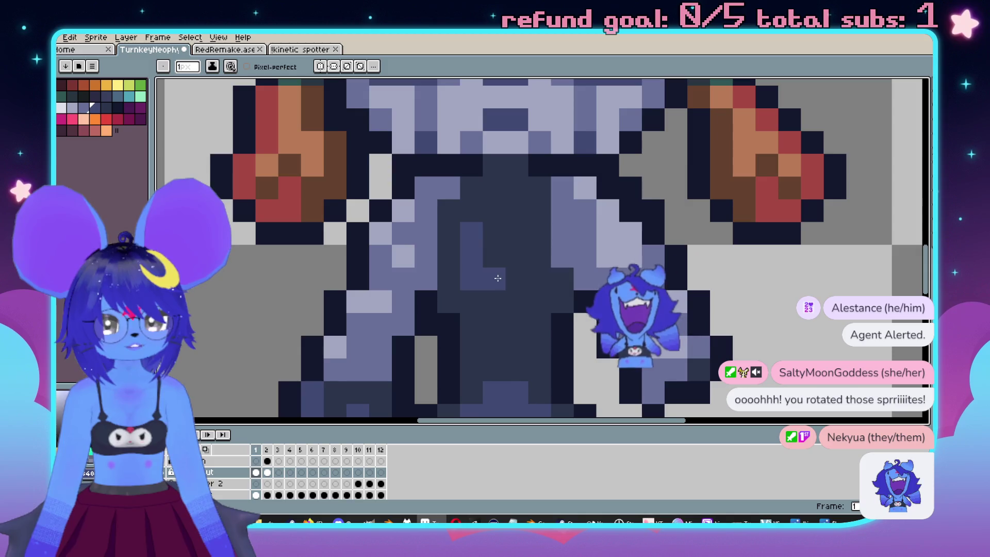
Paint two dark outline pixels at the back hand using the sampled outline colour.
scroll(577, 304, "down", 5)
scroll(578, 303, "up", 5)
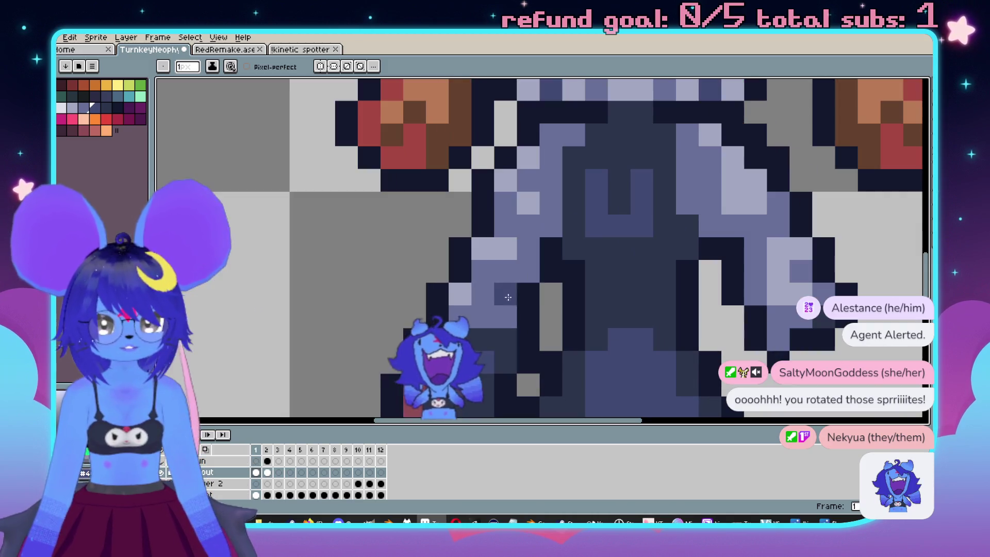
scroll(617, 237, "down", 5)
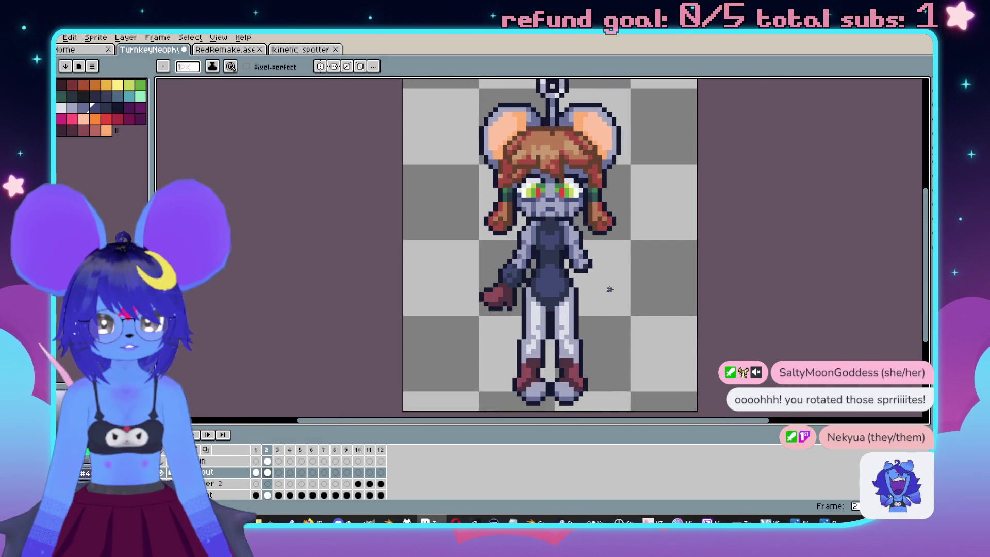
scroll(608, 284, "up", 5)
key("i")
key("b")
scroll(576, 323, "down", 2)
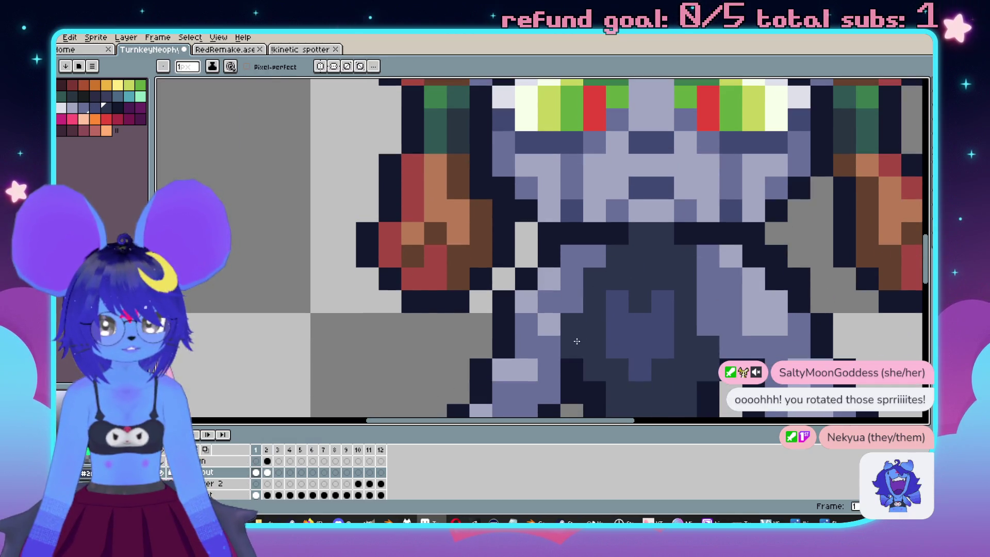
scroll(577, 341, "down", 4)
scroll(605, 293, "up", 2)
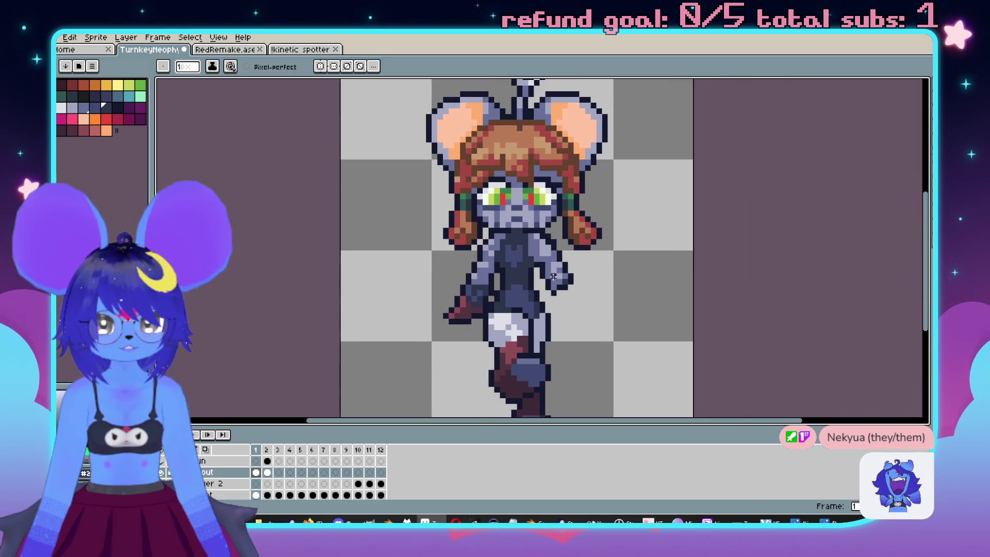
scroll(503, 258, "up", 3)
scroll(498, 237, "down", 3)
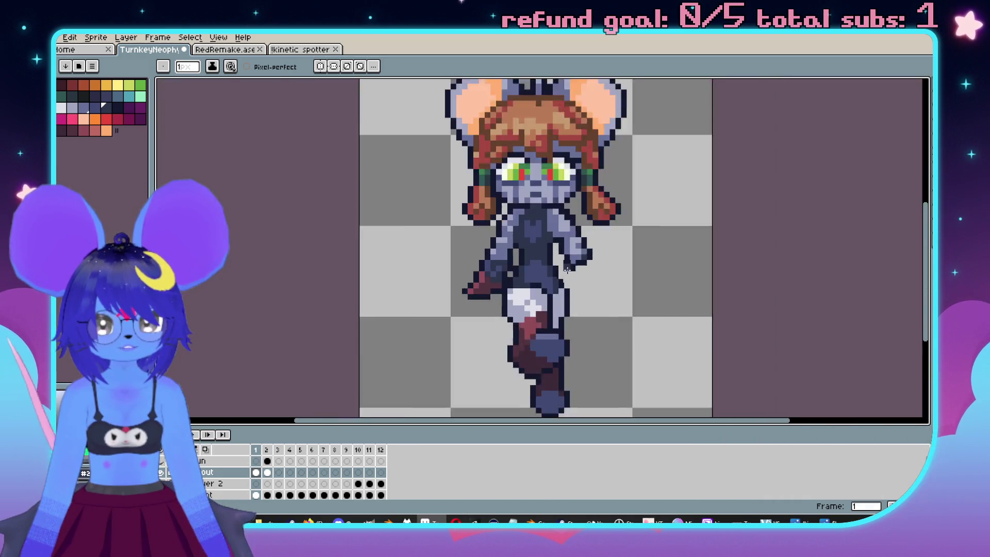
scroll(568, 232, "up", 2)
left_click_drag(565, 227, 579, 231)
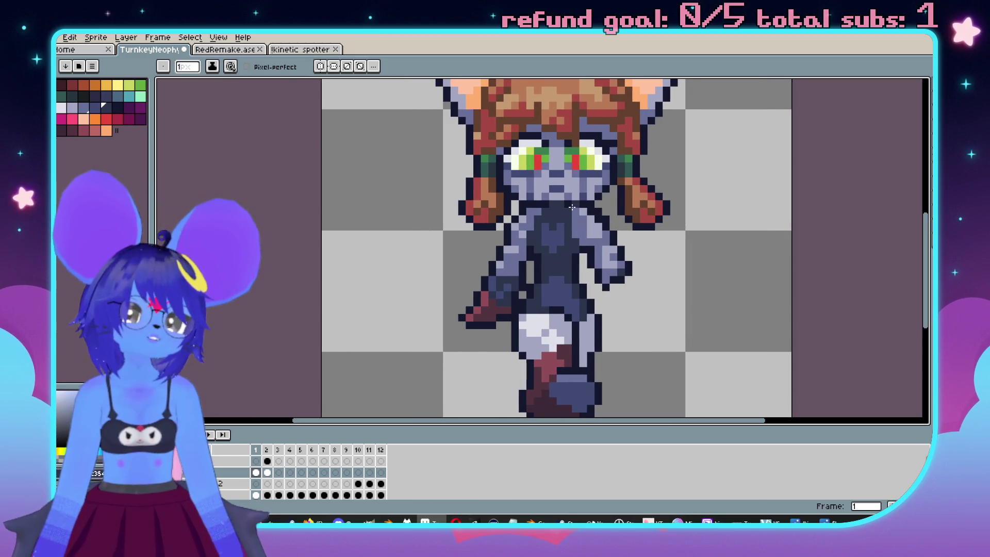
scroll(692, 290, "down", 1)
left_click_drag(692, 290, 591, 275)
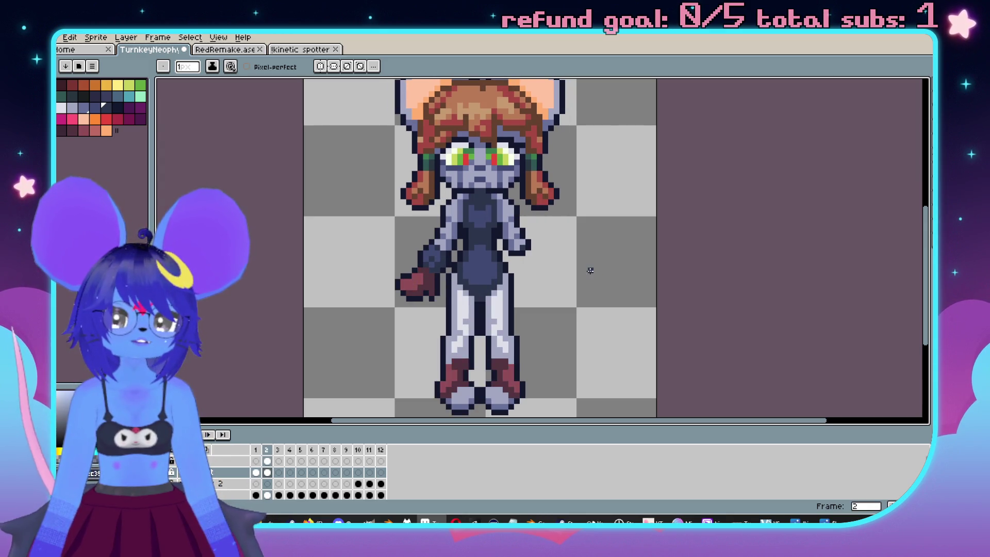
left_click_drag(592, 270, 612, 301)
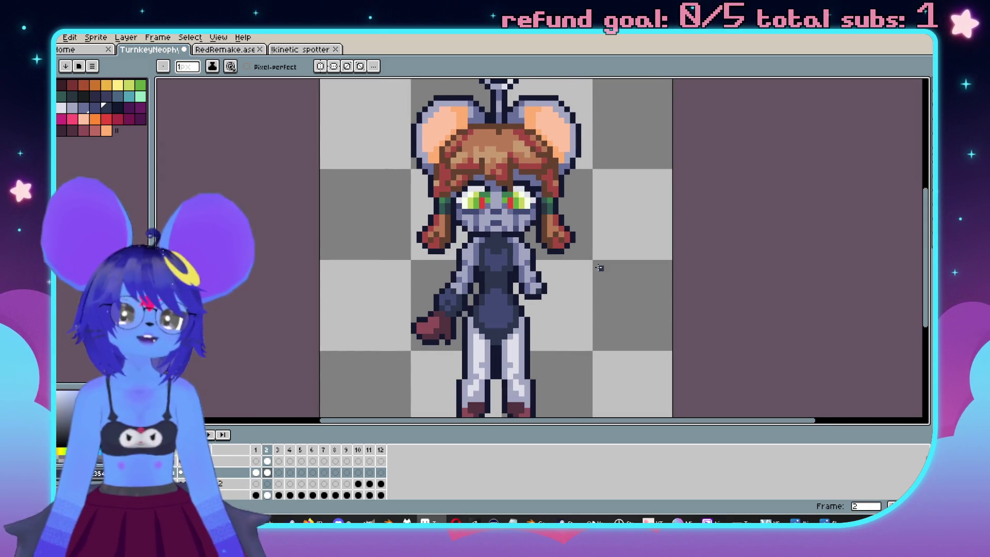
scroll(599, 273, "down", 1)
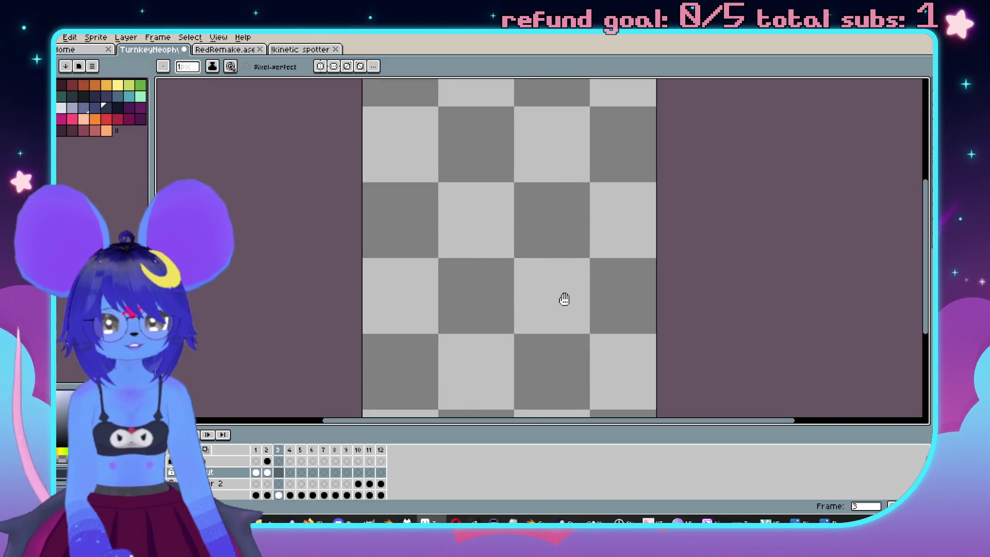
scroll(548, 271, "up", 2)
scroll(547, 270, "up", 1)
key("i")
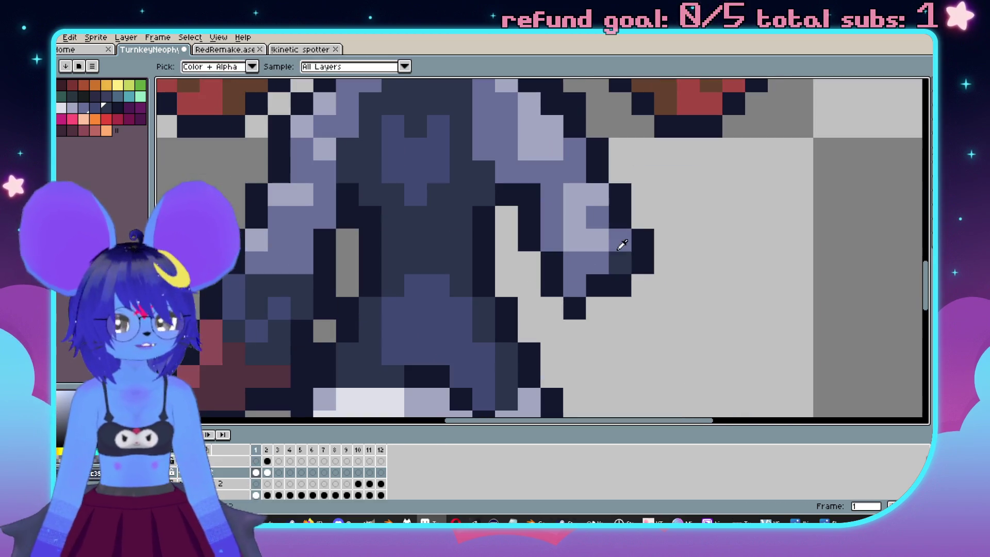
left_click(619, 252)
key("b")
left_click_drag(597, 263, 584, 290)
scroll(626, 239, "down", 5)
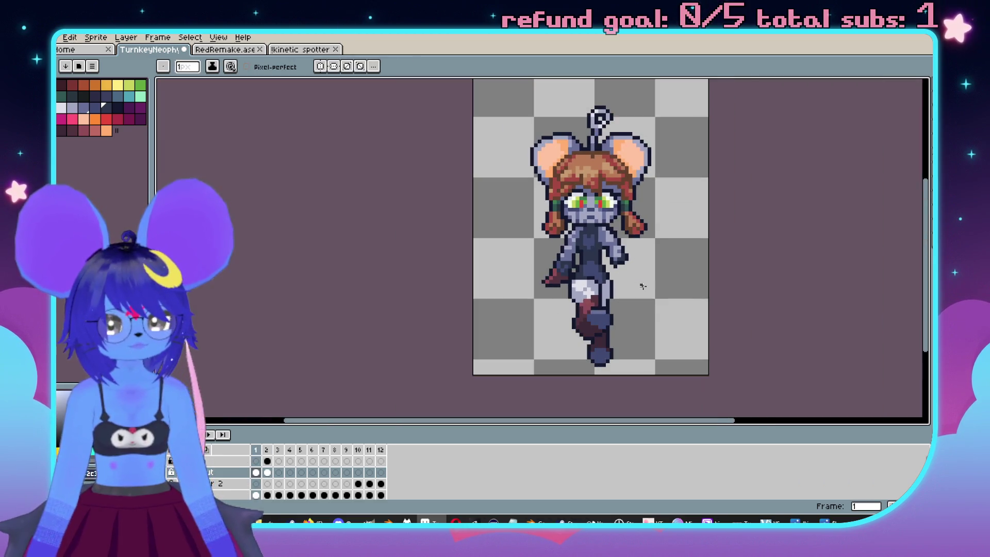
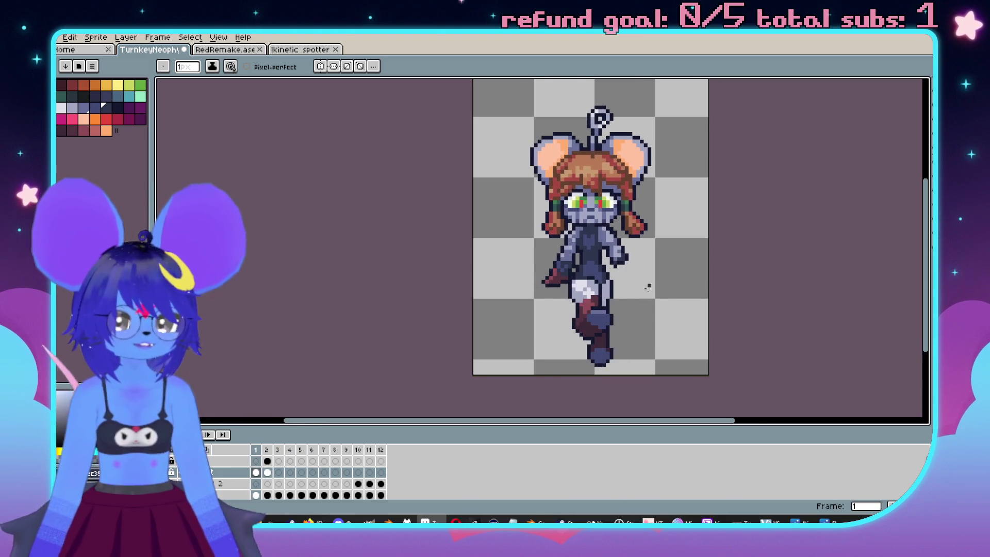
With the Pencil, paint a light lavender pixel at the waist and a dark outline pixel beside the hip.
scroll(594, 286, "right", 2)
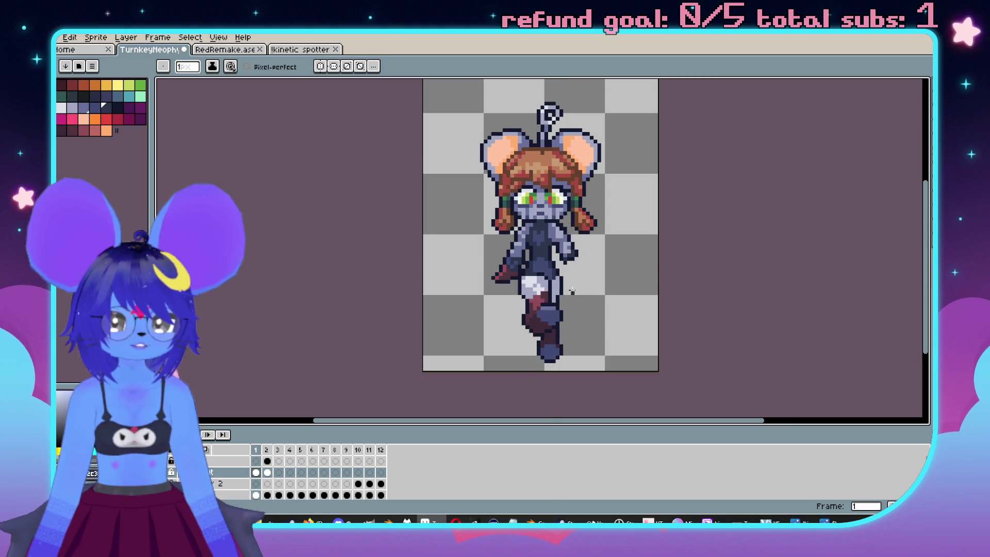
scroll(542, 275, "up", 5)
scroll(542, 275, "down", 3)
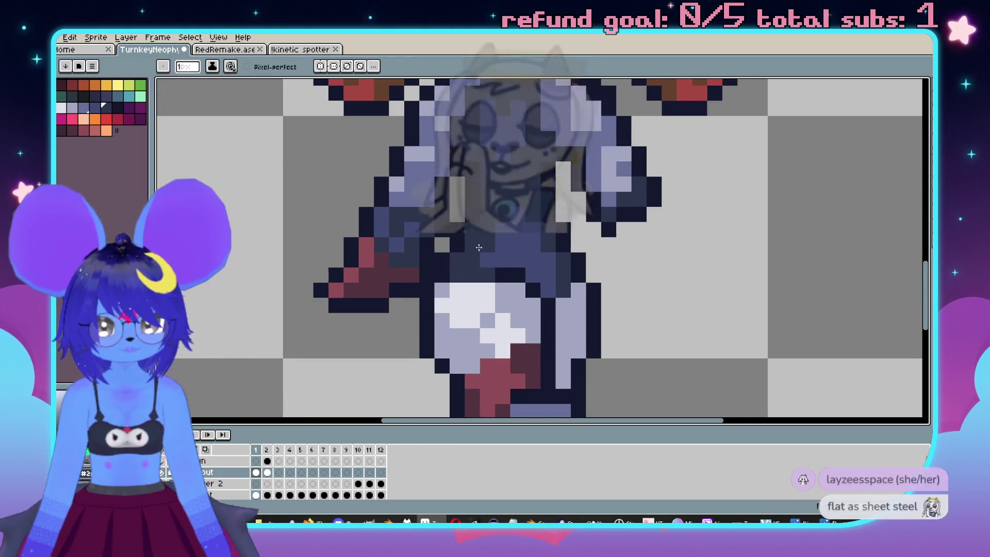
scroll(492, 271, "down", 2)
scroll(493, 271, "up", 4)
key("v")
key("b")
scroll(542, 289, "down", 4)
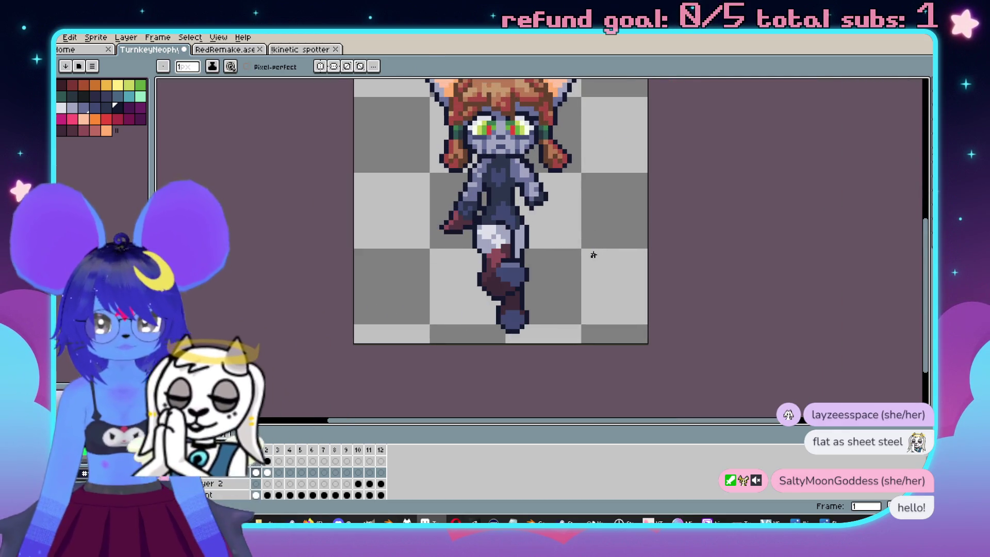
scroll(478, 242, "up", 5)
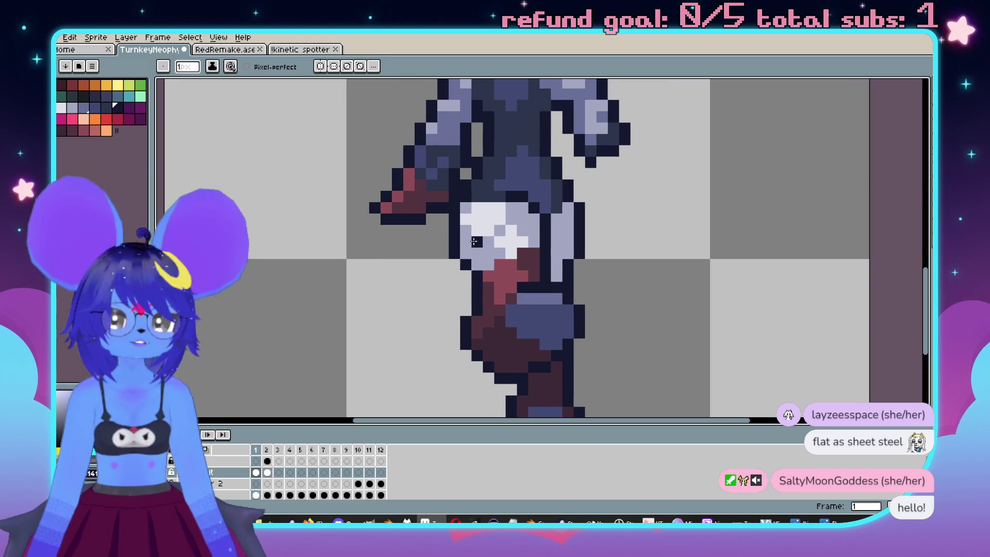
key("e")
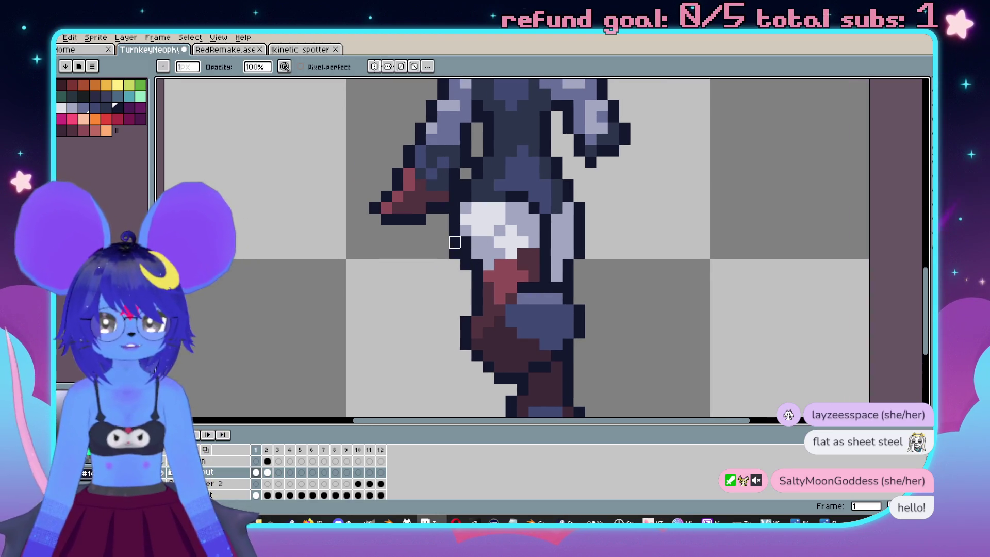
scroll(466, 265, "down", 4)
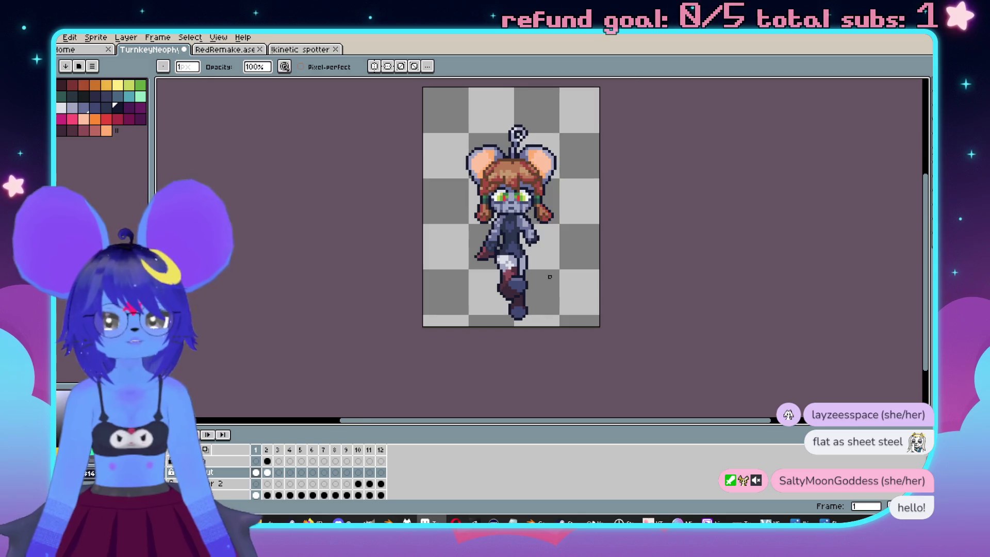
scroll(638, 250, "up", 4)
key("b")
scroll(537, 215, "up", 1)
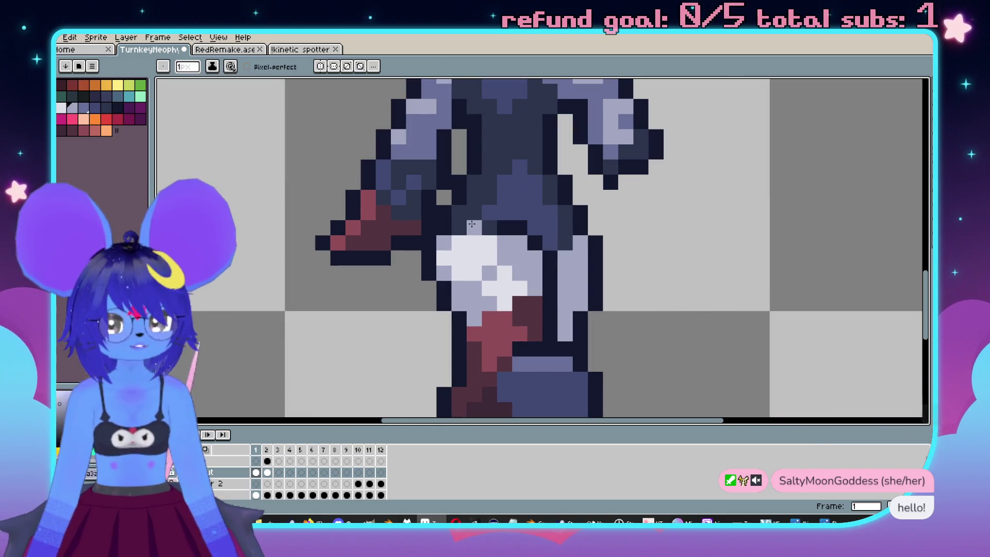
left_click(491, 226)
scroll(475, 228, "down", 4)
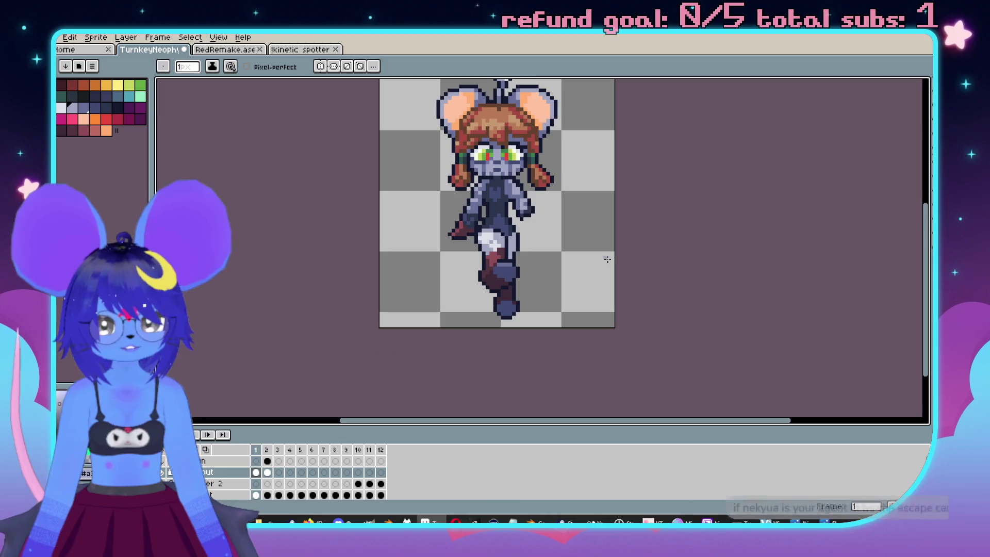
scroll(548, 286, "up", 4)
left_click(515, 235)
Sample a colour from the sprite, then compare frame 1 against frame 2's pose.
key("i")
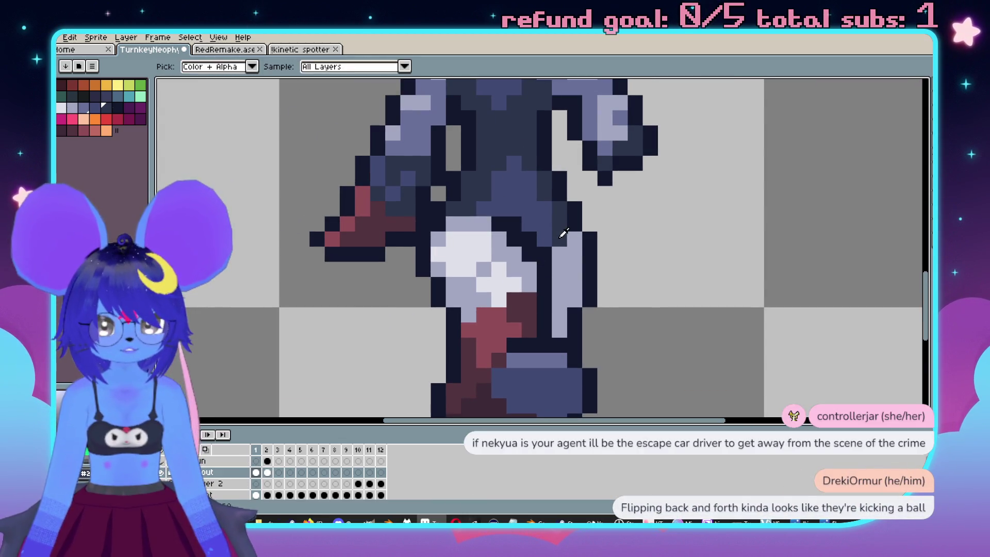
key("b")
scroll(517, 226, "down", 1)
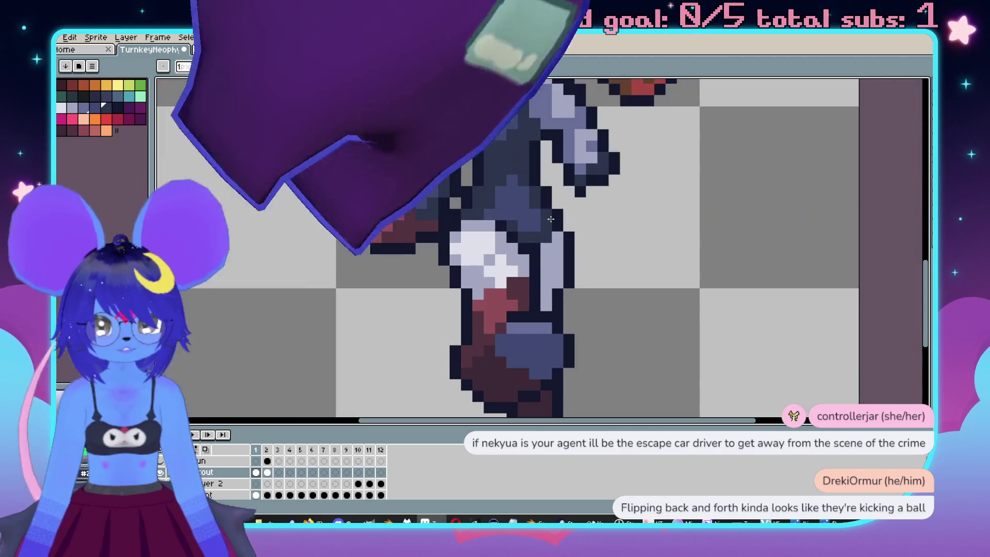
scroll(528, 230, "down", 2)
scroll(536, 225, "up", 2)
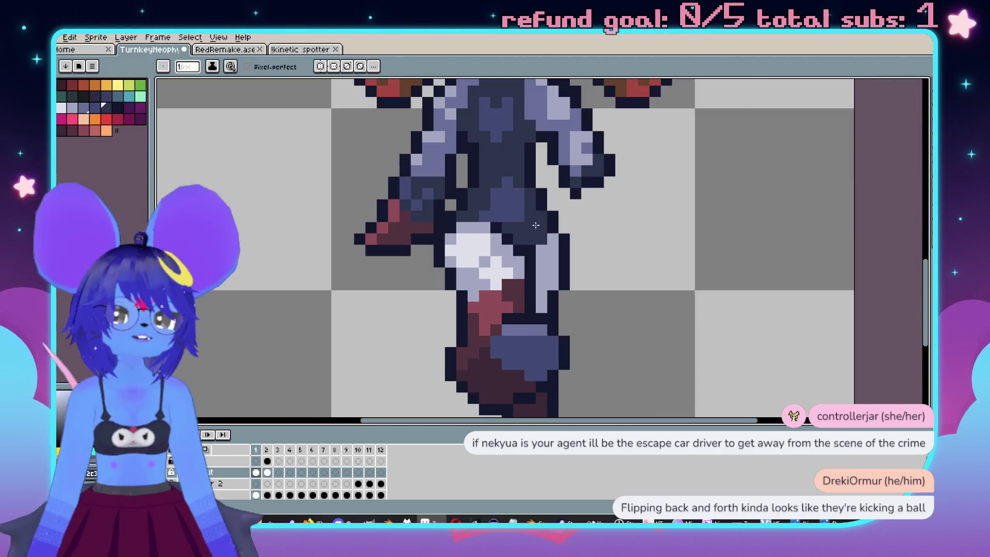
left_click(533, 226, "alt")
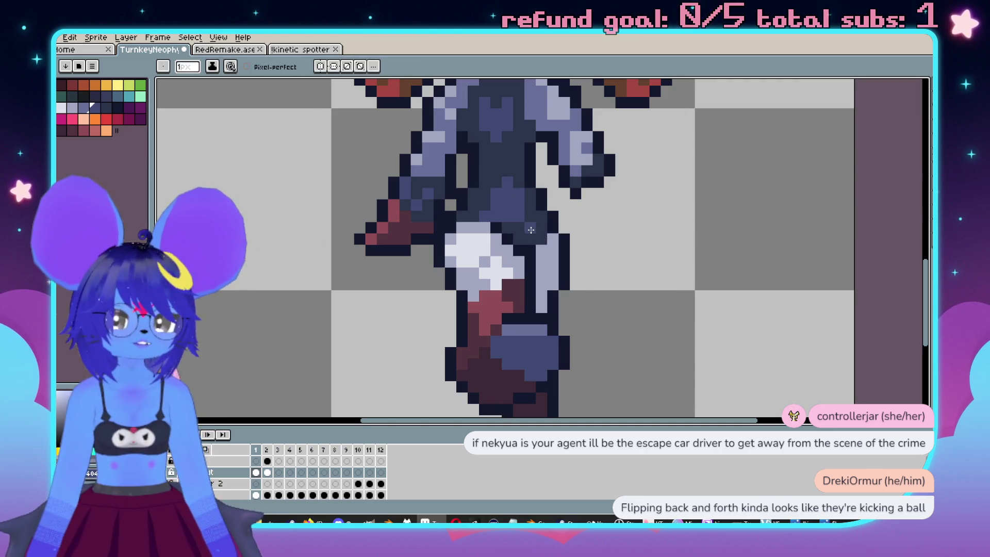
scroll(567, 268, "down", 3)
key("Right")
key("Left")
left_click_drag(606, 303, 593, 292)
Flip back and forth between frames 1 and 2 to compare the poses.
key("Right")
key("Left")
key("Right")
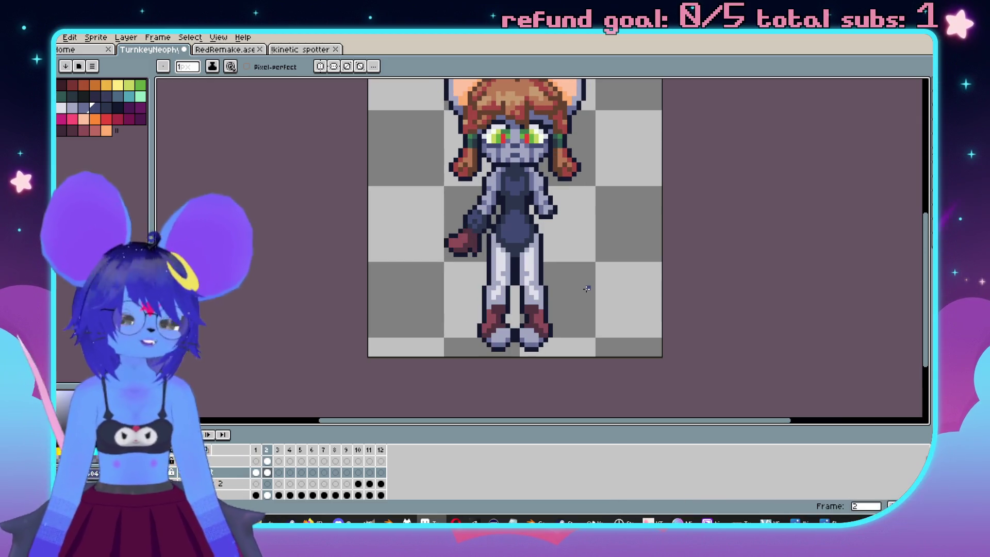
key("Left")
key("Right")
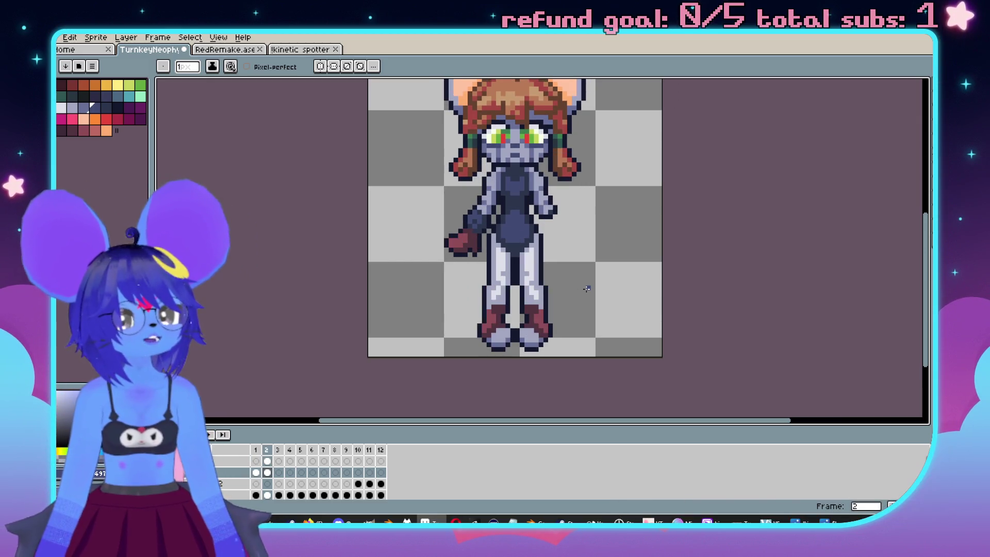
scroll(587, 289, "down", 3)
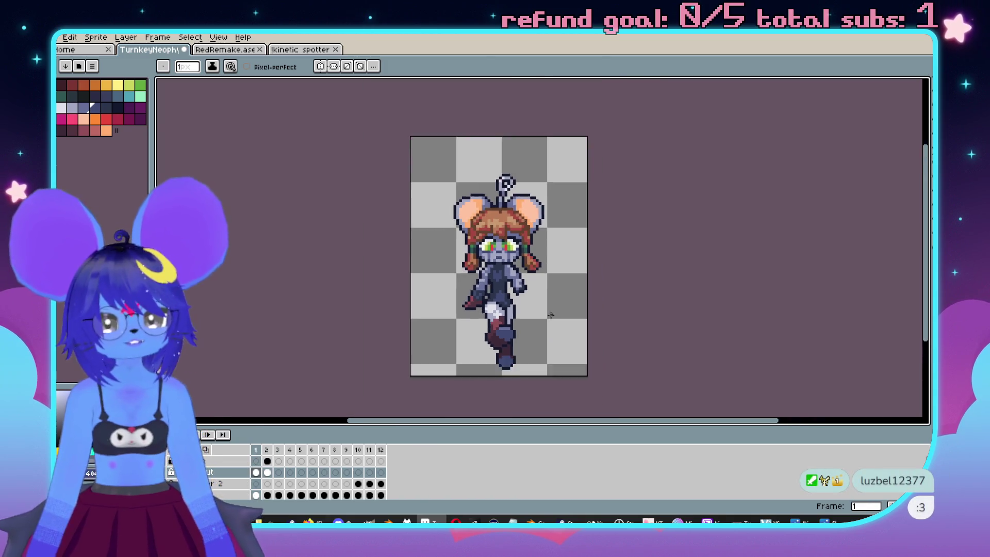
scroll(551, 299, "up", 1)
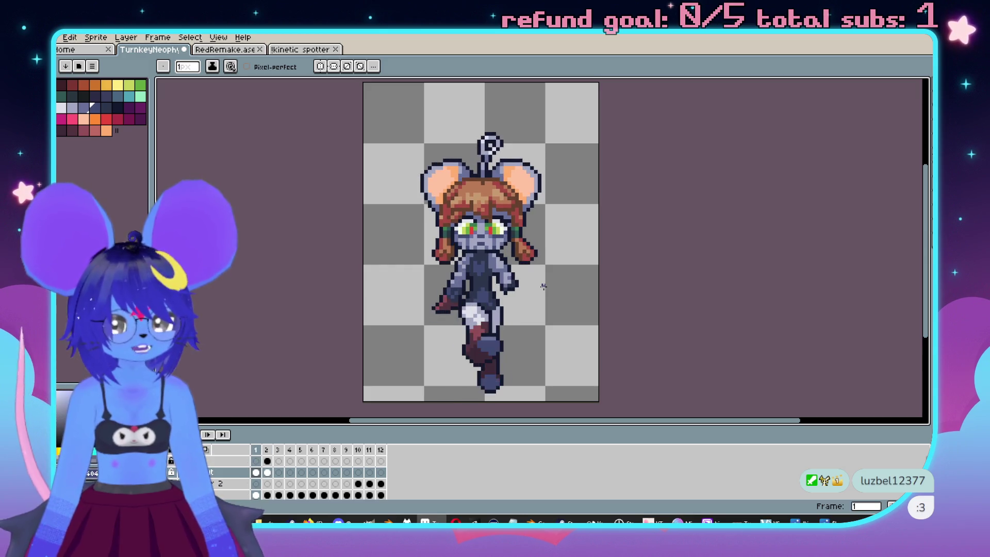
scroll(626, 186, "up", 3)
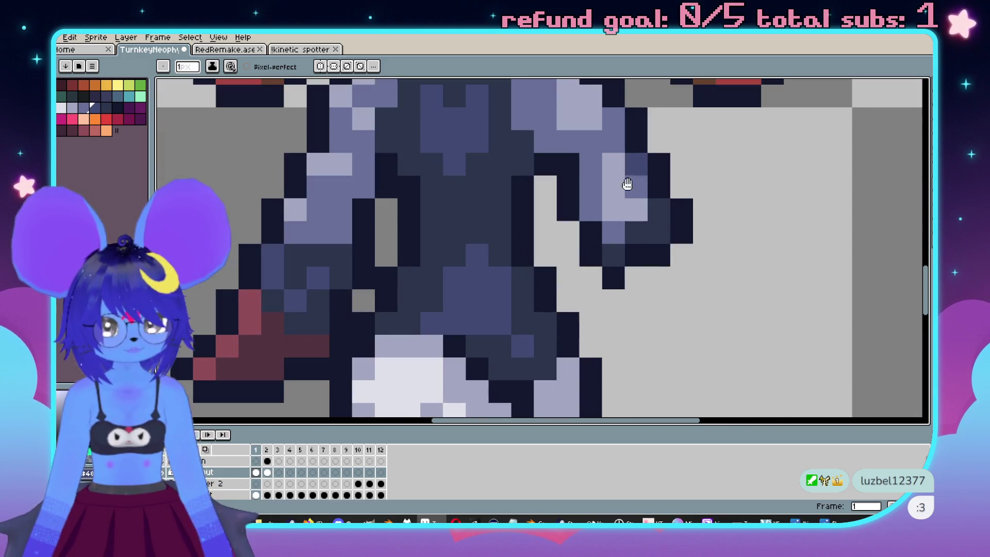
scroll(573, 221, "down", 2)
scroll(573, 221, "up", 2)
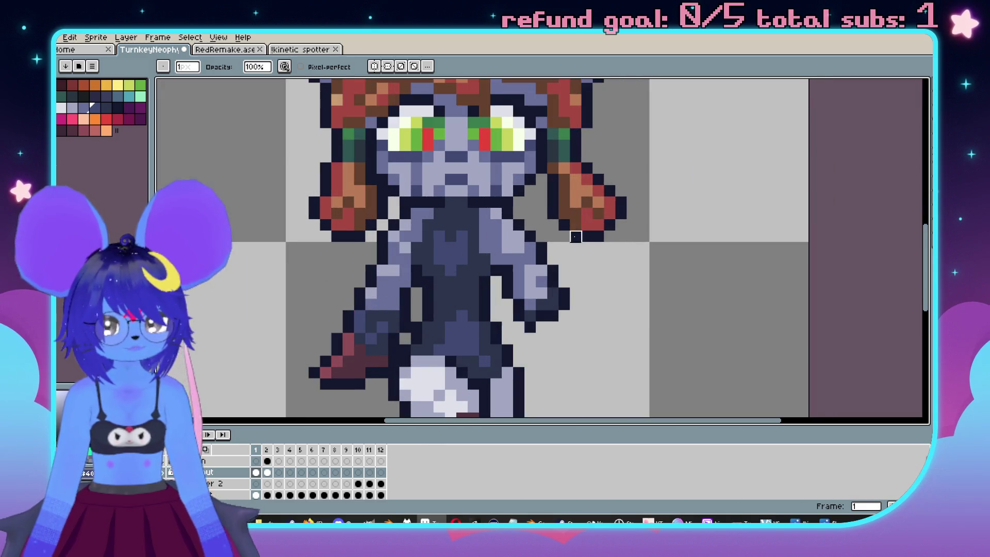
Marquee the right-side arm on frame 1, shift it one pixel left, and compare with frame 2.
key("m")
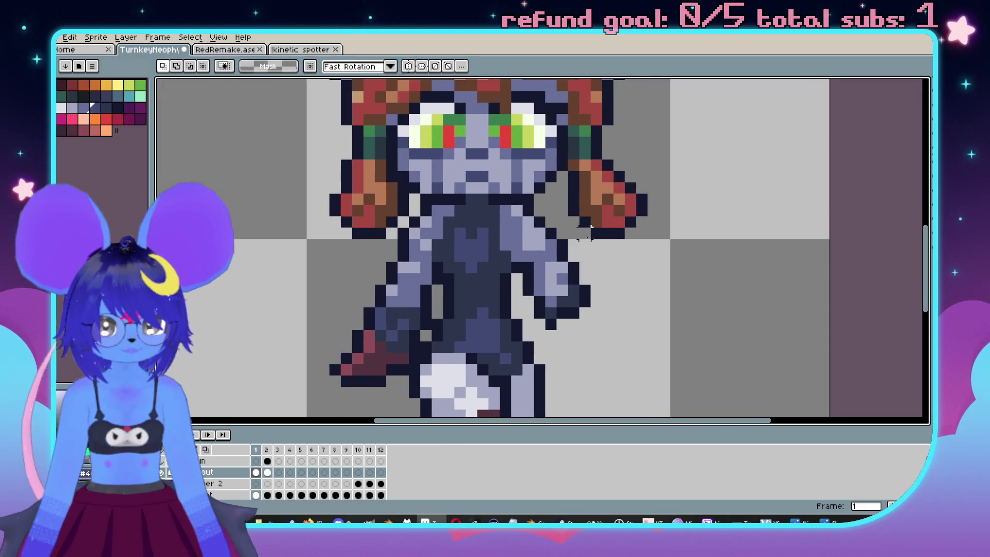
left_click_drag(591, 227, 532, 324)
left_click_drag(550, 289, 539, 288)
key("ctrl+d")
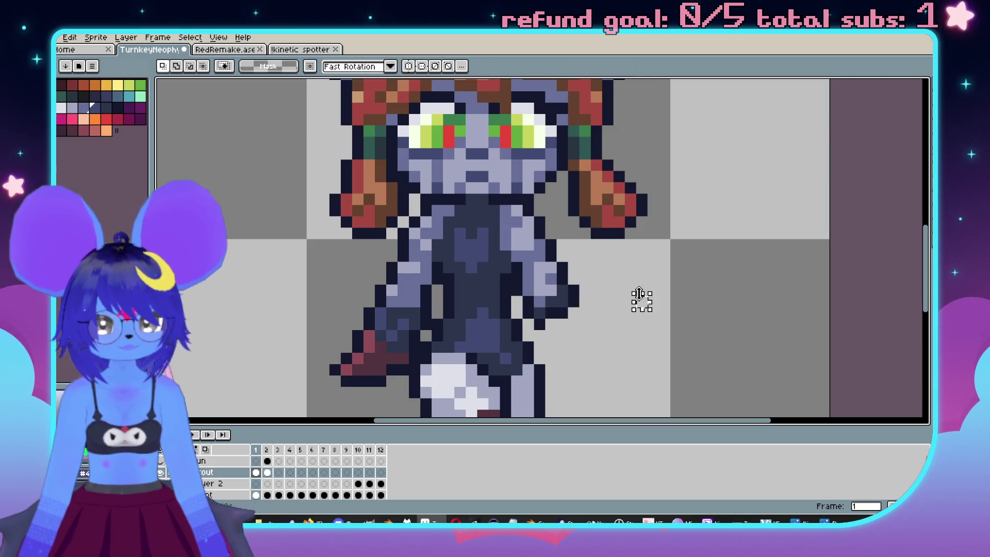
scroll(639, 294, "down", 4)
key("period")
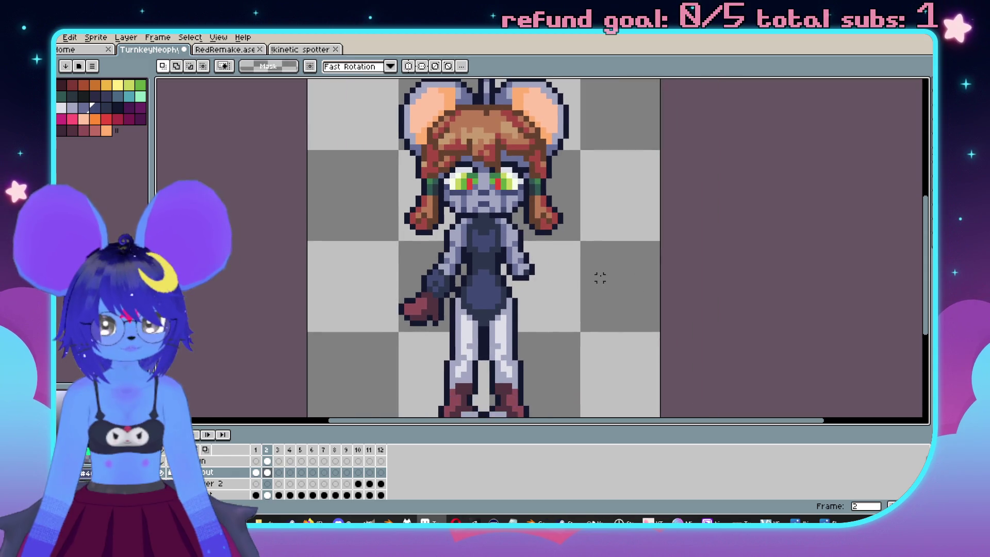
Zoom around the sprite while switching to the eyedropper and back to the Pencil.
scroll(547, 229, "up", 4)
scroll(547, 229, "up", 1)
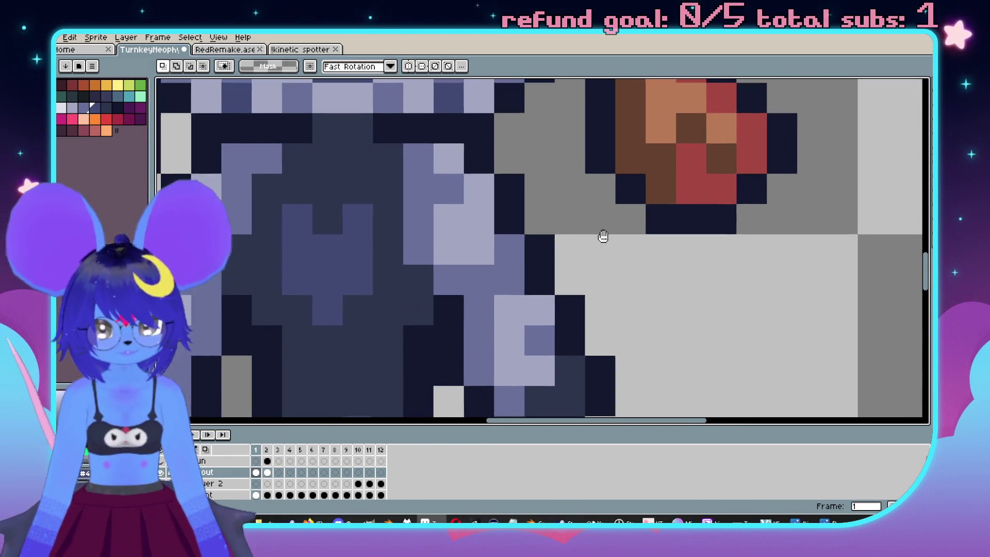
key("i")
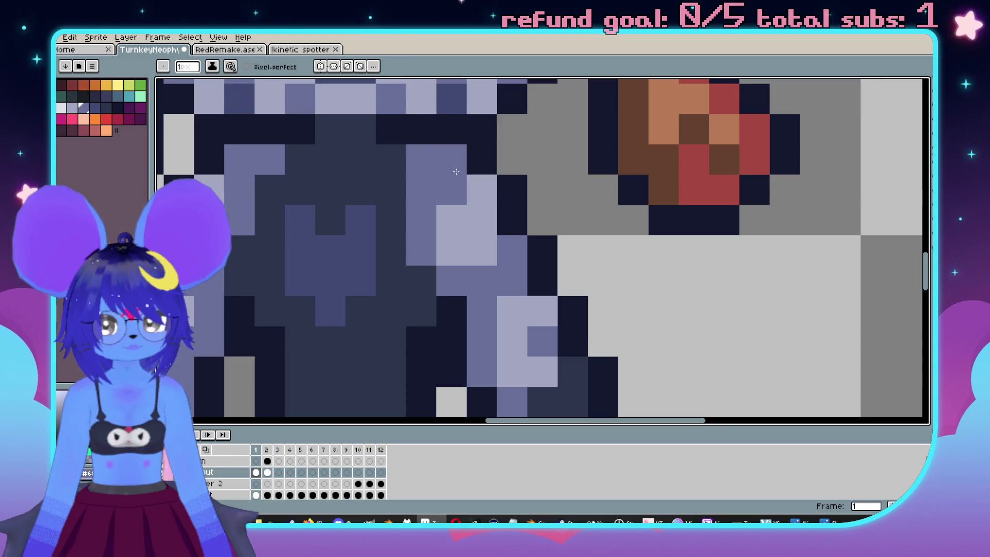
scroll(521, 256, "down", 4)
scroll(529, 261, "up", 3)
key("b")
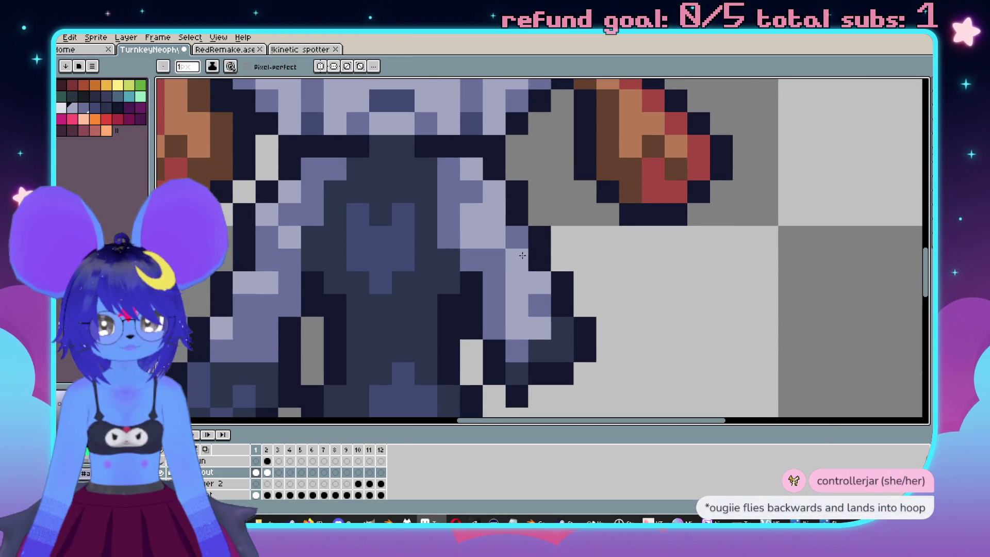
scroll(508, 217, "down", 1)
scroll(560, 274, "down", 2)
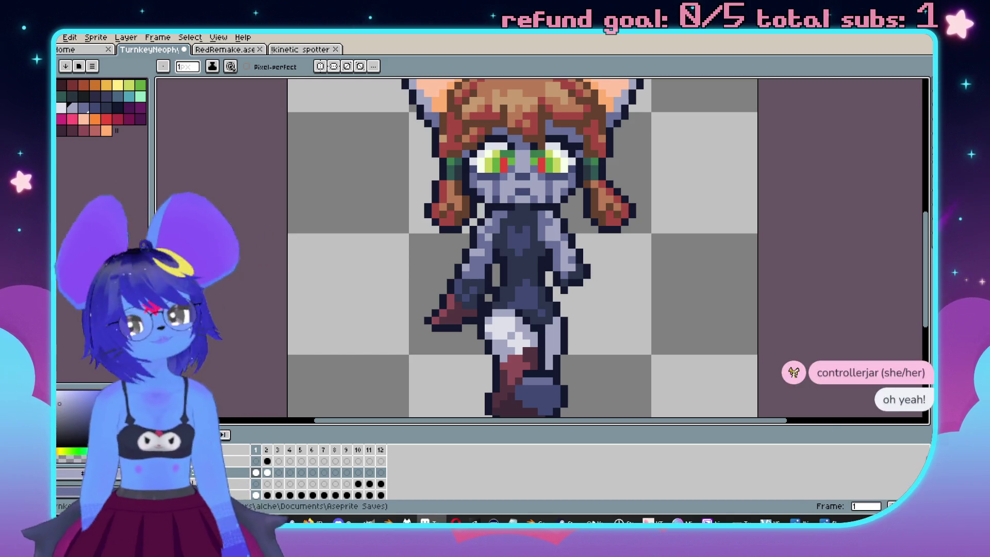
left_click_drag(667, 204, 581, 204)
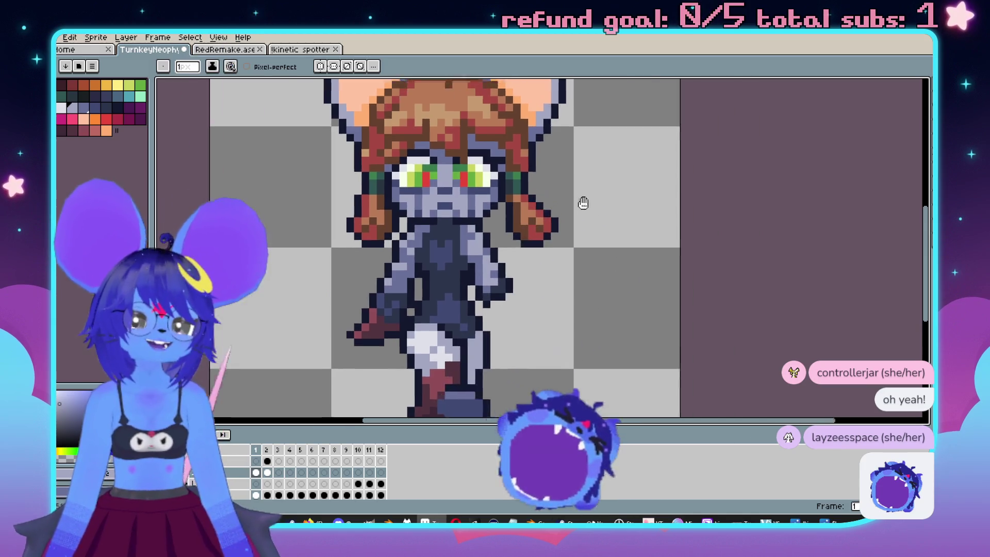
scroll(585, 206, "up", 3)
scroll(607, 265, "down", 3)
scroll(608, 265, "up", 1)
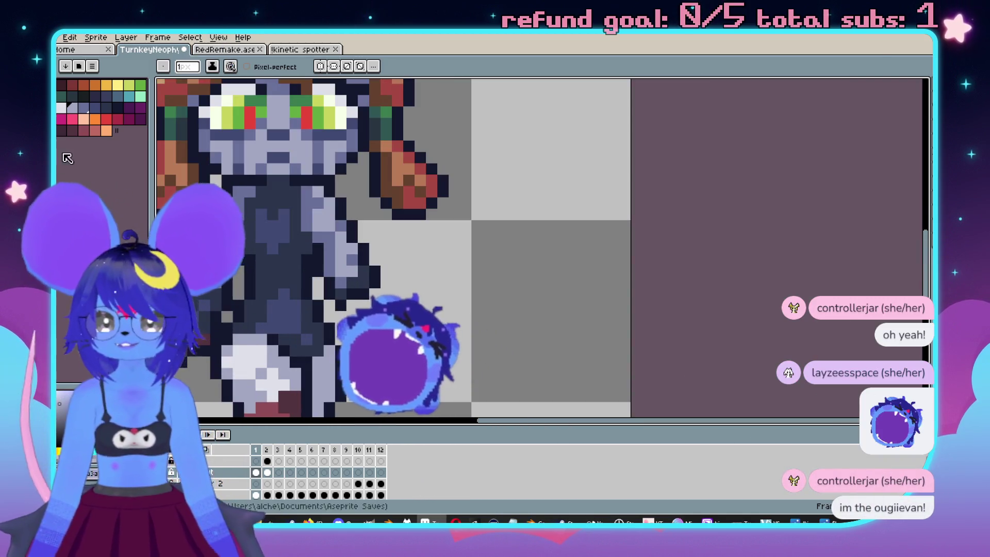
In the !kinetic spotter sprite, sketch the head arc with a tail, an arched eye and the mouth line.
left_click(300, 49)
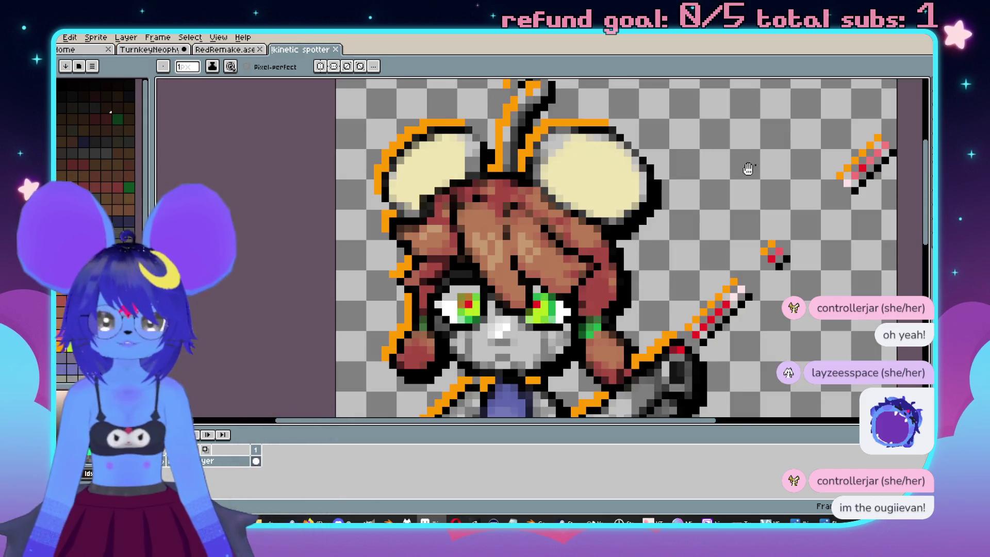
scroll(430, 247, "up", 1)
scroll(429, 247, "up", 3)
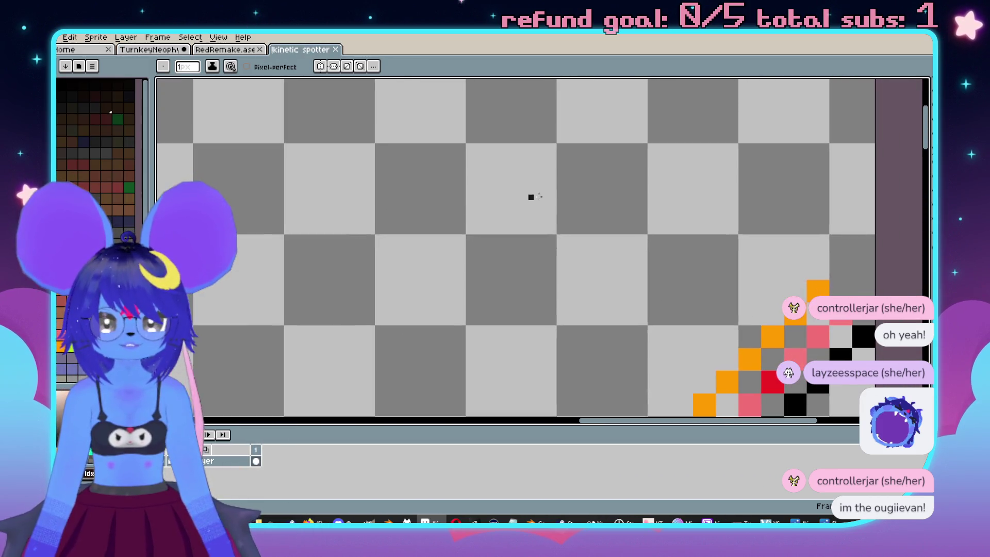
mouse_move(651, 272)
left_mouse_down()
mouse_move(654, 216)
mouse_move(485, 168)
mouse_move(416, 212)
mouse_move(428, 272)
mouse_move(460, 295)
left_mouse_up()
left_click_drag(554, 206, 502, 249)
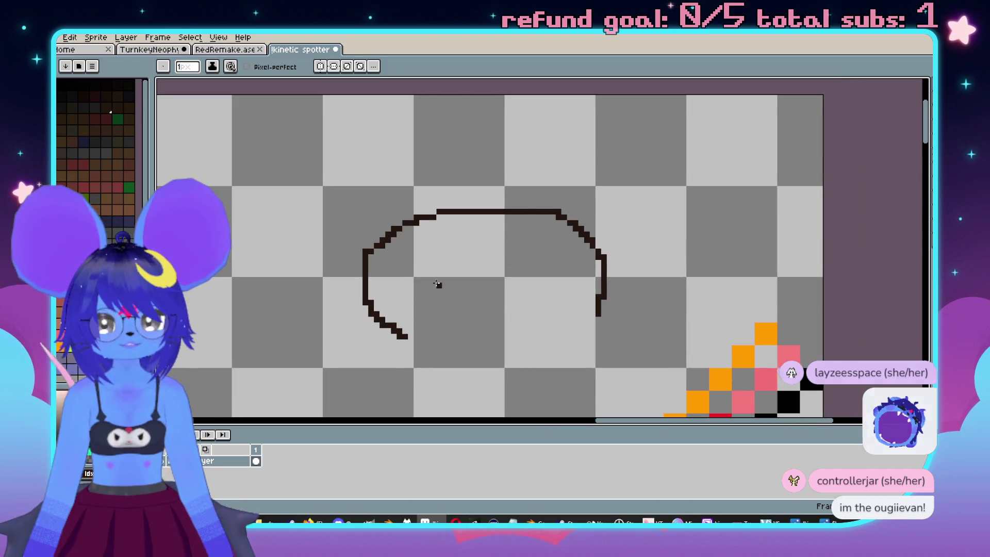
mouse_move(388, 272)
left_mouse_down()
mouse_move(388, 262)
mouse_move(445, 244)
mouse_move(392, 265)
mouse_move(440, 252)
mouse_move(432, 304)
mouse_move(497, 287)
mouse_move(539, 308)
left_mouse_up()
left_click_drag(467, 311, 506, 310)
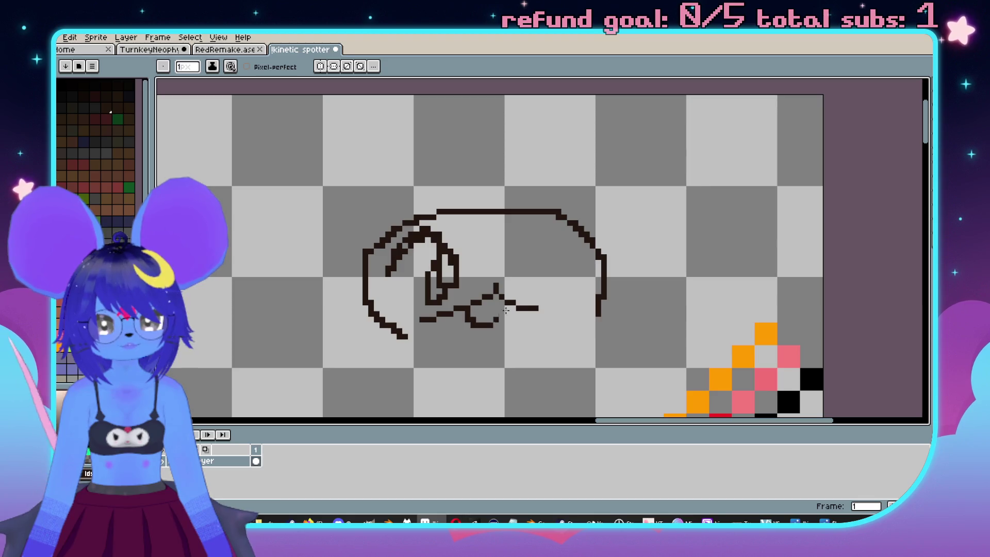
Add a right-side diagonal, the right eye loop, and brow and face-side strokes, undoing a stray curve.
left_click_drag(580, 260, 547, 229)
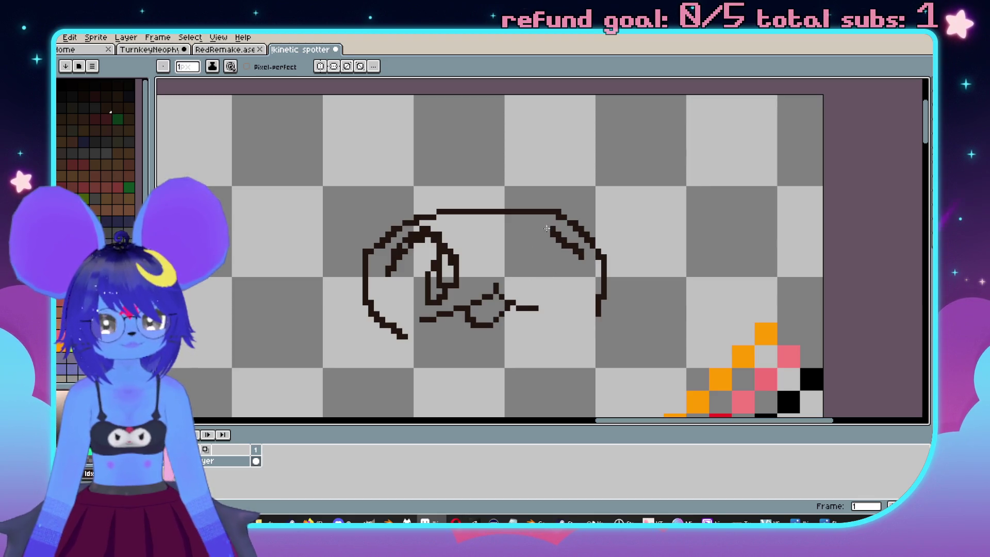
mouse_move(557, 269)
left_mouse_down()
mouse_move(568, 256)
mouse_move(571, 279)
mouse_move(553, 264)
left_mouse_up()
mouse_move(469, 175)
left_mouse_down()
mouse_move(483, 245)
mouse_move(520, 198)
mouse_move(515, 233)
left_mouse_up()
key("ctrl+z")
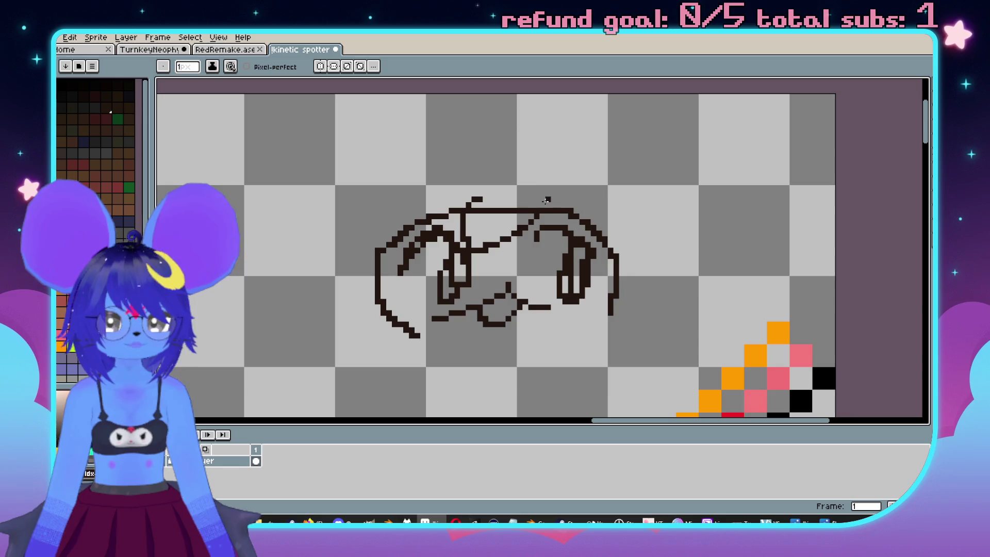
left_click_drag(547, 200, 617, 234)
mouse_move(457, 196)
left_mouse_down()
mouse_move(444, 220)
mouse_move(479, 130)
mouse_move(588, 123)
mouse_move(642, 175)
left_mouse_up()
Draw a rounded fist right of the face, then undo the bottom chin stroke to redraw it.
mouse_move(633, 273)
left_mouse_down()
mouse_move(666, 292)
mouse_move(600, 292)
mouse_move(516, 326)
mouse_move(399, 327)
mouse_move(570, 280)
left_mouse_up()
key("v")
key("ctrl+z")
key("b")
key("ctrl+z")
Redraw the chin line lower and add a foot oval at the lower left.
mouse_move(397, 317)
left_mouse_down()
mouse_move(454, 331)
mouse_move(591, 294)
left_mouse_up()
left_click_drag(342, 334, 412, 304)
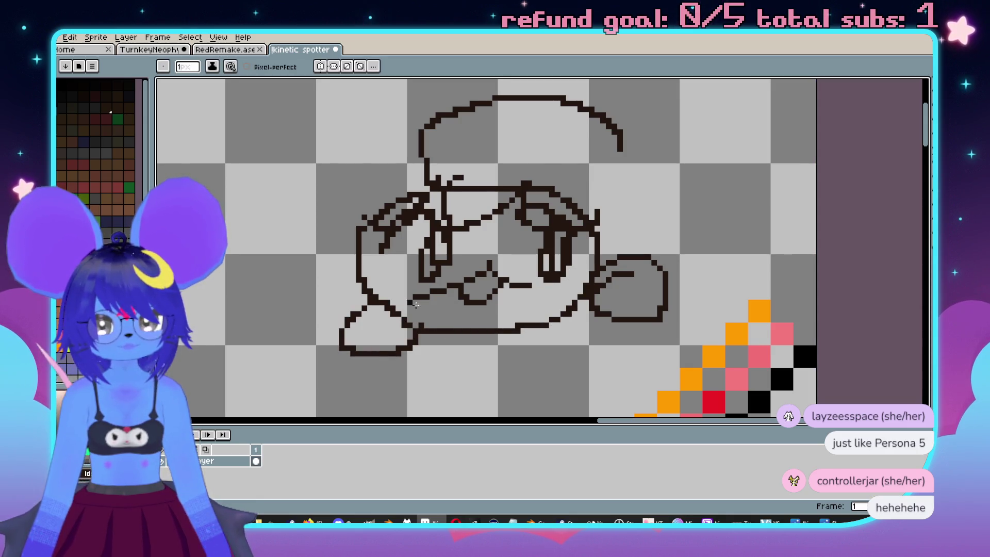
scroll(516, 278, "right", 2)
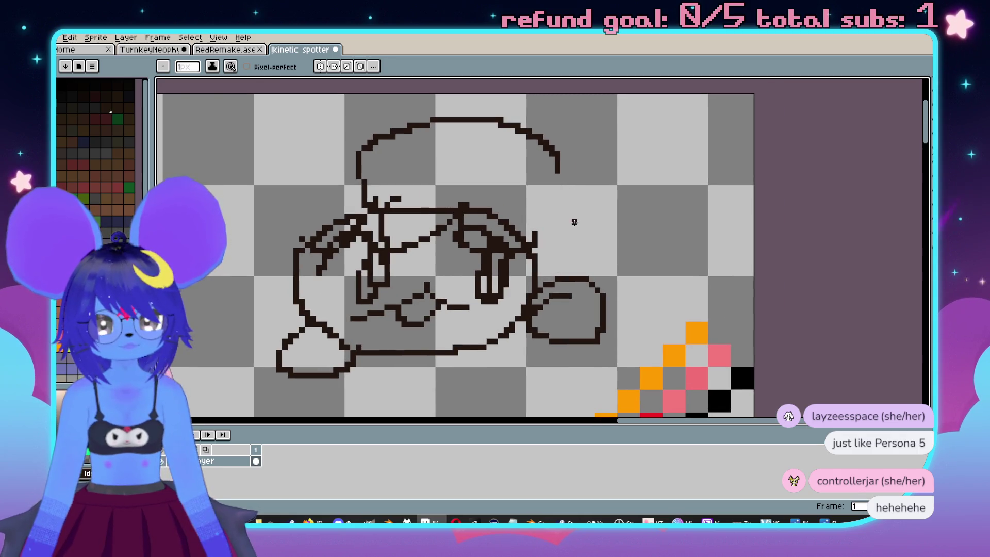
Sketch the hat brim and tip, a curved flap on the right and a small pointed shape below it.
left_click_drag(574, 223, 539, 166)
mouse_move(501, 200)
left_mouse_down()
mouse_move(552, 258)
mouse_move(588, 227)
left_mouse_up()
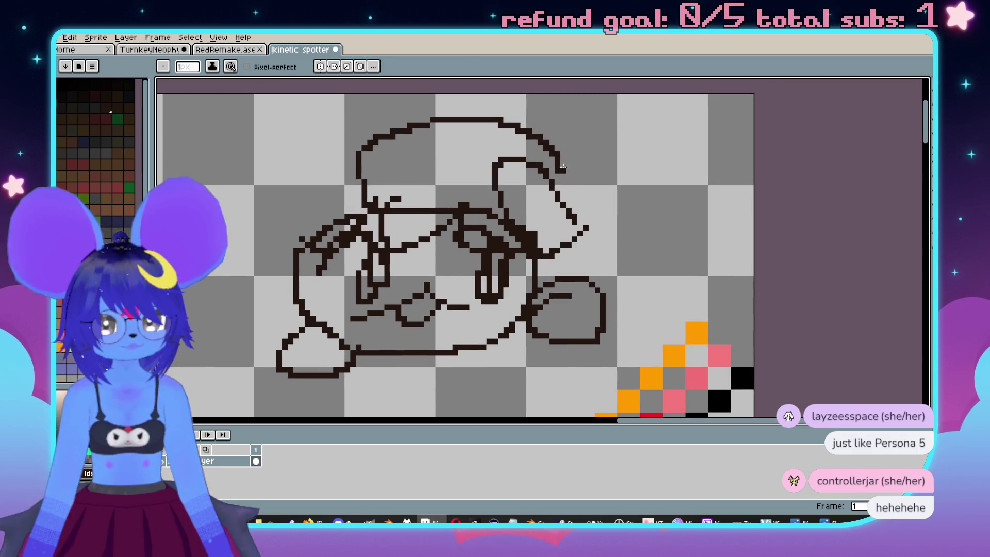
left_click_drag(551, 177, 583, 166)
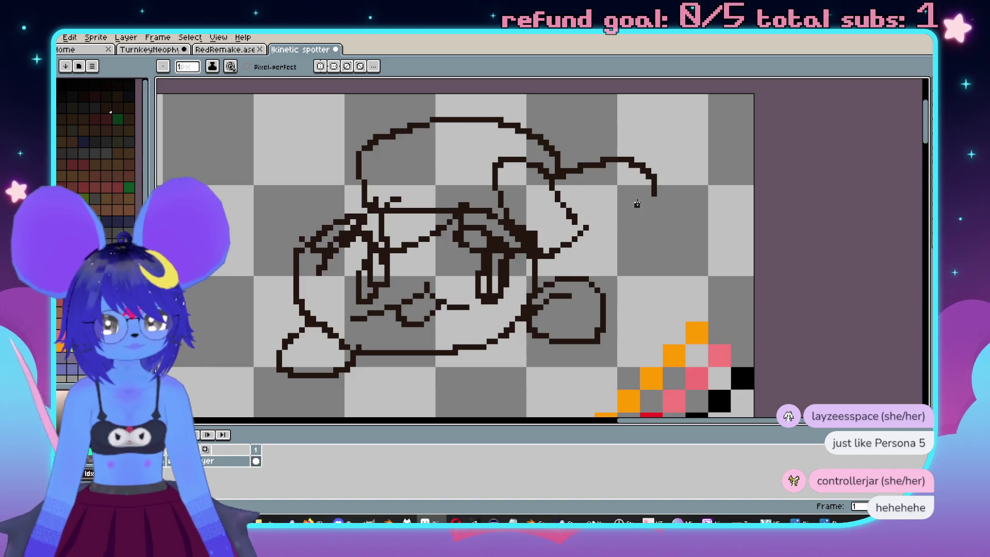
mouse_move(656, 199)
left_mouse_down()
mouse_move(670, 234)
mouse_move(627, 268)
left_mouse_up()
key("ctrl+z")
key("v")
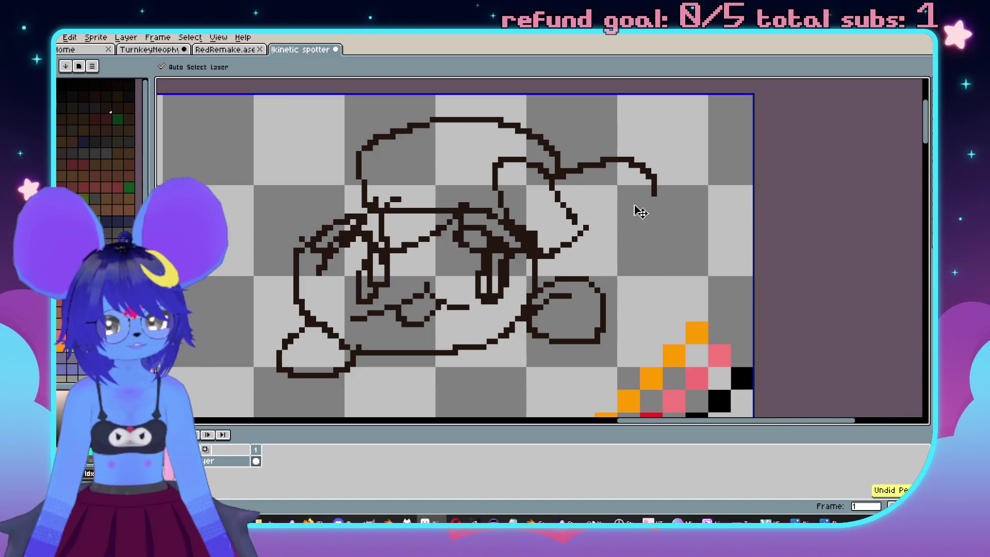
key("ctrl+z")
key("b")
mouse_move(608, 190)
left_mouse_down()
mouse_move(678, 212)
mouse_move(622, 265)
left_mouse_up()
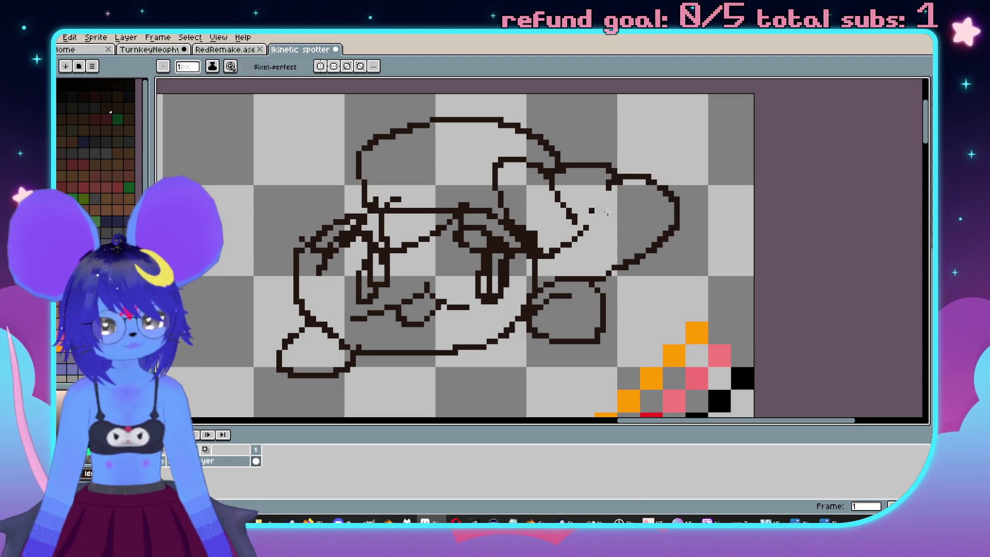
mouse_move(662, 237)
left_mouse_down()
mouse_move(674, 245)
mouse_move(639, 257)
left_mouse_up()
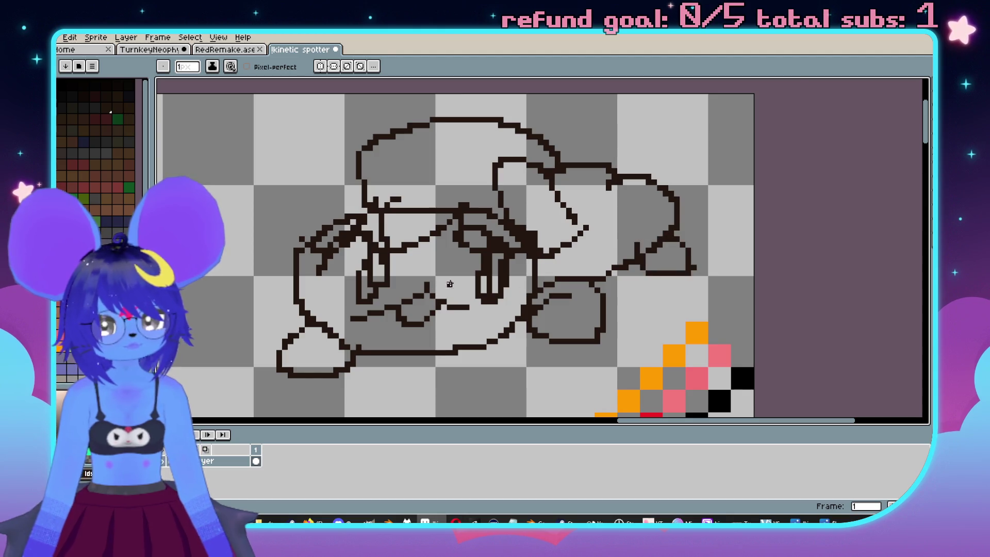
Add detail around the eyes and lower face, outline the right cheek and redraw the left face curve.
left_click_drag(450, 283, 498, 270)
mouse_move(345, 178)
left_mouse_down()
mouse_move(361, 295)
mouse_move(448, 178)
mouse_move(333, 273)
mouse_move(410, 298)
left_mouse_up()
key("ctrl+z")
key("ctrl+z")
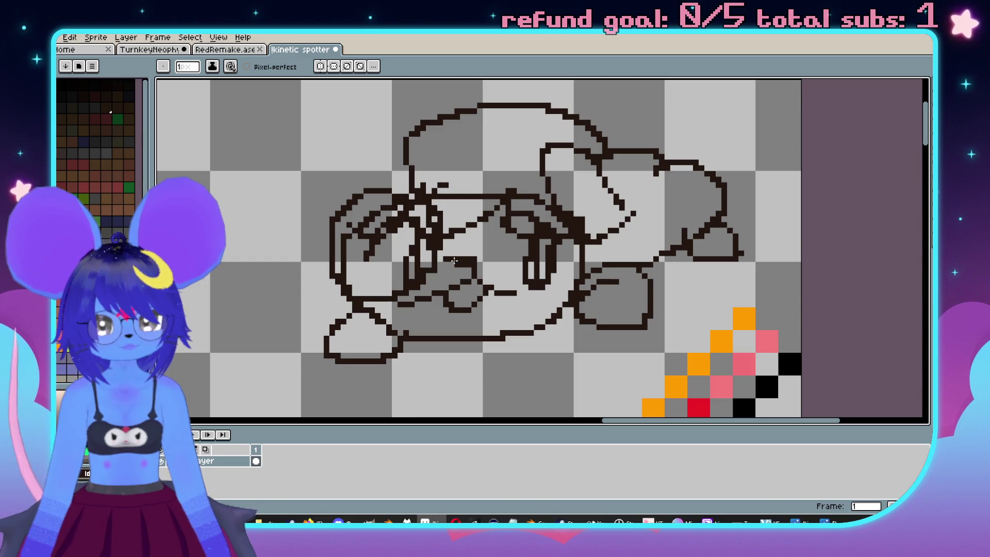
left_click_drag(484, 222, 470, 257)
left_click_drag(570, 258, 508, 299)
left_click_drag(517, 205, 568, 233)
left_click_drag(592, 314, 616, 297)
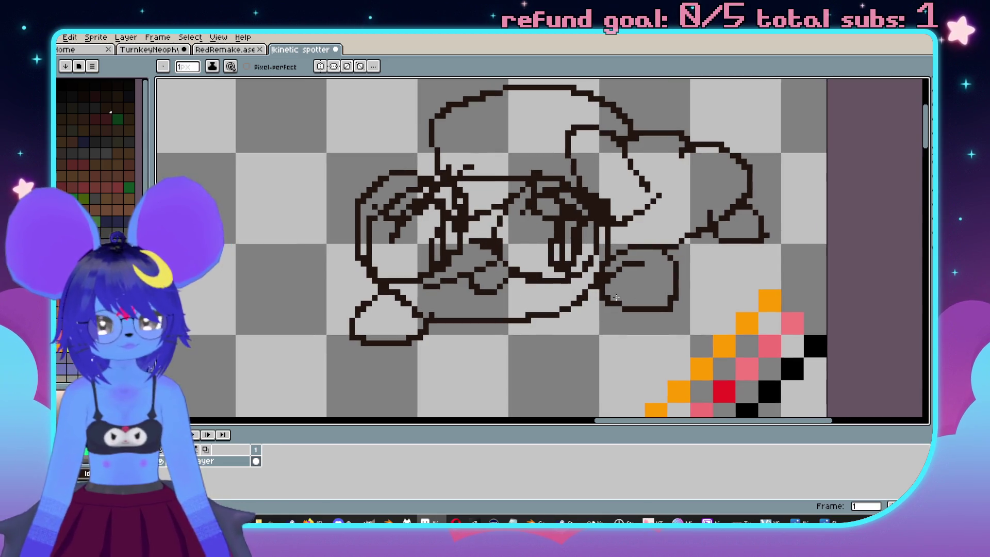
mouse_move(617, 178)
left_mouse_down()
mouse_move(668, 227)
mouse_move(596, 262)
left_mouse_up()
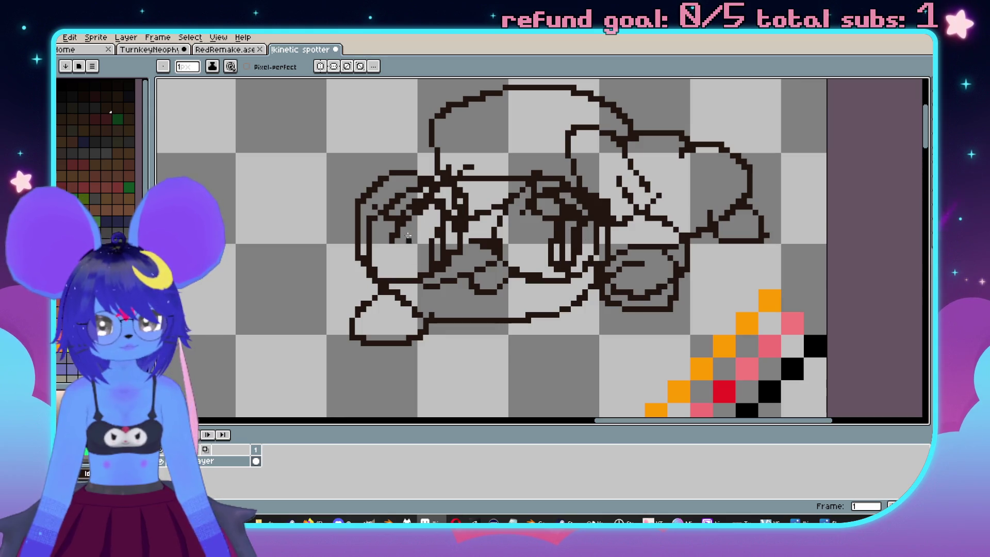
mouse_move(367, 206)
left_mouse_down()
mouse_move(325, 279)
mouse_move(379, 286)
left_mouse_up()
Draw a brow line across the face, the cap top outline and a short vertical line above the brow.
scroll(562, 247, "down", 2)
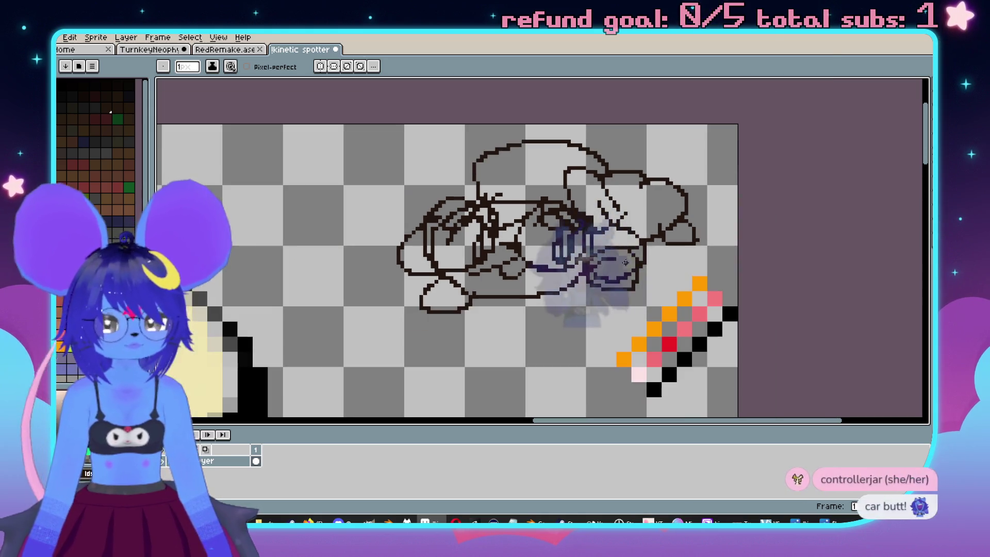
scroll(614, 230, "up", 2)
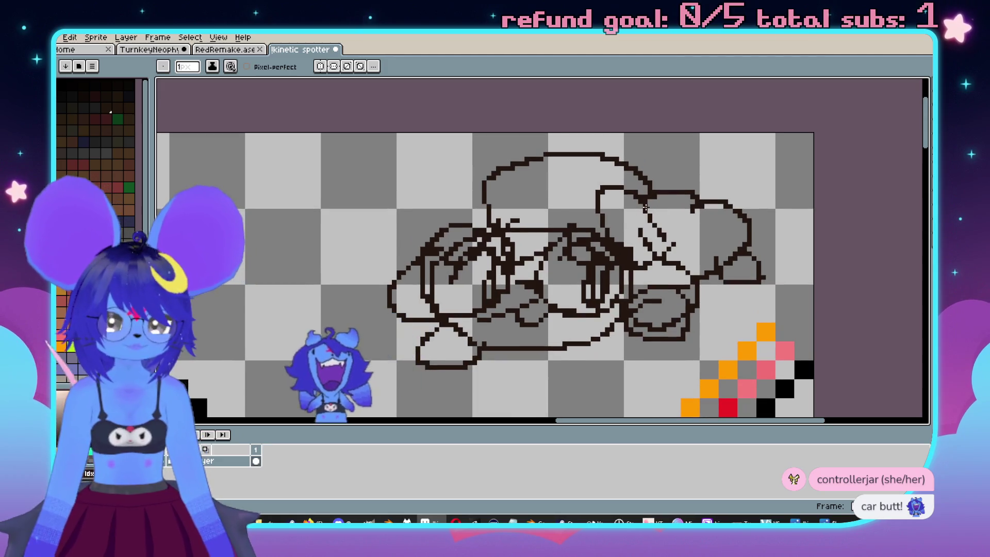
scroll(588, 232, "up", 1)
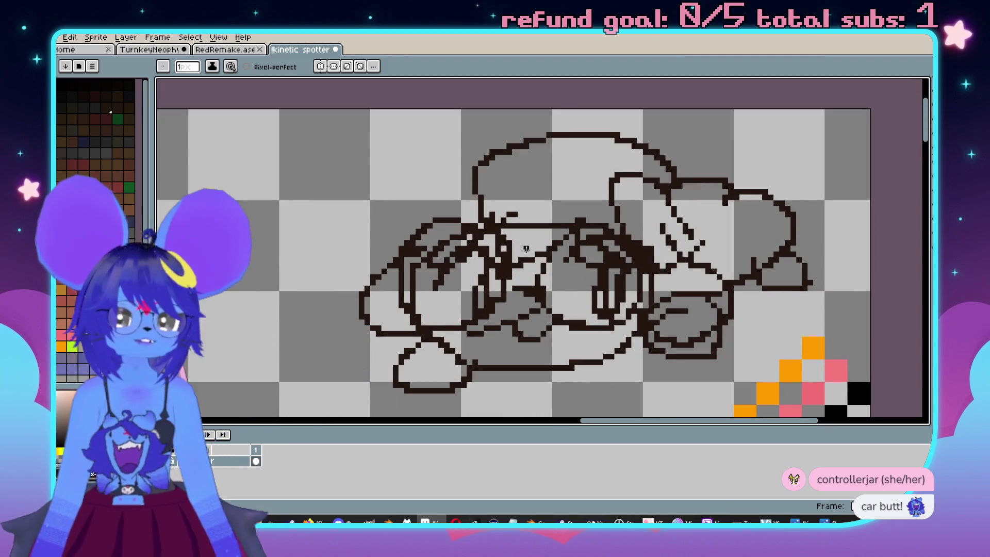
mouse_move(590, 213)
left_mouse_down()
mouse_move(605, 202)
mouse_move(461, 208)
left_mouse_up()
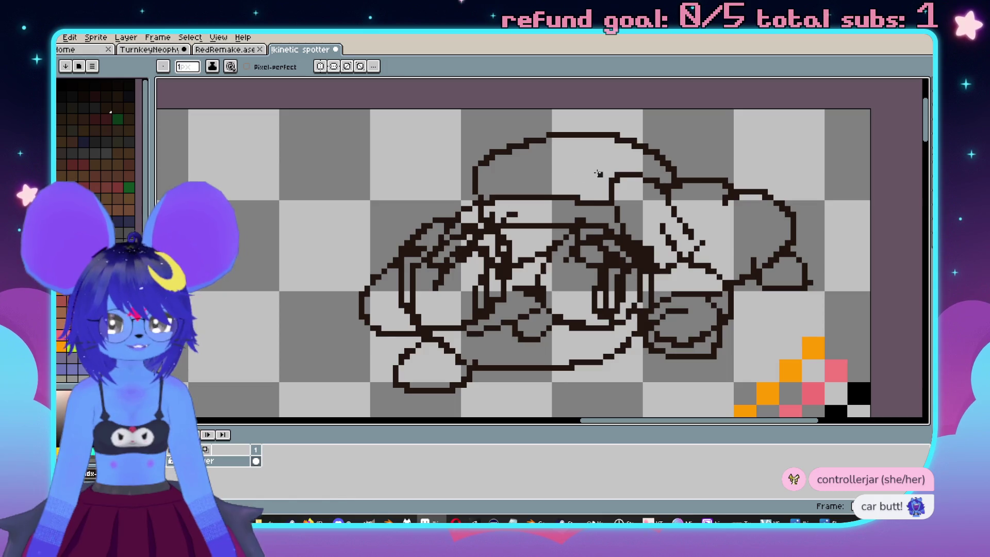
mouse_move(605, 189)
left_mouse_down()
mouse_move(570, 145)
mouse_move(491, 178)
left_mouse_up()
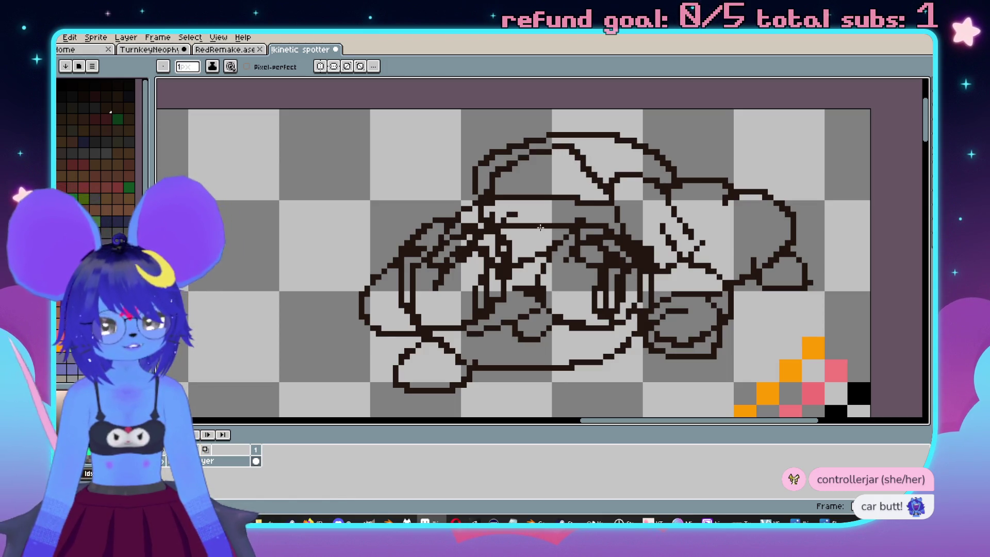
left_click_drag(566, 195, 566, 182)
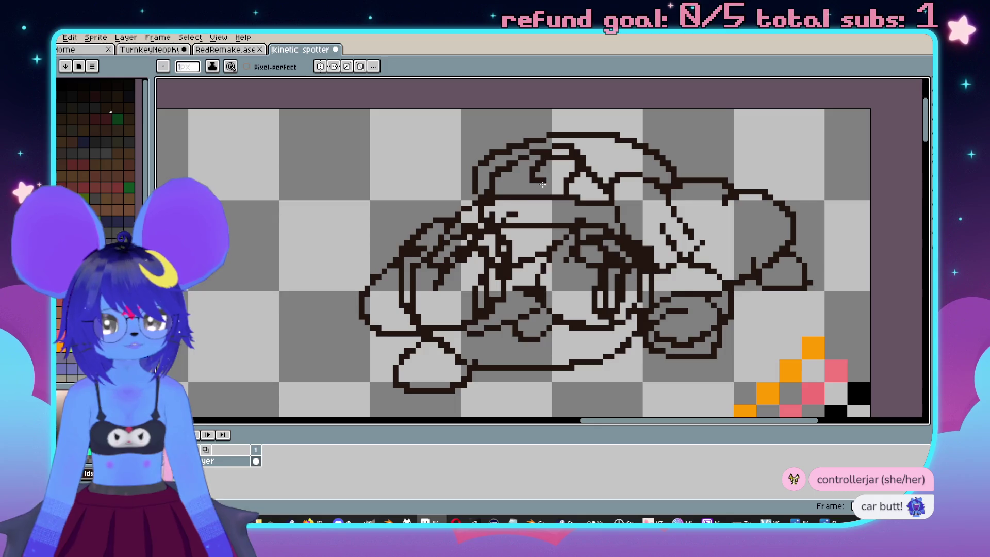
Rework the strokes near the ear, ending with a few pixels added under it.
scroll(604, 219, "down", 3)
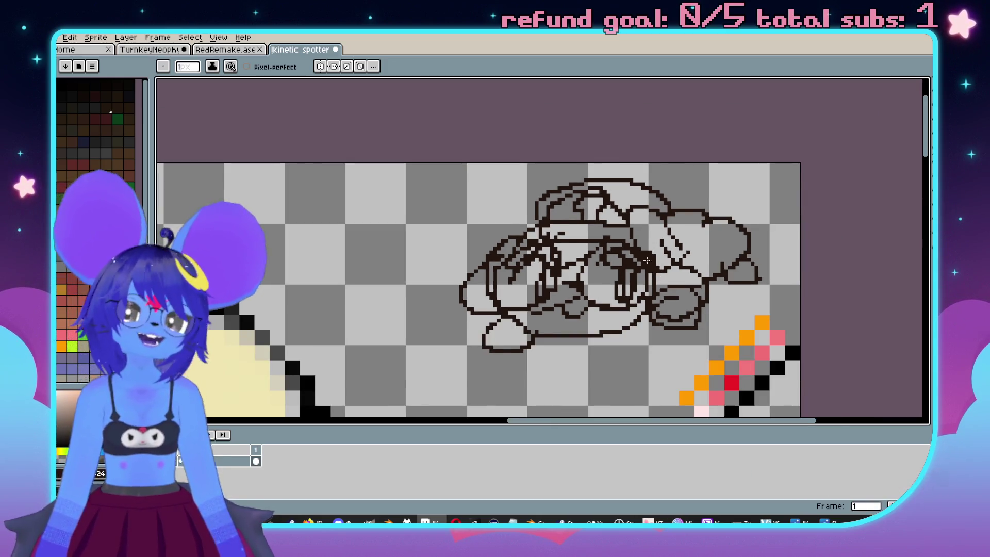
scroll(608, 232, "up", 1)
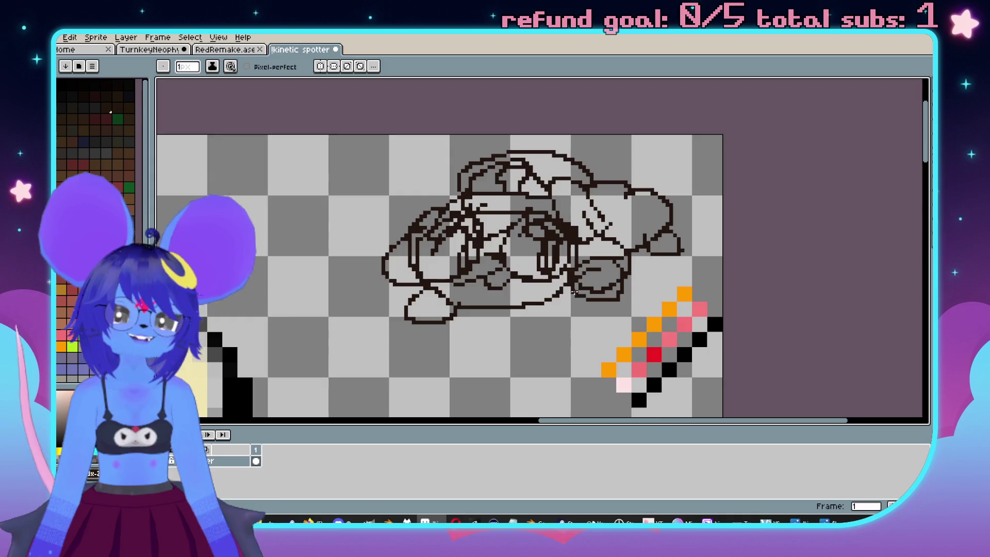
scroll(574, 292, "down", 3)
scroll(609, 197, "up", 3)
scroll(613, 289, "up", 2)
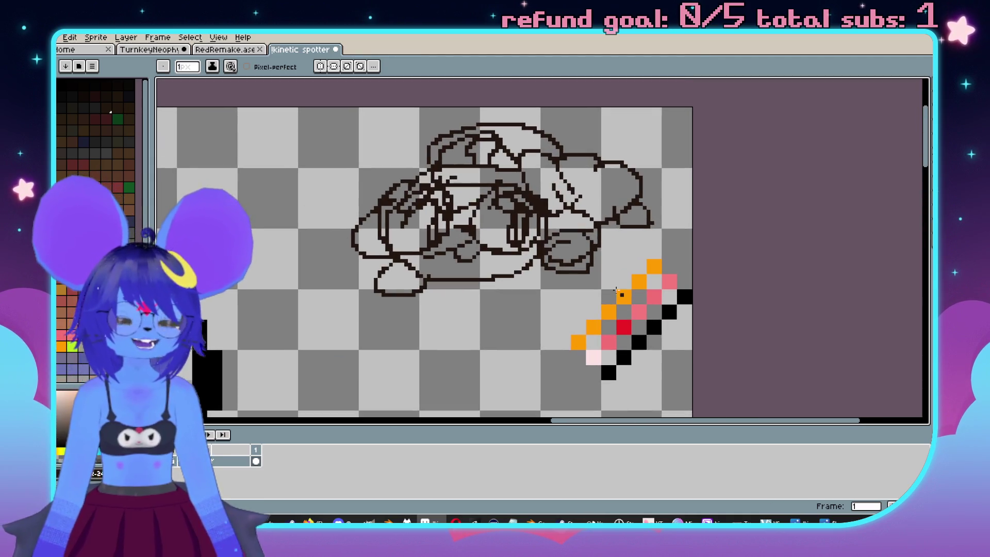
scroll(599, 217, "up", 2)
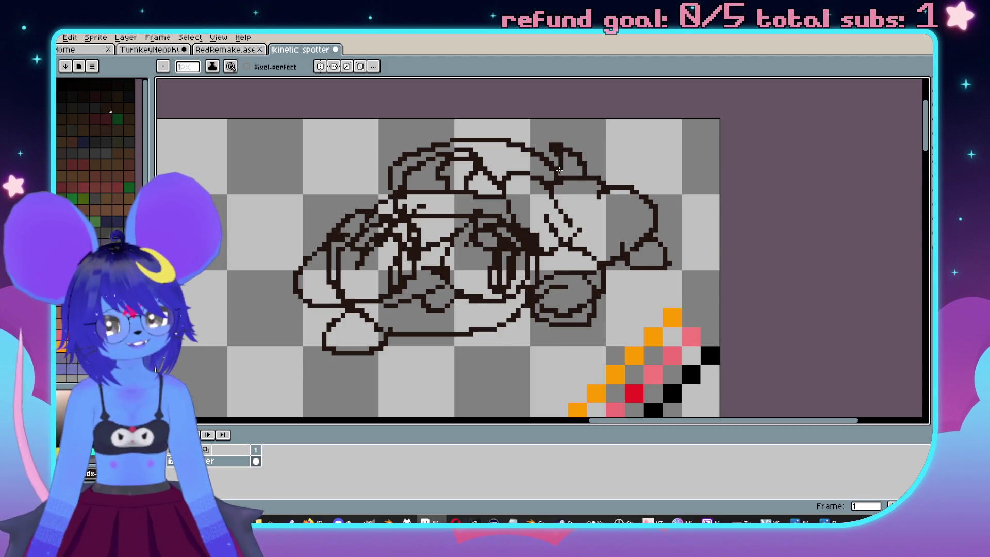
key("ctrl+z")
left_click_drag(556, 178, 595, 161)
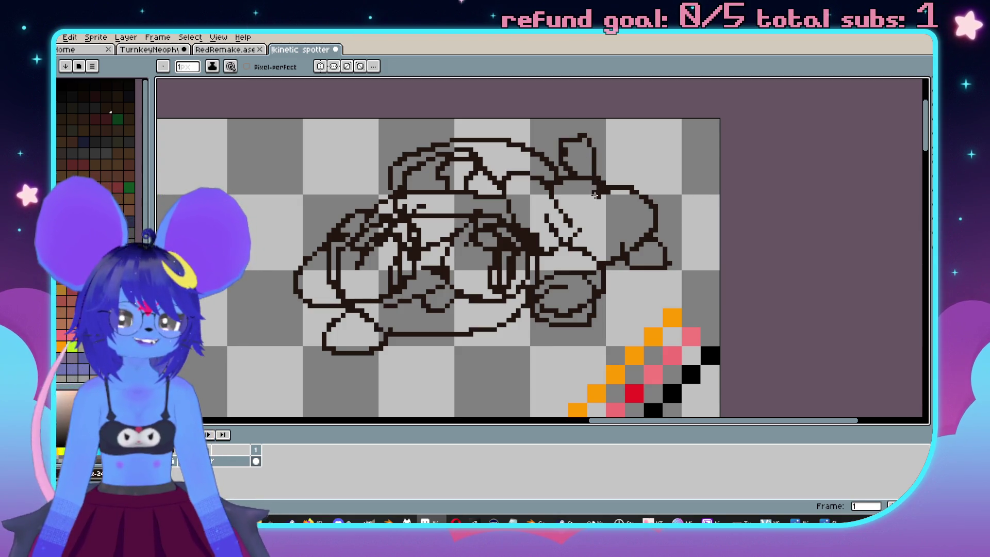
key("ctrl+z")
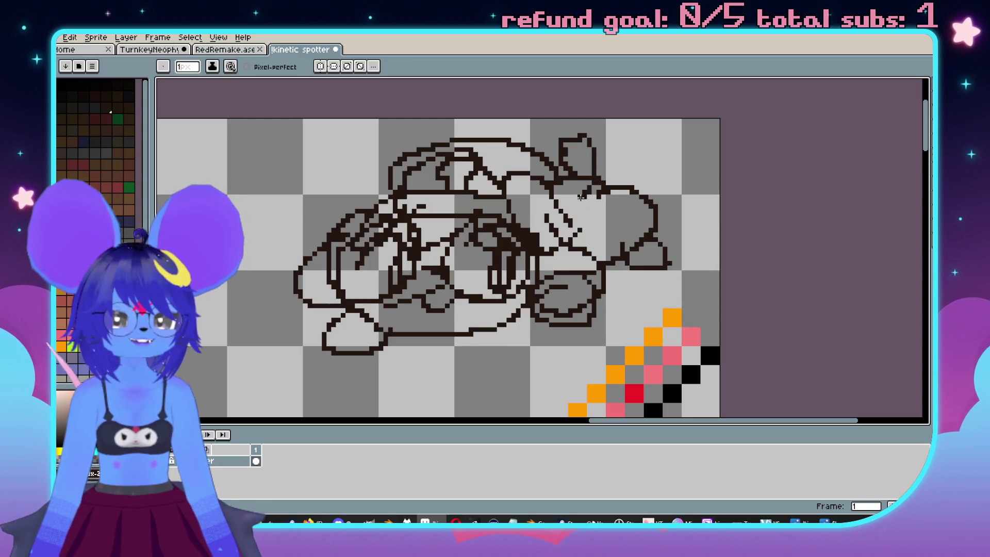
left_click_drag(572, 181, 581, 187)
key("alt")
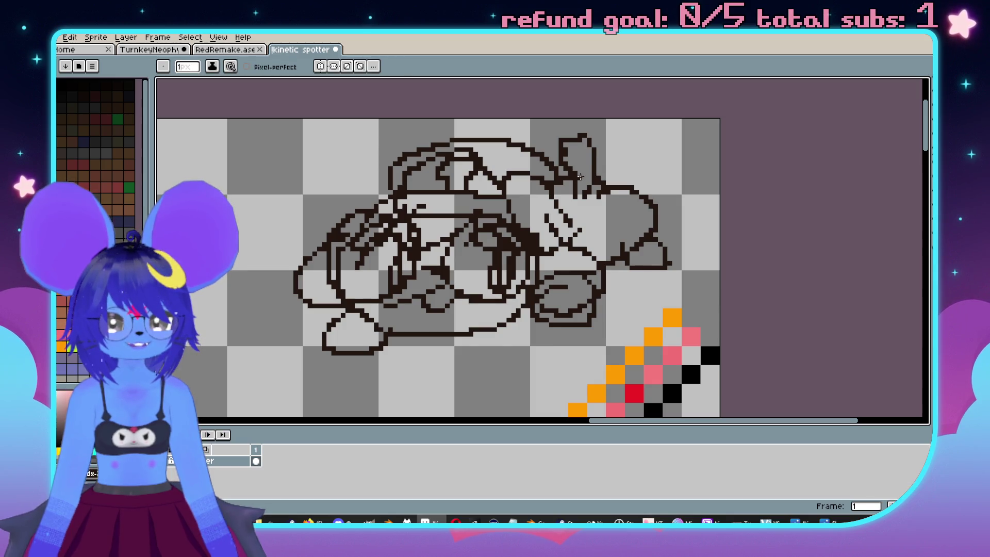
scroll(580, 177, "down", 2)
scroll(521, 279, "up", 1)
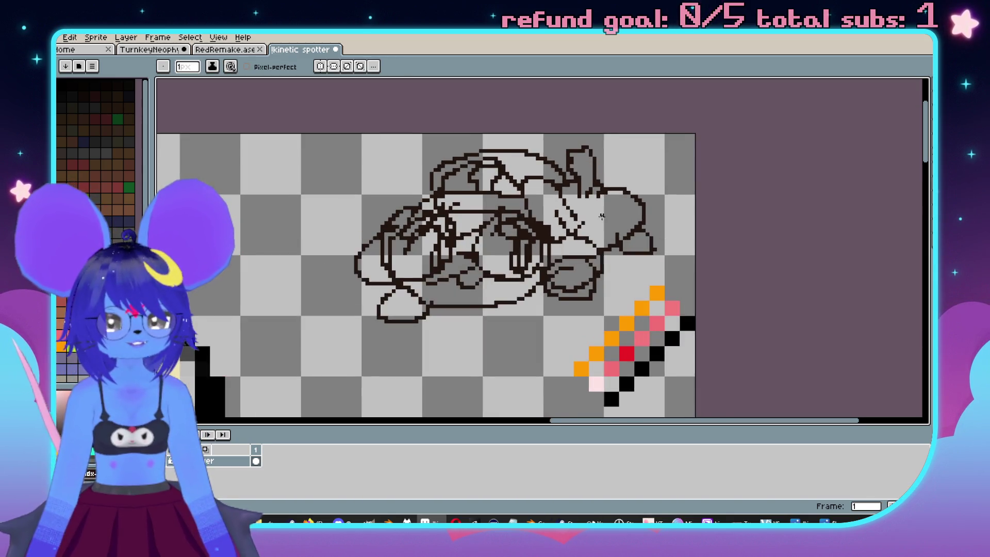
scroll(521, 279, "right", 3)
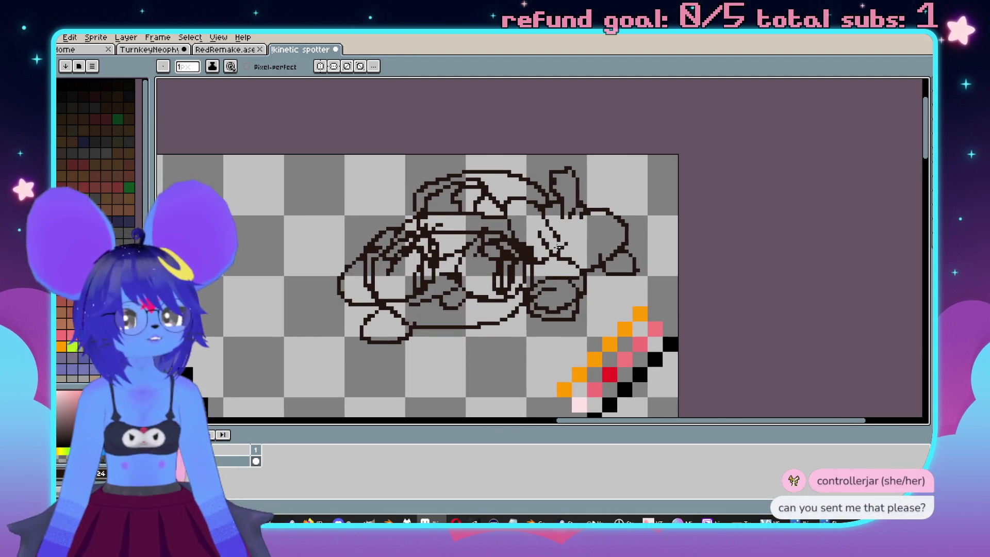
scroll(694, 234, "right", 2)
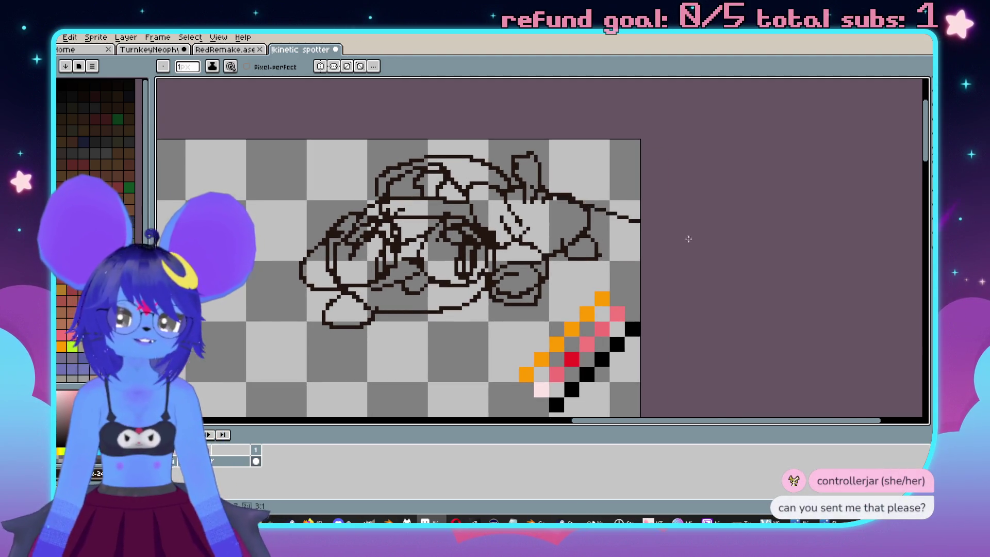
Crop the canvas size in from the left and bottom to a small strip around the sketch.
key("ctrl+alt+c")
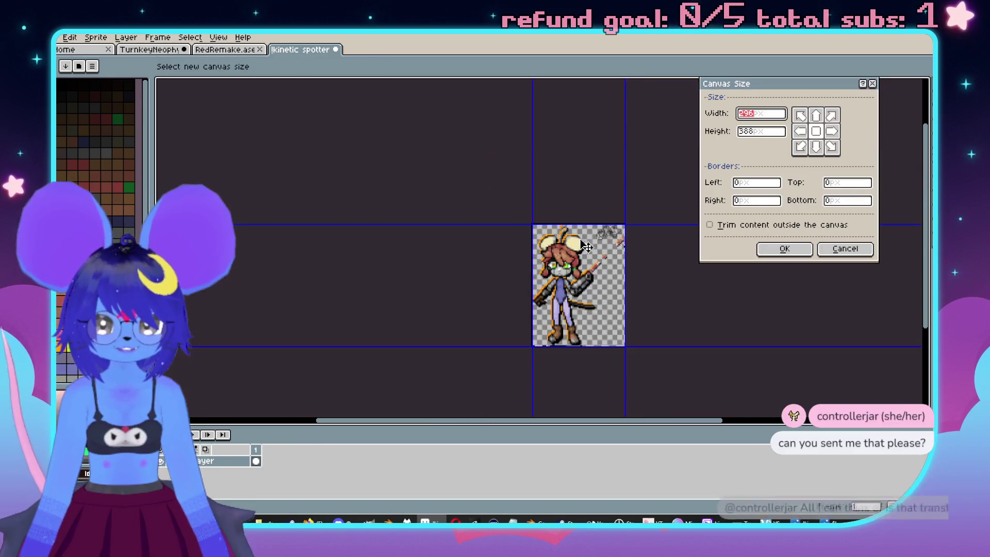
left_click_drag(529, 277, 589, 274)
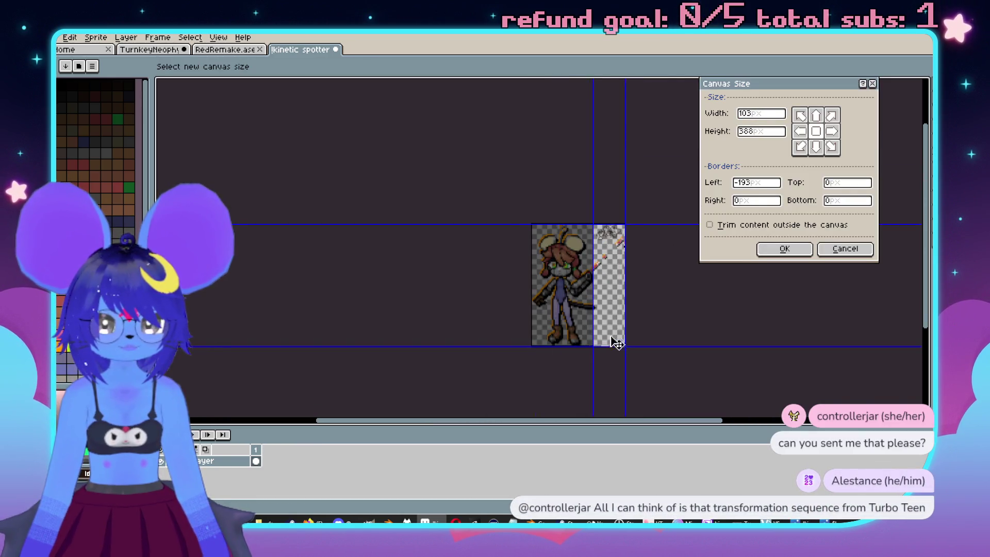
left_click_drag(613, 354, 622, 243)
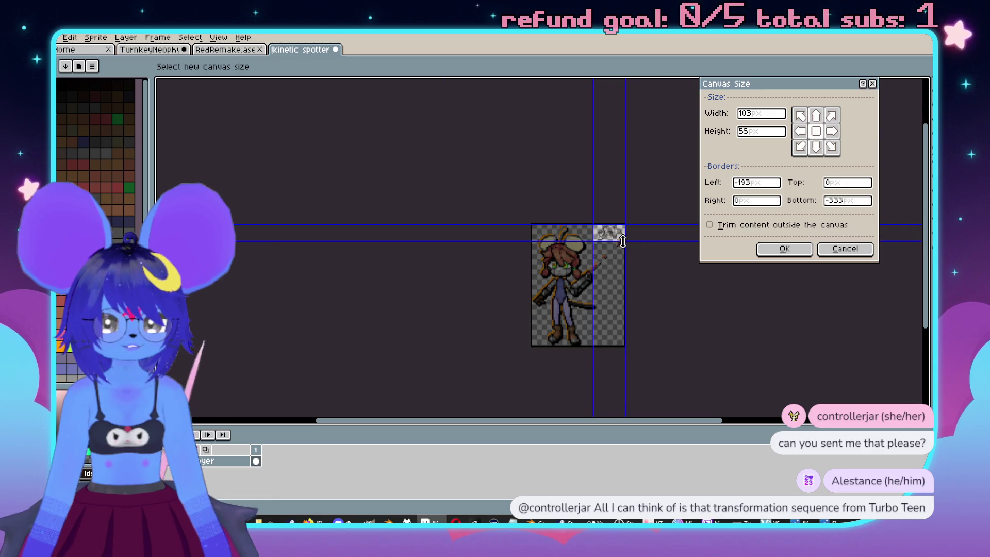
scroll(623, 242, "up", 5)
scroll(571, 187, "down", 3)
left_click(785, 248)
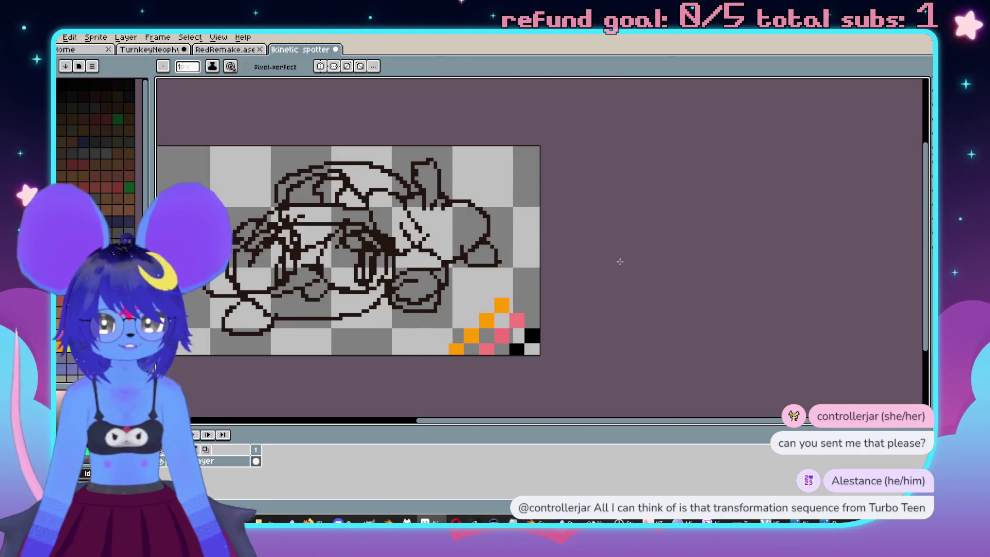
Export the sketch as a PNG under a new file name via Export As.
left_click(51, 37)
mouse_move(103, 131)
left_click(188, 132)
double_click(797, 199)
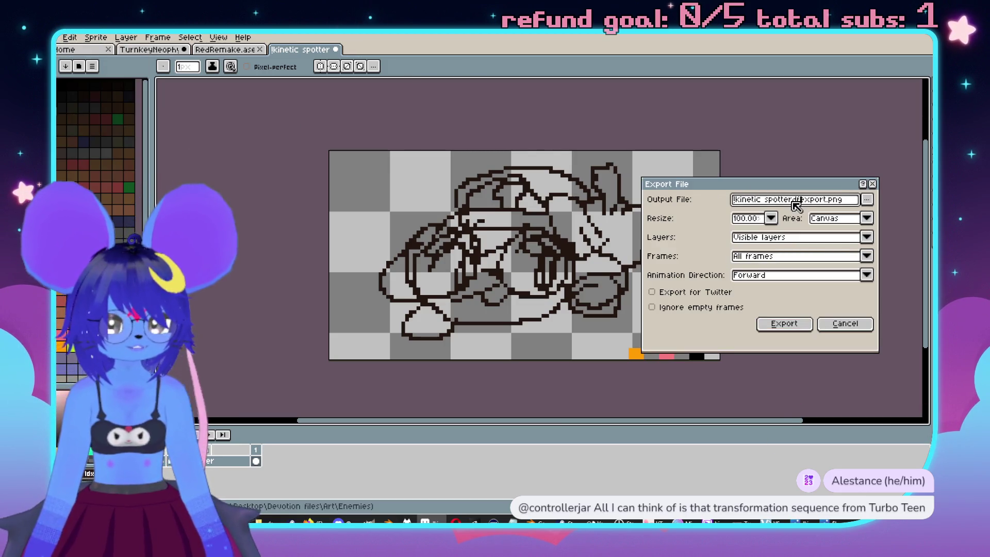
type("sdfsdfsd")
type("fsdfsdsdfsfsdfds")
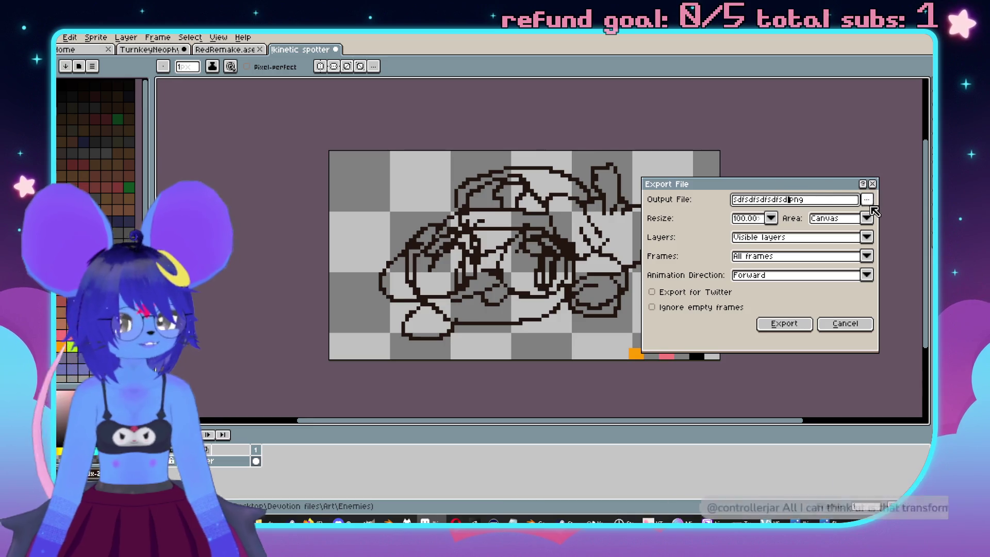
left_click(867, 199)
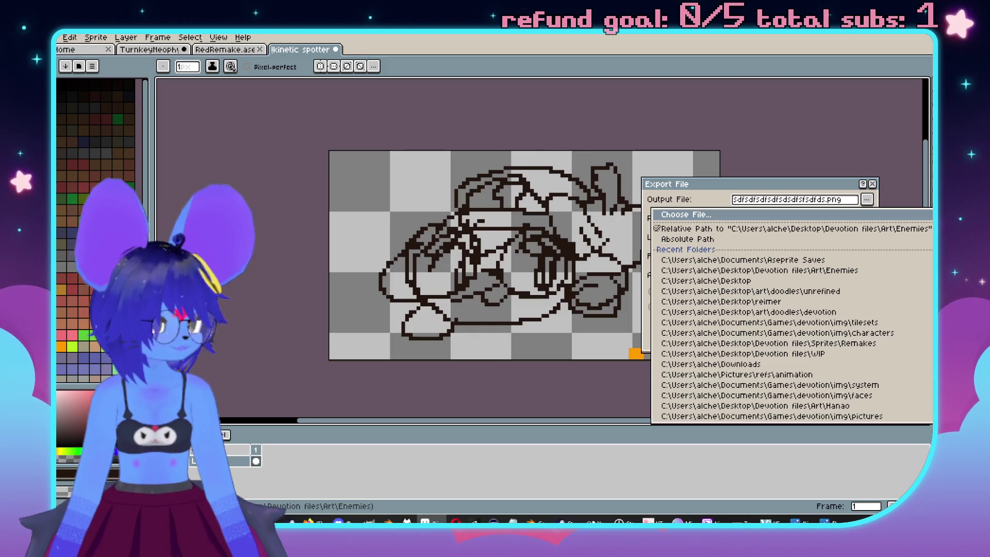
key("Escape")
left_click(779, 323)
key("ctrl+z")
key("ctrl+z")
key("ctrl+z")
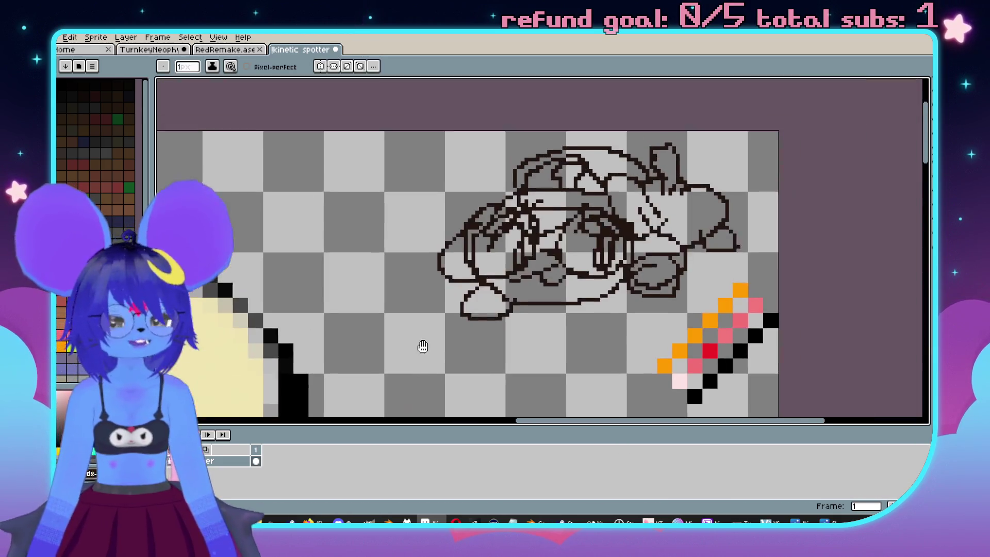
Undo the remaining kinetic spotter sketch strokes with four Ctrl+Z presses, then switch to the TurnkeyNeophyte document.
key("ctrl+z")
key("ctrl+z")
key("ctrl+z")
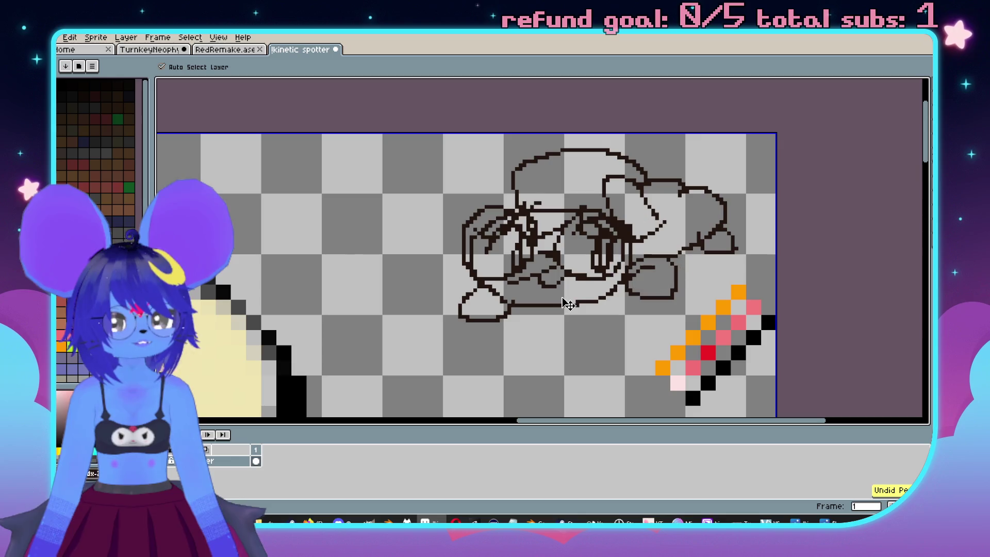
key("ctrl+z")
key("ctrl+z")
key("ctrl+z")
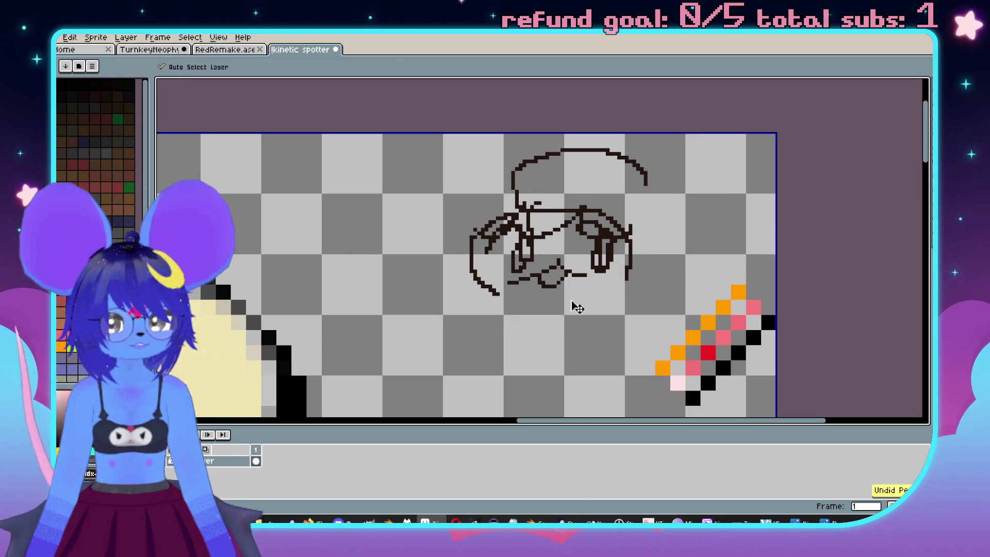
key("ctrl+z")
key("ctrl+z")
key("ctrl+z")
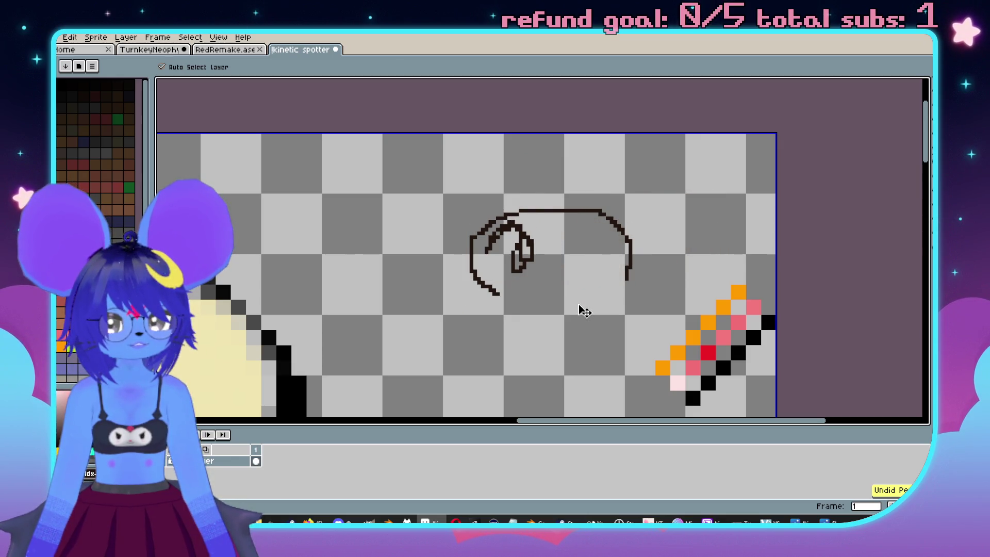
key("ctrl+z")
key("ctrl+z")
key("ctrl+z")
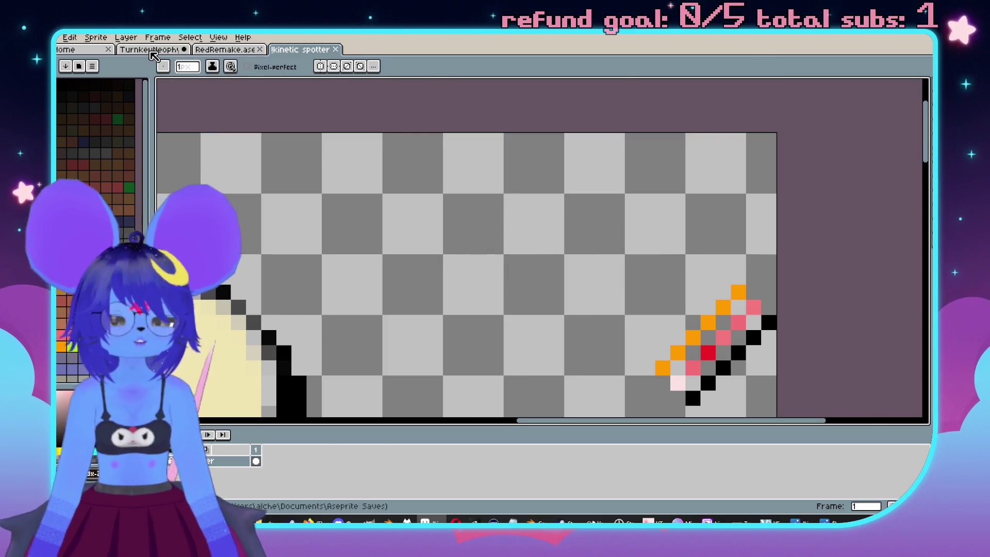
left_click(151, 52)
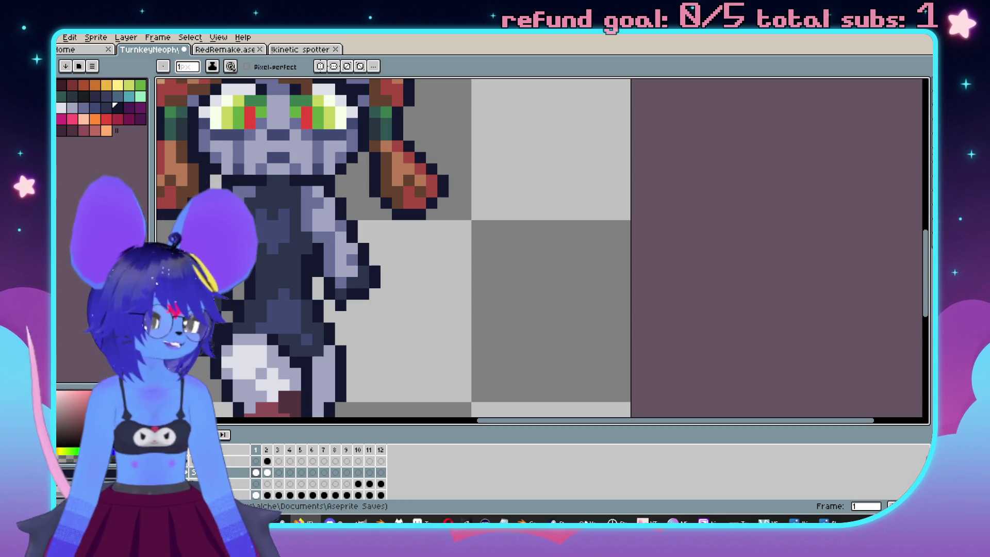
Copy the Gun layer's frame 2 cel into frame 1 and commit the pasted gun arm.
scroll(570, 205, "down", 5)
scroll(602, 249, "up", 1)
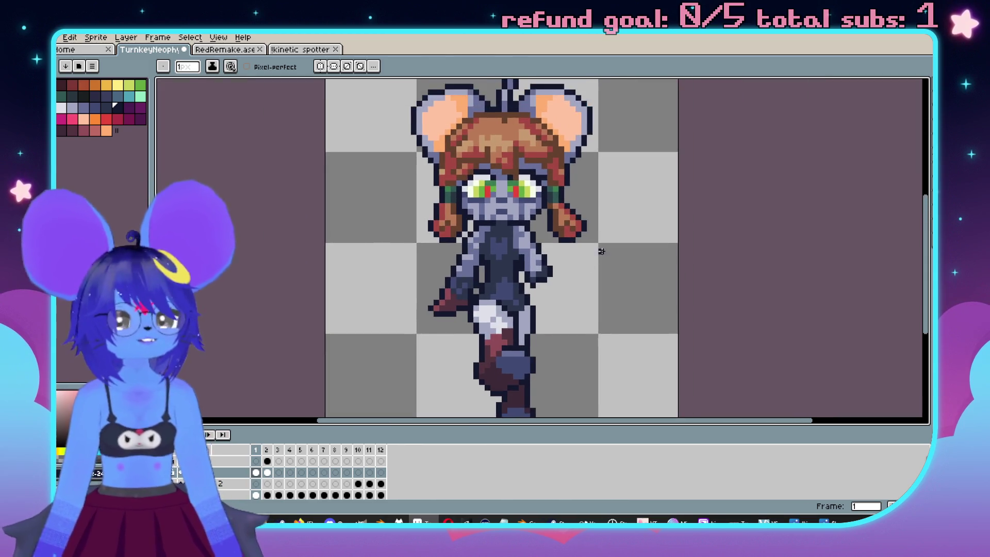
scroll(627, 256, "down", 1)
scroll(627, 257, "down", 1)
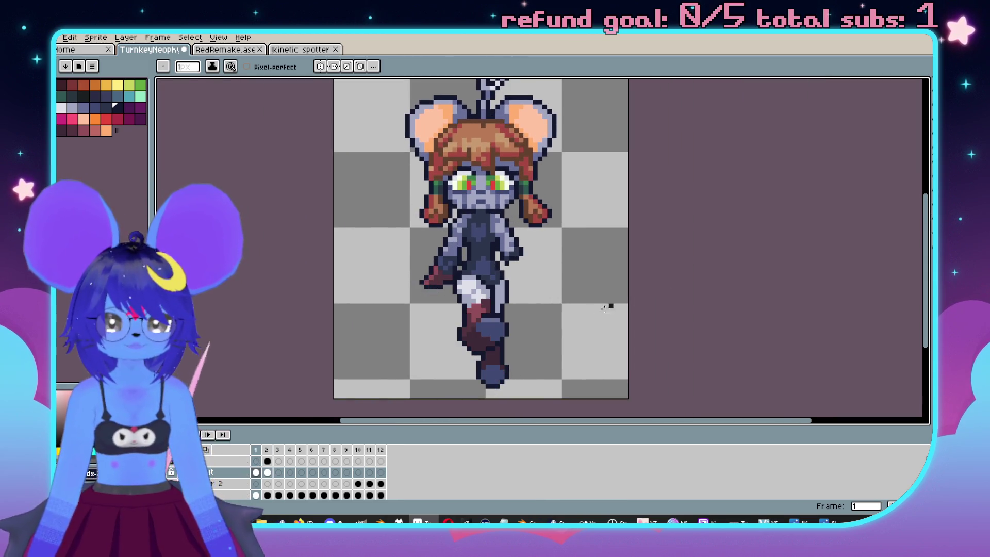
left_click(267, 449)
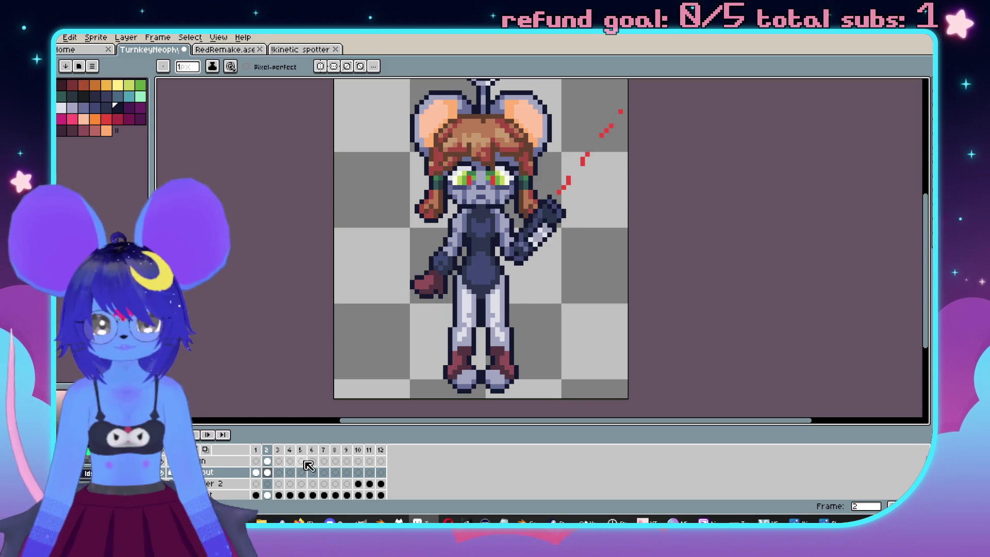
left_click(268, 461)
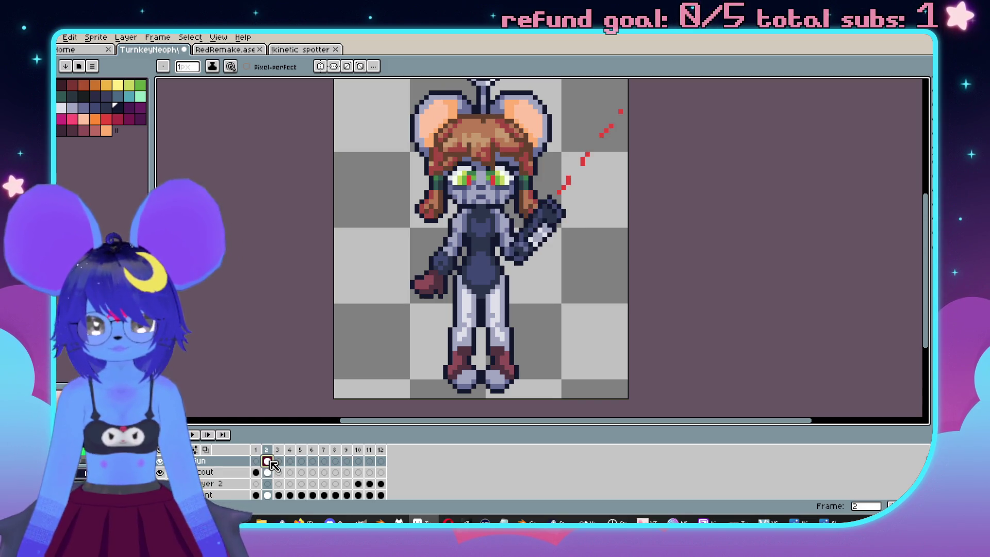
left_click(256, 461)
key("ctrl+v")
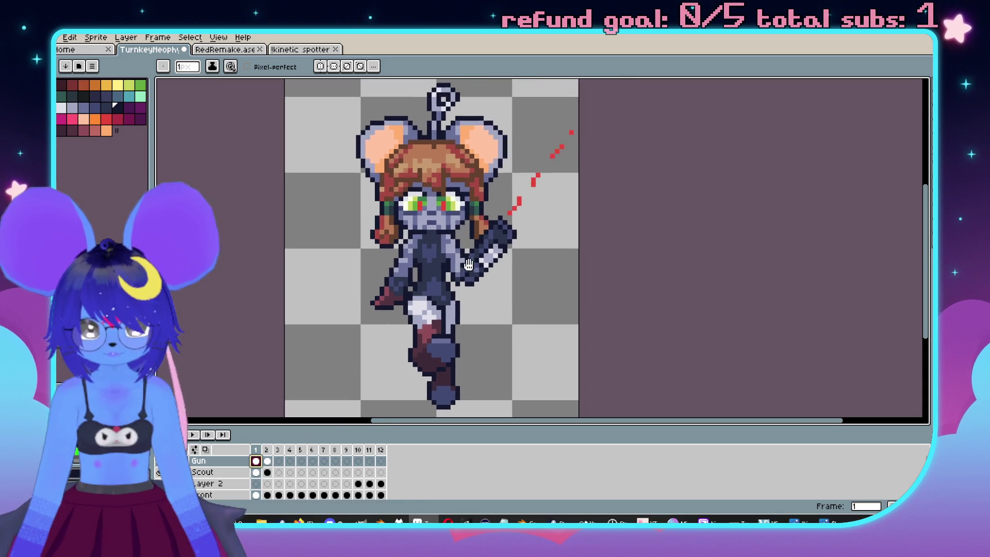
scroll(525, 237, "down", 1)
key("ctrl+v")
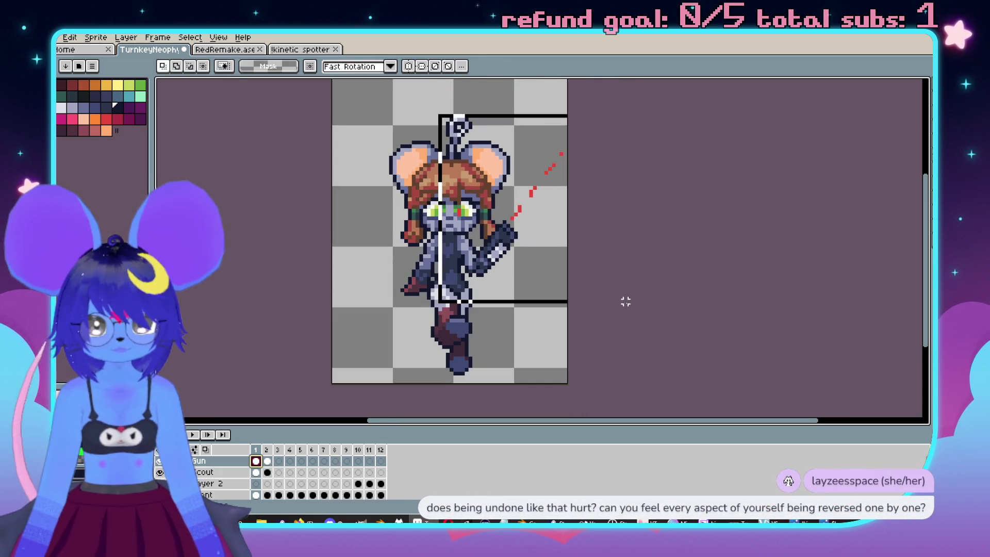
left_click(621, 258)
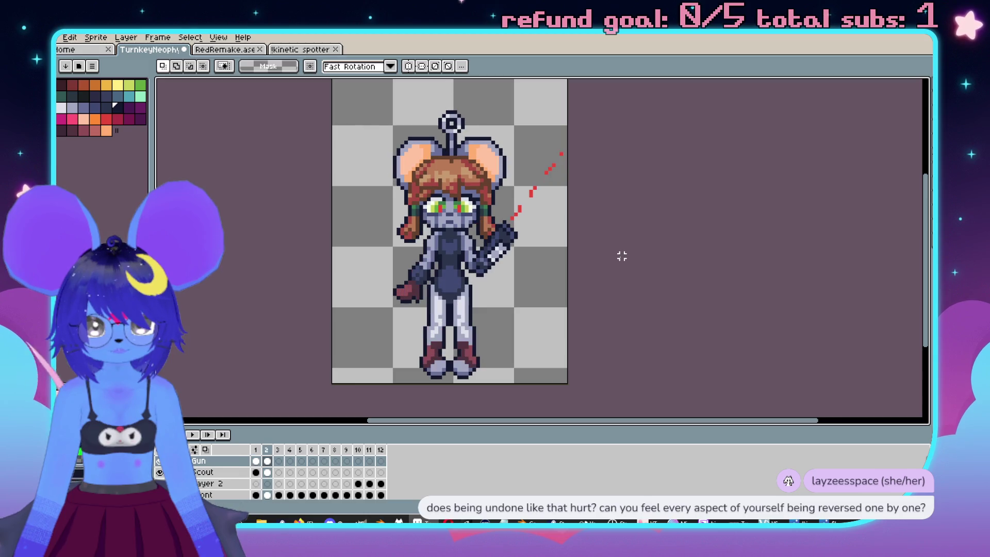
Marquee the gun arm on frame 1, rescale it to fit the kicking pose, and compare with frame 2.
key("Right")
key("Left")
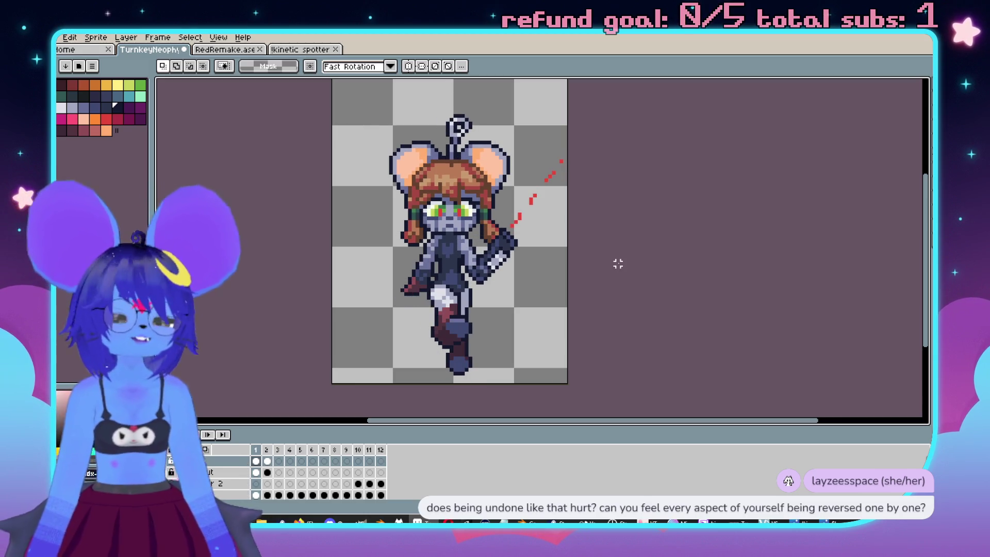
key("Right")
key("Left")
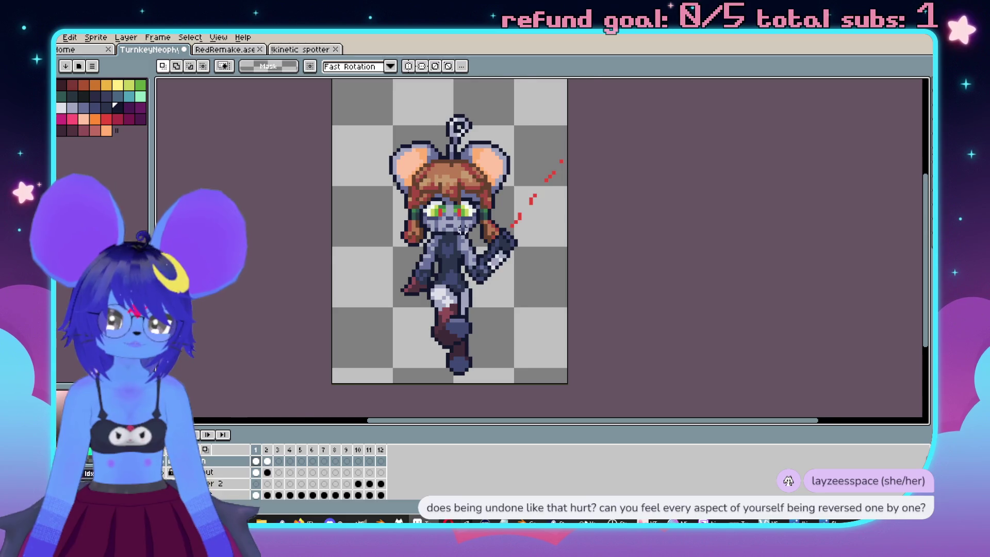
scroll(462, 228, "up", 1)
left_click_drag(450, 212, 565, 327)
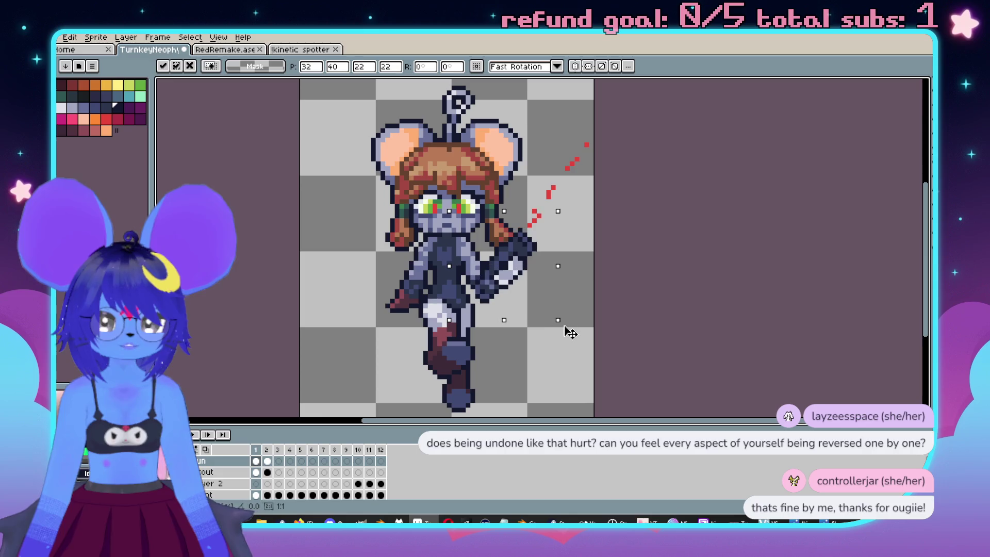
left_click(614, 339)
scroll(645, 325, "down", 2)
key("Right")
key("Left")
scroll(614, 304, "up", 3)
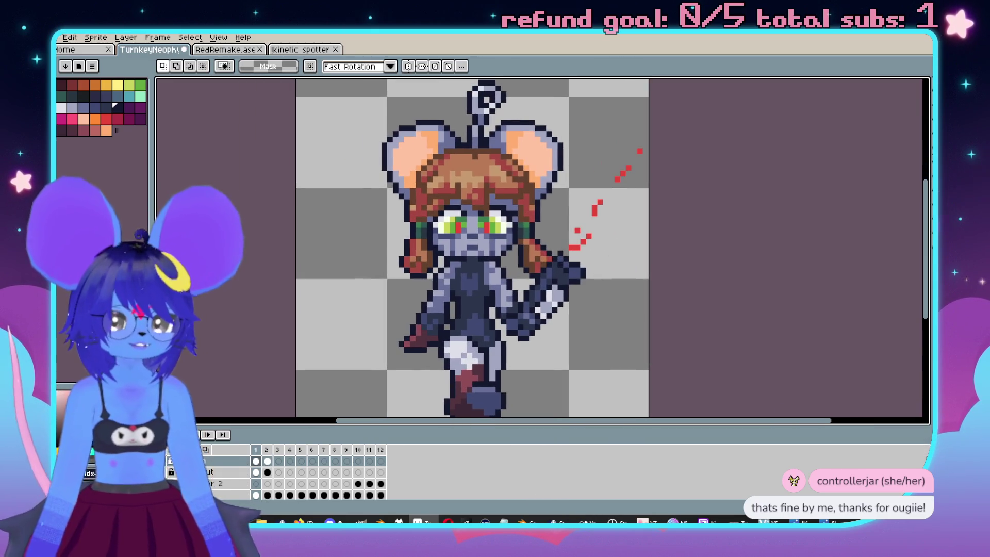
key("b")
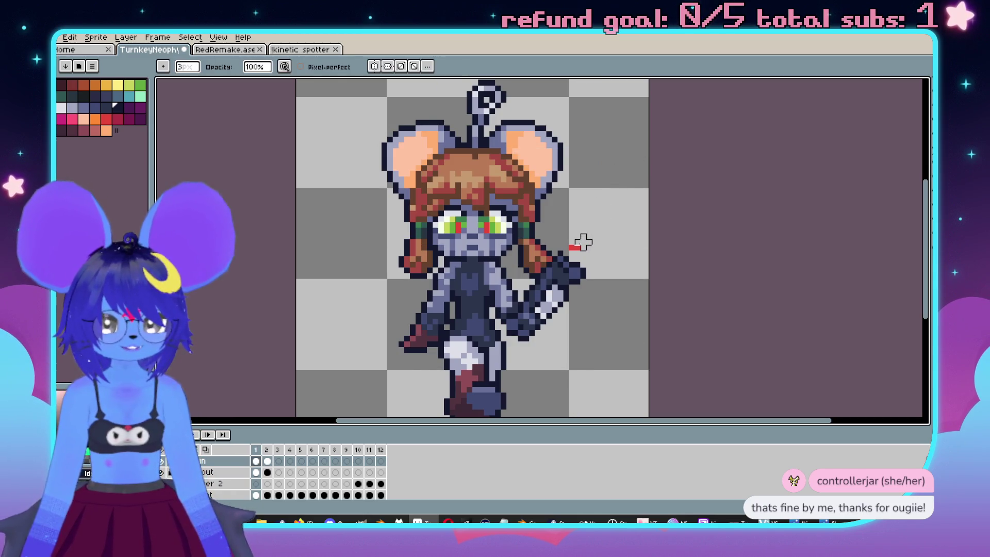
Sample the light grey-white from the sprite and compare frames 1 and 2.
scroll(584, 243, "up", 1)
scroll(615, 214, "up", 1)
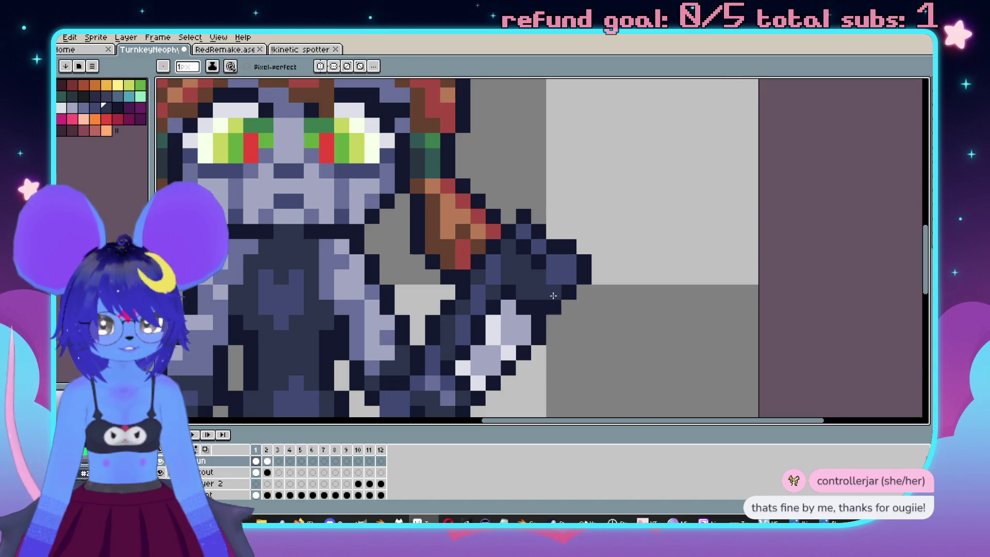
scroll(546, 326, "down", 1)
scroll(537, 307, "up", 1)
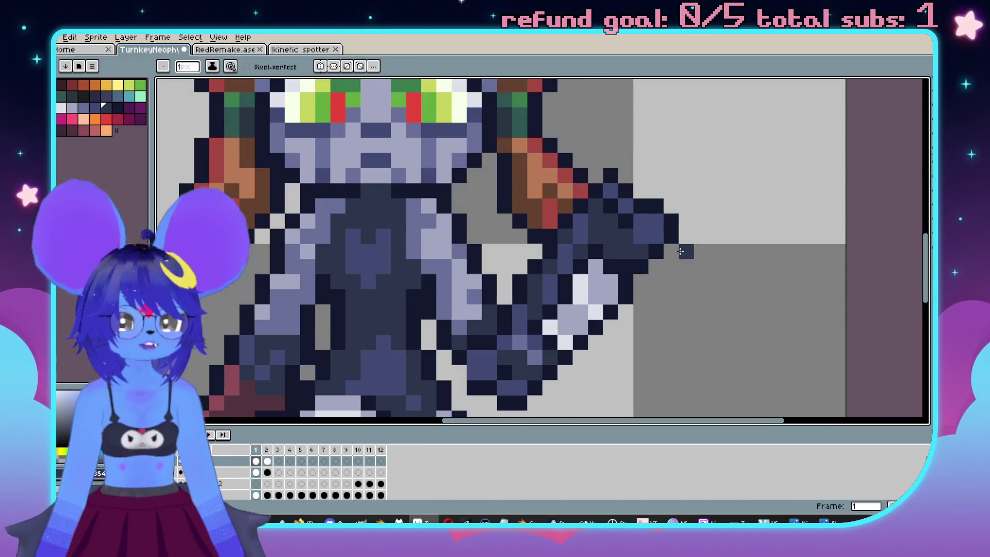
scroll(619, 283, "up", 1)
left_click(568, 279, "alt")
scroll(634, 281, "down", 2)
scroll(519, 282, "up", 2)
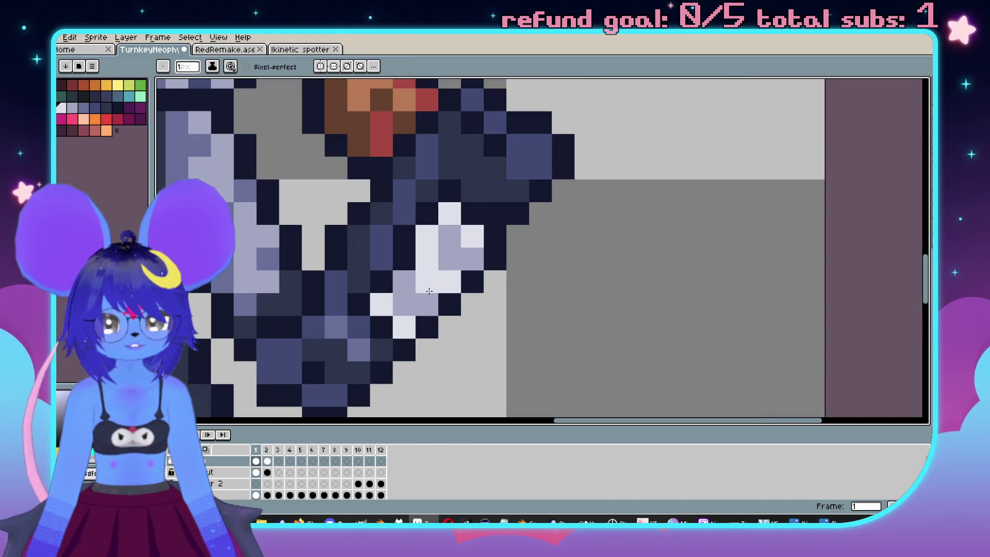
scroll(555, 308, "down", 3)
scroll(607, 282, "down", 1)
scroll(658, 255, "up", 1)
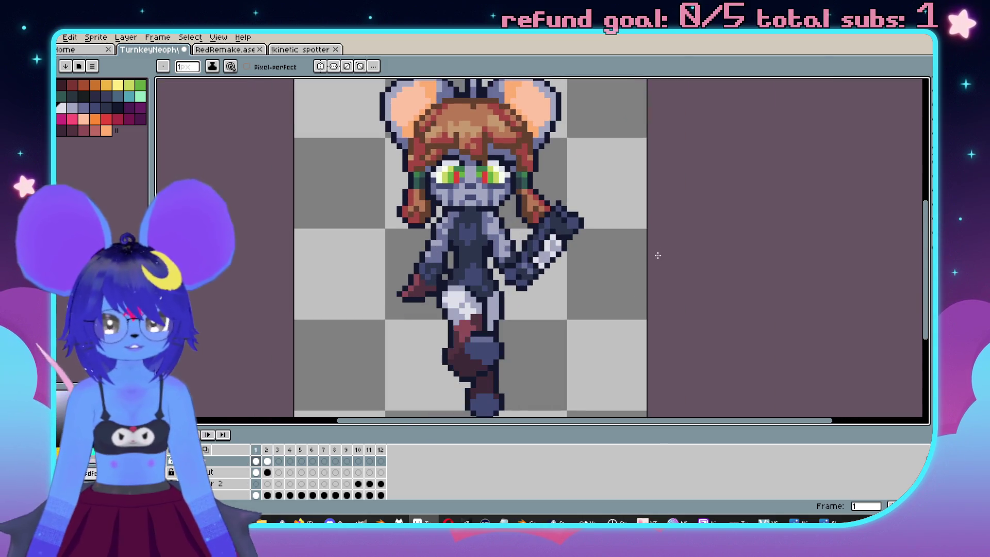
key("Right")
key("Left")
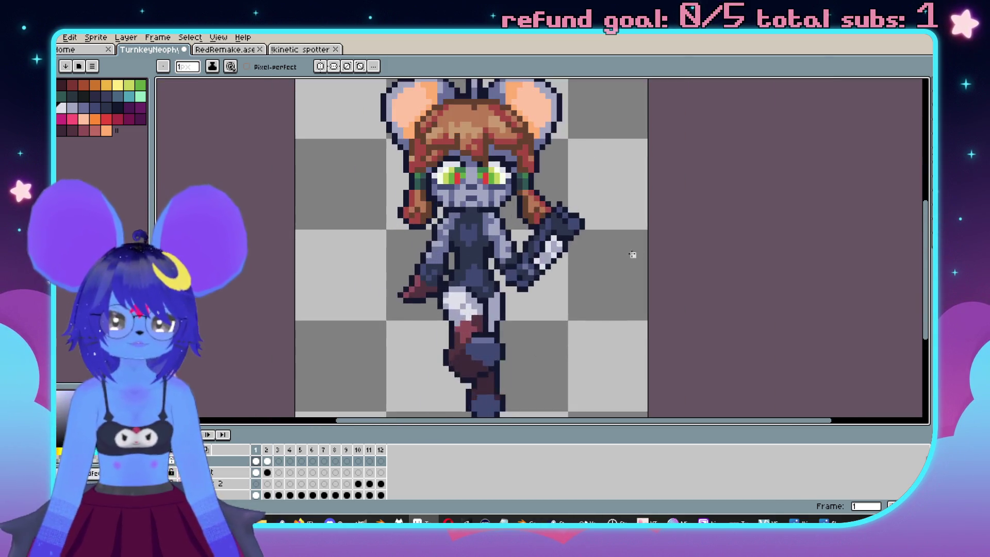
key("Right")
scroll(627, 281, "up", 1)
With onion skin on, draw a red diagonal laser line from the gun on frame 1 and erase gaps to dash it.
left_click(600, 242, "alt")
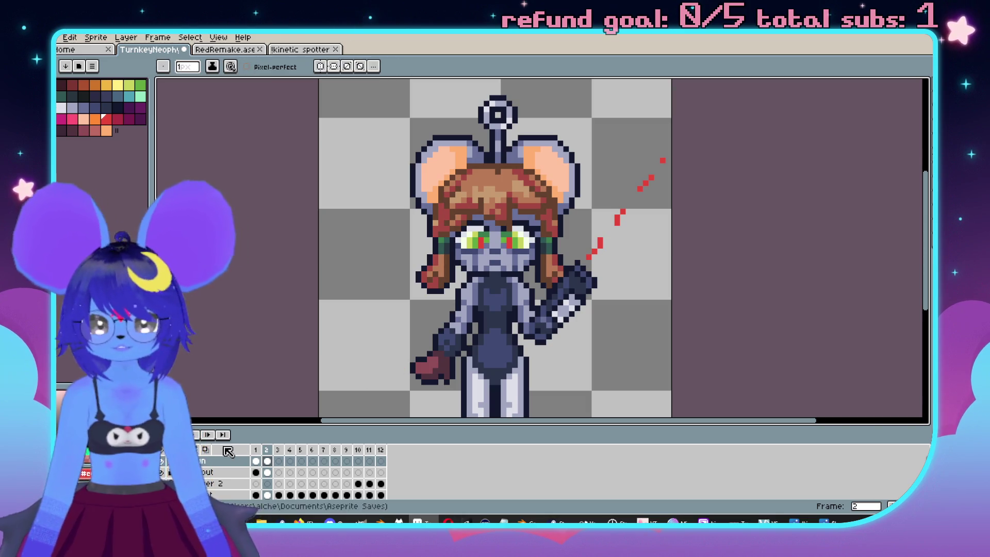
left_click(205, 450)
key("Left")
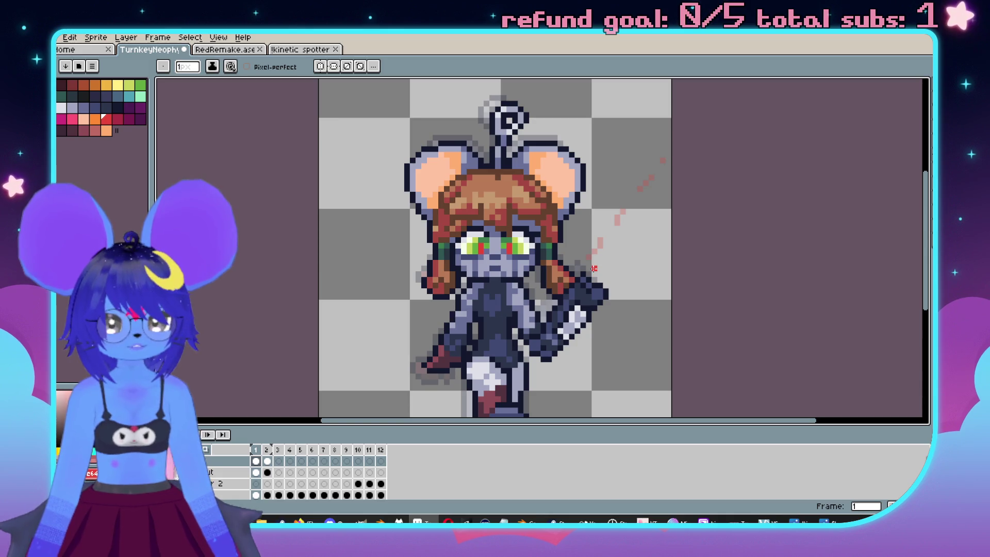
left_click_drag(611, 247, 714, 134)
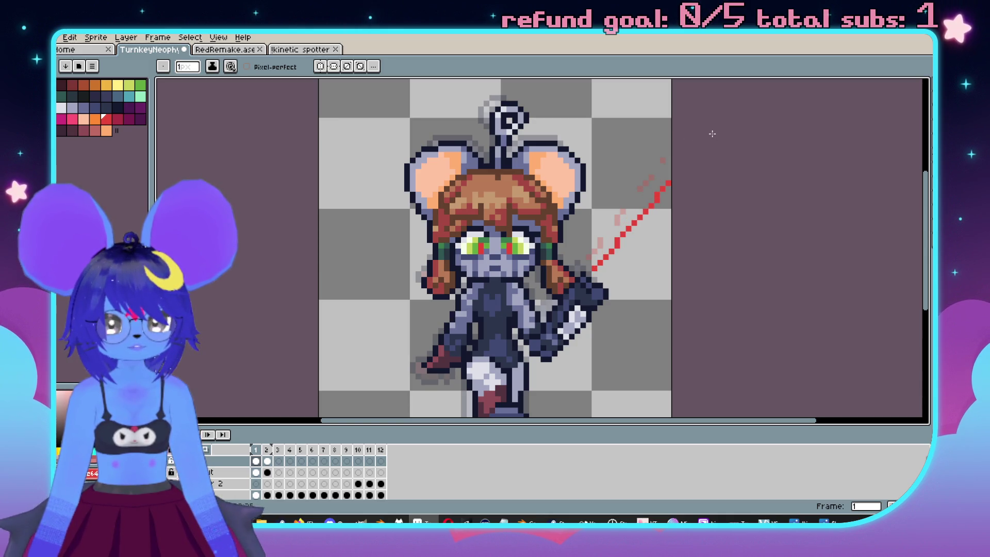
key("e")
scroll(653, 209, "up", 1)
left_click(637, 216)
left_click(671, 183)
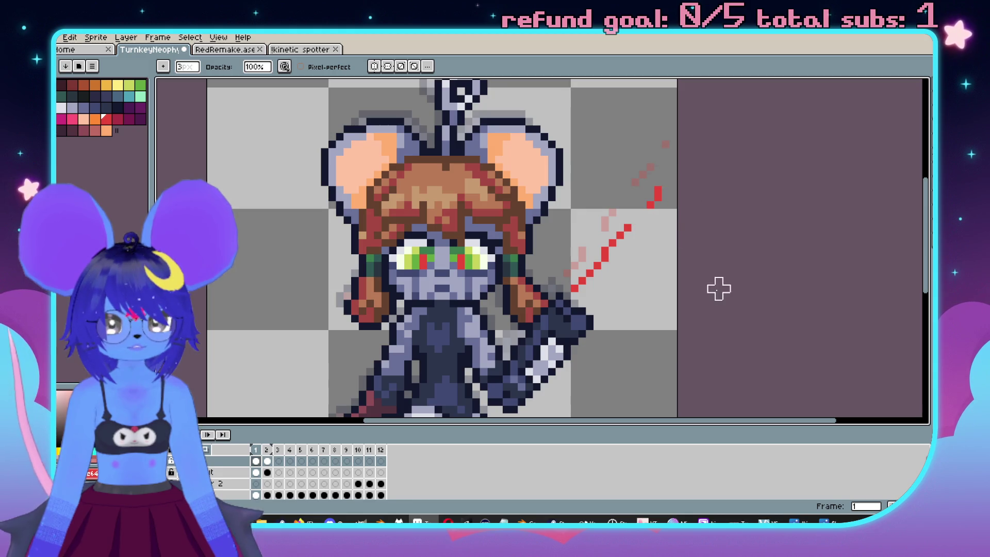
scroll(687, 296, "down", 1)
Flip between frames 1 and 2 and sample the dark navy outline colour.
key("Left")
key("Right")
key("Right")
key("Right")
key("Left")
key("Left")
key("Right")
key("Left")
key("Right")
key("Left")
key("Right")
key("Left")
scroll(593, 298, "up", 3)
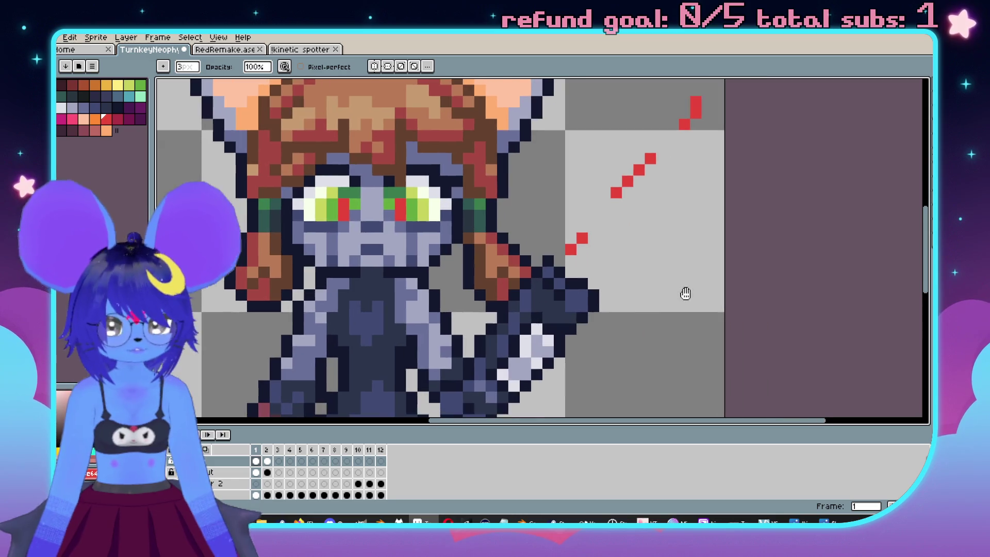
left_click(576, 280, "alt")
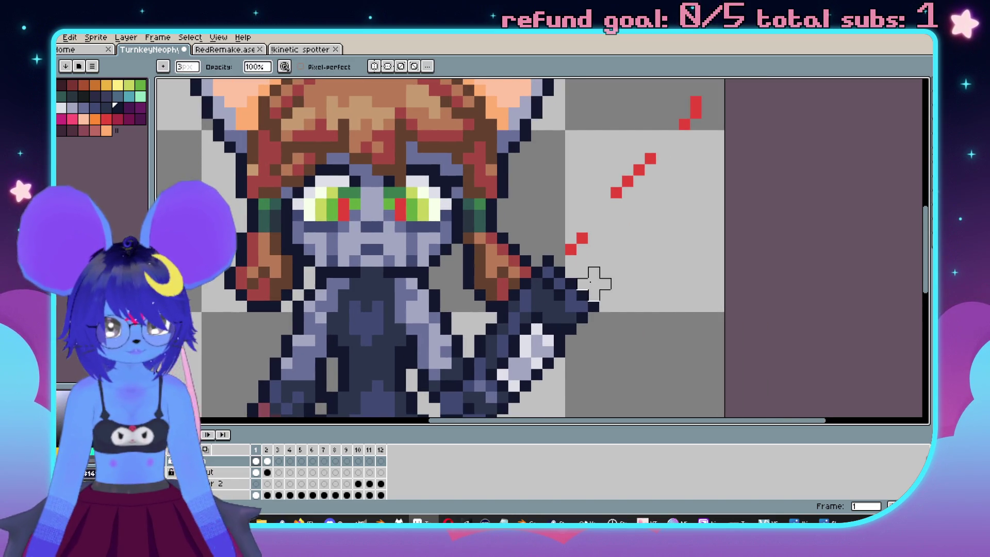
scroll(593, 276, "down", 3)
key("Right")
key("Left")
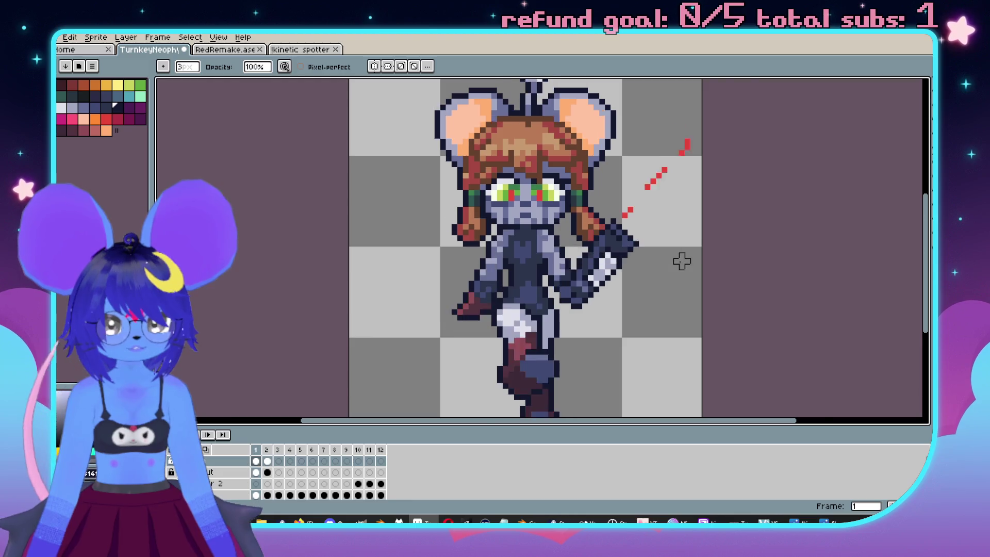
Recentre the view and toggle between frames 1 and 2 to compare the laser.
scroll(670, 260, "up", 3)
scroll(619, 213, "down", 2)
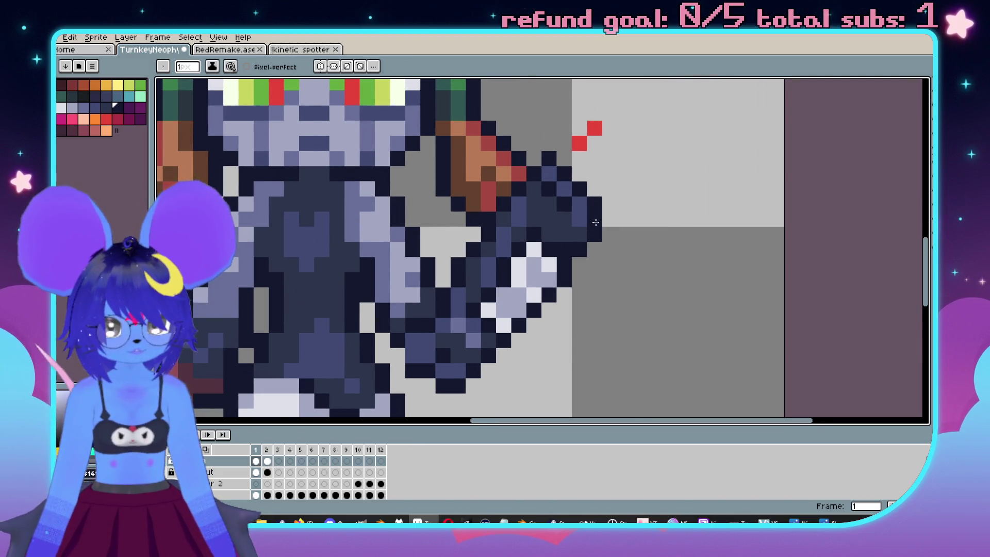
scroll(596, 223, "down", 3)
key("Right")
left_click_drag(730, 246, 688, 278)
key("Left")
key("Right")
key("Left")
key("Right")
key("Left")
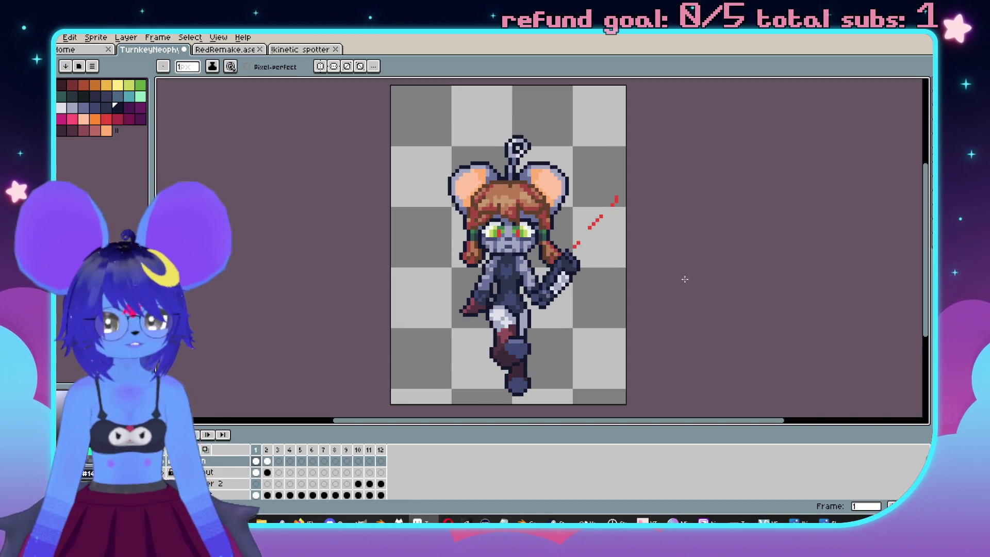
Marquee-select around the sprite on frame 1, then deselect and compare with frame 2.
key("Right")
key("Left")
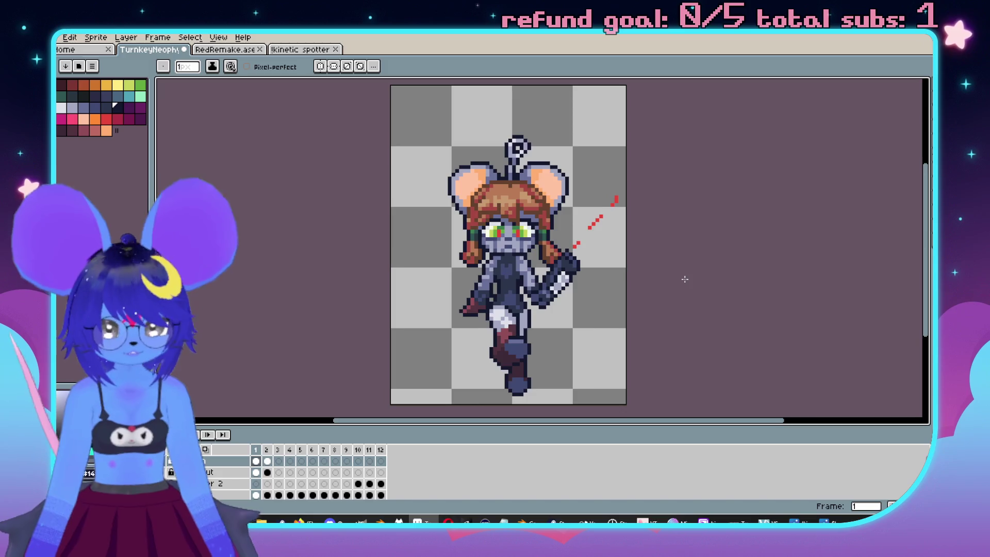
scroll(597, 283, "up", 1)
key("m")
mouse_move(439, 118)
left_mouse_down()
mouse_move(633, 314)
mouse_move(635, 361)
left_mouse_up()
key("ctrl+d")
key("Right")
key("Left")
key("Right")
key("Left")
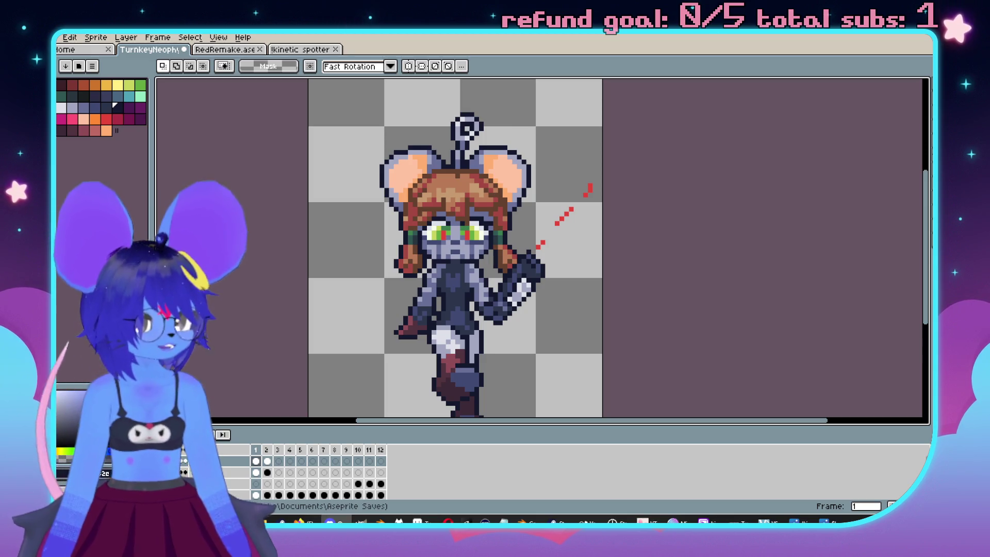
Copy the body layer's frame 1 cel into frame 3, leaving the Gun layer empty there.
scroll(630, 183, "down", 2)
key("period")
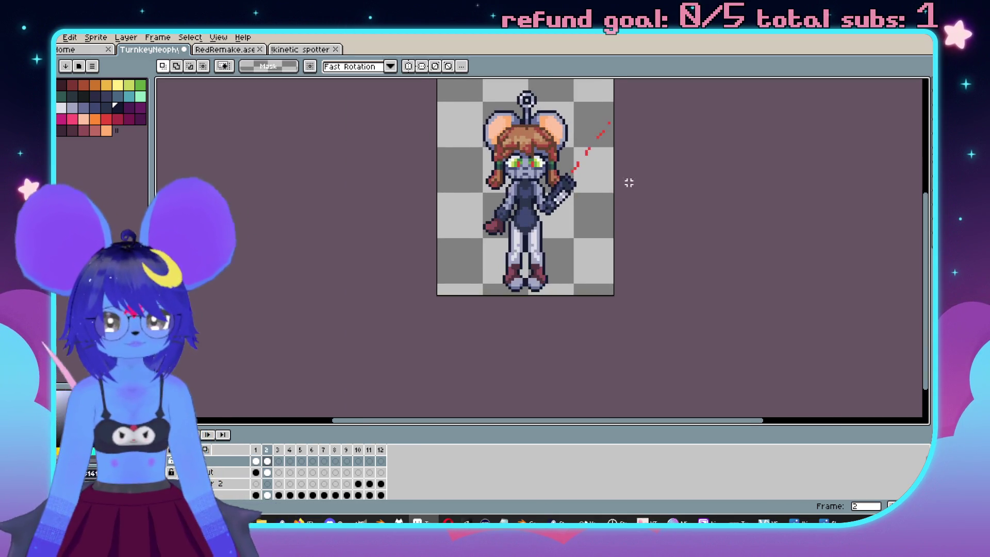
left_click_drag(629, 183, 604, 222)
key("comma")
key("period")
key("comma")
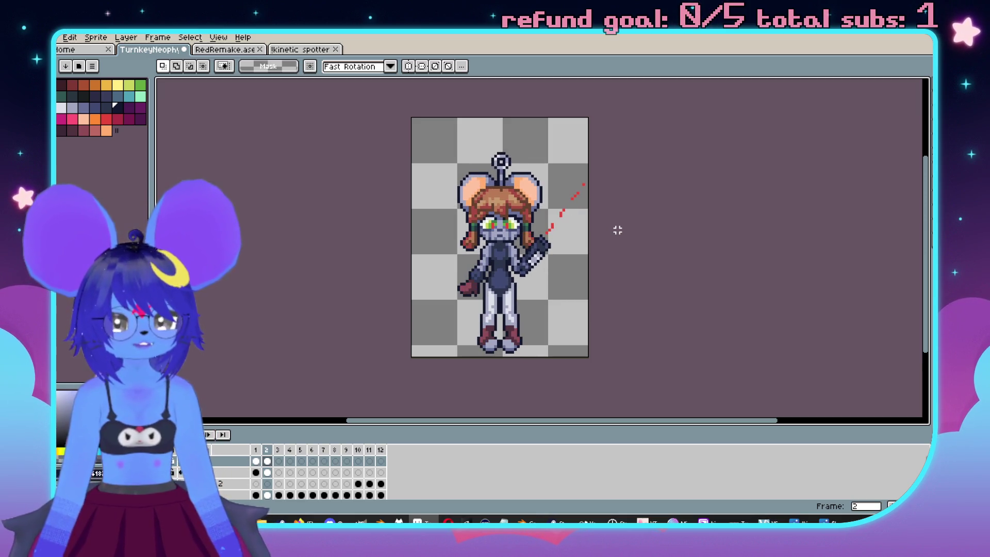
left_click(278, 462)
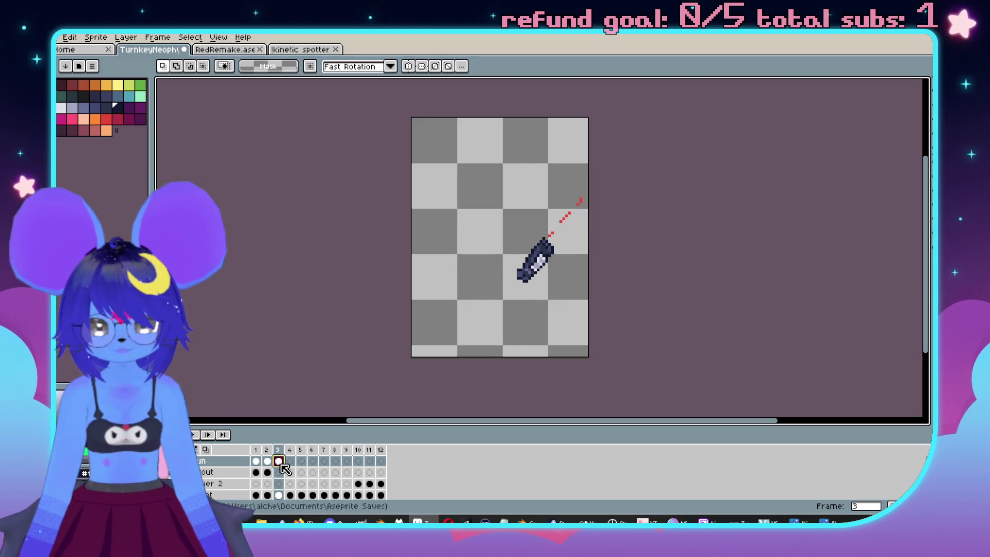
left_click(278, 472)
key("Home")
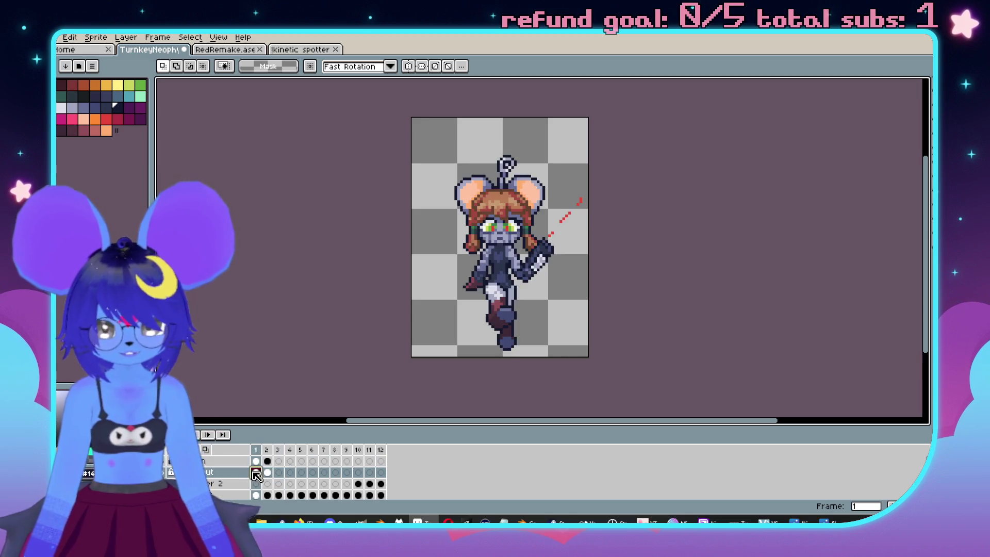
left_click(282, 473)
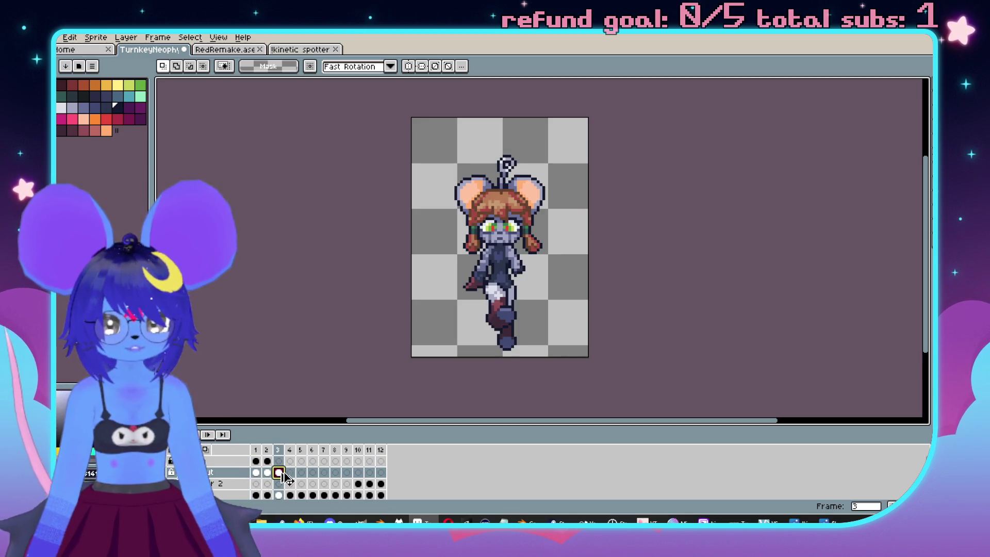
scroll(499, 298, "up", 5)
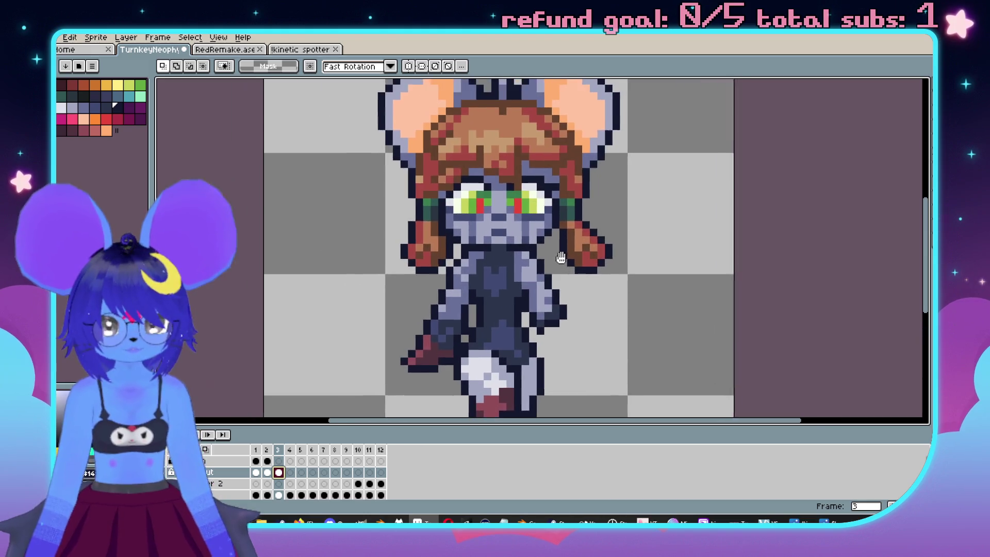
Select both pigtails on frame 3 and nudge them one pixel left.
key("Left")
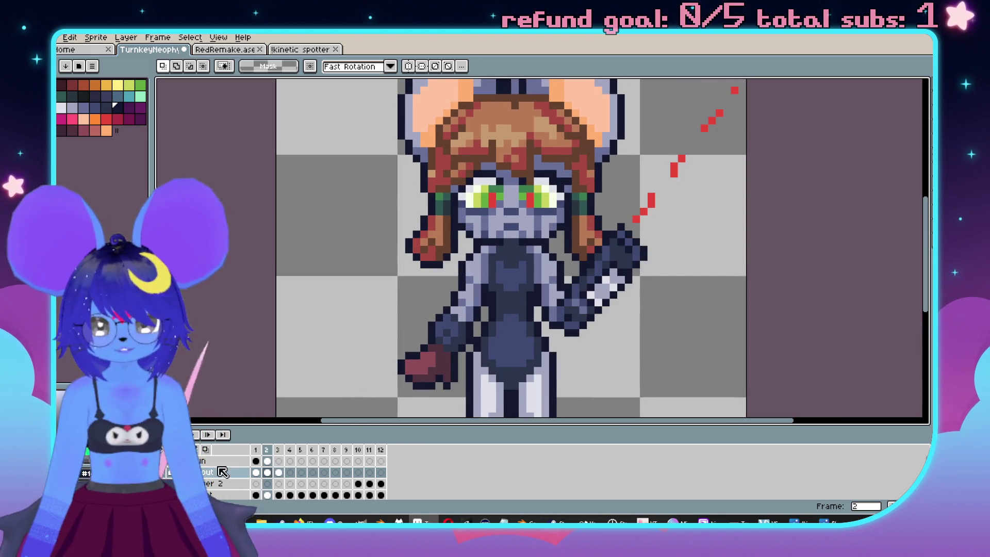
key("Right")
scroll(426, 252, "up", 2)
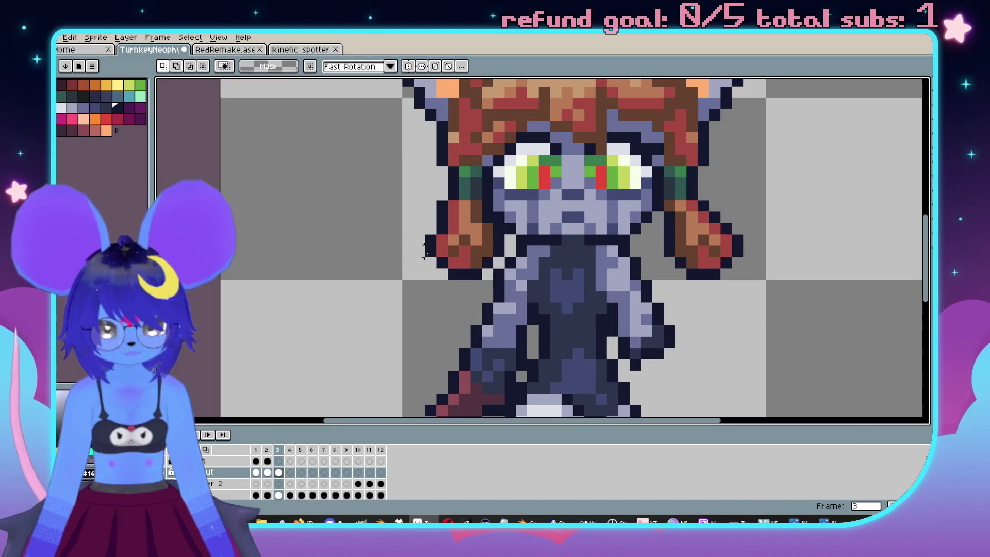
key("Left")
key("Right")
mouse_move(501, 227)
left_mouse_down()
mouse_move(464, 253)
mouse_move(413, 249)
left_mouse_up()
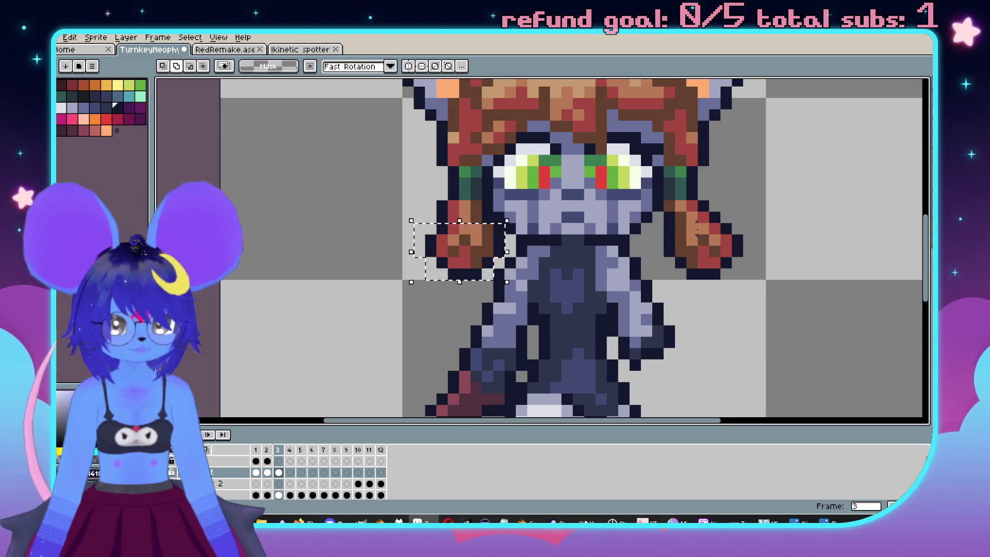
left_click_drag(666, 224, 756, 292)
key("Left")
key("Left")
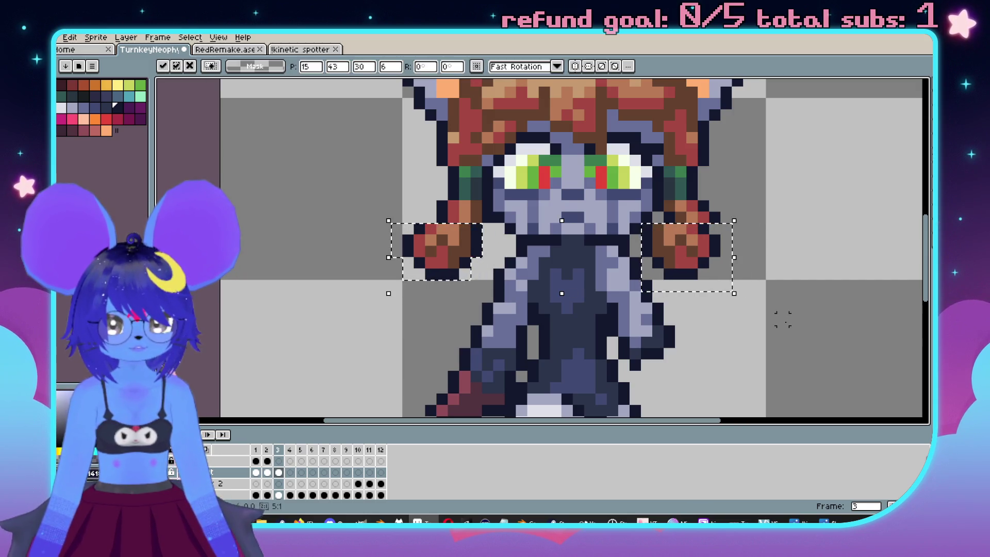
key("Return")
Re-adjust the pigtails, nudging the right one left and moving the left one up and left.
key("Left")
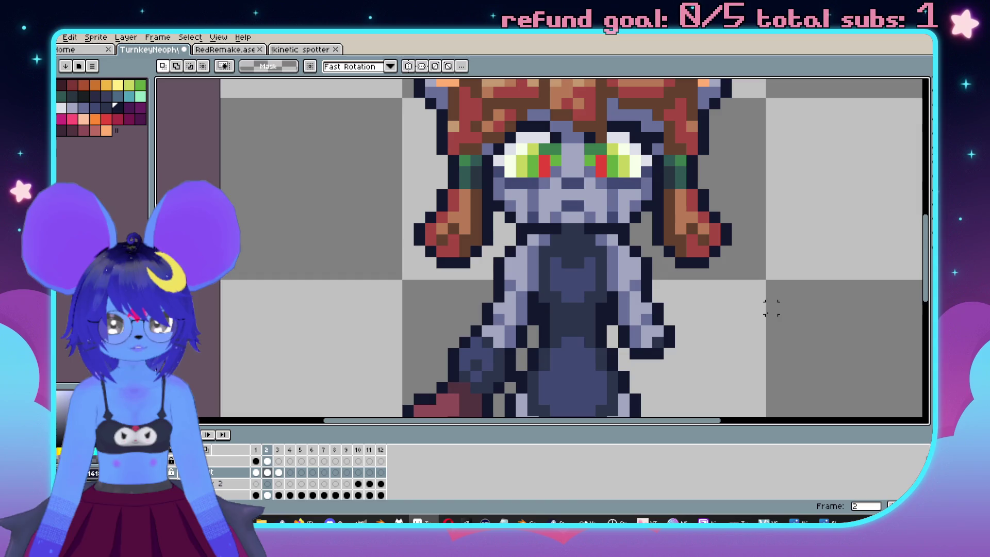
key("Right")
key("Left")
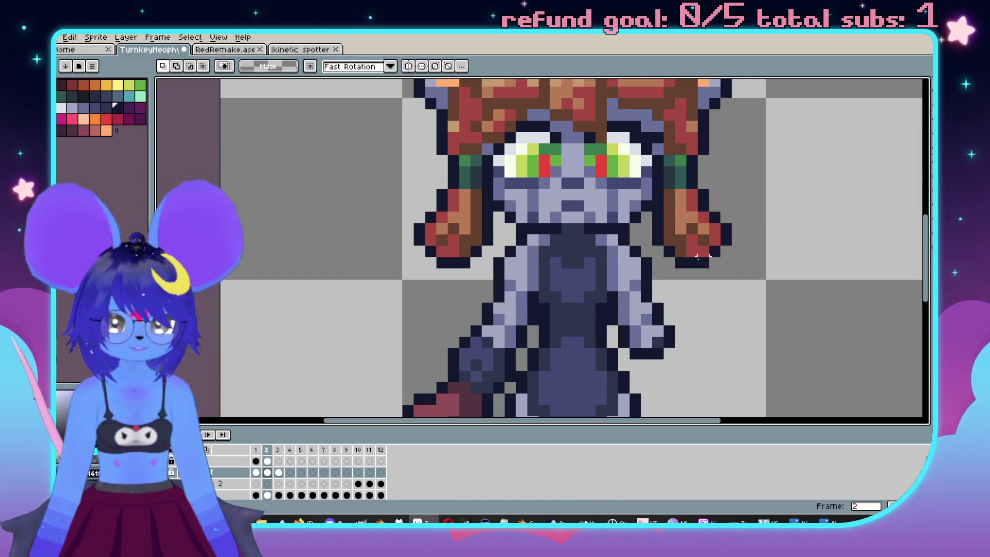
key("Right")
key("ctrl+z")
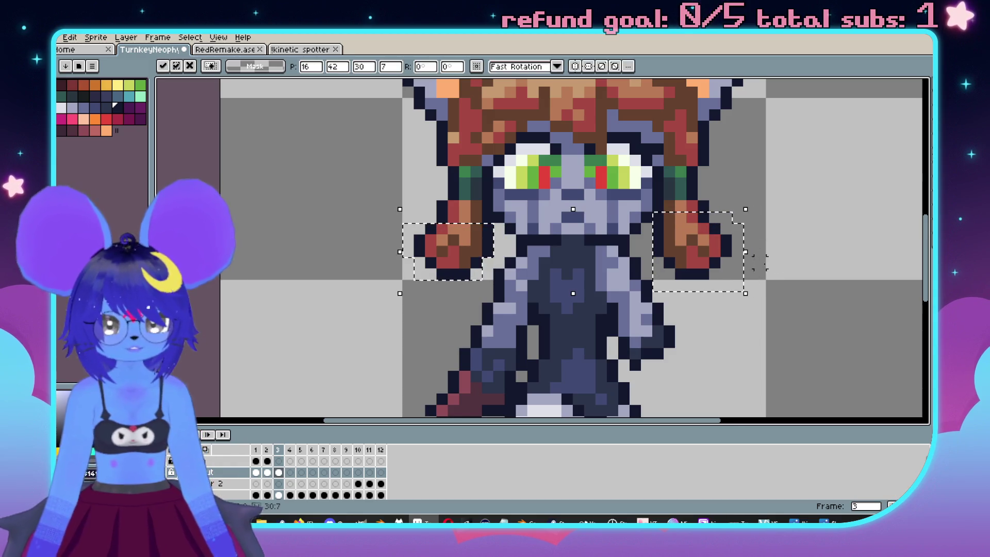
key("Right")
key("Left")
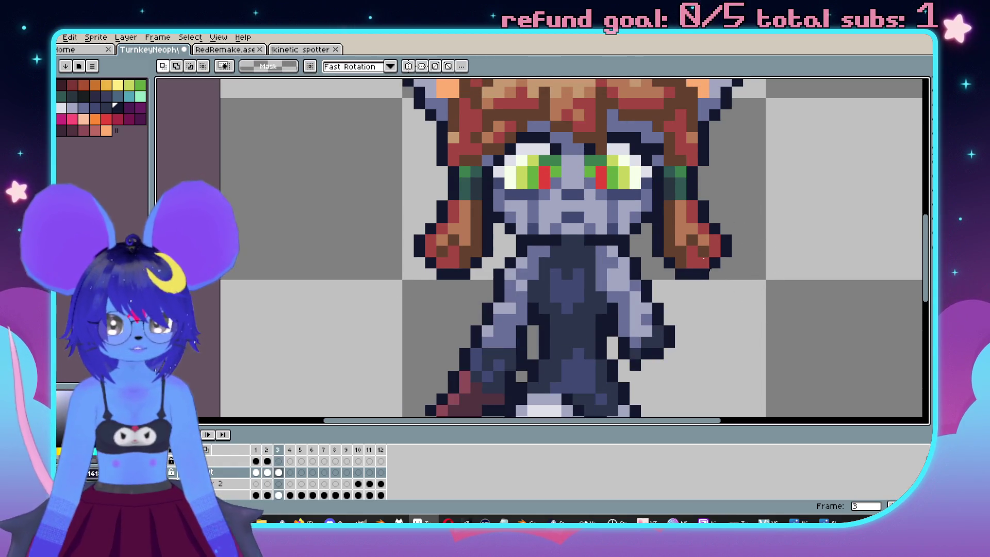
mouse_move(726, 228)
left_mouse_down()
mouse_move(665, 283)
mouse_move(638, 282)
left_mouse_up()
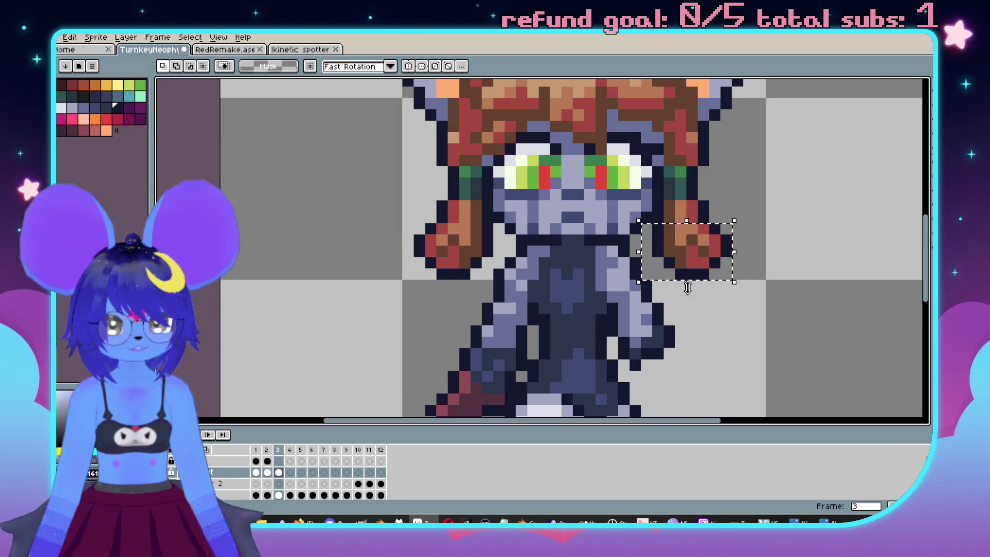
key("Left")
mouse_move(400, 221)
left_mouse_down()
mouse_move(452, 272)
mouse_move(507, 282)
left_mouse_up()
left_click_drag(441, 227, 431, 216)
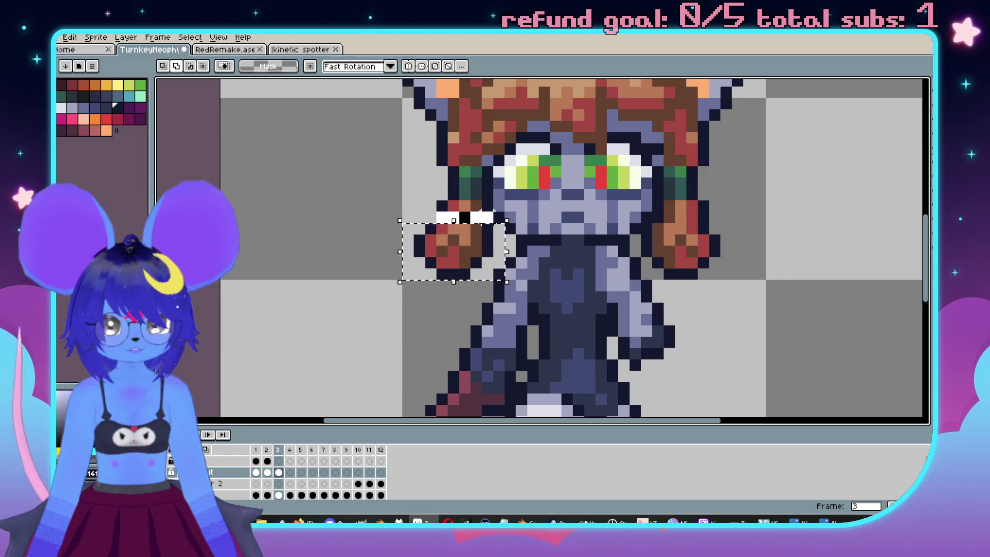
key("Return")
scroll(738, 274, "down", 2)
scroll(686, 267, "up", 1)
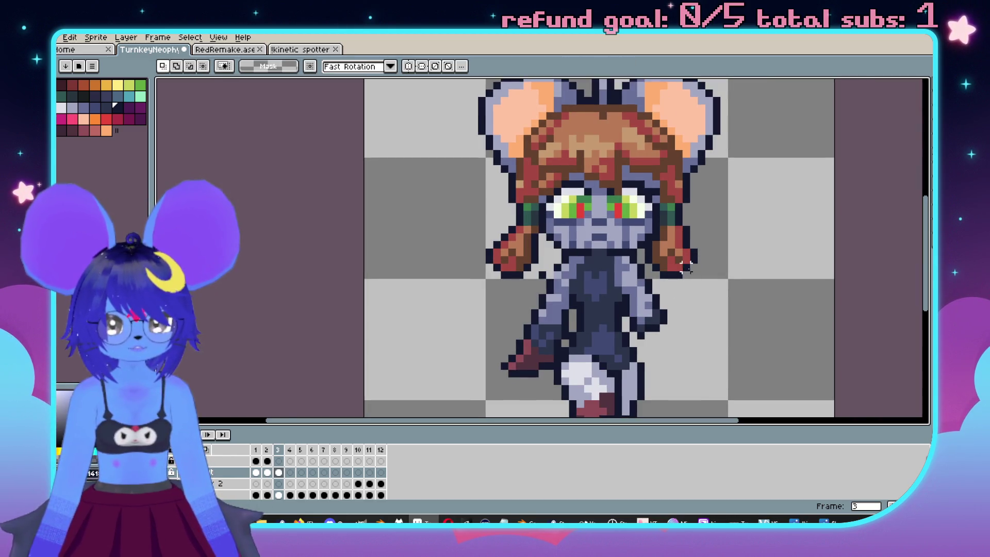
Play the animation back to review the pigtail changes.
key("ctrl+z")
scroll(641, 270, "up", 1)
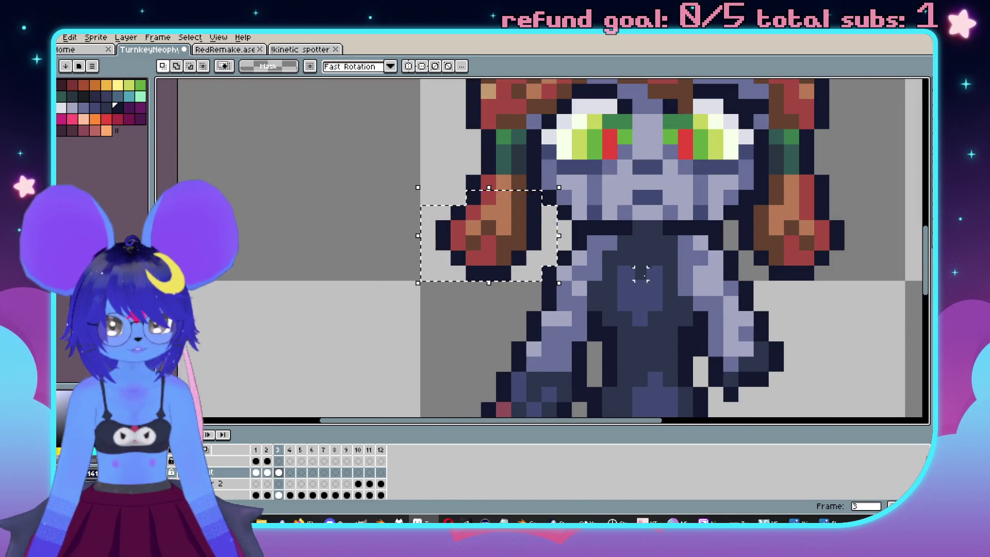
scroll(722, 283, "down", 1)
left_click_drag(723, 282, 714, 284)
key("Return")
key("Return")
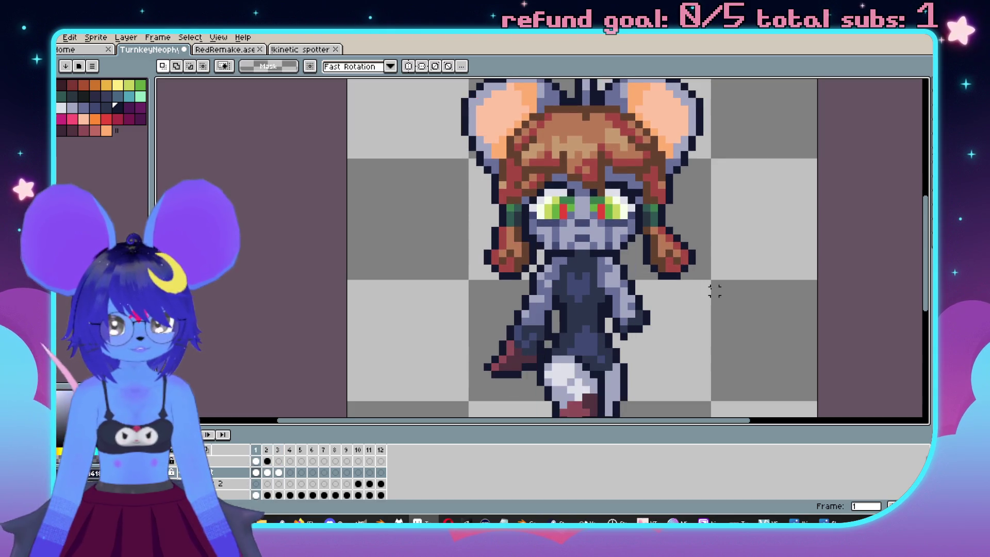
scroll(645, 299, "up", 1)
scroll(576, 315, "down", 1)
key("Return")
scroll(524, 159, "up", 3)
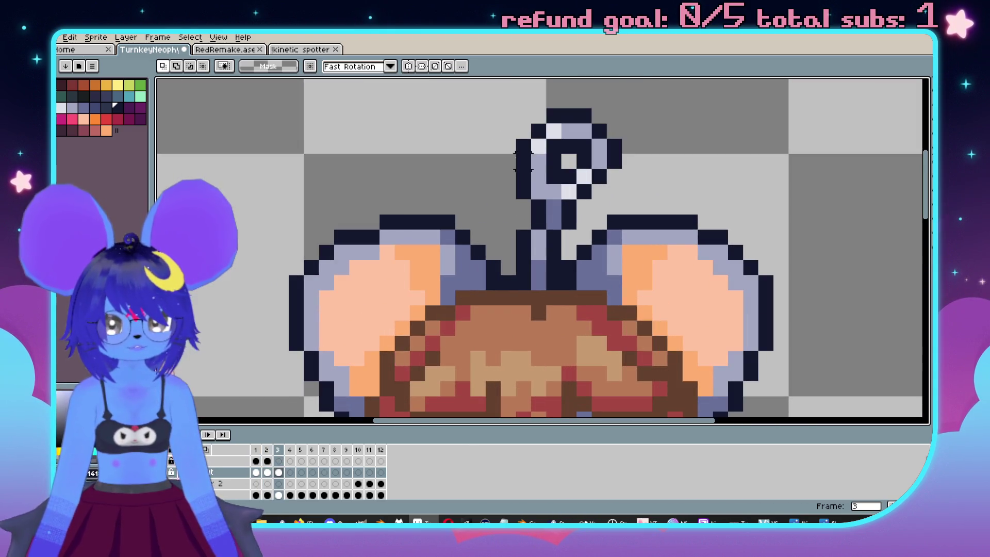
Select the antenna head on frame 3 and nudge it left twice.
mouse_move(501, 109)
left_mouse_down()
mouse_move(608, 218)
mouse_move(608, 231)
left_mouse_up()
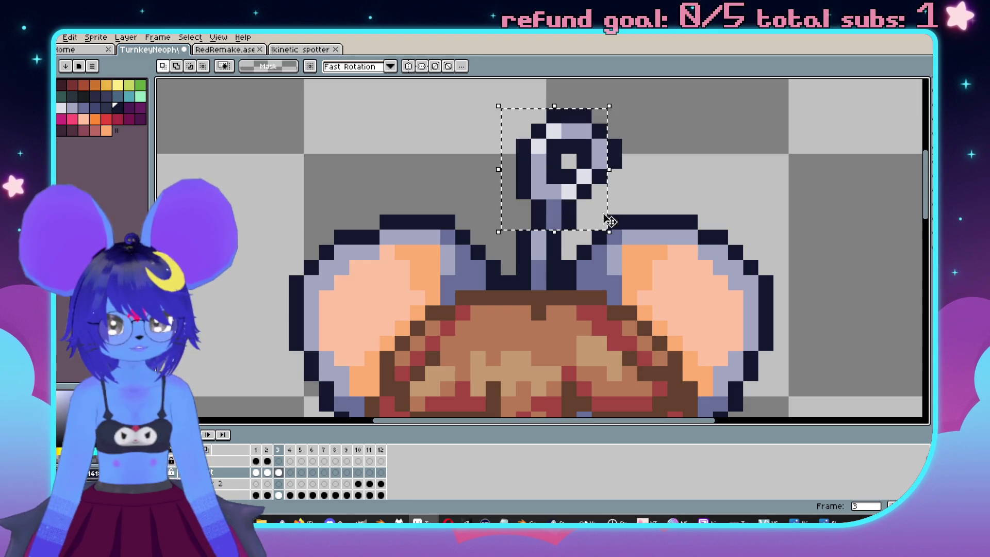
key("Left")
left_click(615, 176)
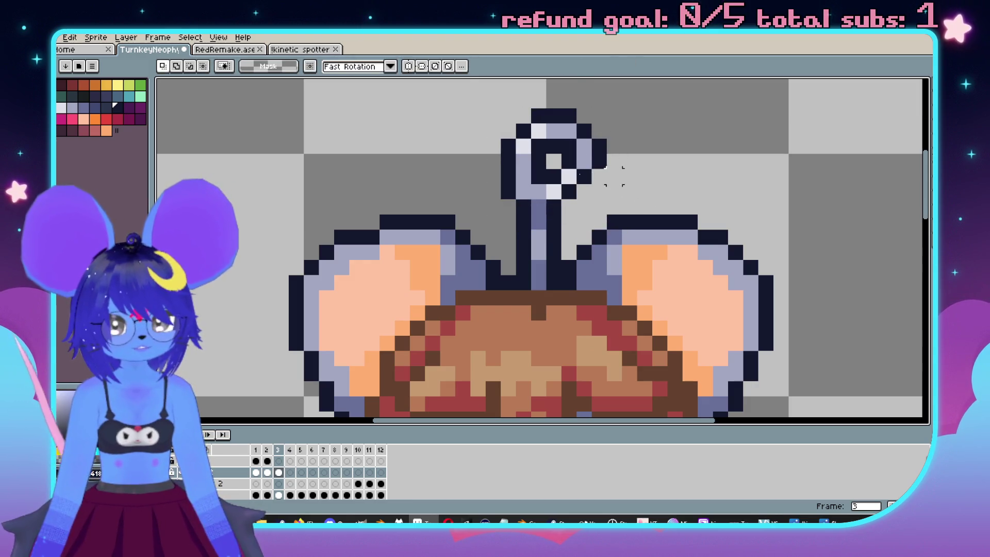
left_click_drag(485, 109, 639, 186)
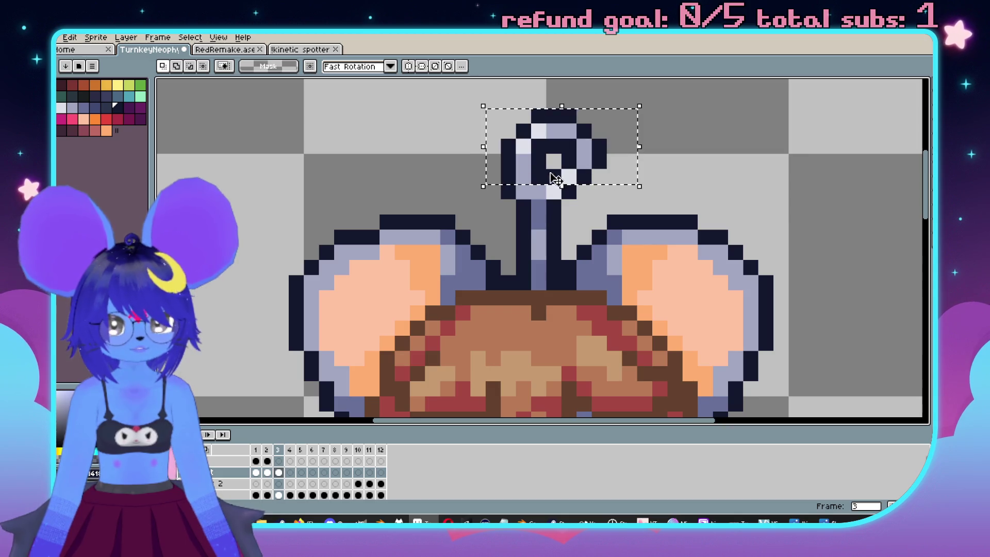
key("Left")
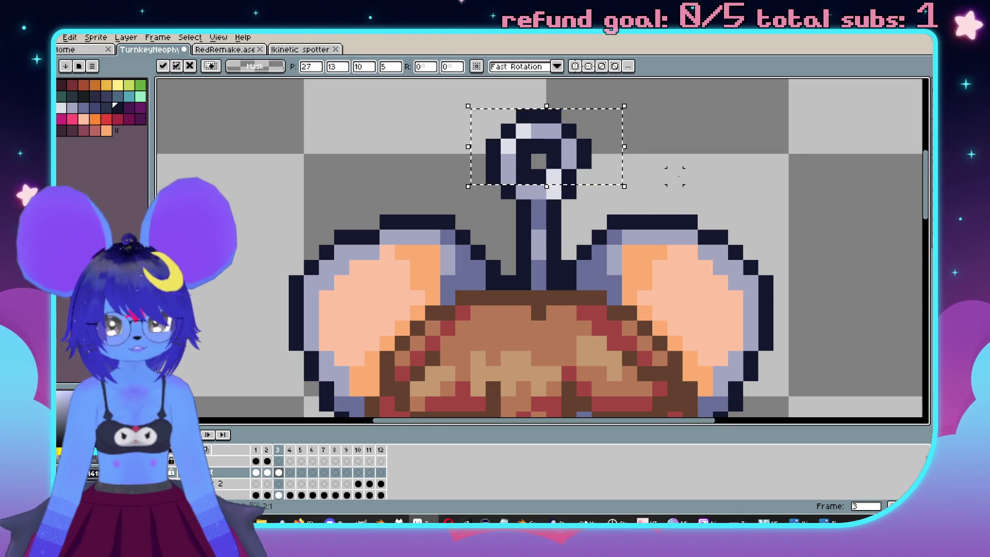
left_click(675, 176)
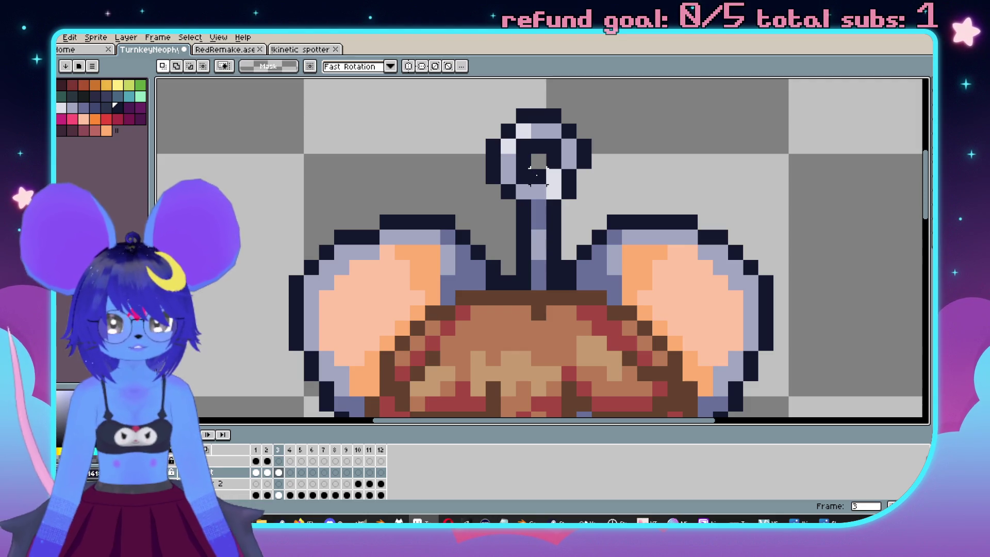
scroll(685, 166, "down", 2)
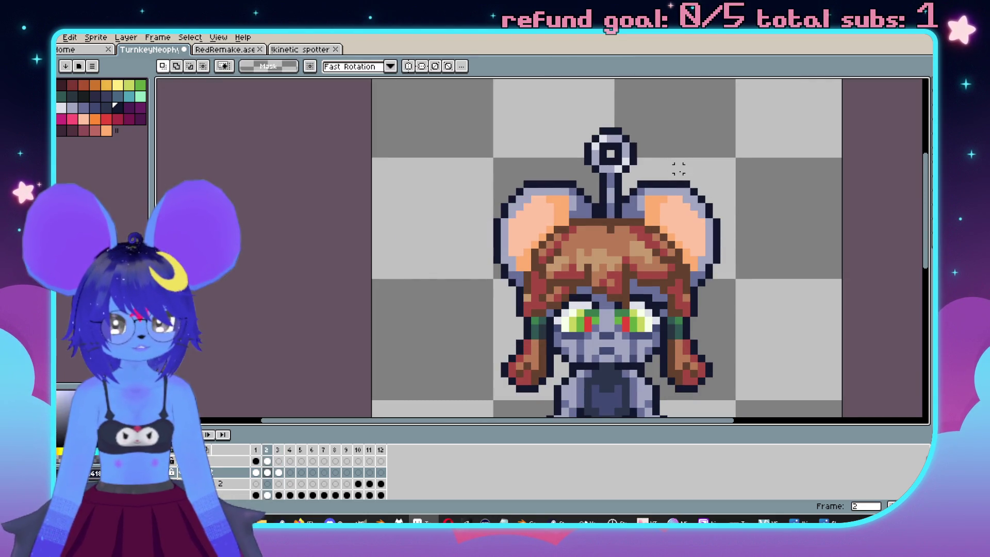
scroll(670, 168, "up", 2)
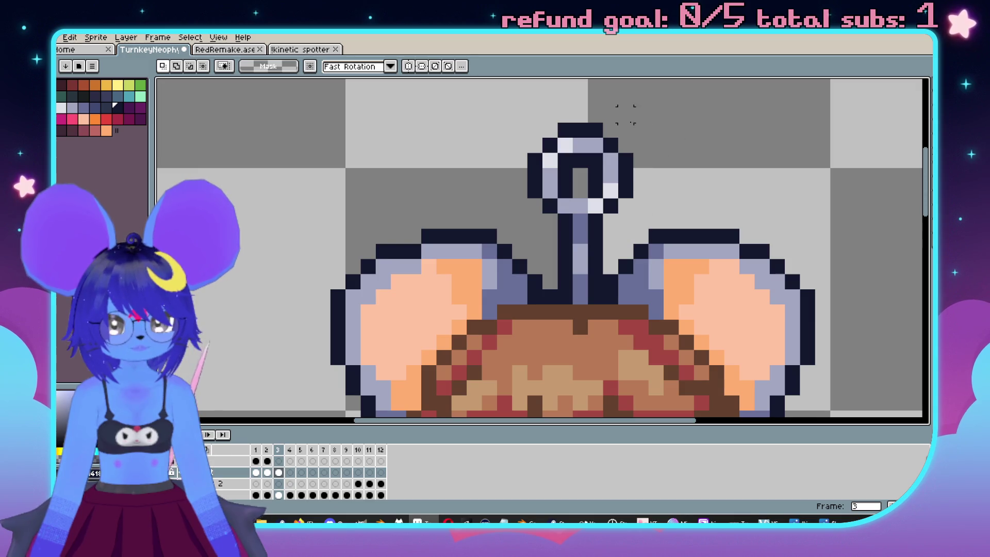
Shift the antenna head one pixel left, undo, then nudge the antenna-tip pixels left.
mouse_move(641, 128)
left_mouse_down()
mouse_move(538, 214)
mouse_move(524, 248)
left_mouse_up()
left_click_drag(583, 181, 568, 180)
left_click(701, 183)
key("ctrl+z")
key("ctrl+z")
key("ctrl+z")
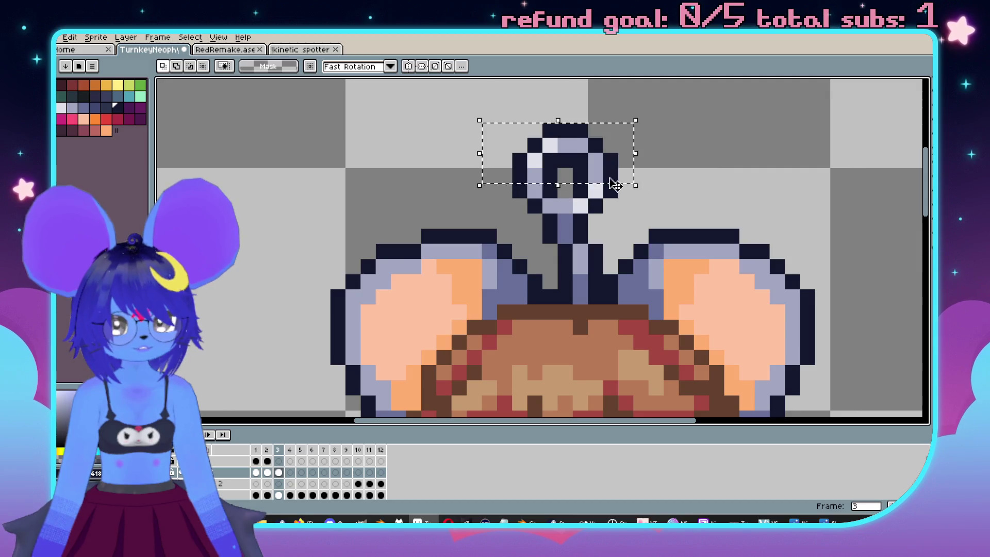
key("Left")
key("Right")
key("Right")
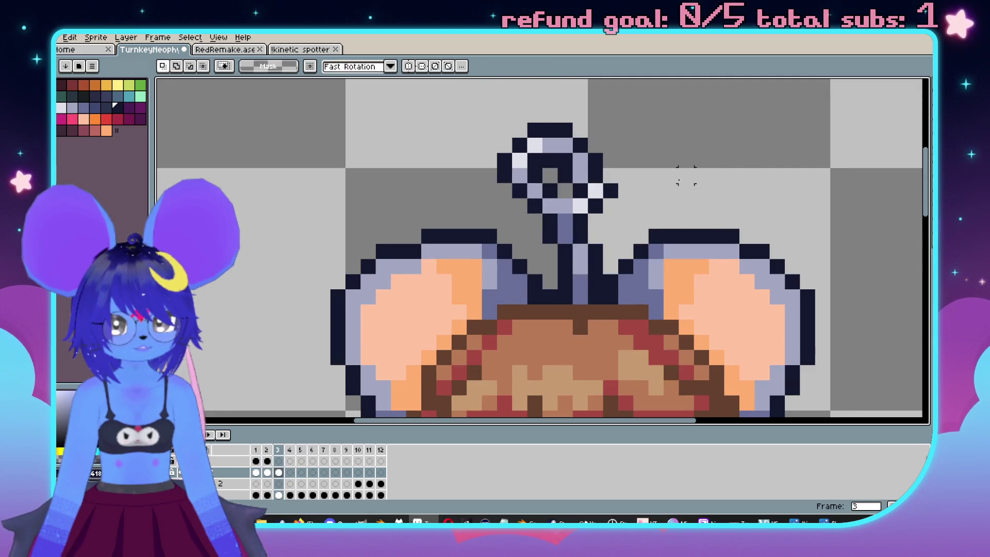
scroll(666, 181, "up", 1)
mouse_move(653, 203)
left_mouse_down()
mouse_move(582, 177)
mouse_move(594, 191)
left_mouse_up()
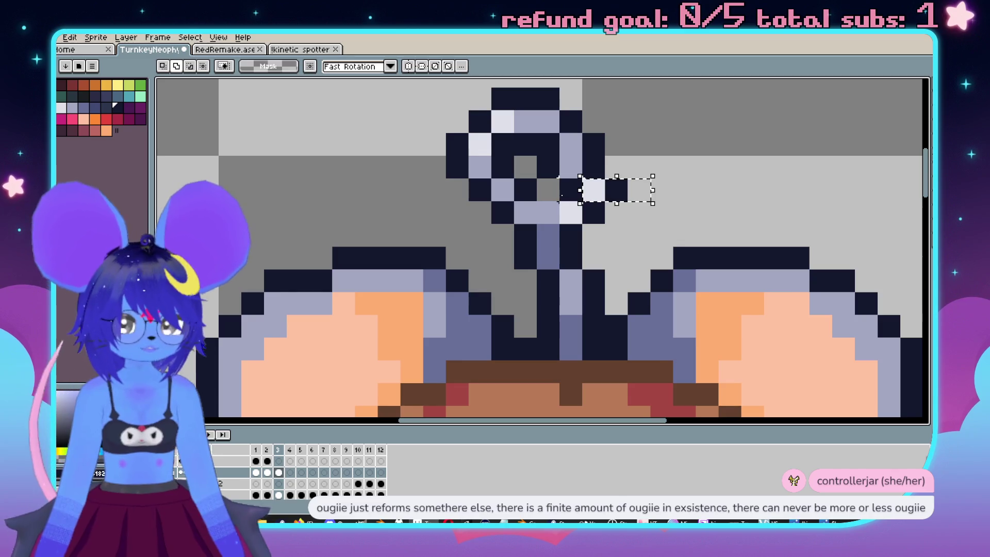
Step back through frames 2 and 1, then return to frame 3 to compare the poses.
scroll(662, 212, "down", 3)
key("Left")
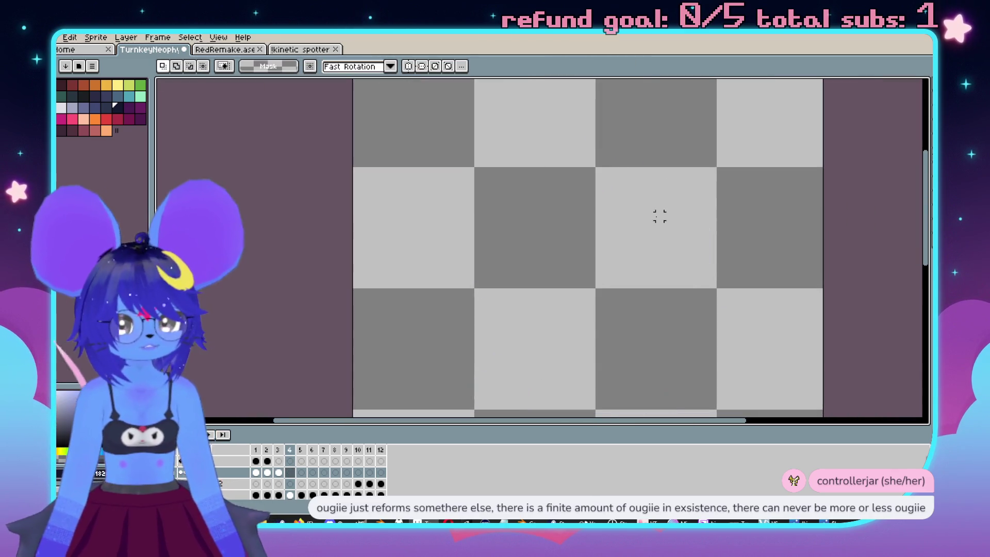
key("Left")
scroll(757, 287, "down", 2)
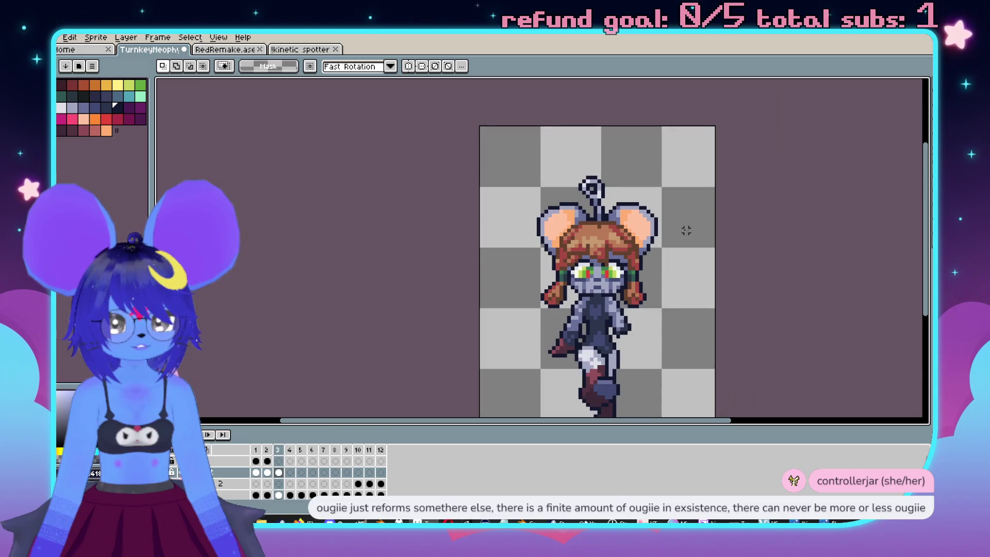
key("Right")
key("Right")
scroll(655, 239, "up", 3)
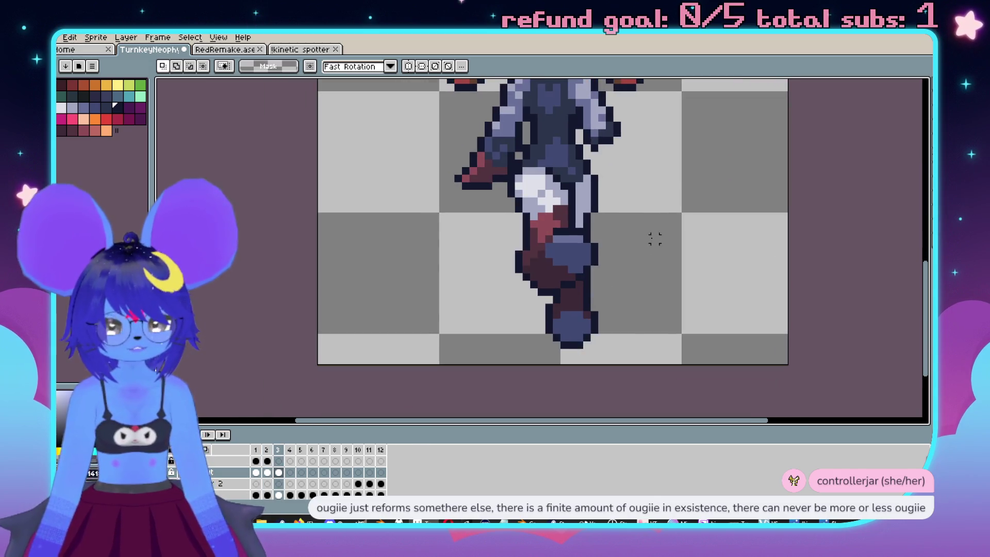
scroll(525, 217, "down", 1)
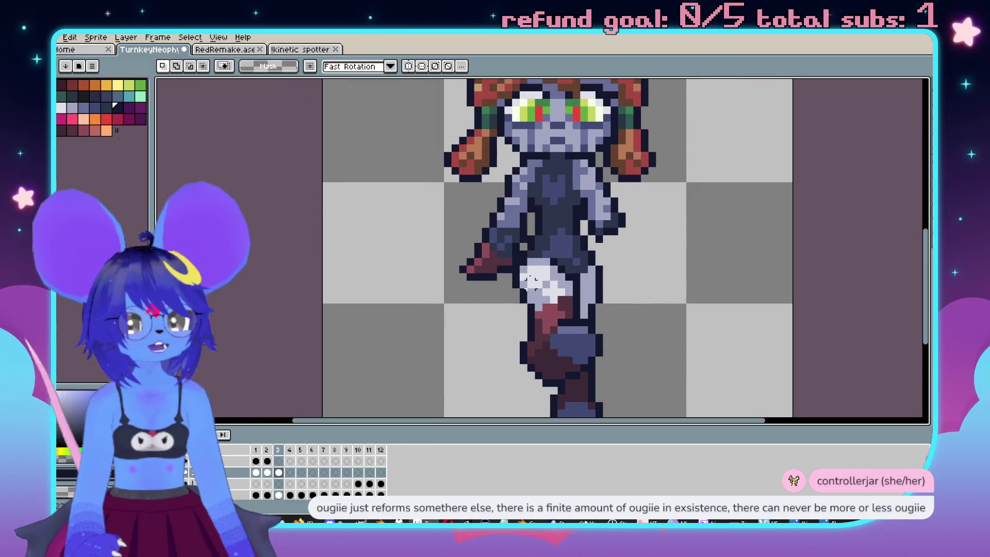
scroll(552, 230, "up", 2)
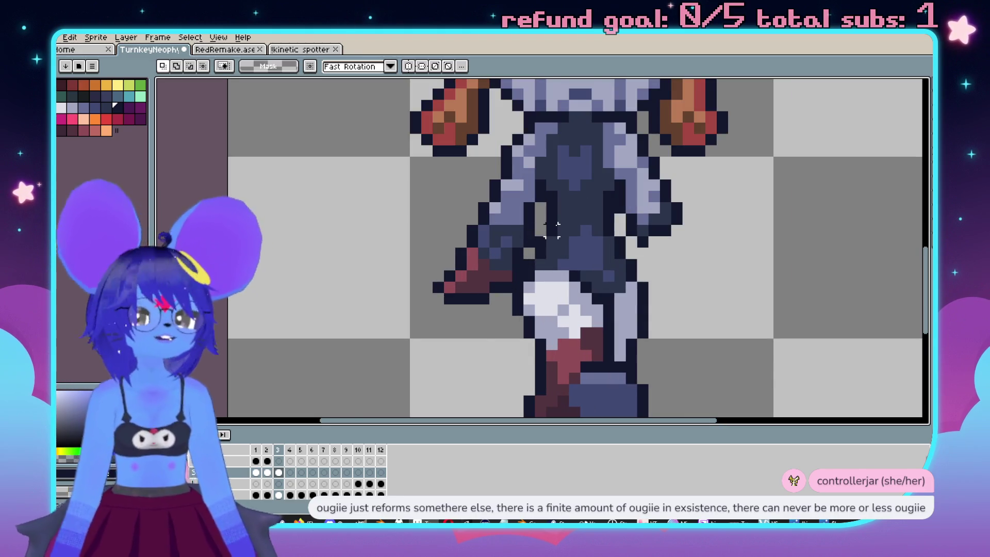
scroll(564, 176, "down", 2)
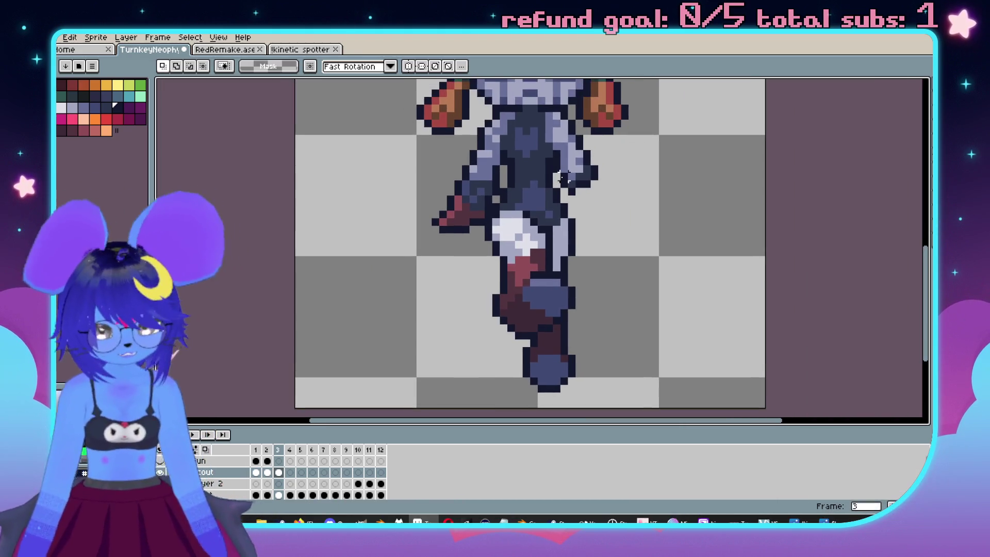
scroll(480, 137, "up", 1)
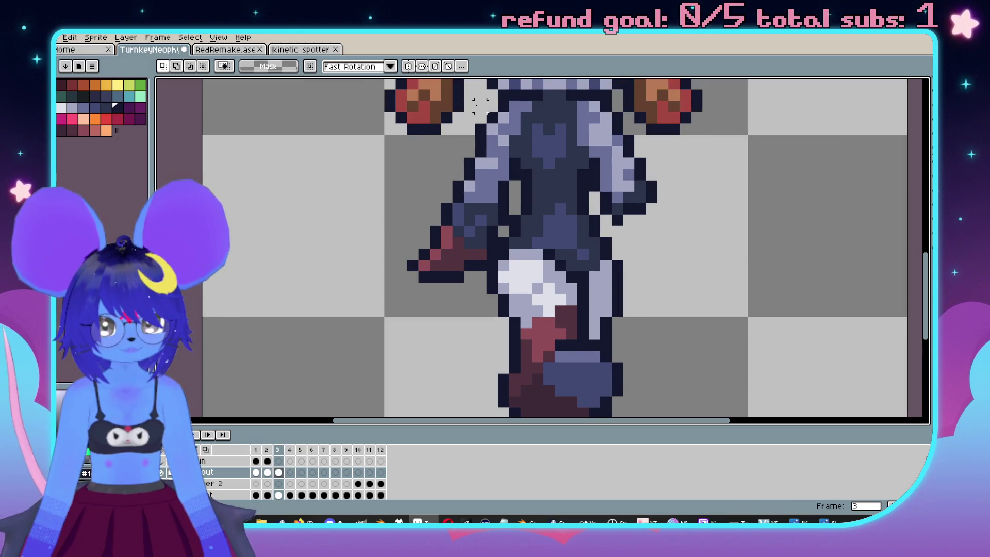
Select frame 3's lower body and mirror it horizontally so the kicked leg points right.
mouse_move(480, 106)
left_mouse_down()
mouse_move(531, 371)
mouse_move(579, 412)
mouse_move(601, 410)
mouse_move(593, 405)
left_mouse_up()
scroll(588, 342, "down", 1)
scroll(628, 169, "up", 3)
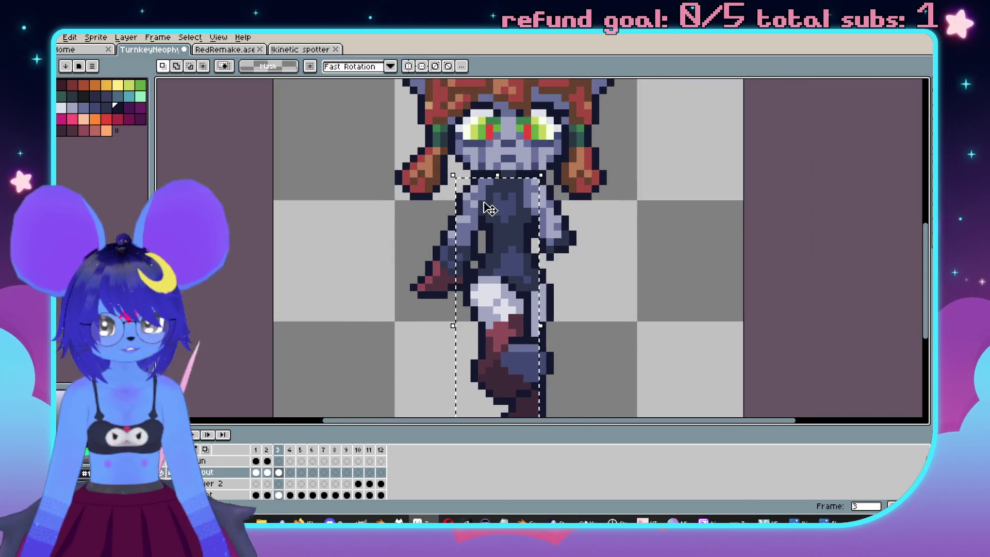
scroll(629, 169, "up", 2)
mouse_move(595, 397)
left_mouse_down()
mouse_move(611, 192)
mouse_move(598, 168)
left_mouse_up()
scroll(599, 167, "down", 2)
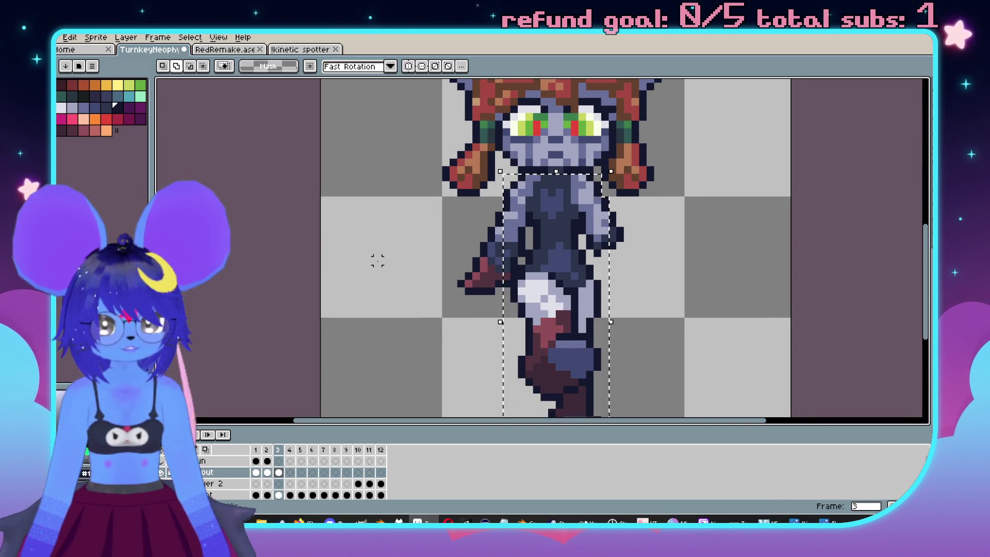
mouse_move(301, 208)
left_mouse_down()
mouse_move(677, 399)
mouse_move(792, 413)
left_mouse_up()
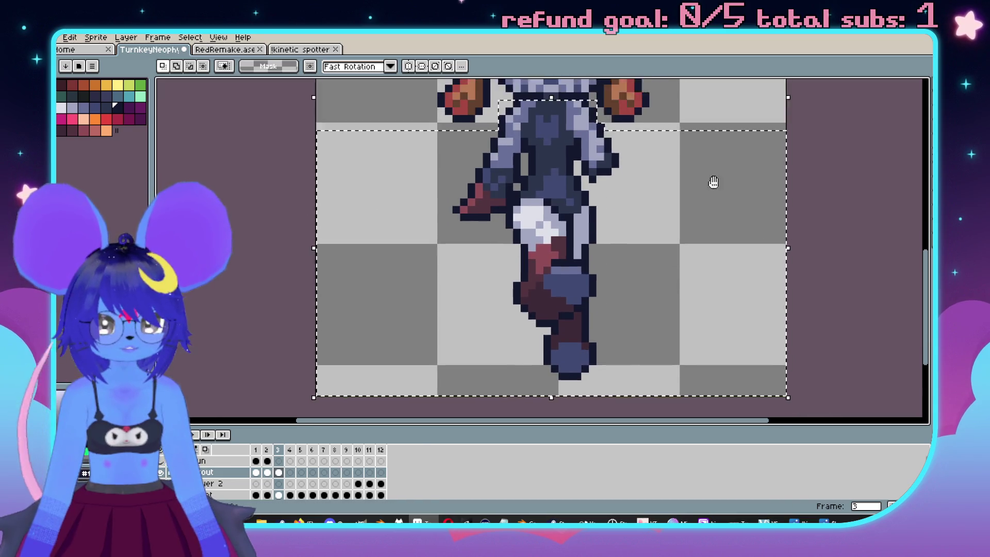
key("shift+h")
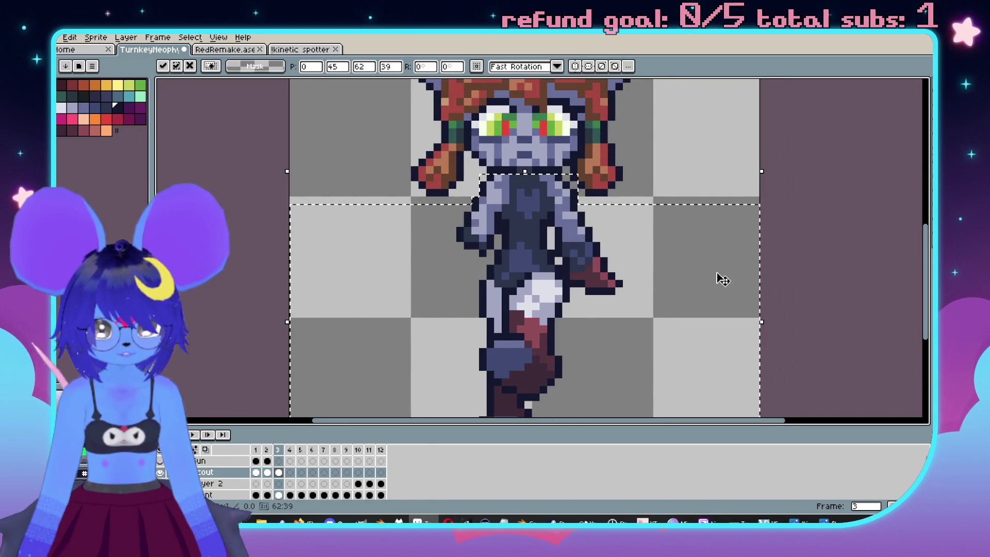
Commit the mirrored lower body, undo the last erase on the arm, and compare with frame 2.
key("ctrl+d")
scroll(646, 271, "down", 2)
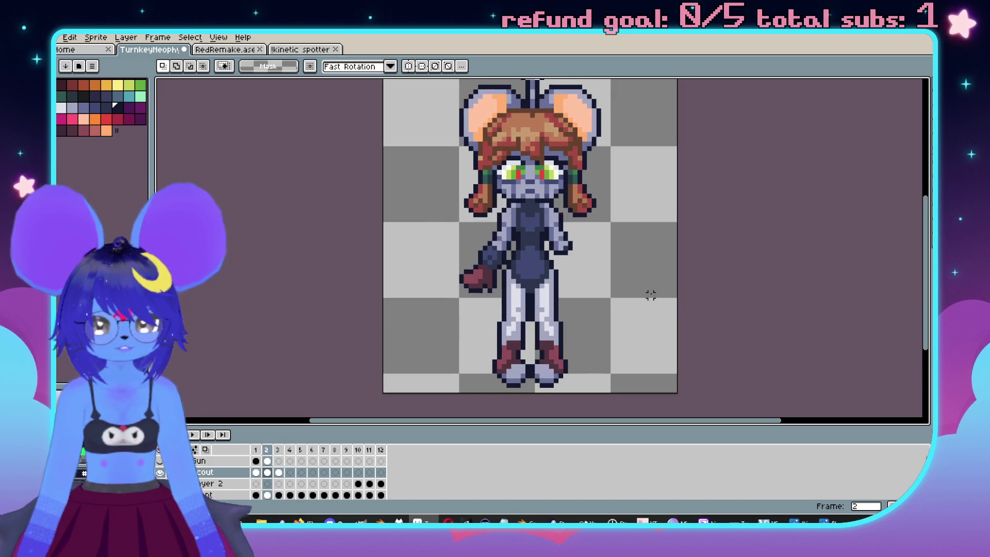
scroll(618, 265, "up", 4)
key("b")
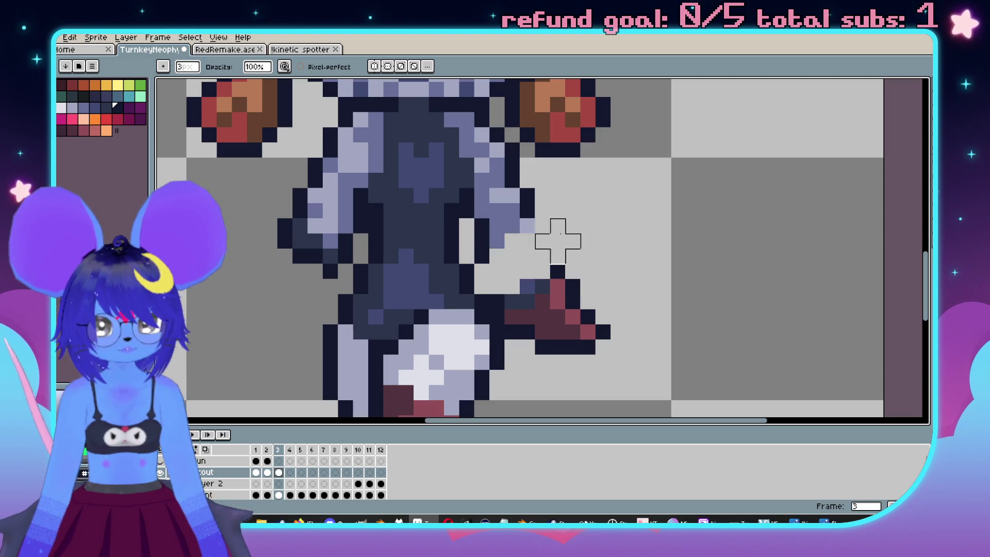
key("ctrl+z")
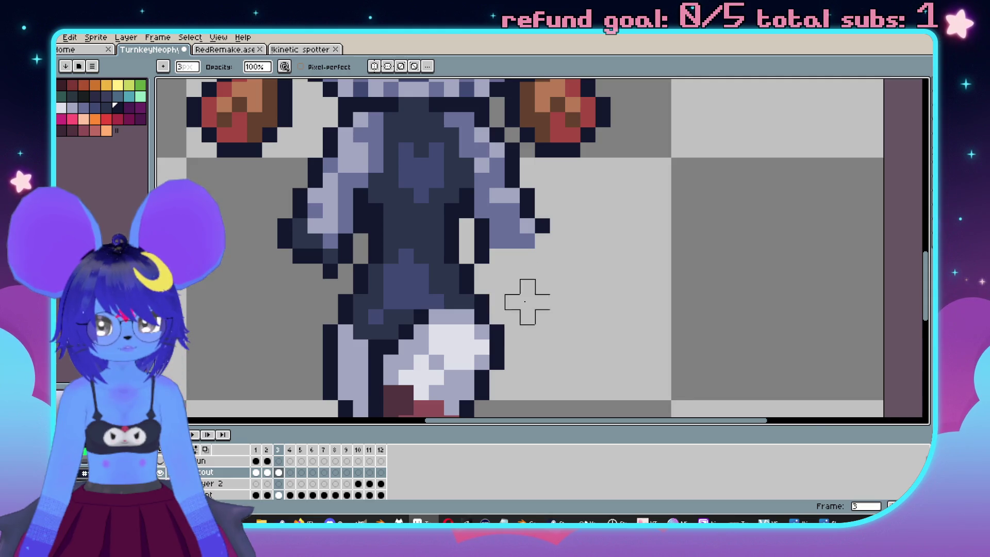
scroll(528, 302, "down", 5)
key("Return")
scroll(698, 171, "up", 1)
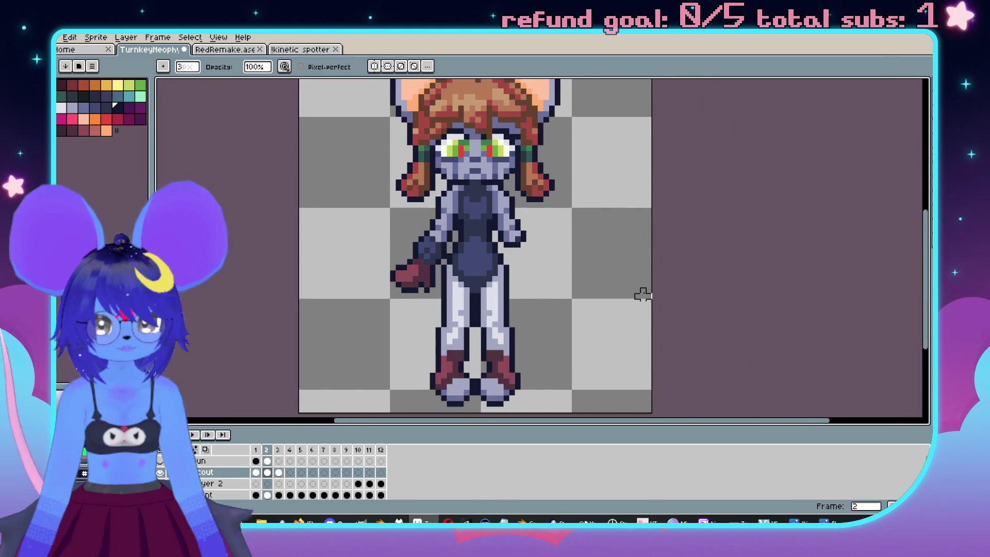
scroll(588, 273, "up", 4)
Set the pencil brush to 3px and show onion-skin ghosts of the neighbouring frames.
key("b")
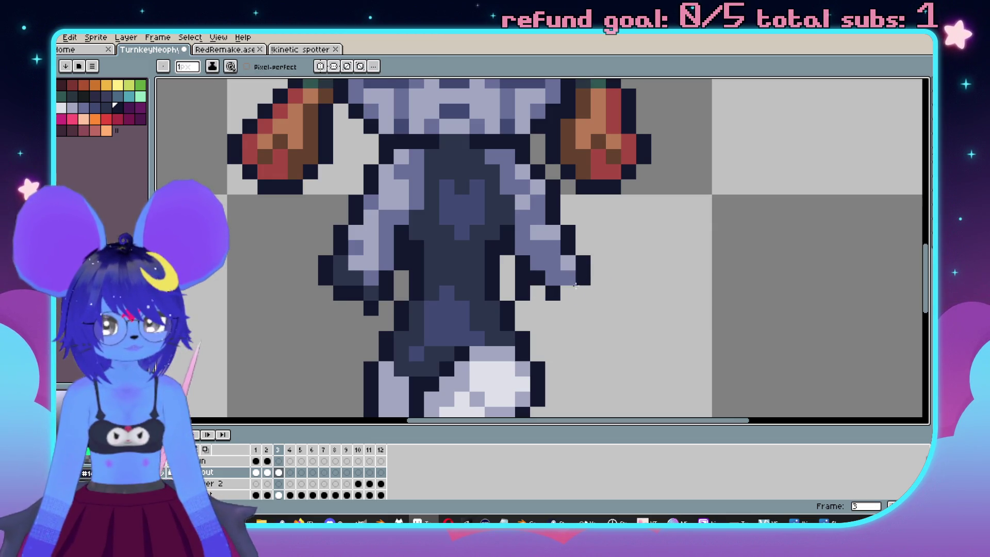
scroll(602, 287, "down", 5)
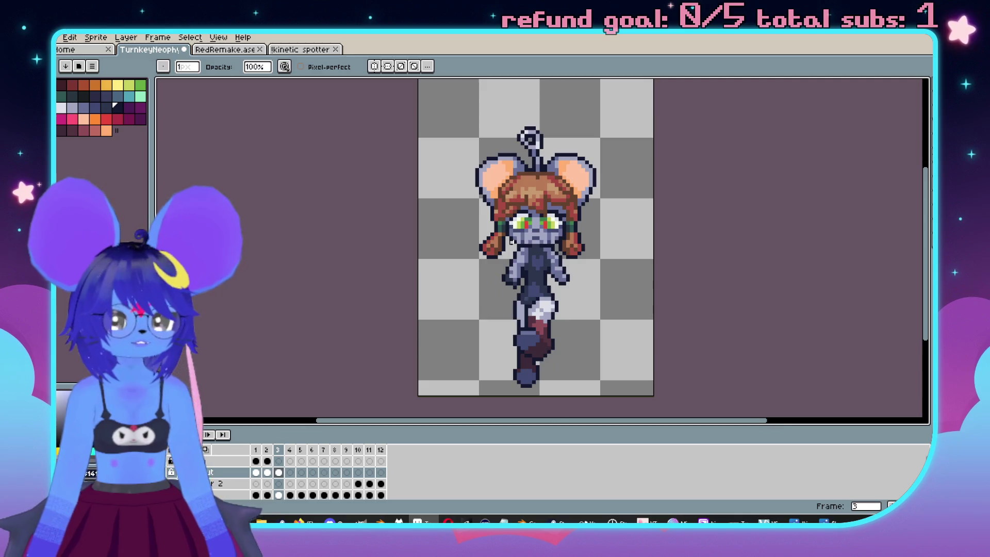
scroll(526, 258, "up", 4)
key("plus")
key("plus")
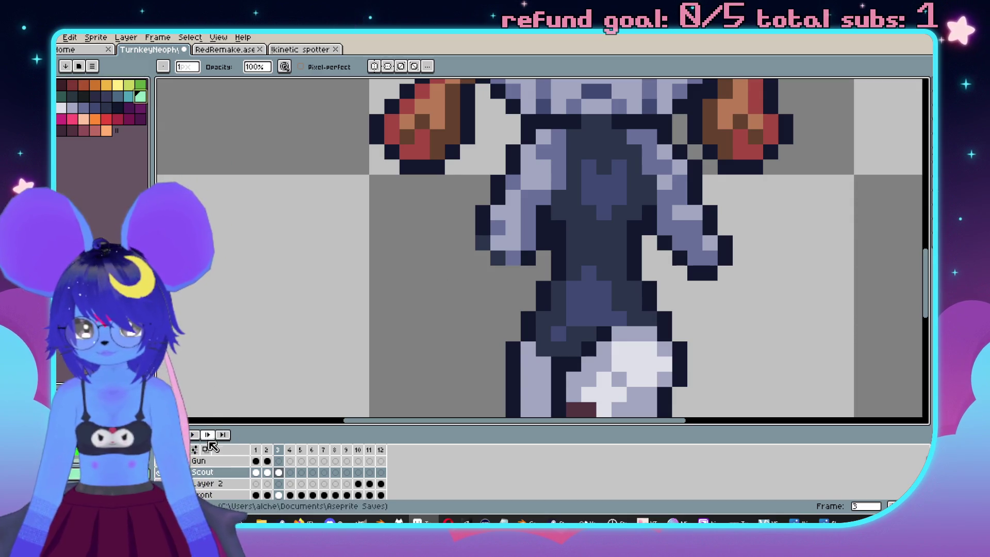
left_click(205, 451)
Paint a large mint-green hand blob on frame 3's arm with a 3px pencil, redoing earlier strokes.
scroll(361, 309, "down", 3)
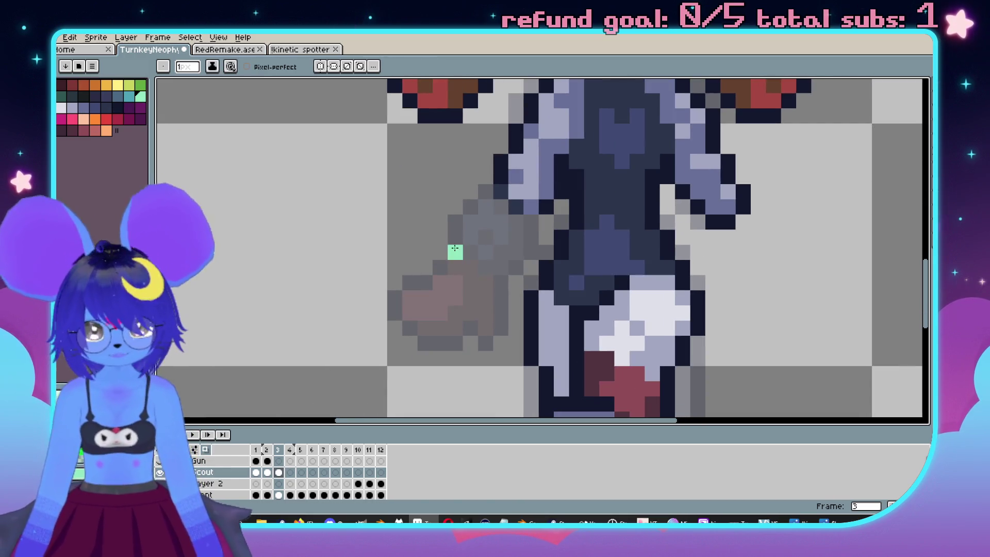
key("plus")
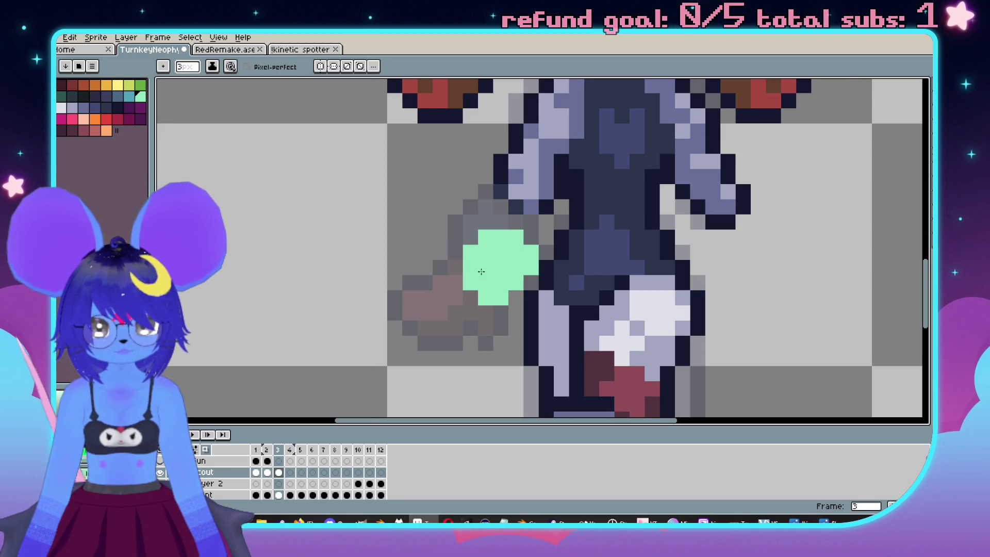
left_click_drag(498, 235, 512, 260)
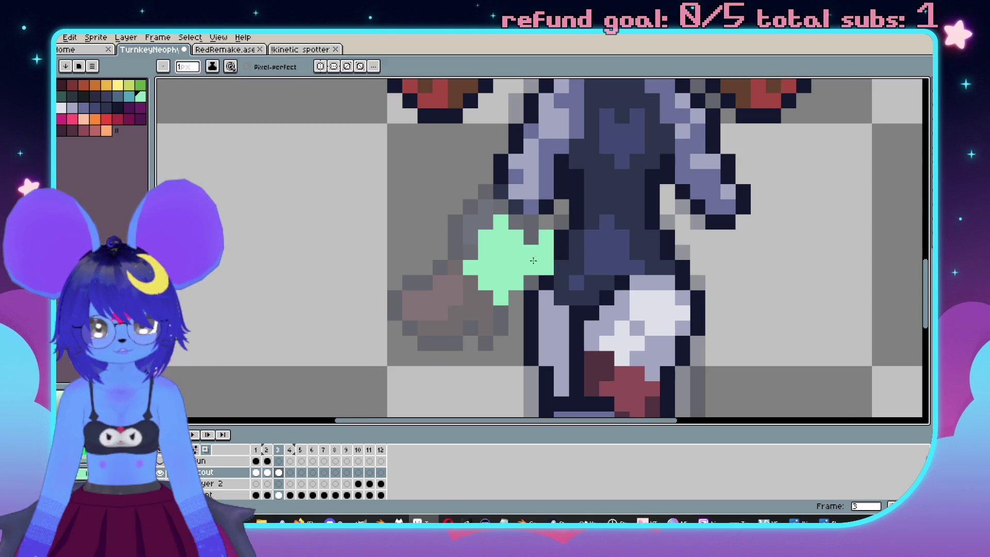
scroll(534, 261, "down", 2)
scroll(511, 284, "up", 1)
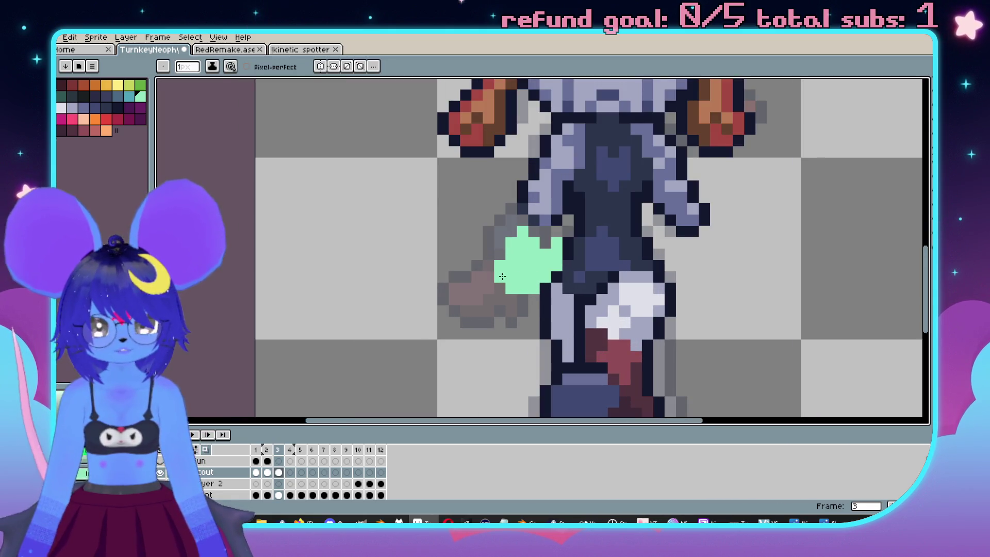
key("ctrl+z")
scroll(539, 262, "up", 1)
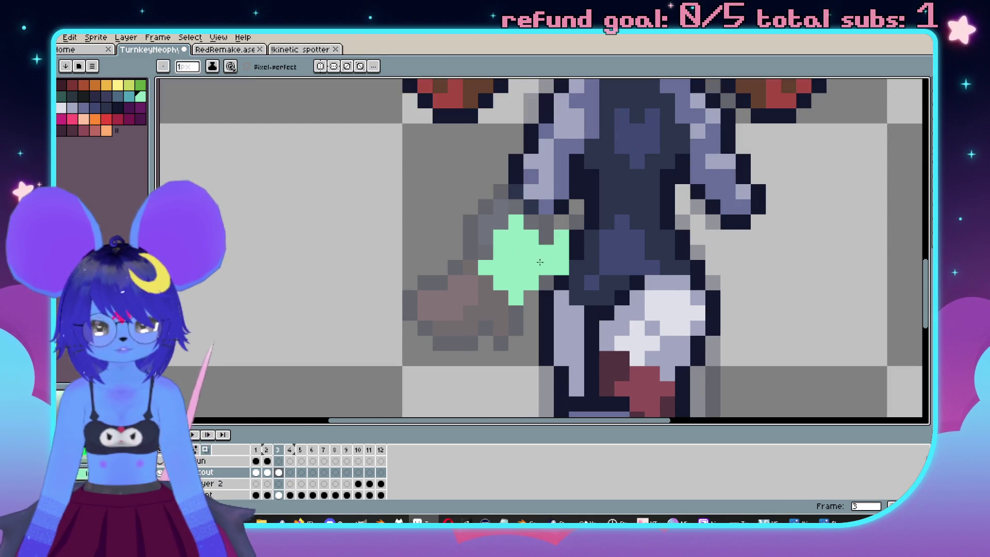
key("ctrl+z")
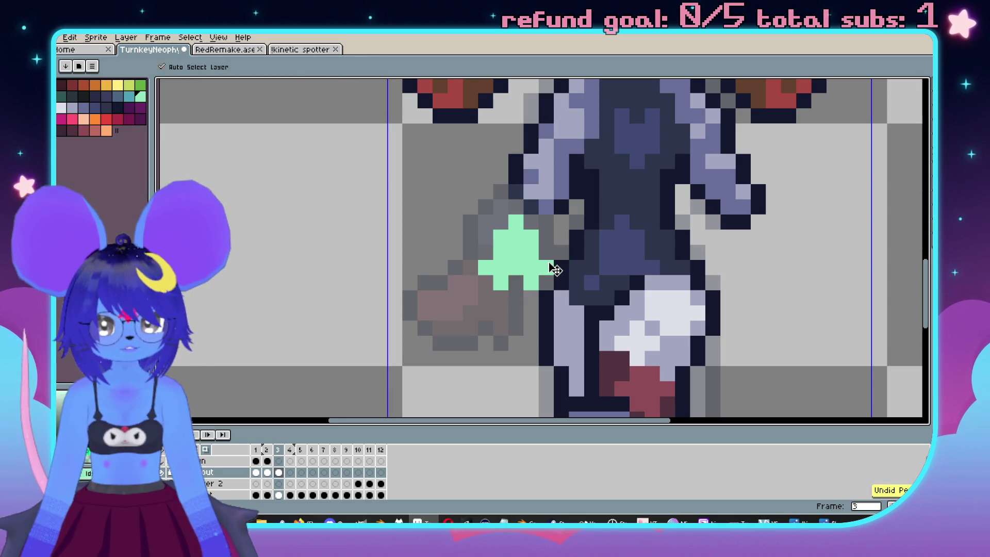
key("ctrl+z")
mouse_move(526, 261)
left_mouse_down()
mouse_move(524, 232)
mouse_move(532, 257)
mouse_move(583, 246)
left_mouse_up()
Shrink the brush to 2px and flip between frames 2 and 3 to compare the hands.
key("minus")
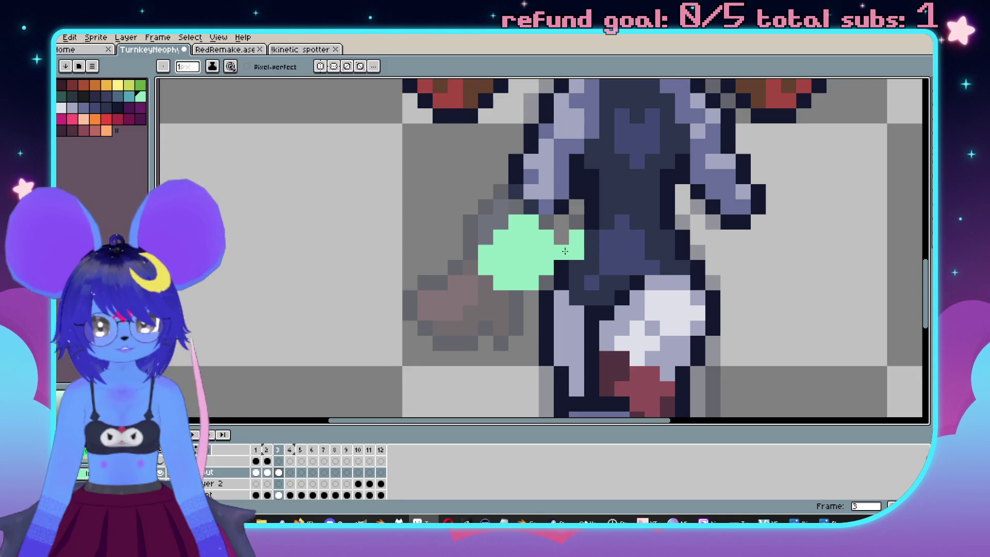
scroll(565, 251, "down", 3)
scroll(568, 263, "up", 3)
scroll(568, 269, "down", 3)
scroll(571, 282, "up", 1)
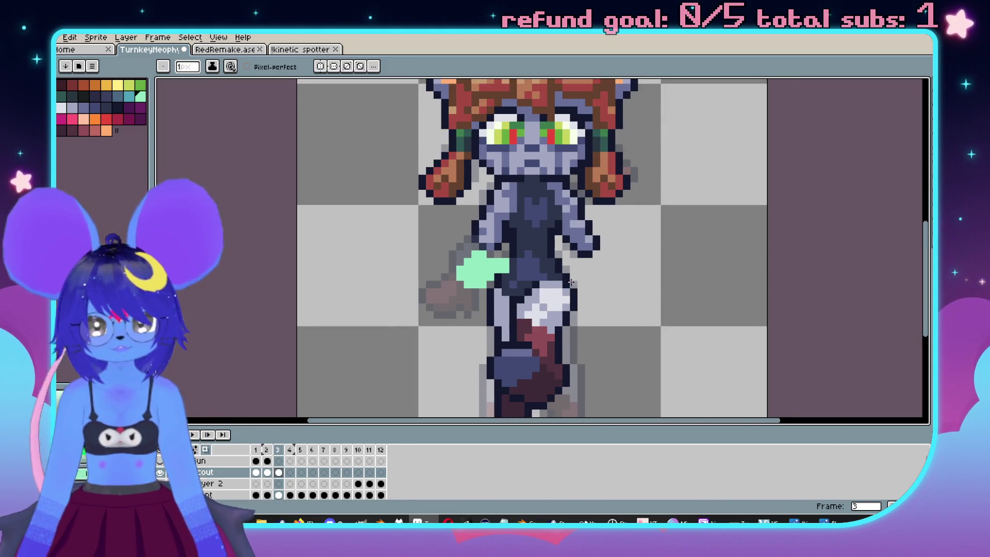
key("Left")
key("Right")
key("Left")
key("Right")
key("Left")
key("Right")
Add a teal highlight pixel and a dark navy outline pixel to the hand.
scroll(582, 277, "up", 2)
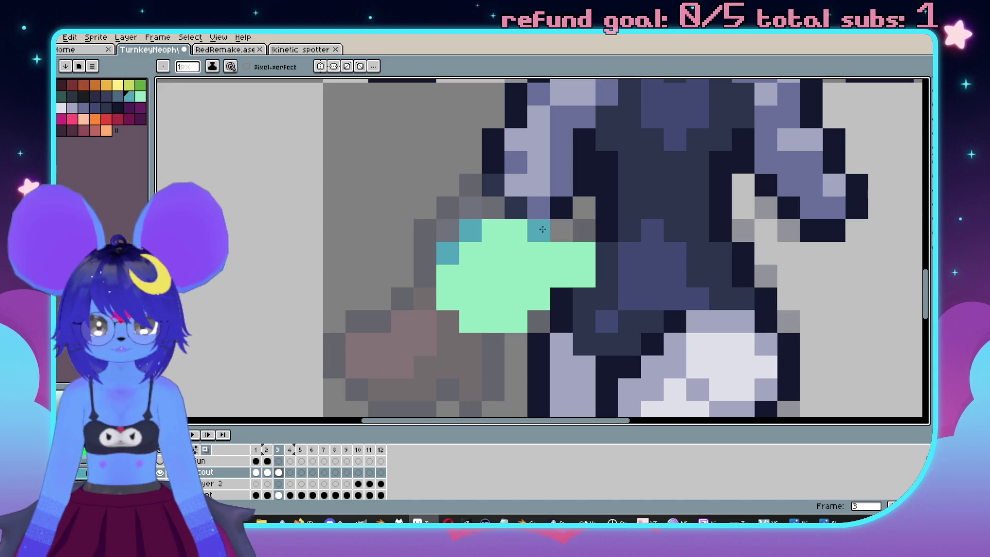
left_click(562, 230)
scroll(561, 231, "down", 3)
scroll(547, 227, "up", 3)
left_click(505, 223, "alt")
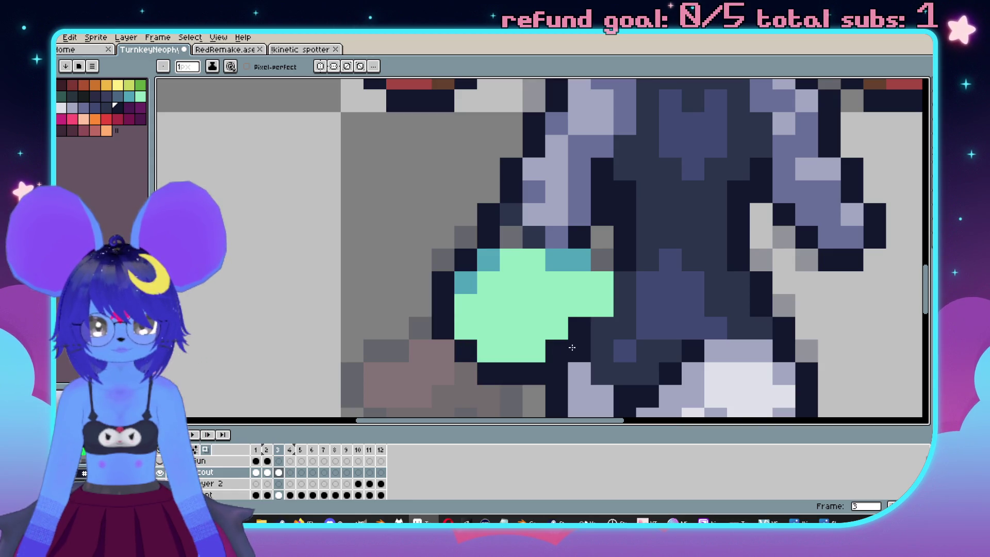
left_click(609, 299)
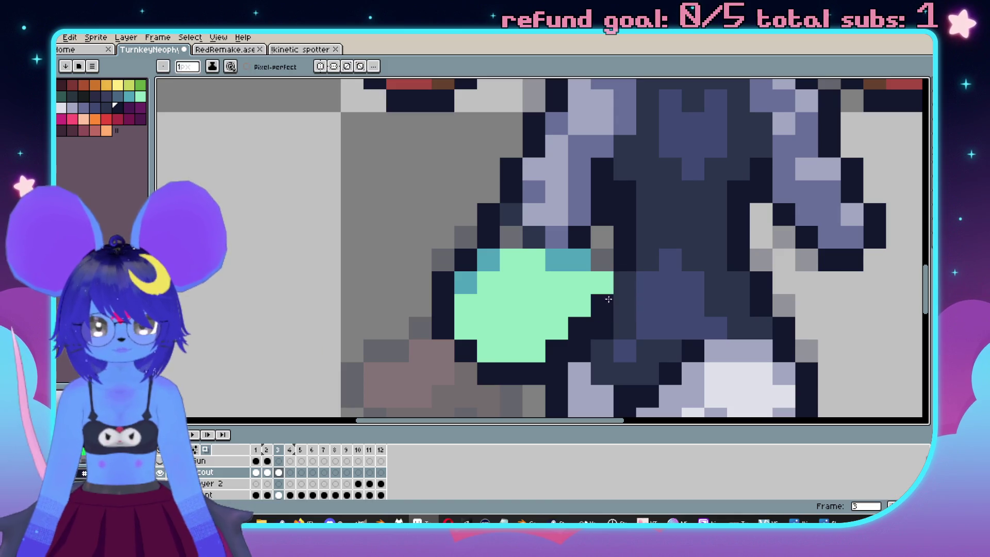
scroll(583, 258, "down", 3)
scroll(617, 227, "up", 2)
Darken a slate-blue pixel on frame 3's arm to navy.
key("v")
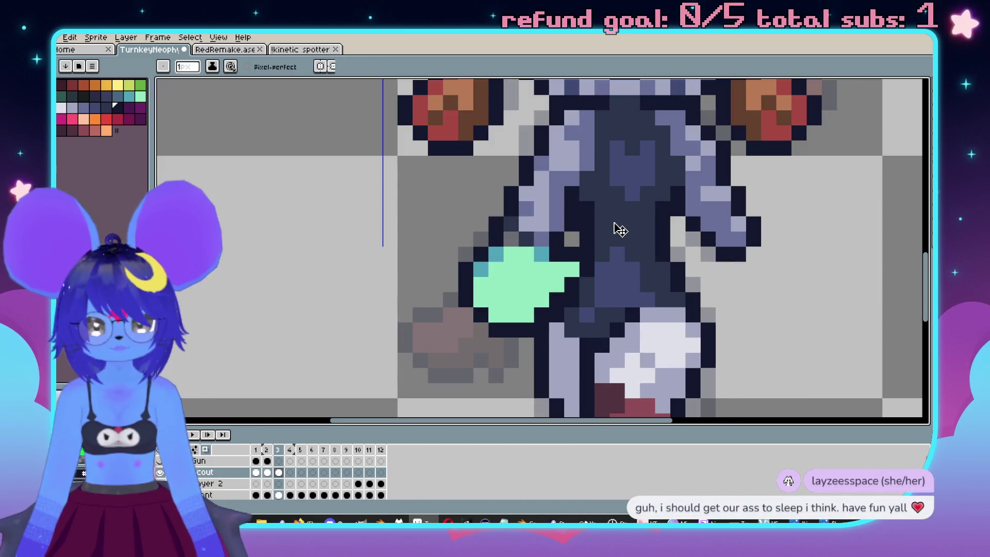
scroll(620, 231, "up", 1)
key("b")
scroll(542, 243, "down", 3)
scroll(519, 234, "up", 3)
left_click(519, 234)
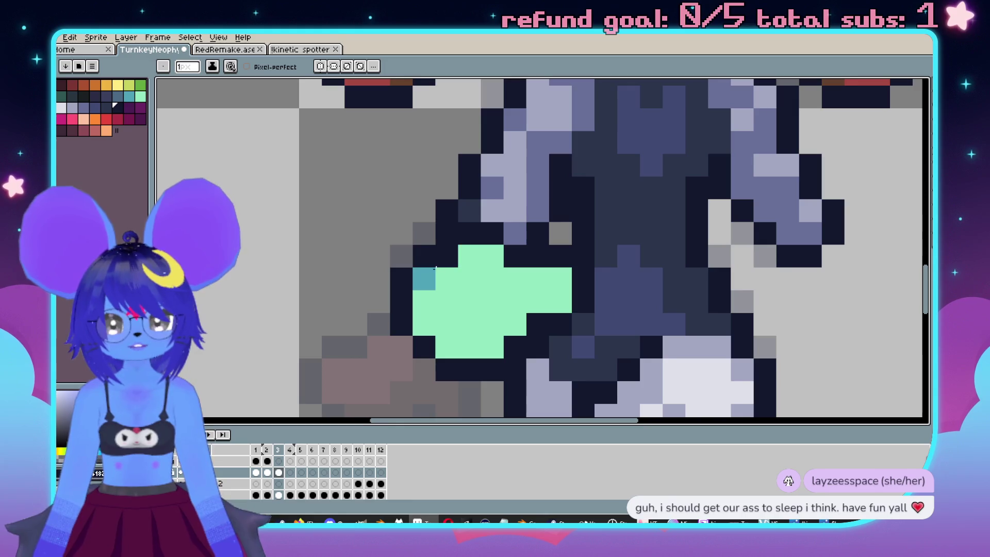
scroll(434, 285, "down", 4)
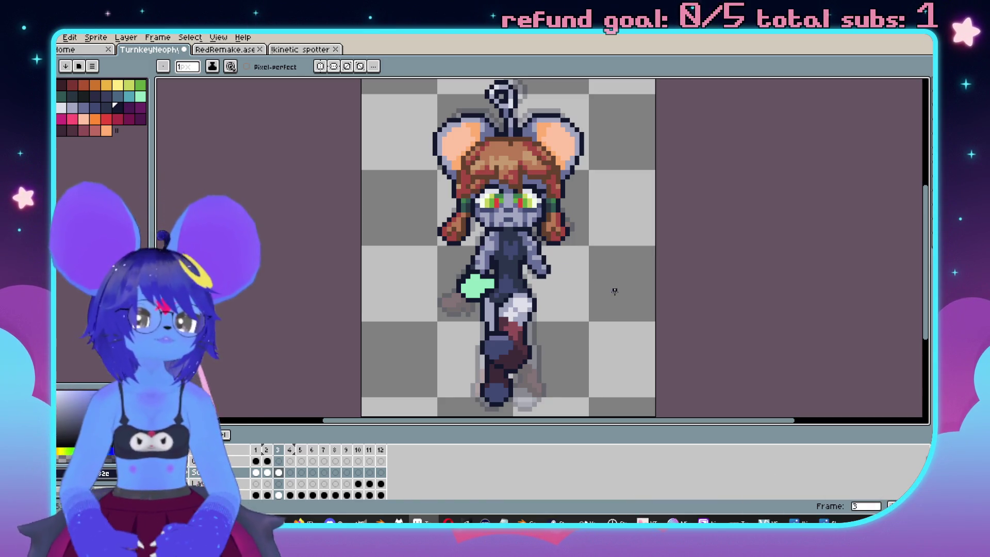
scroll(493, 256, "up", 3)
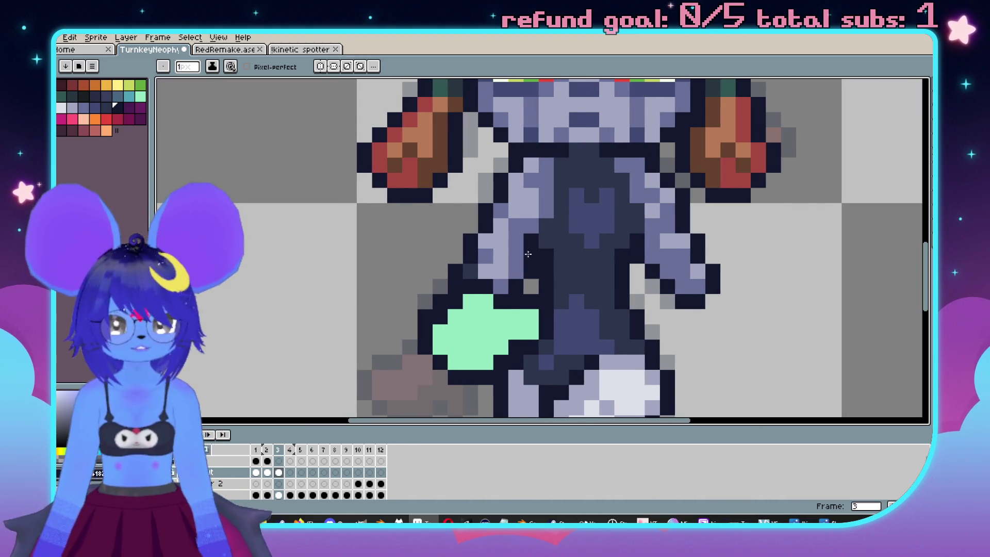
Pick lavender and navy from the canvas, painting two lavender arm pixels and one purple pixel navy.
key("minus")
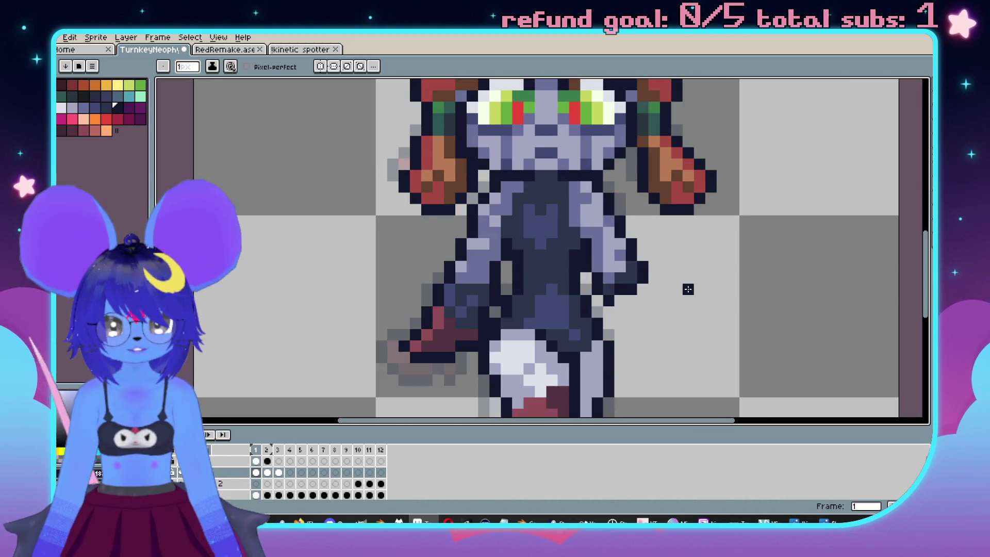
scroll(515, 233, "up", 2)
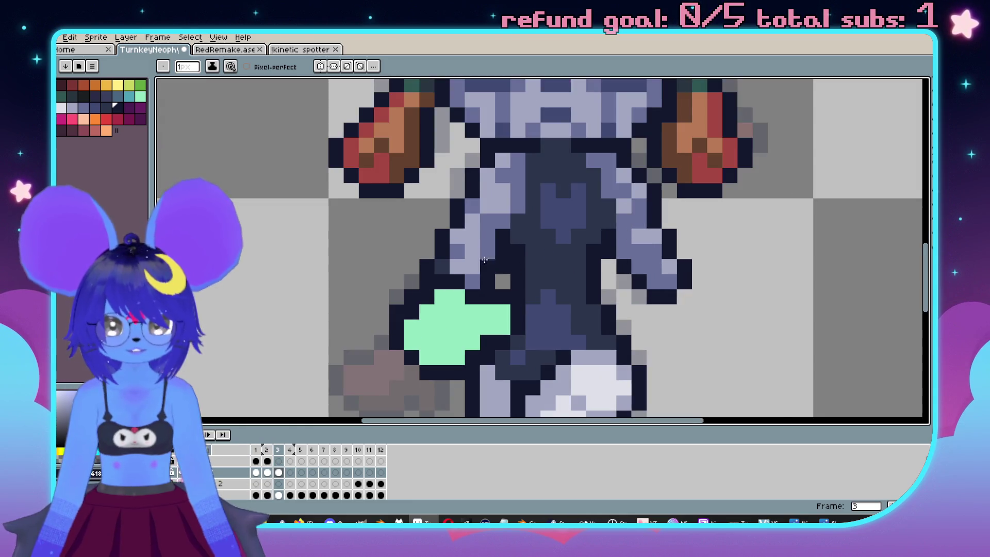
key("i")
left_click(503, 217)
key("b")
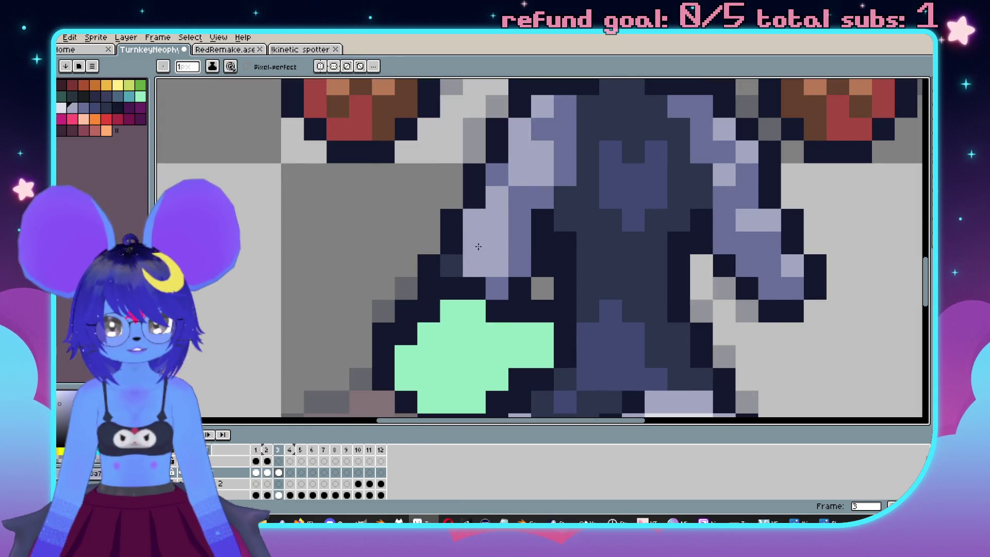
left_click_drag(520, 198, 520, 220)
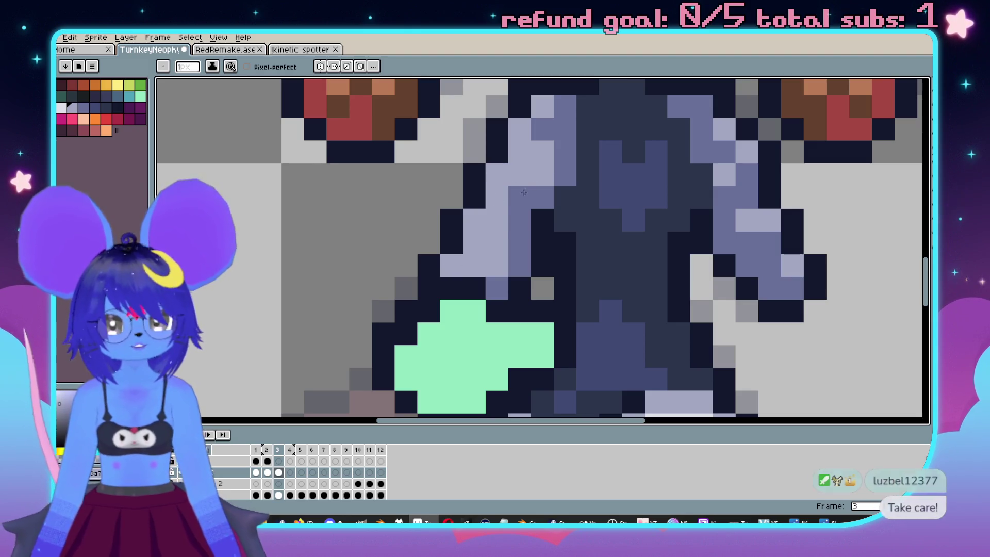
left_click(527, 281, "alt")
left_click(507, 281)
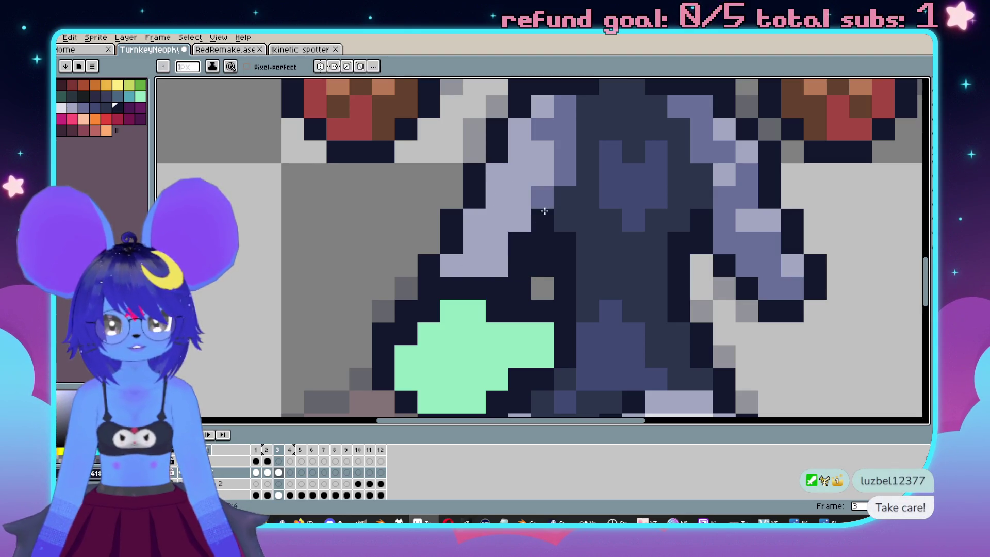
scroll(558, 247, "down", 3)
scroll(558, 246, "up", 1)
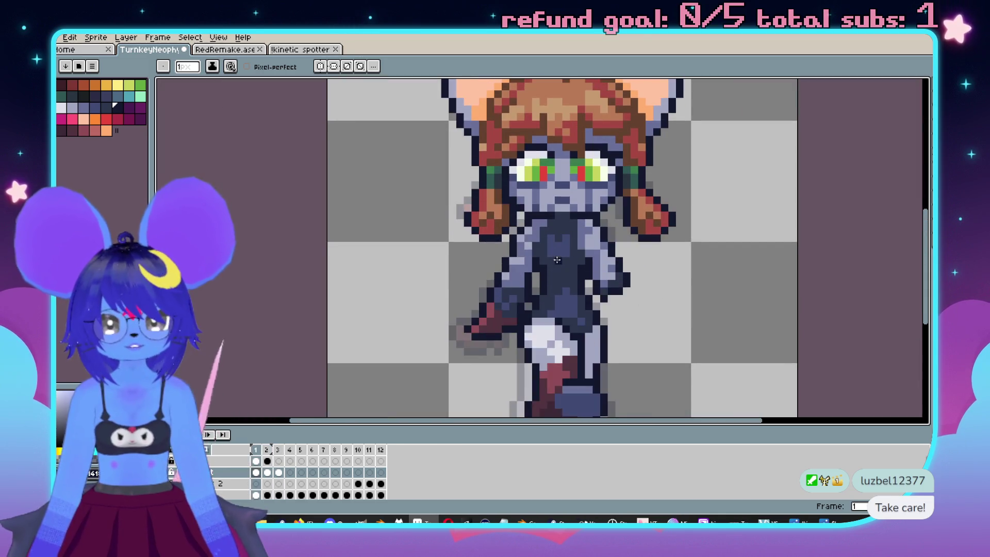
scroll(532, 242, "up", 2)
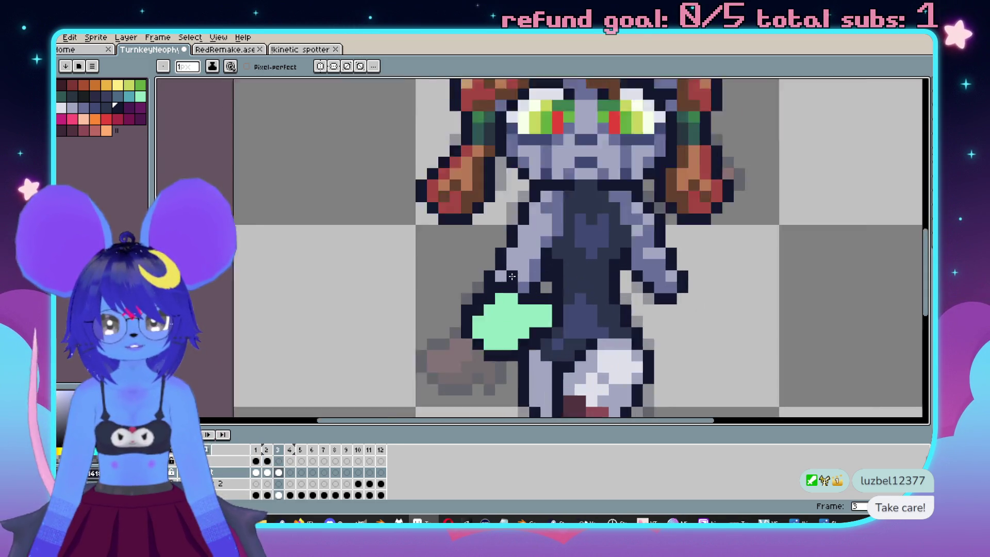
scroll(517, 245, "down", 3)
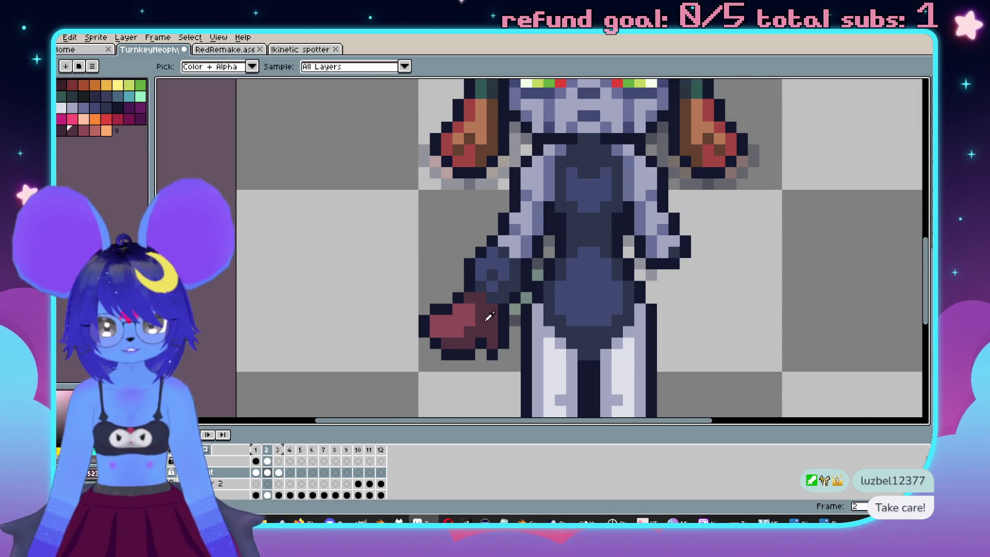
scroll(505, 282, "up", 2)
Try filling frame 3's hand with the sampled light red, then undo the fill.
key("i")
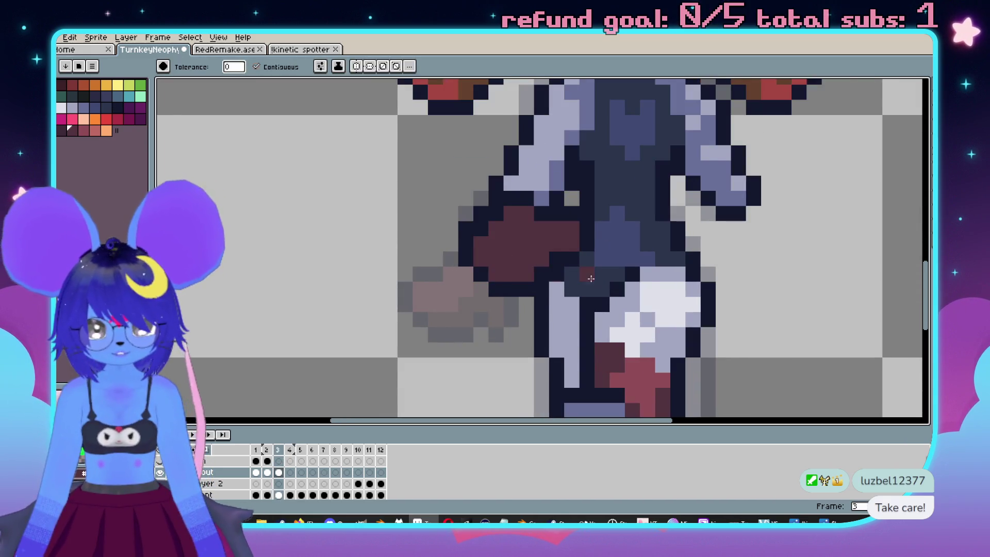
scroll(485, 284, "up", 1)
left_click(446, 284)
key("g")
scroll(525, 235, "up", 2)
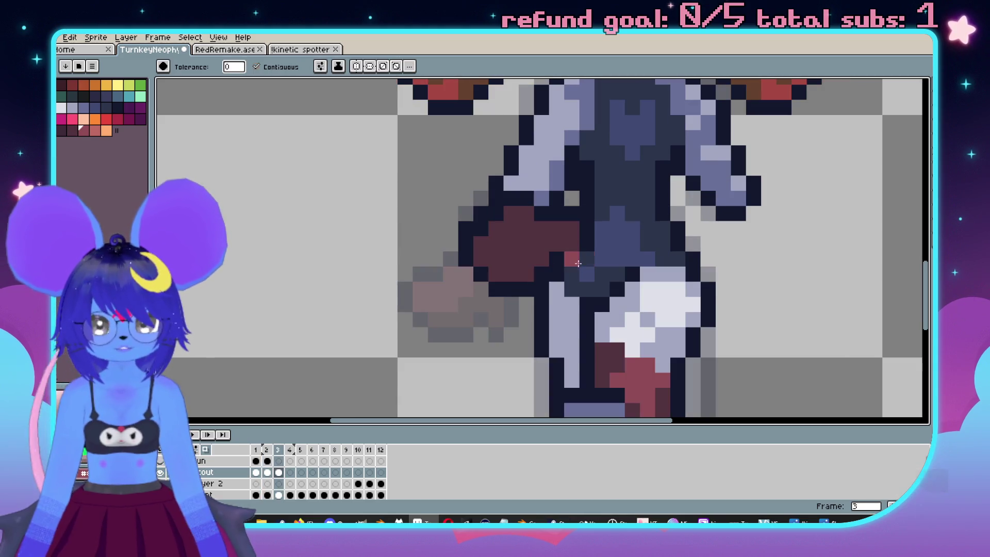
left_click(518, 199)
key("ctrl+z")
key("b")
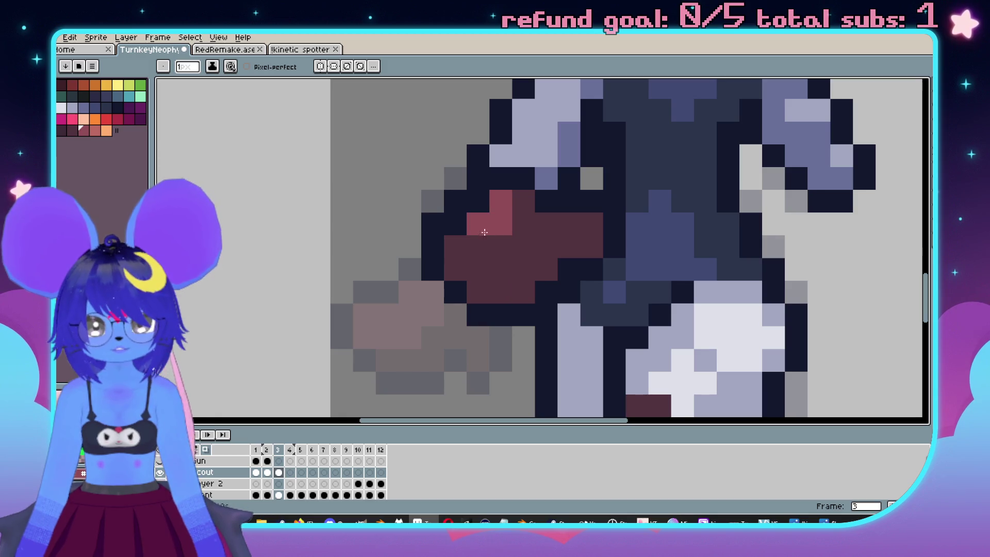
Flip back and forth between frames 2 and 3 to compare the arm poses.
scroll(460, 270, "down", 1)
scroll(520, 229, "up", 1)
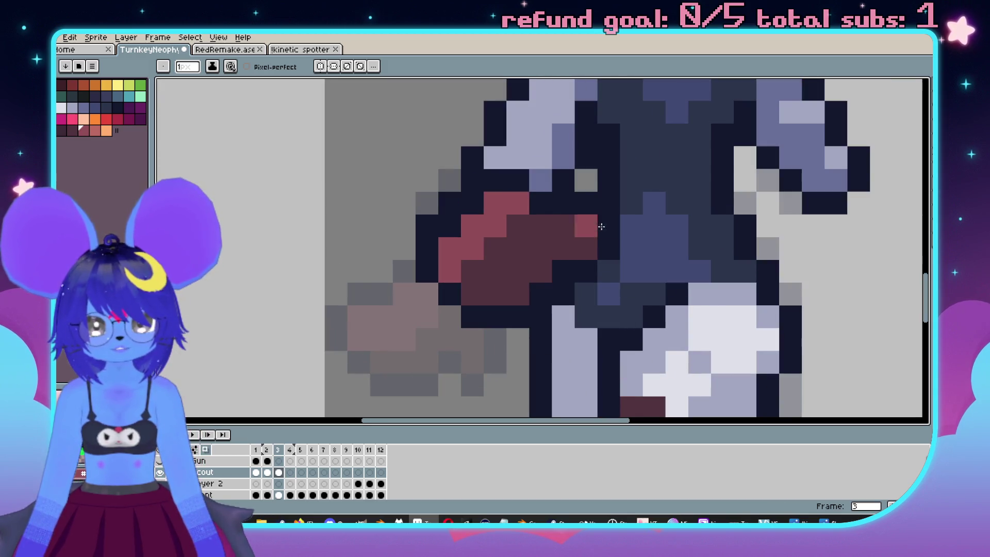
scroll(570, 219, "down", 3)
scroll(496, 311, "up", 2)
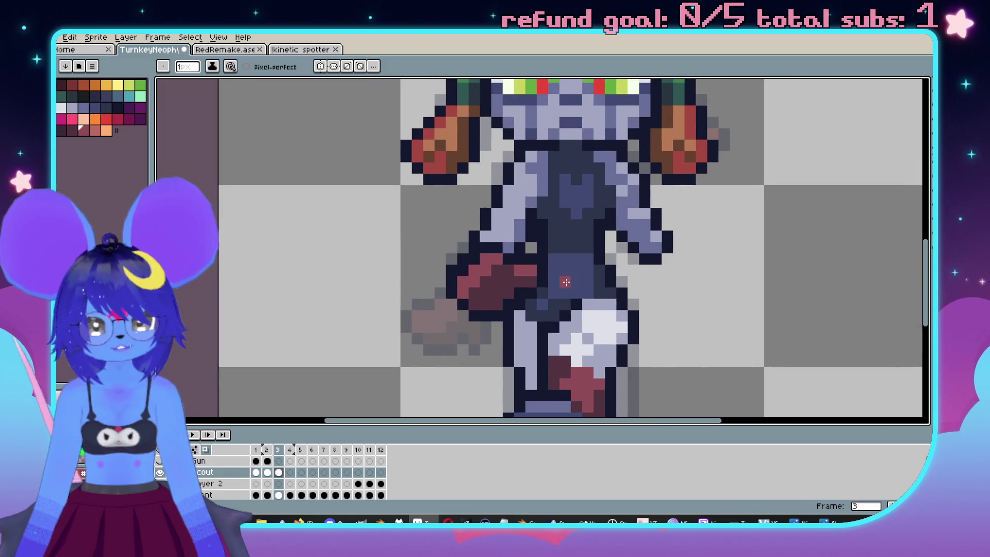
key("comma")
scroll(496, 311, "up", 2)
key("period")
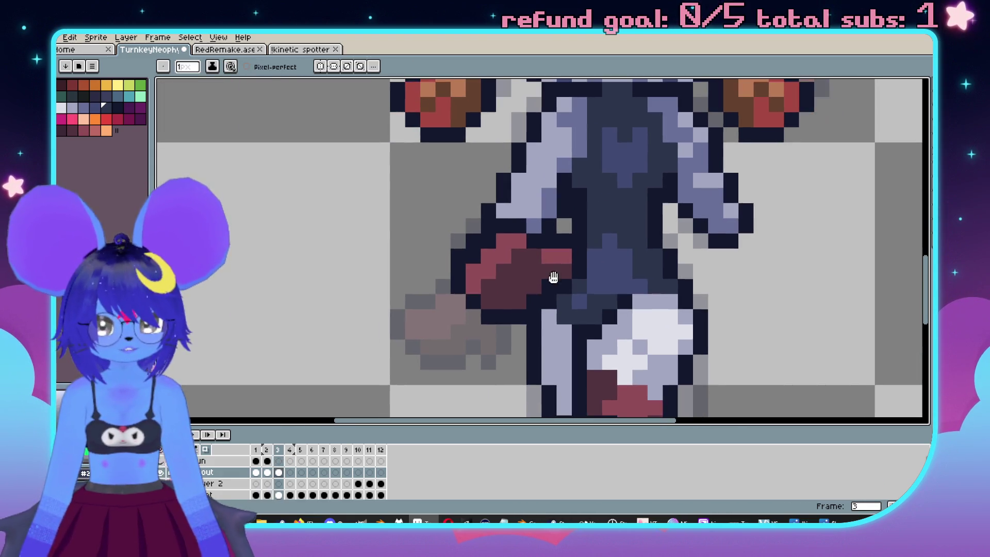
scroll(515, 300, "down", 3)
scroll(477, 205, "up", 4)
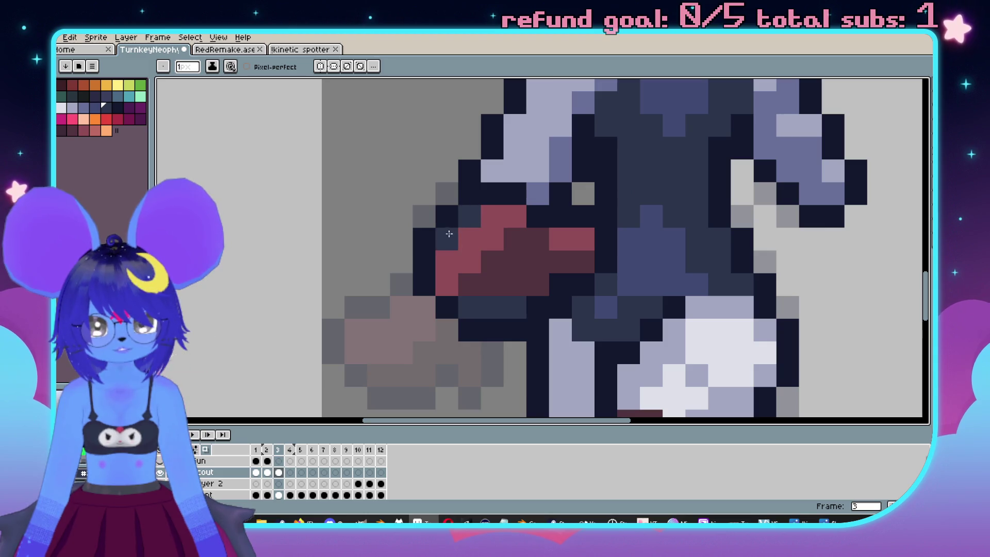
scroll(449, 234, "down", 3)
scroll(495, 249, "up", 3)
scroll(516, 289, "down", 3)
key("comma")
key("period")
key("comma")
key("period")
key("comma")
key("period")
key("comma")
key("period")
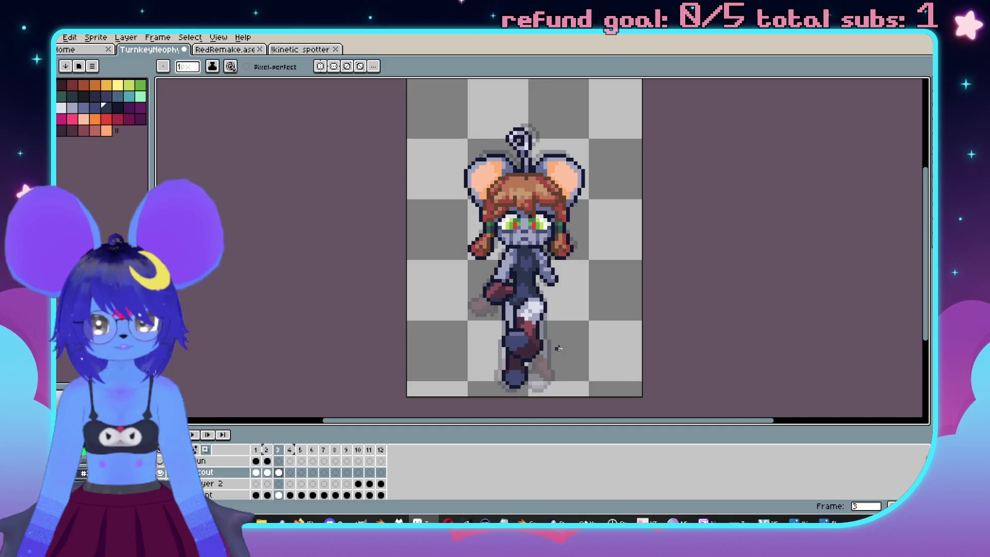
key("comma")
scroll(558, 354, "up", 3)
Sample the light lavender and paint a lavender pixel onto frame 3's arm outline.
key("i")
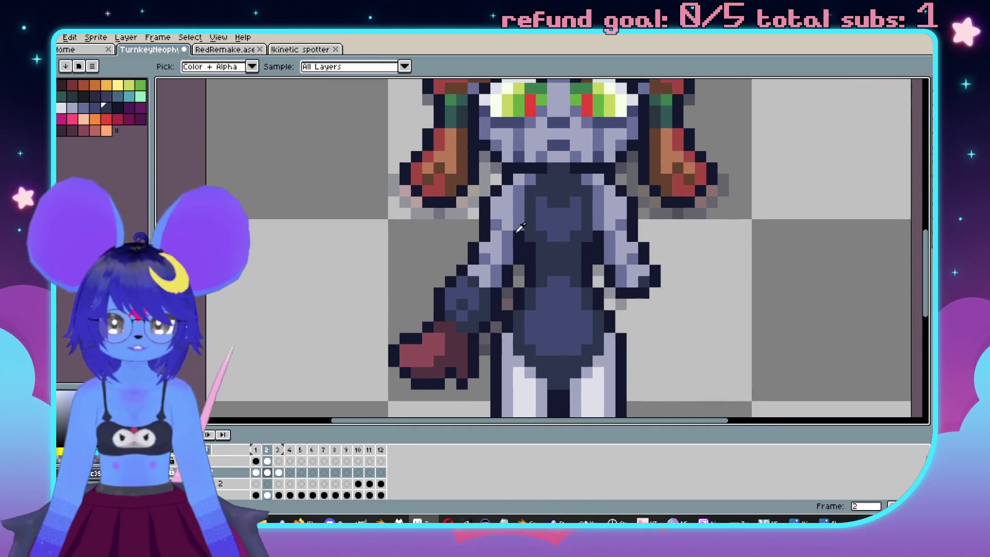
left_click(499, 223)
key("period")
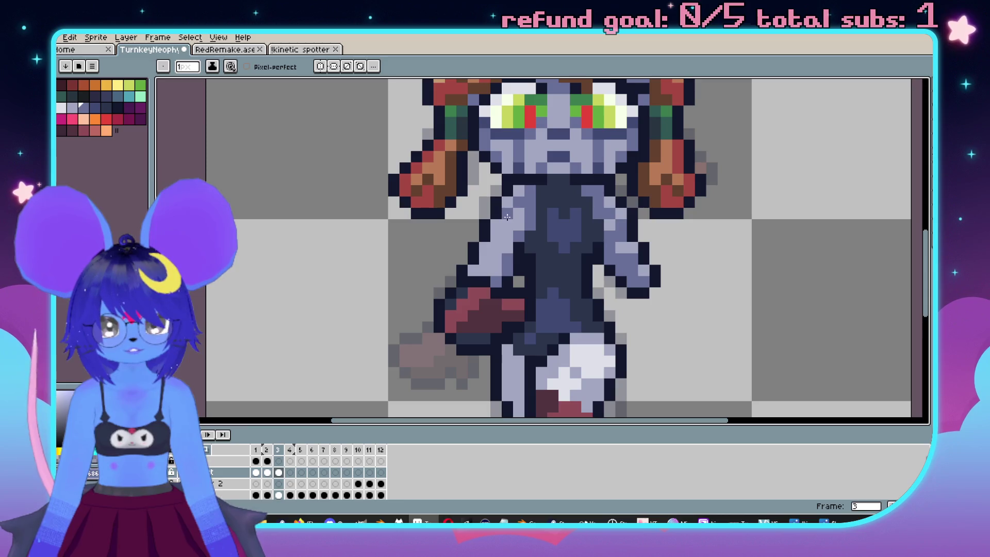
key("comma")
key("period")
left_click(486, 241)
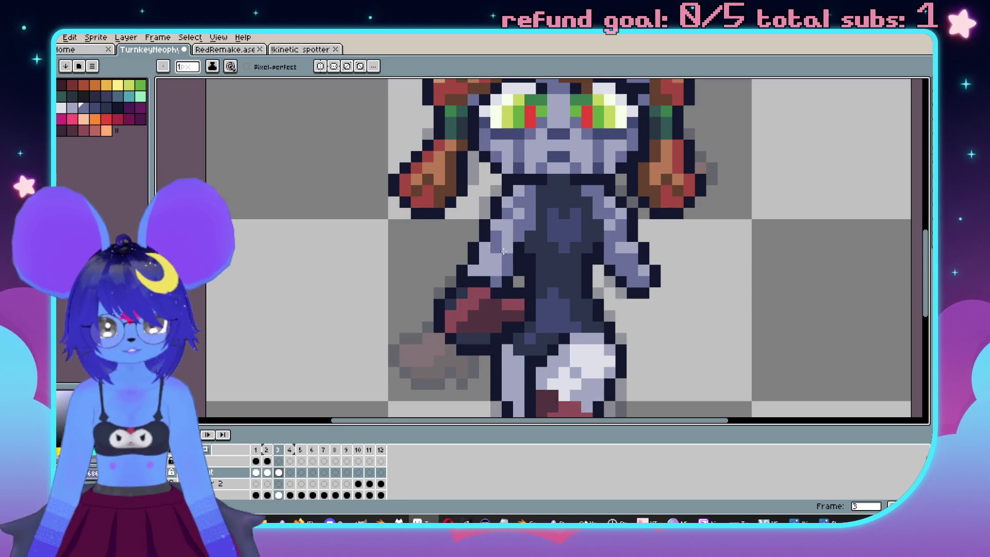
key("comma")
key("period")
scroll(513, 254, "down", 1)
scroll(513, 254, "up", 1)
Compare frames again and sample several lavender shades from the arm with Alt.
key("comma")
scroll(560, 256, "down", 2)
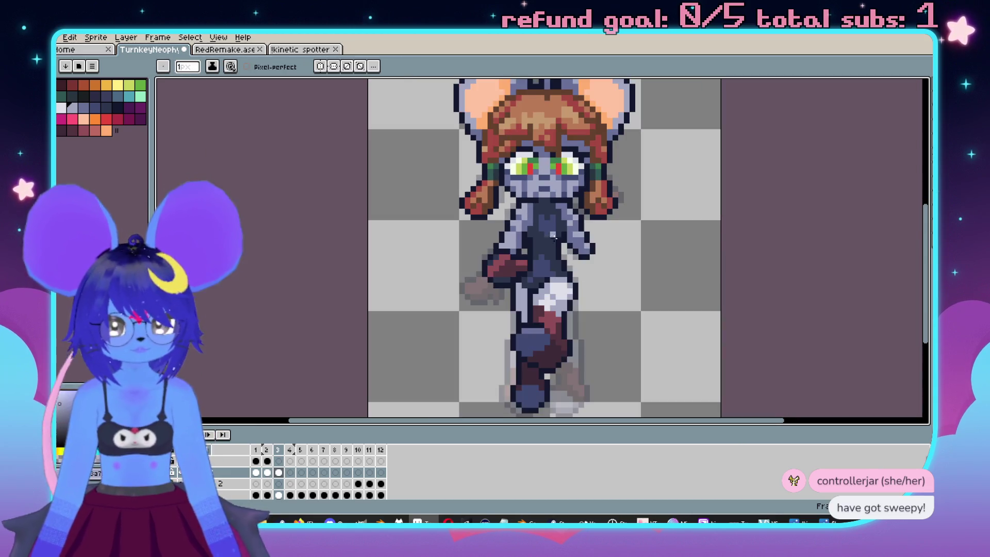
key("period")
key("comma")
key("period")
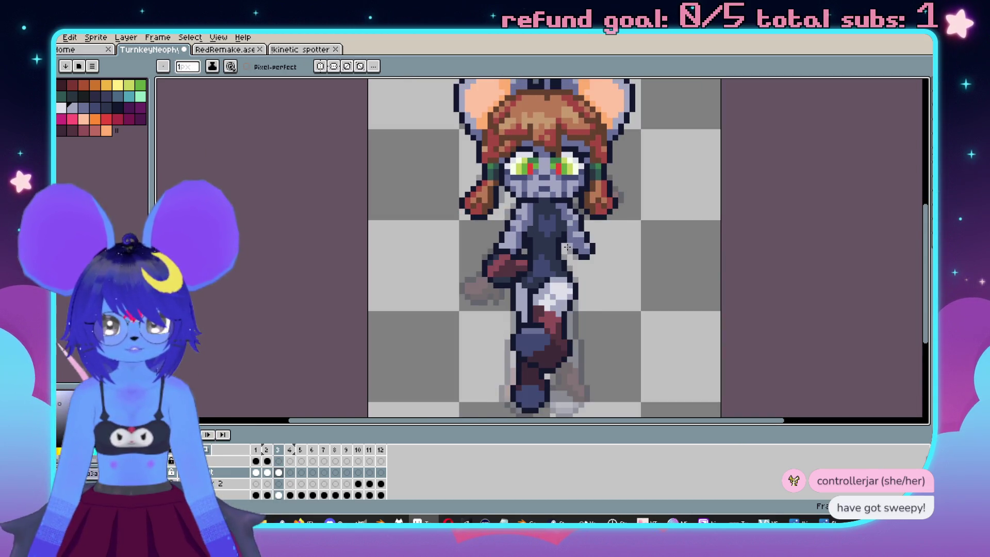
scroll(531, 214, "up", 2)
key("alt")
left_click(534, 202, "alt")
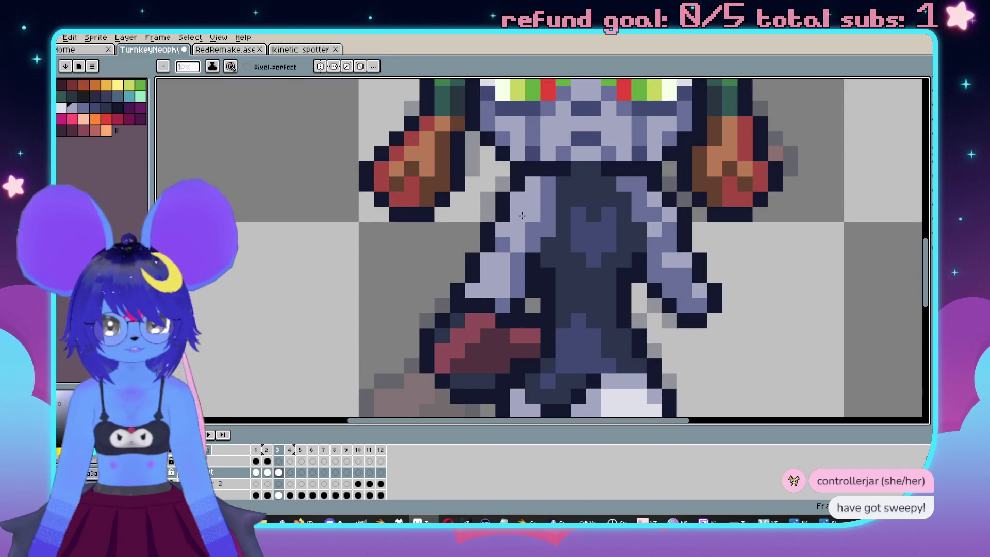
left_click(518, 231, "alt")
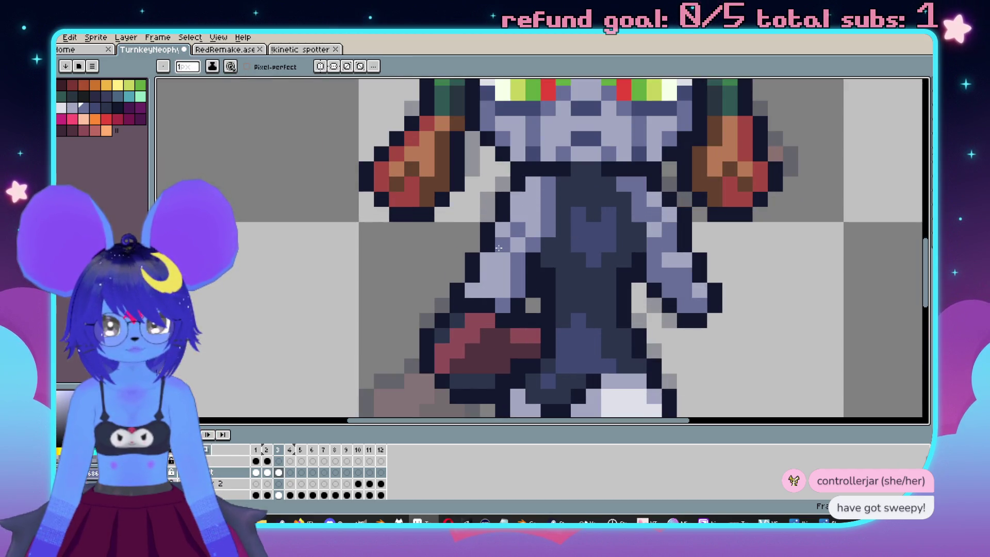
scroll(499, 247, "down", 3)
key("Left")
key("Right")
scroll(513, 257, "up", 3)
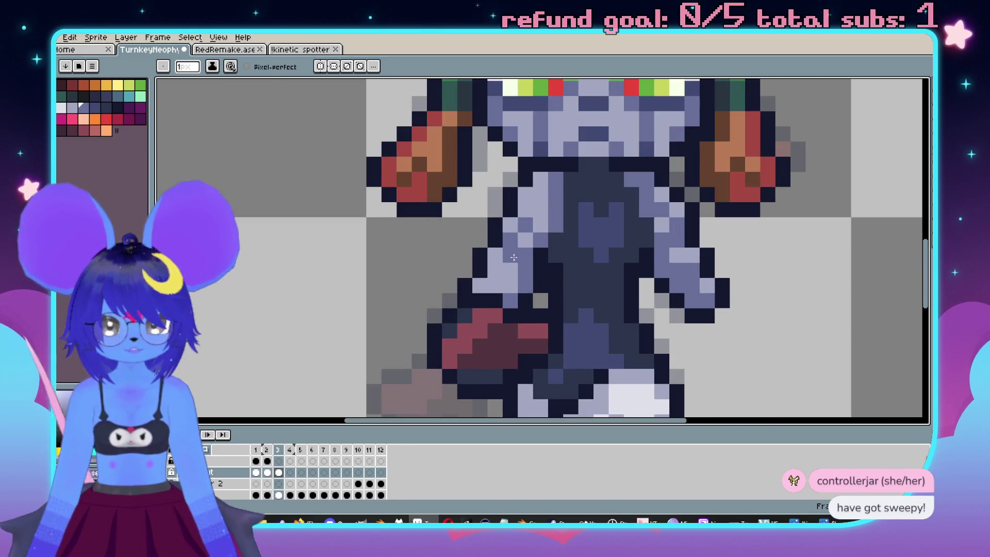
left_click(518, 254, "alt")
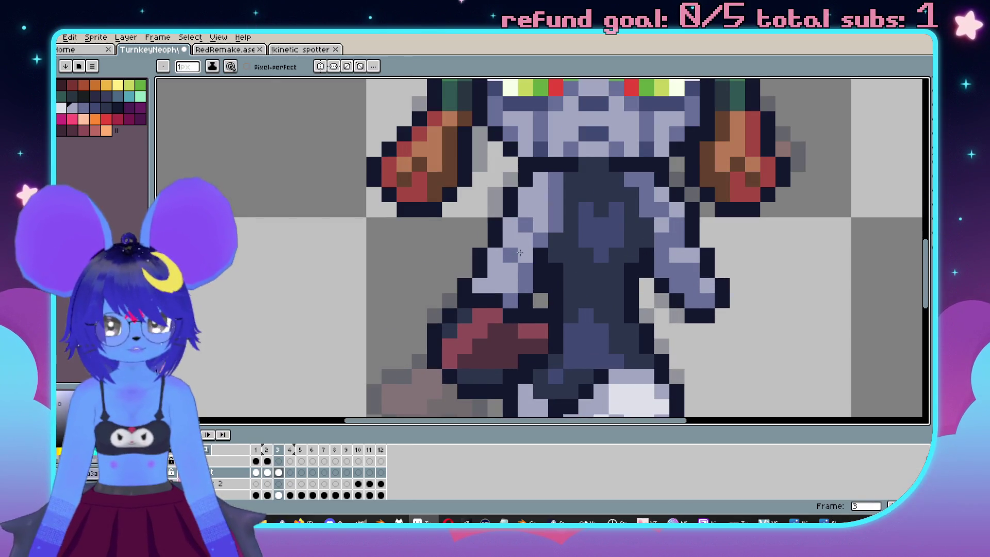
Pick the dark navy outline colour from frame 2 and paint two frame 3 arm pixels navy.
scroll(520, 253, "down", 3)
key("Left")
key("Right")
key("Left")
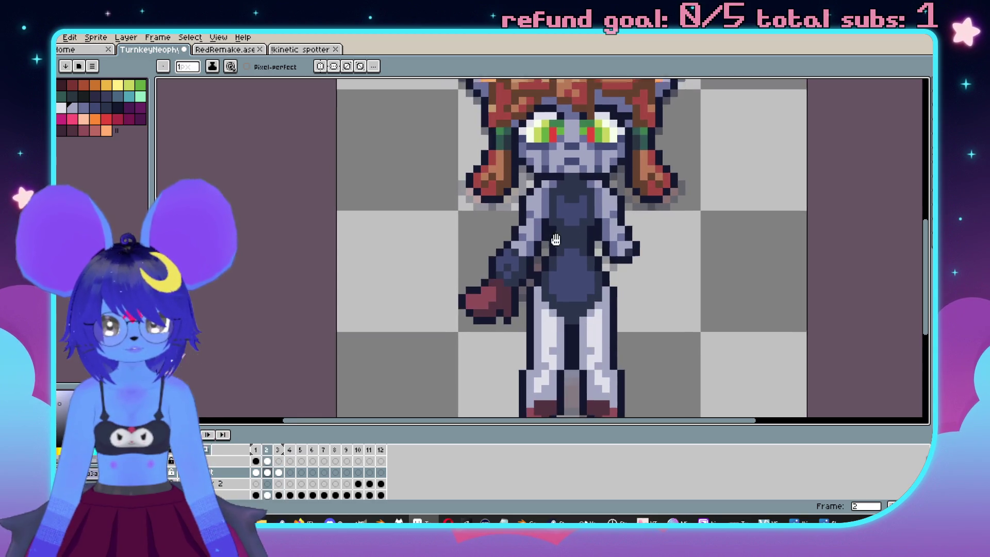
scroll(555, 240, "up", 2)
left_click(536, 232, "alt")
key("Right")
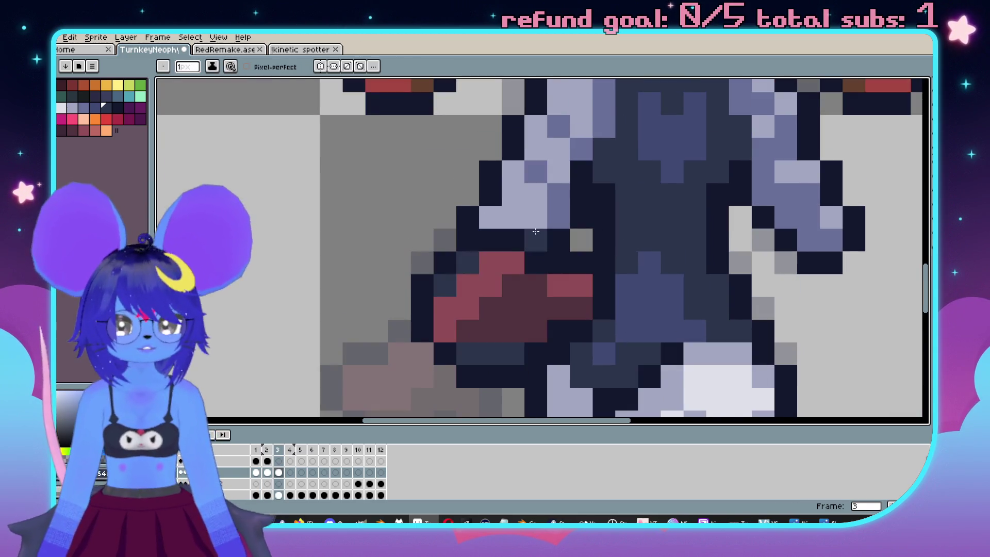
left_click_drag(530, 213, 495, 217)
Undo the last navy pencil stroke on frame 3's arm.
scroll(529, 213, "down", 2)
scroll(560, 249, "up", 2)
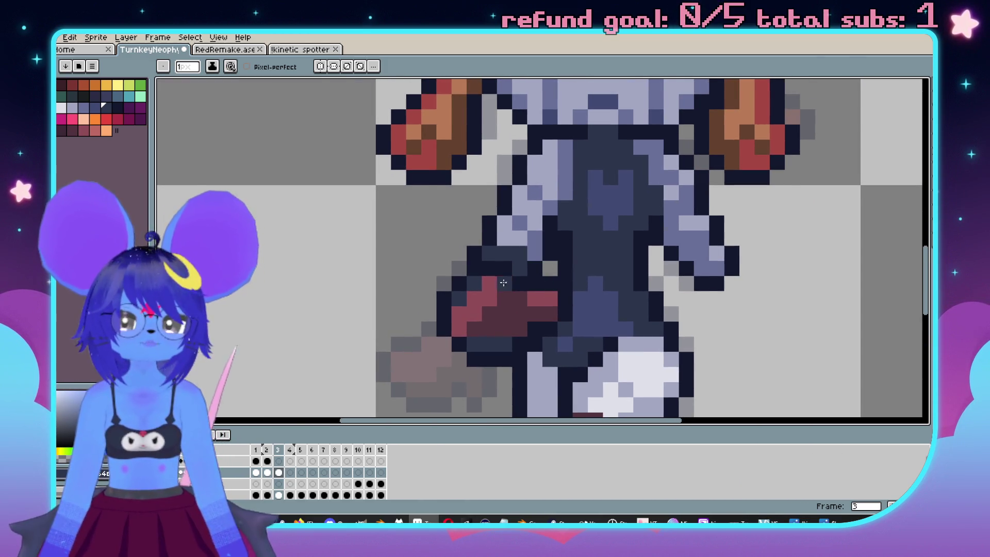
scroll(486, 269, "down", 2)
scroll(564, 262, "up", 2)
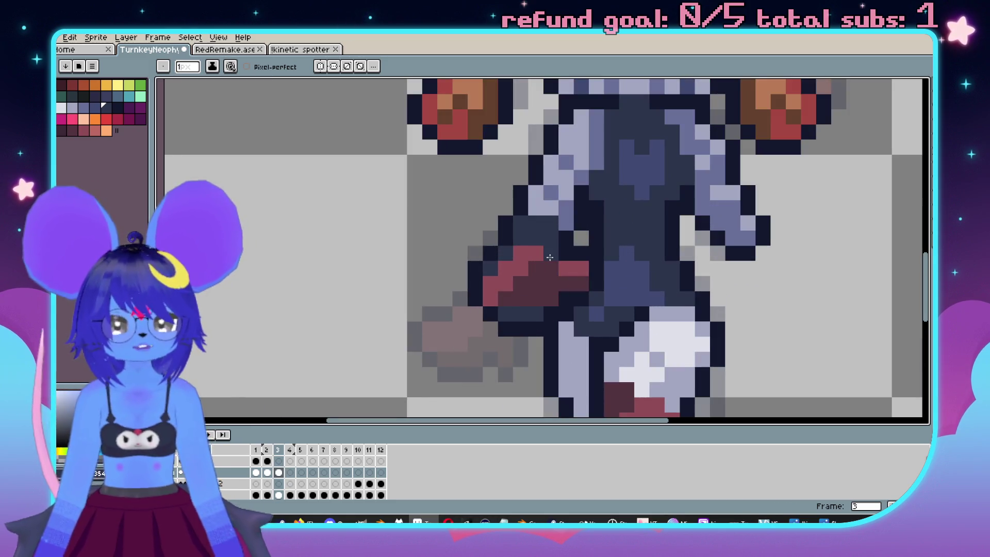
scroll(569, 251, "down", 2)
scroll(547, 242, "up", 2)
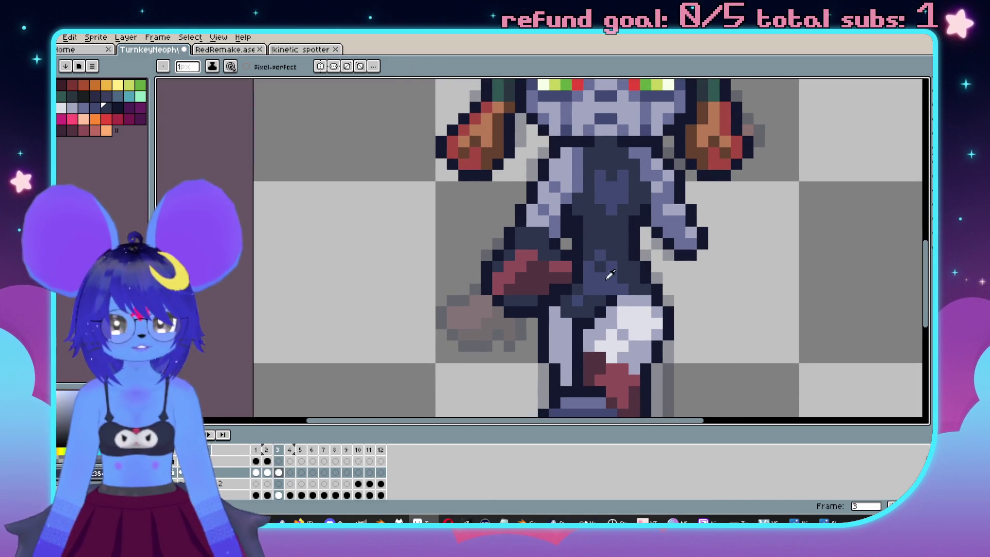
scroll(520, 242, "down", 2)
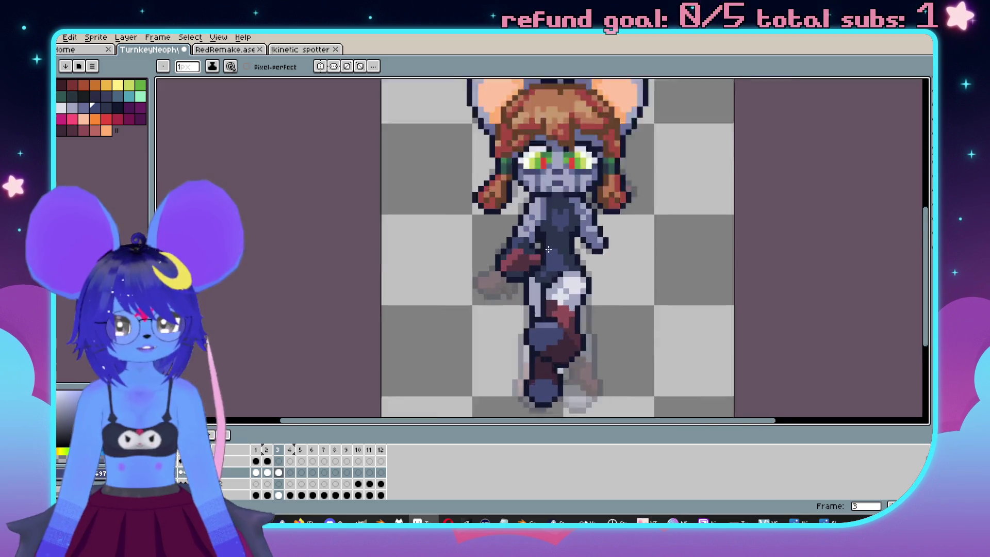
scroll(472, 248, "up", 2)
scroll(461, 263, "down", 2)
key("ctrl+z")
scroll(575, 225, "up", 2)
scroll(596, 215, "up", 2)
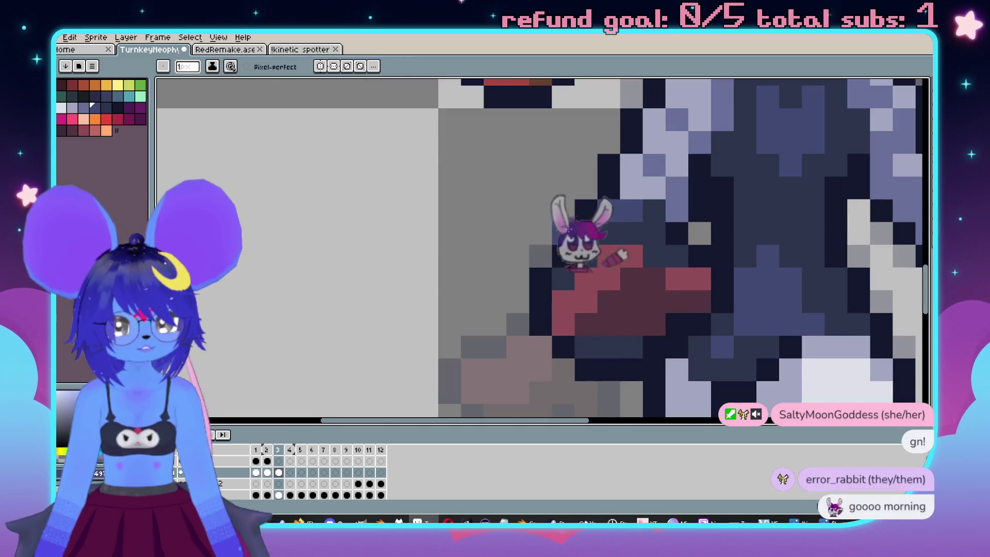
scroll(599, 227, "down", 3)
scroll(596, 233, "up", 2)
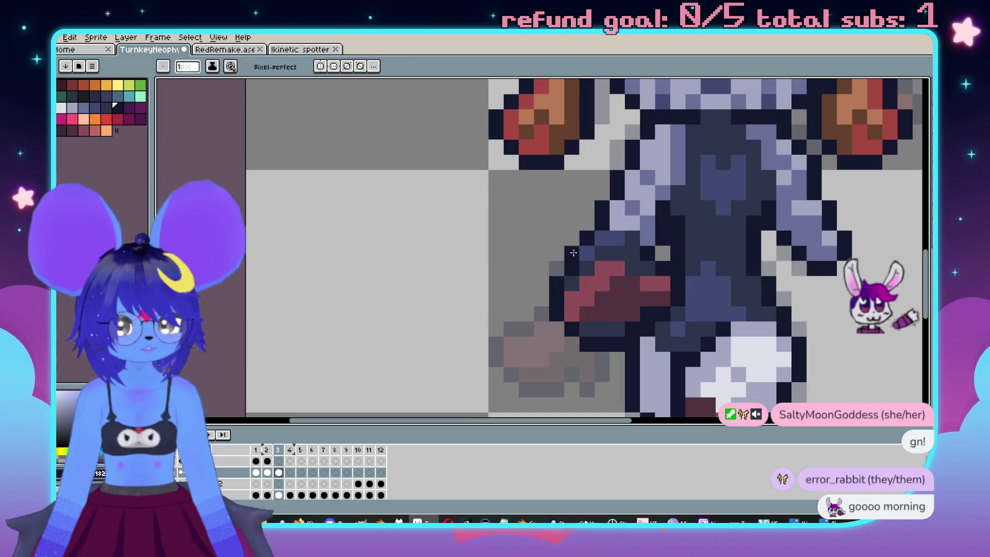
scroll(598, 243, "down", 3)
Compare frames 2 and 3 once more and centre the whole sprite in view.
key("Left")
key("Right")
key("Left")
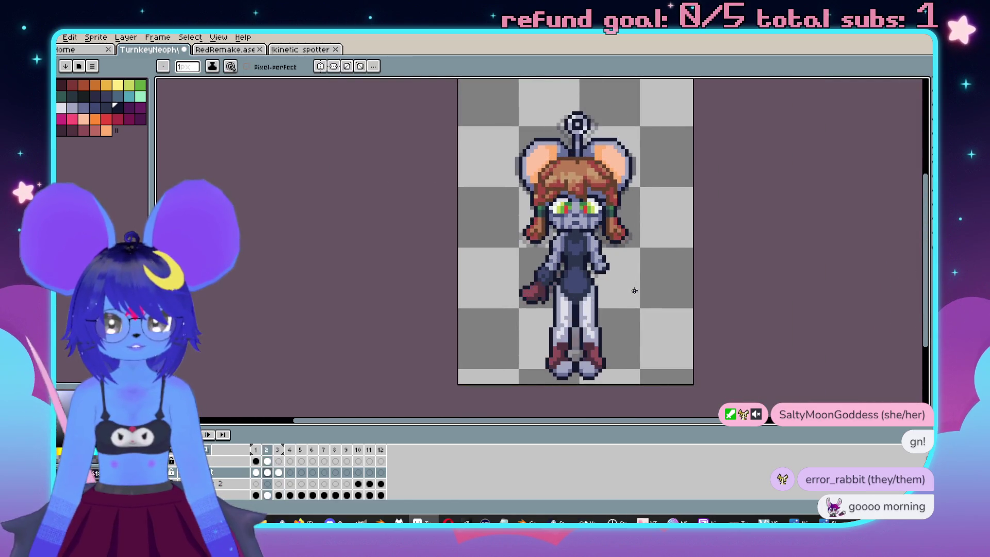
key("Right")
key("i")
scroll(457, 300, "up", 4)
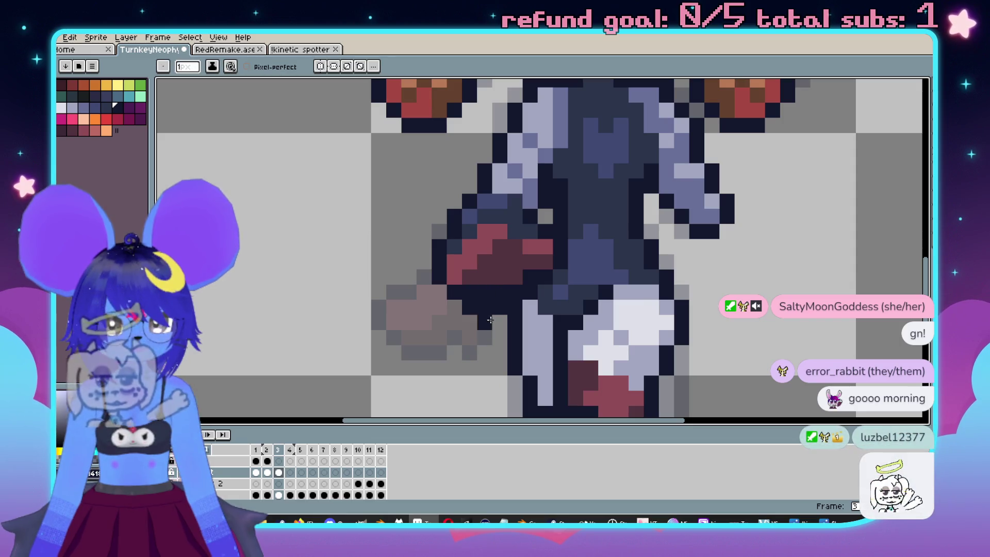
key("b")
scroll(457, 300, "down", 4)
left_click_drag(588, 299, 596, 274)
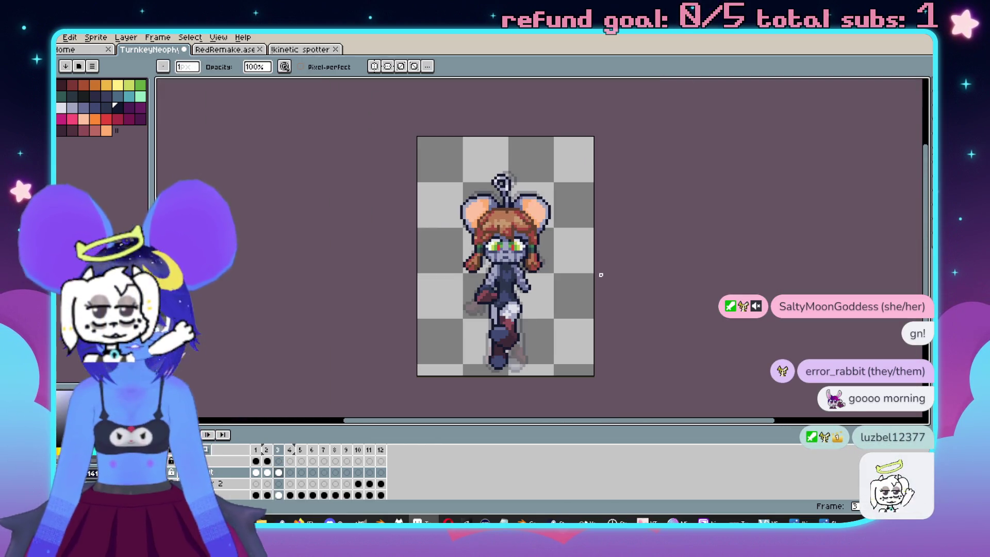
scroll(549, 278, "up", 2)
mouse_move(537, 299)
left_mouse_down()
mouse_move(603, 248)
mouse_move(577, 237)
left_mouse_up()
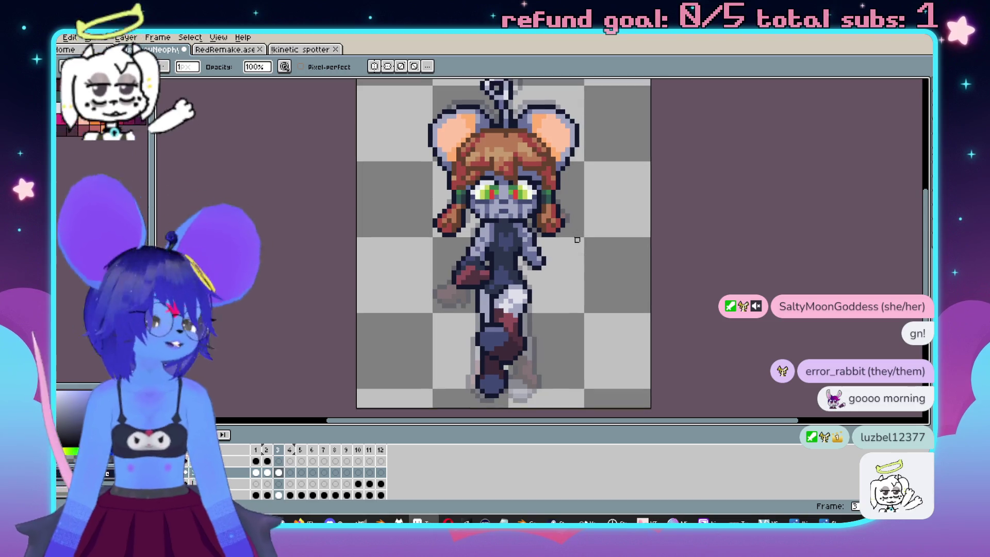
scroll(577, 240, "down", 1)
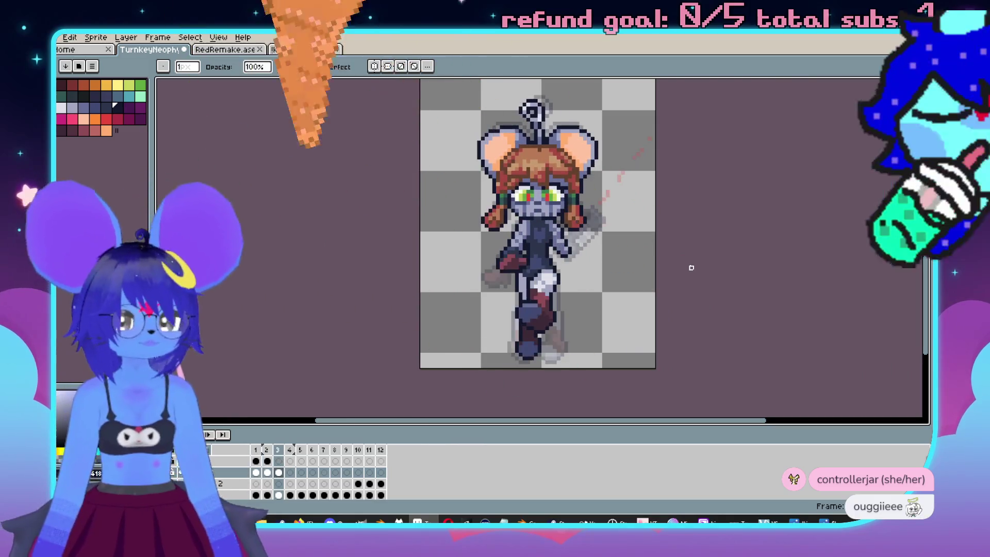
Drag across the canvas beside the girl's raised gun arm on frame 2.
left_click_drag(673, 234, 623, 264)
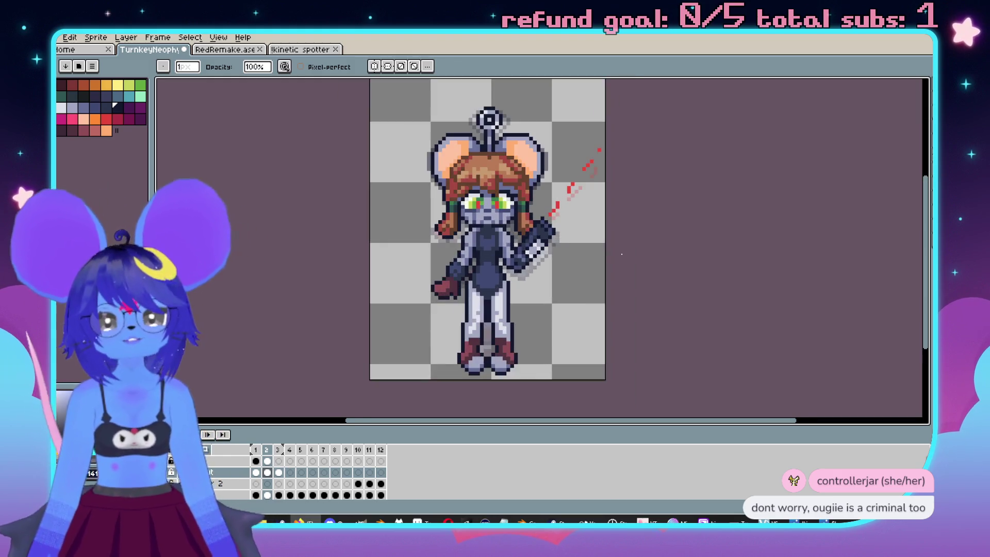
Play back the animation and bring frame 2's head and gun arm into view.
key("Left")
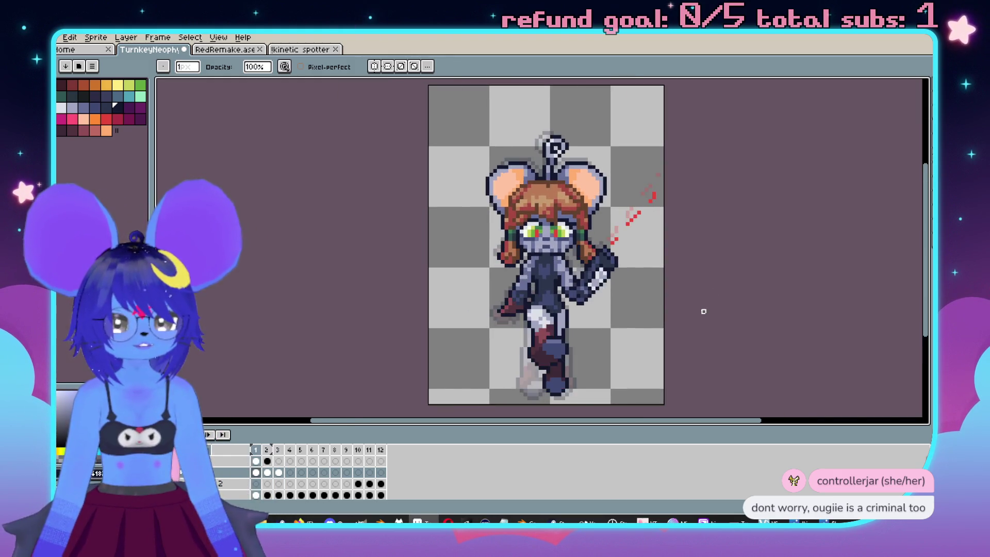
key("Return")
key("Left")
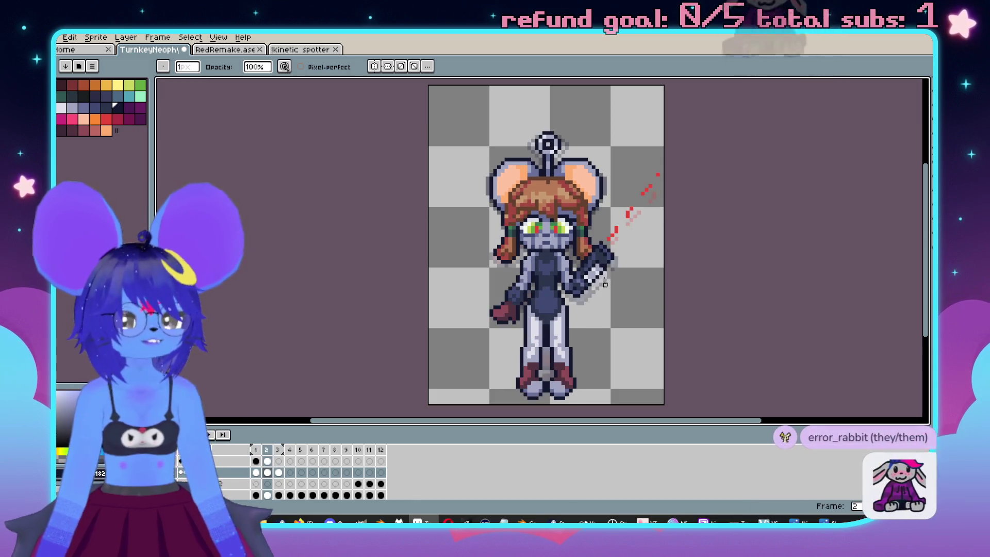
scroll(639, 205, "up", 2)
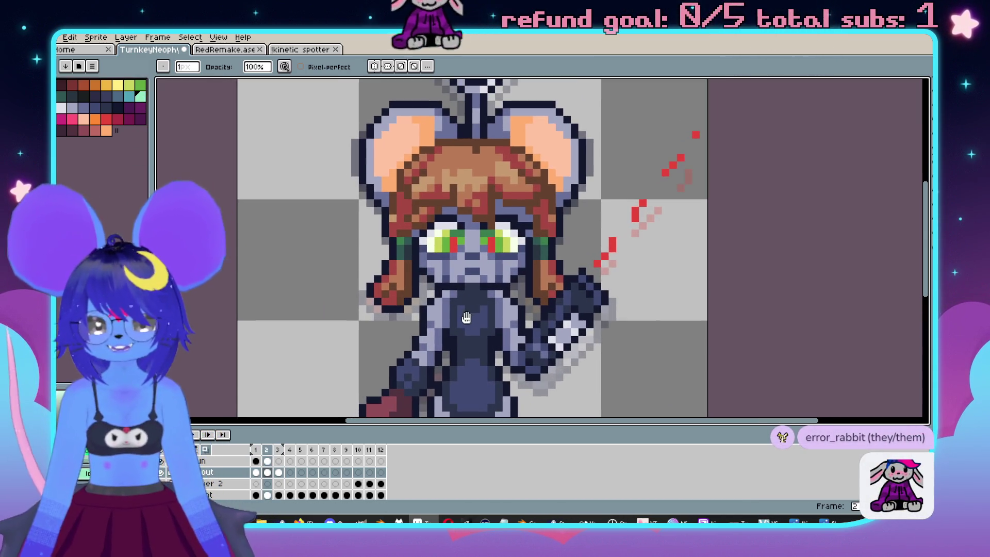
left_click_drag(448, 327, 466, 318)
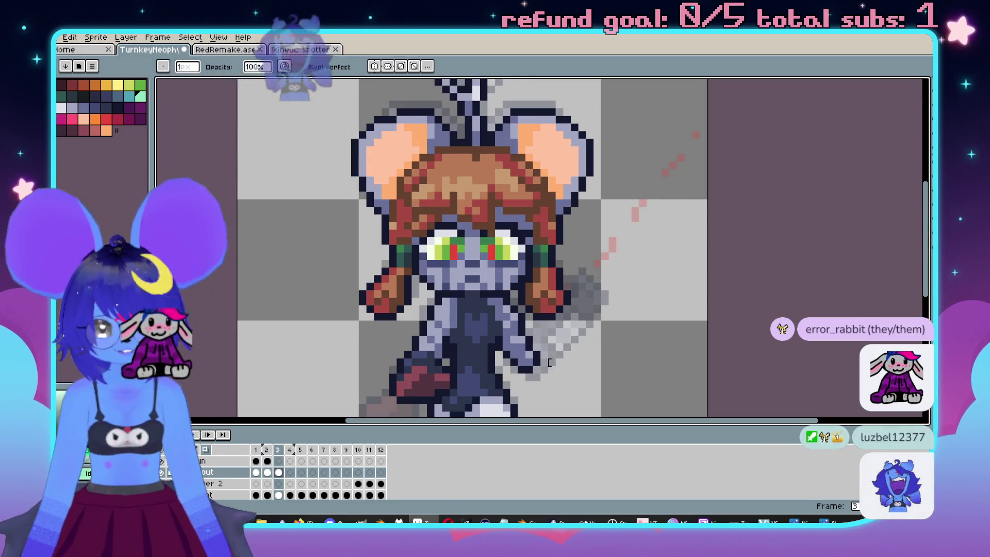
On frame 3, sketch the raised arm as a green diagonal stroke with a 3px brush.
key("Right")
key("w")
left_click(591, 321)
key("b")
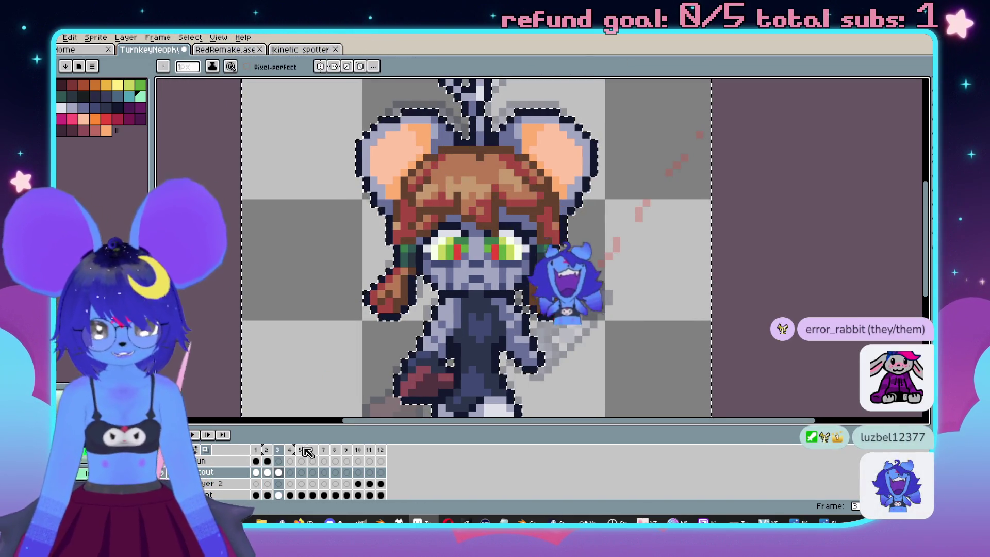
key("minus")
left_click_drag(547, 361, 608, 300)
left_click_drag(545, 359, 595, 307)
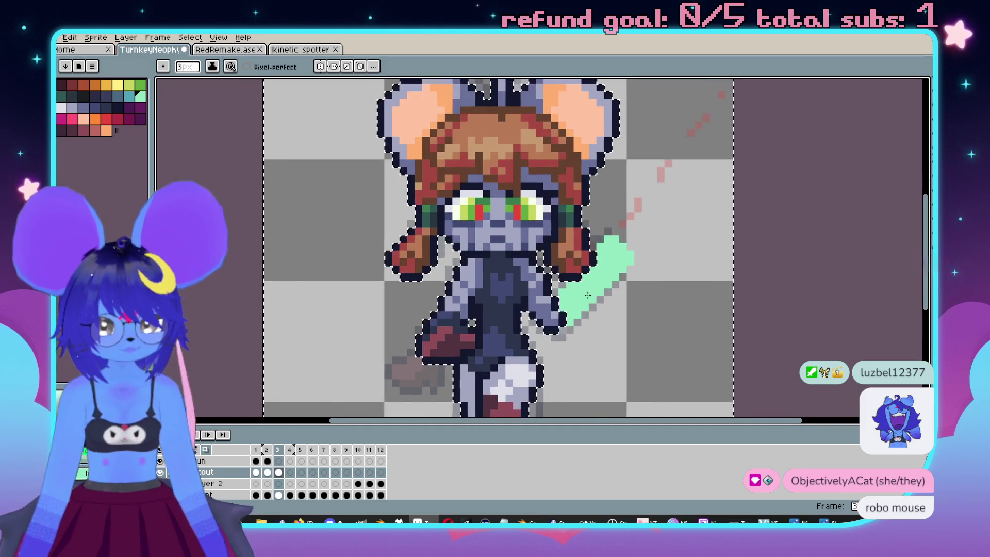
Compare the new arm against earlier frames and nudge the view toward the face.
key("comma")
key("comma")
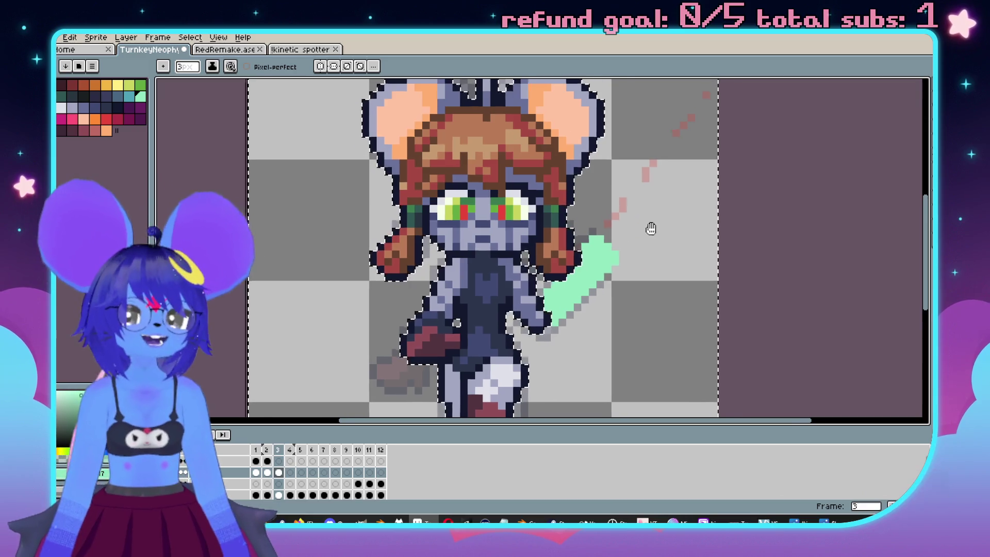
scroll(658, 227, "down", 1)
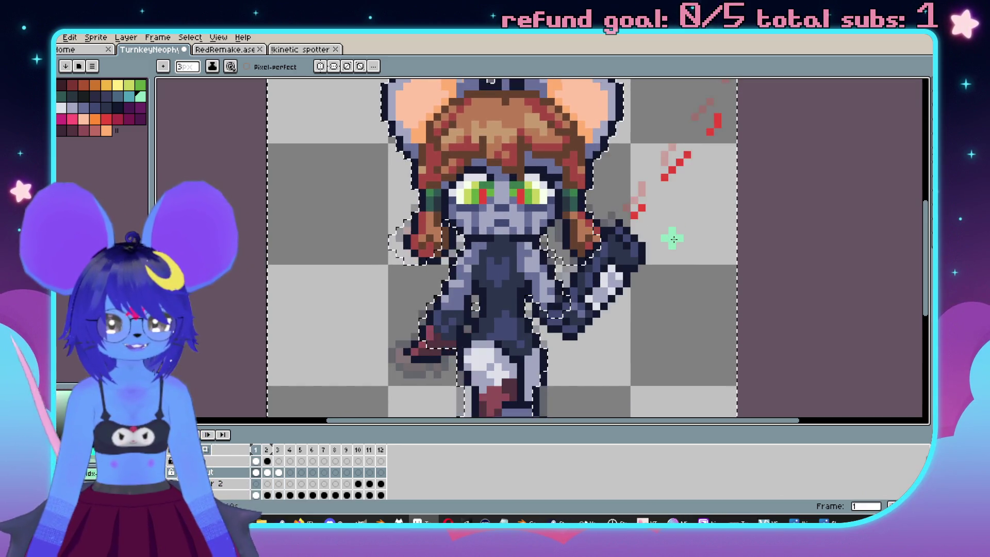
scroll(556, 239, "up", 3)
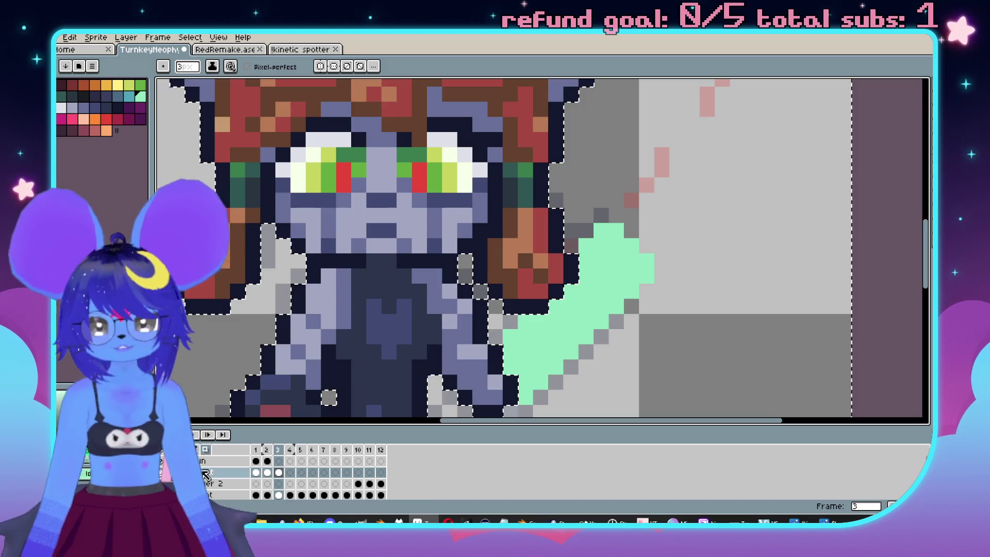
left_click_drag(442, 236, 452, 242)
key("v")
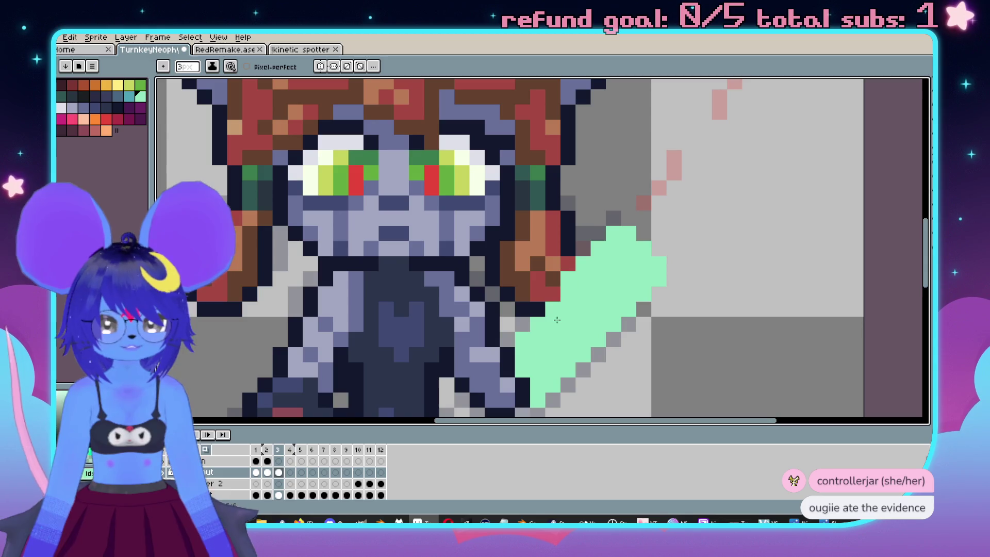
scroll(557, 320, "down", 4)
key("comma")
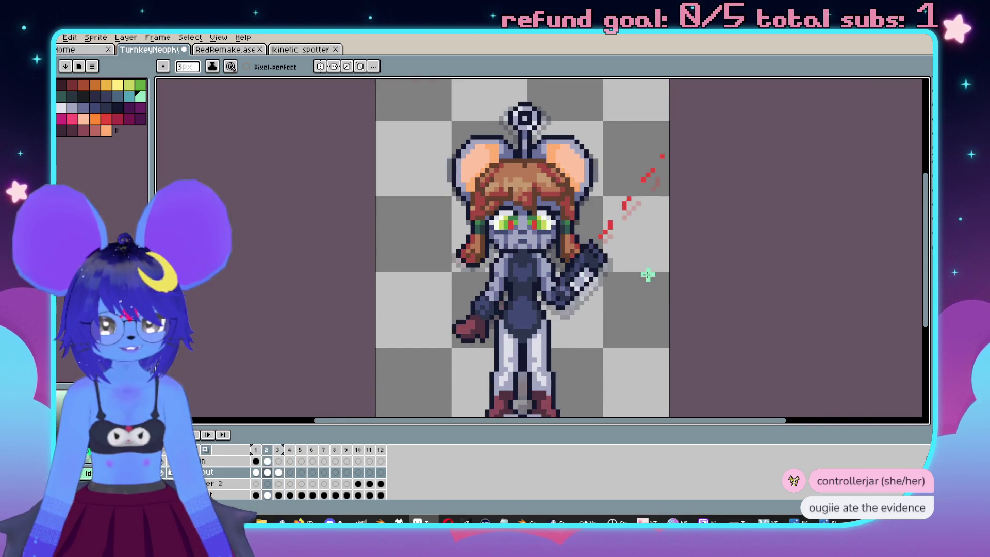
scroll(644, 277, "up", 3)
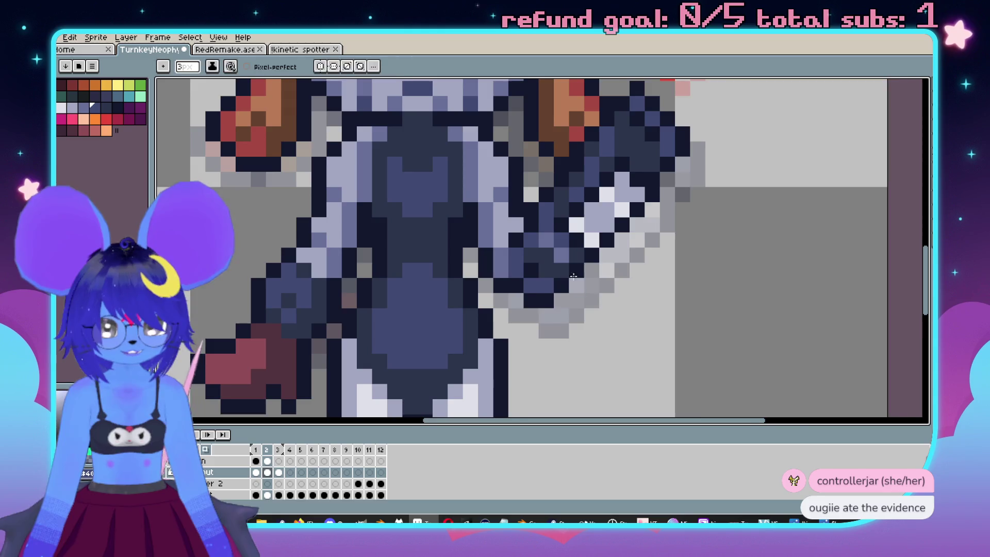
Paint dark blue pixels along the top and tip of frame 3's mint arm shape.
key("period")
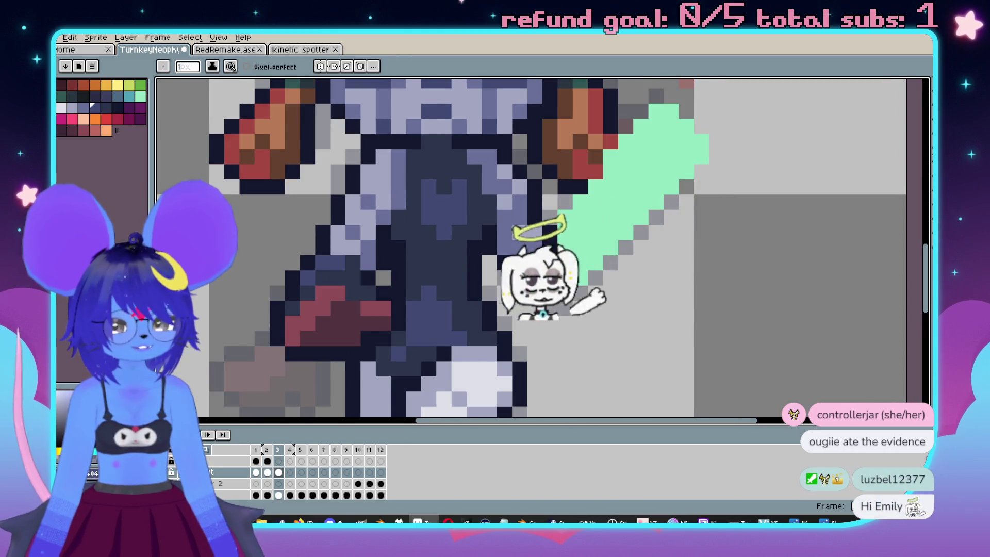
scroll(556, 277, "up", 2)
left_click(575, 220)
left_click(596, 247)
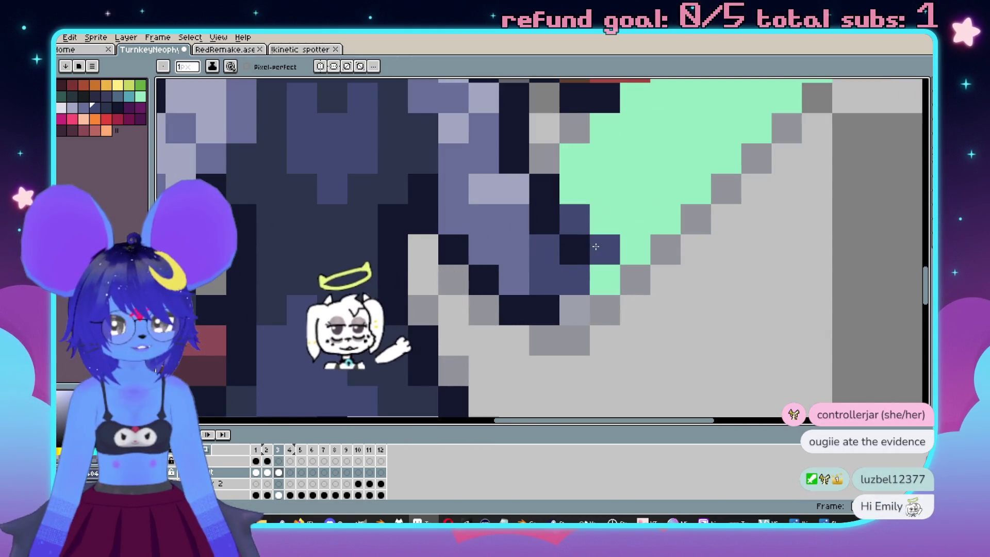
scroll(637, 278, "down", 3)
key("comma")
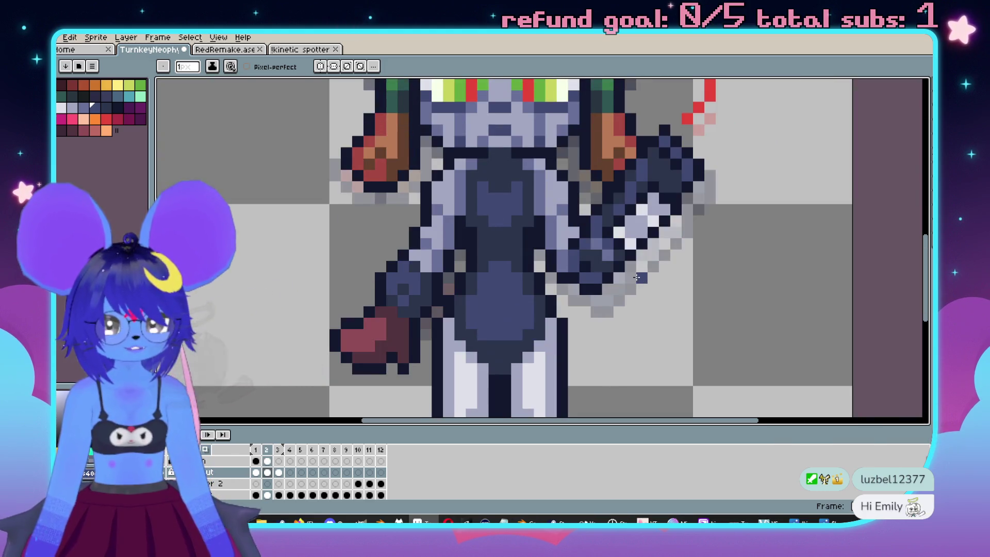
scroll(624, 270, "up", 1)
key("alt")
key("period")
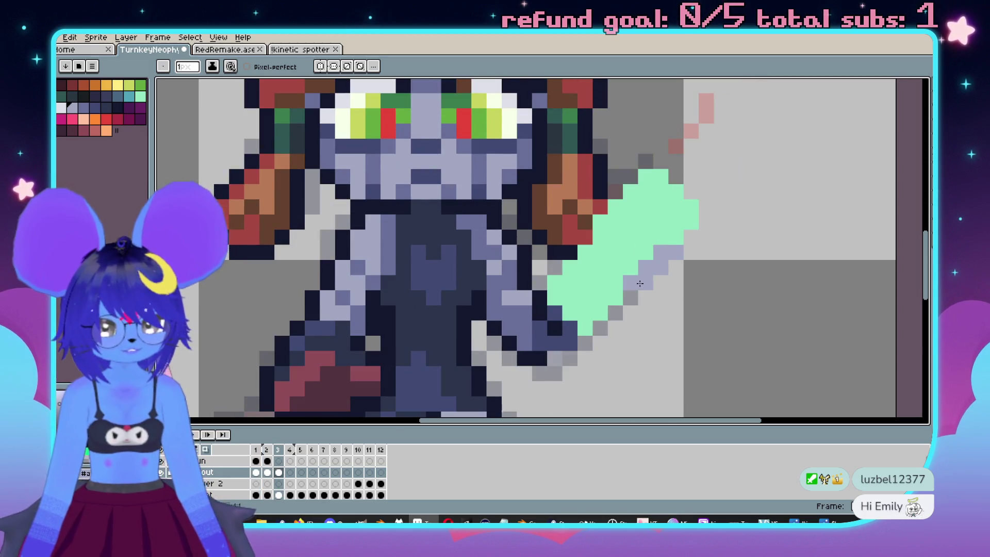
Flip repeatedly between frames 2, 3 and the following frames to check the arm, ending on frame 2.
key("comma")
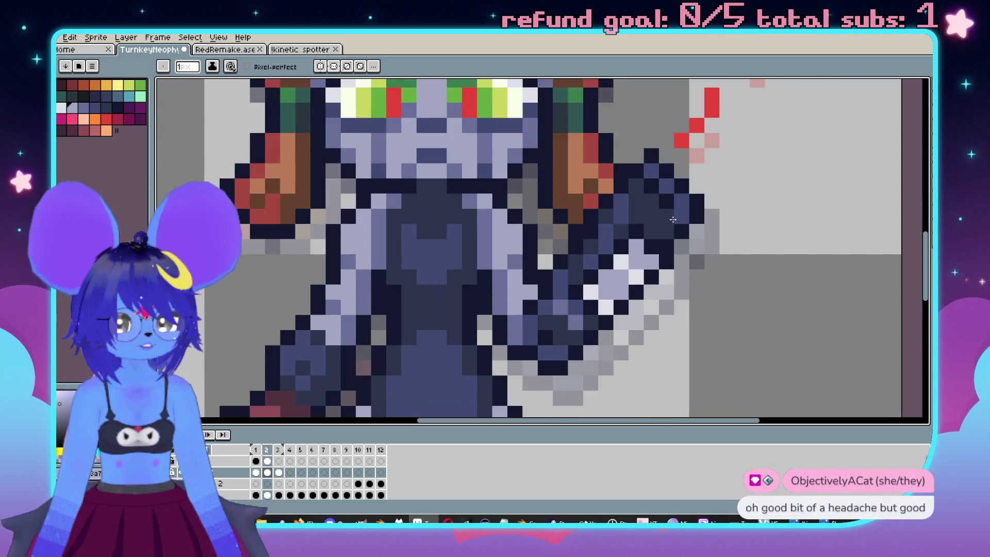
key("period")
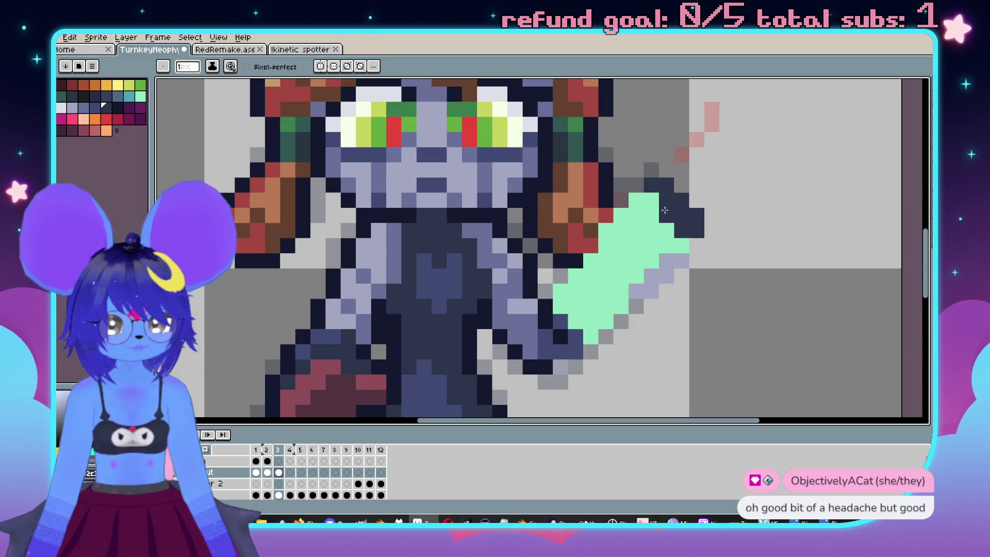
key("comma")
key("period")
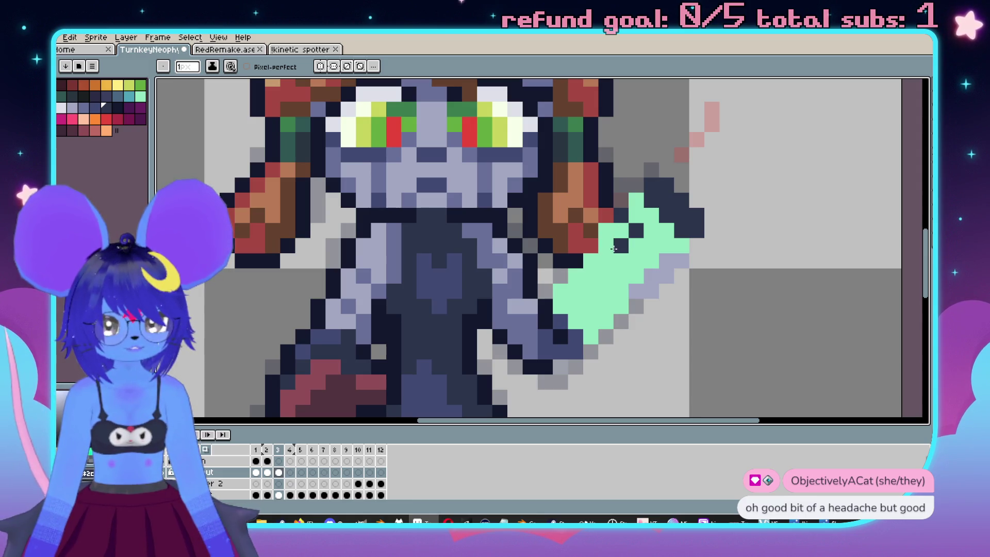
key("period")
key("comma")
key("comma")
key("period")
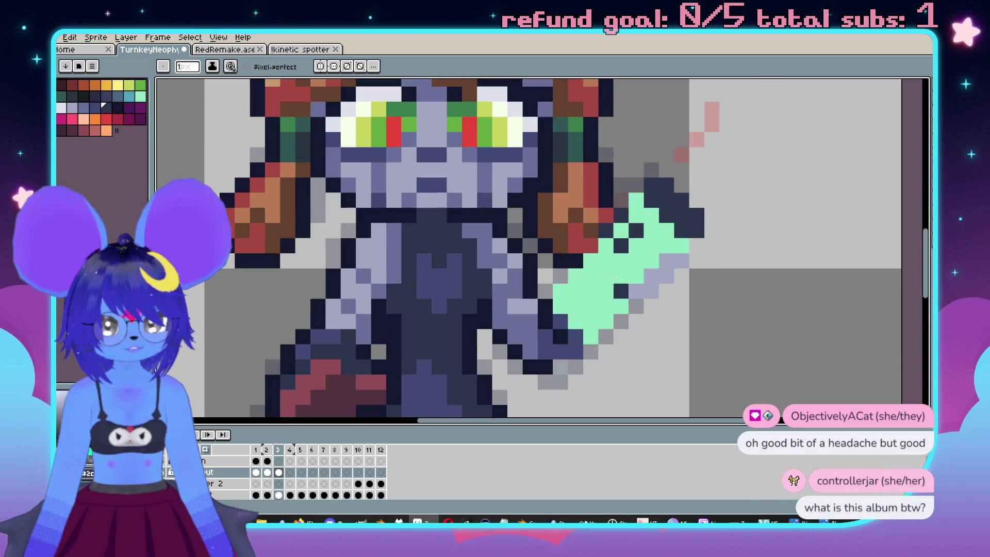
key("comma")
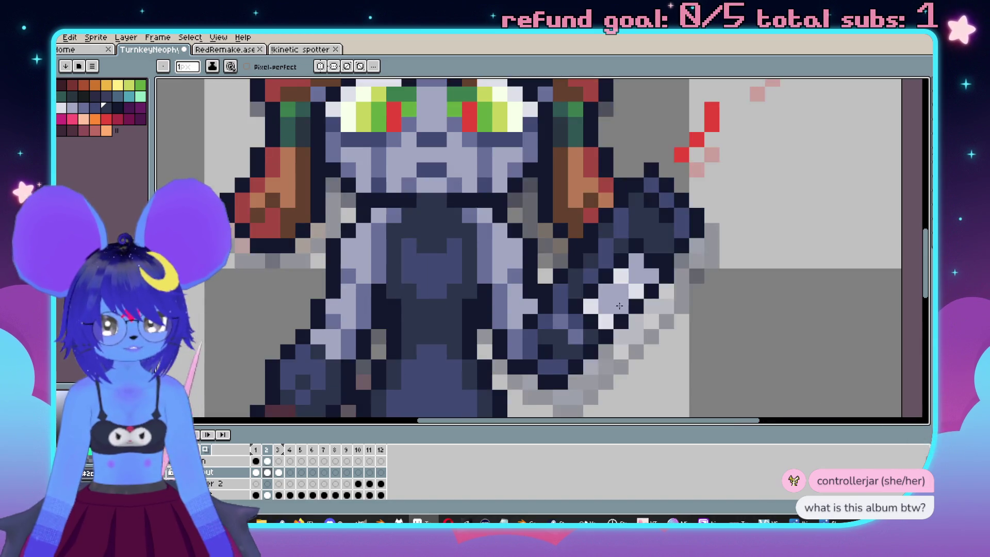
key("period")
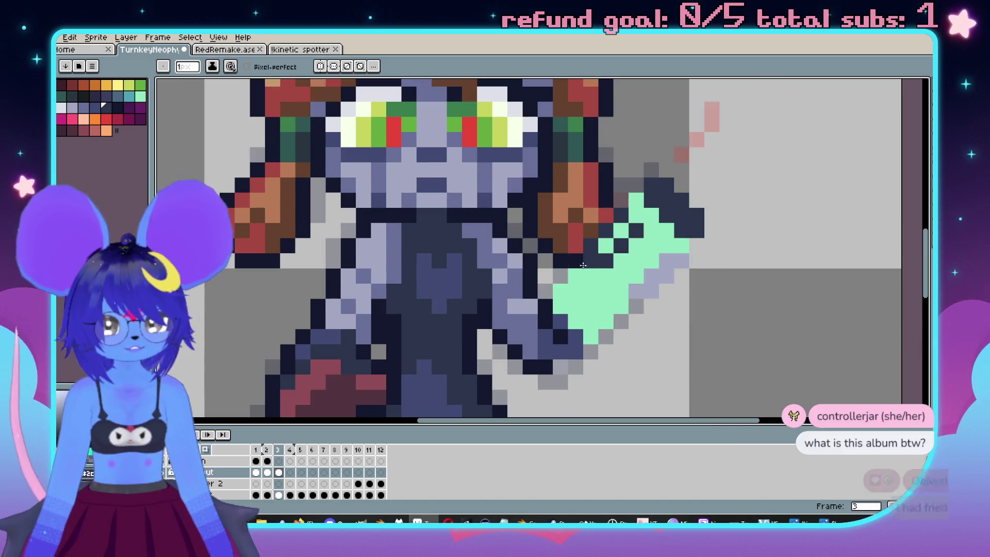
key("period")
key("comma")
key("comma")
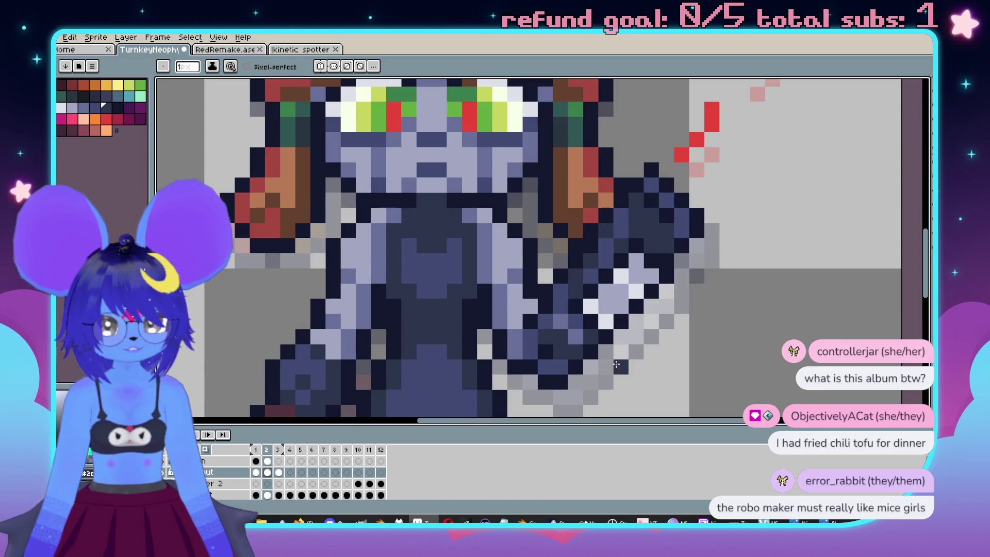
key("period")
key("comma")
key("period")
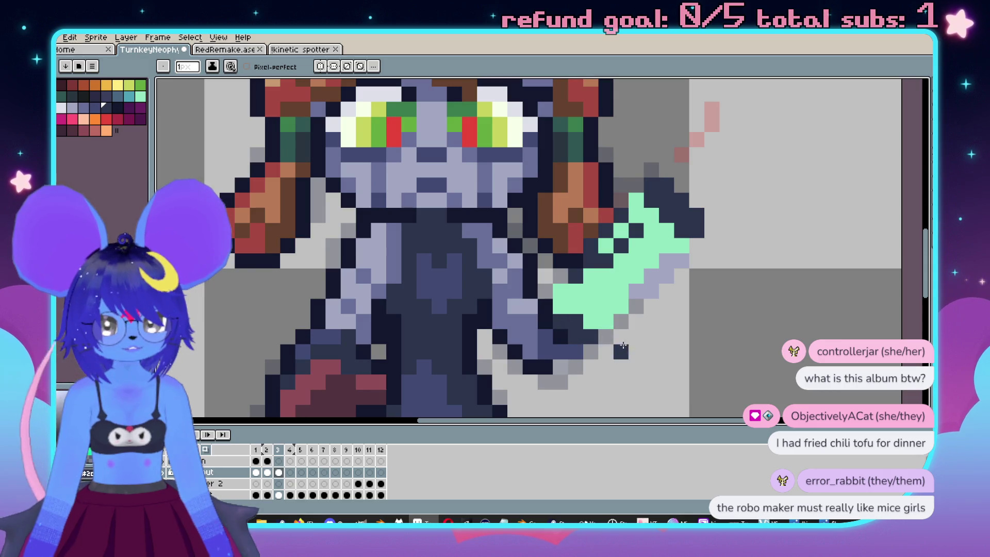
key("comma")
Sample the gun arm's dark blue and flood-fill frame 3's mint arm with it.
key("i")
left_click(566, 291)
key("b")
key("period")
key("g")
left_click(604, 289)
Compare the filled arm against frame 2 and pick a lighter arm colour there for shading.
key("period")
key("comma")
scroll(656, 322, "down", 1)
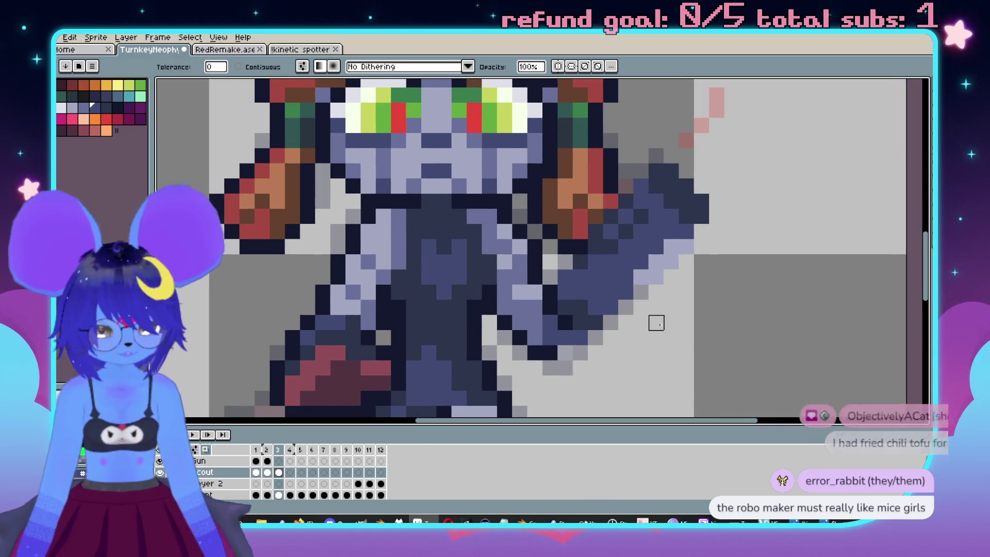
key("comma")
left_click(643, 230, "alt")
key("period")
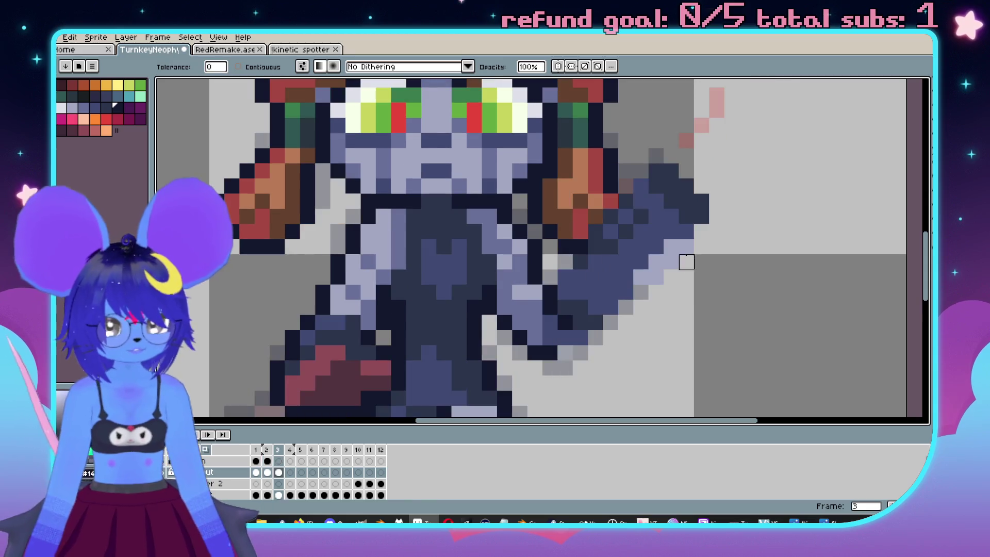
key("b")
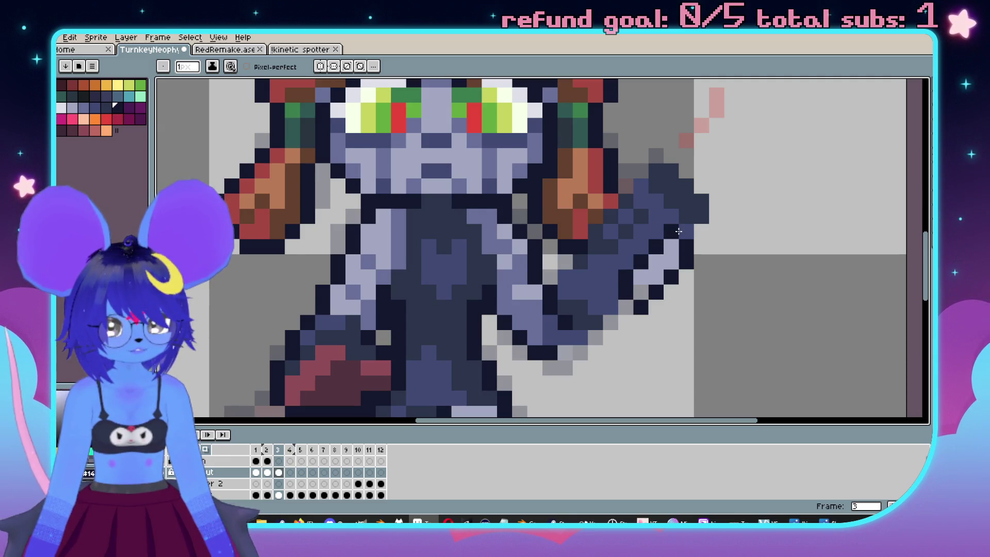
Back on frame 3, make the Gun layer active and ready the pencil for pale lavender edge highlights.
key("comma")
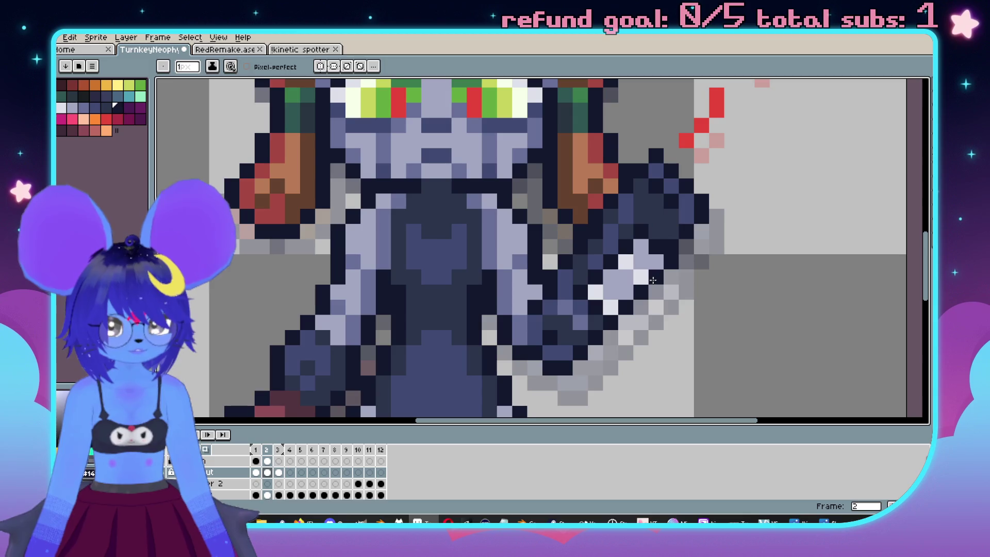
key("period")
key("Down")
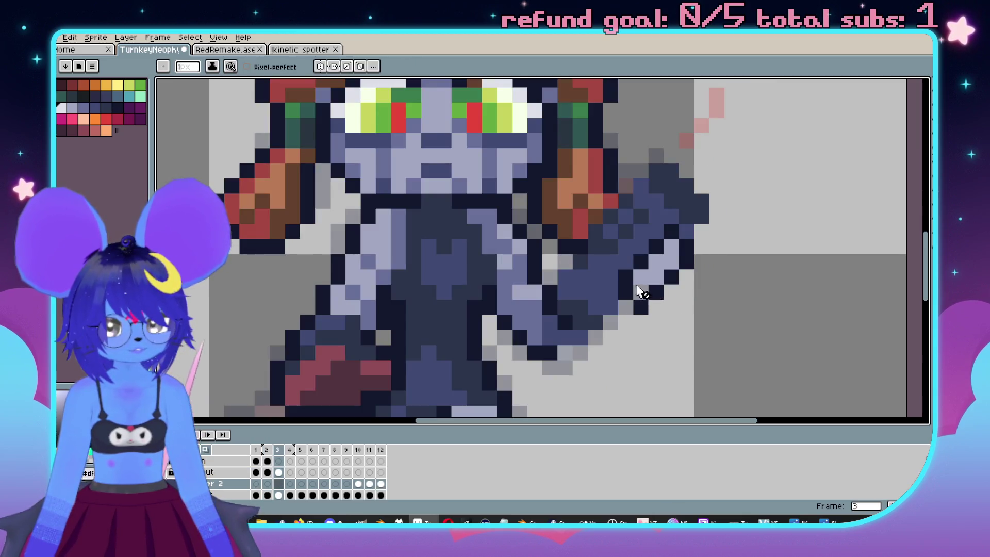
left_click(226, 459)
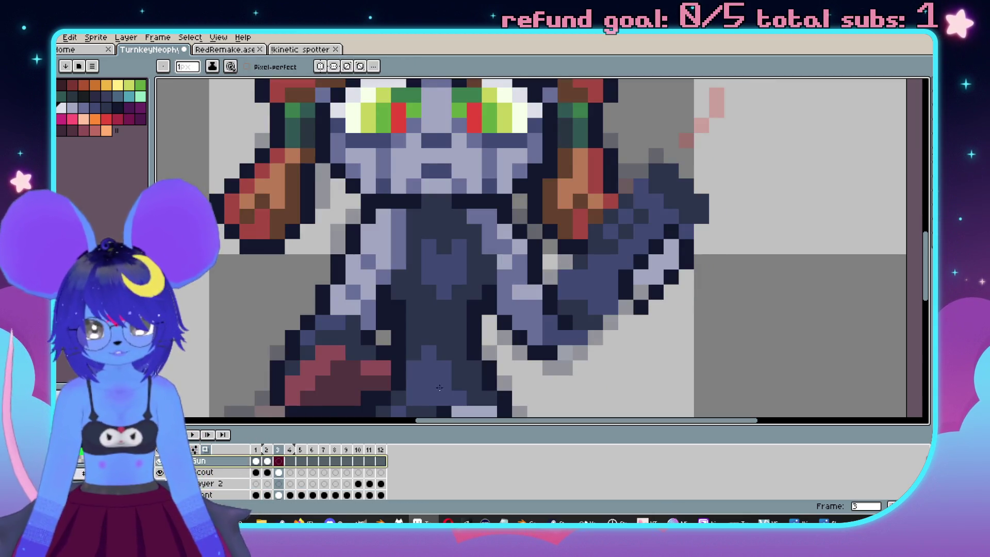
key("i")
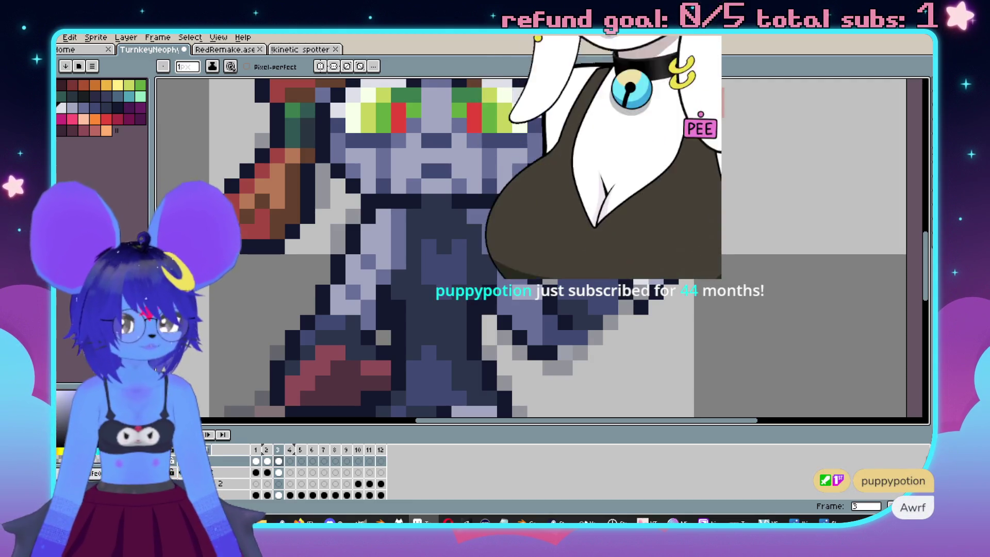
key("b")
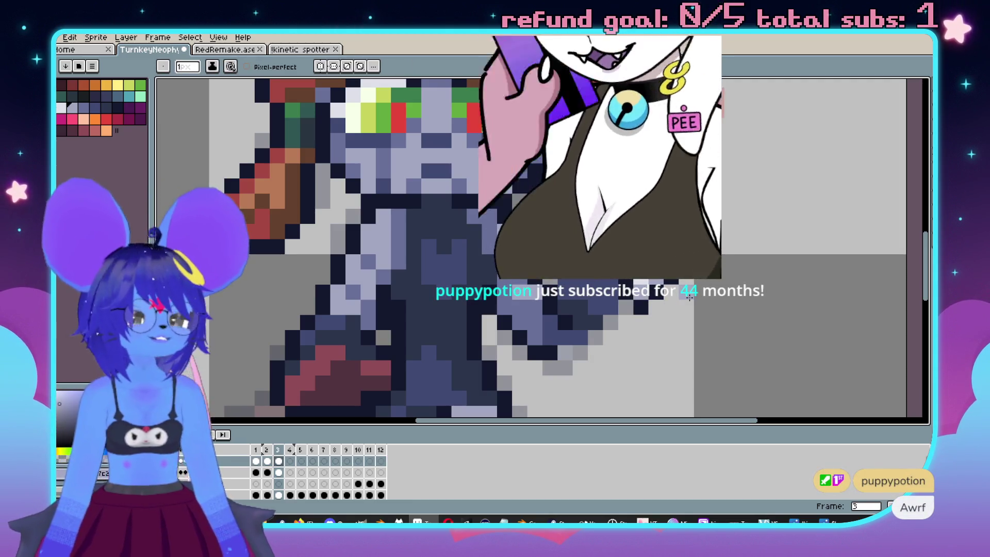
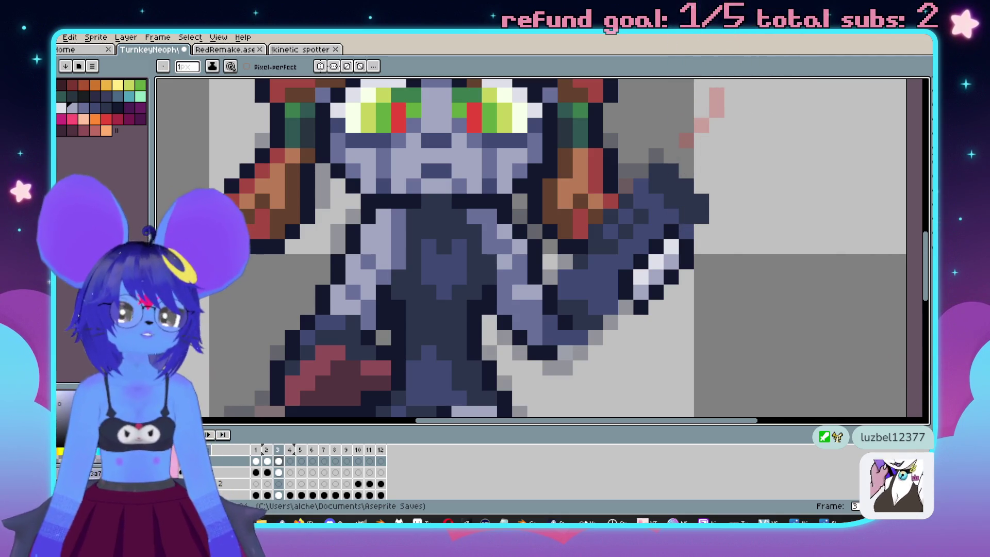
Pick the dark colour from the arm and draw diagonal outline strokes along its edge in frame 3.
scroll(348, 156, "down", 2)
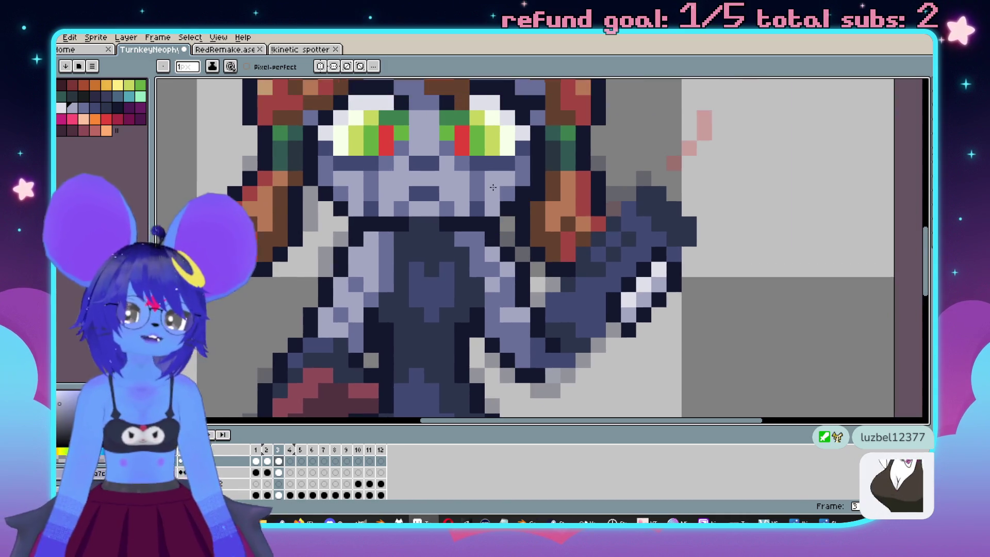
scroll(592, 290, "up", 1)
key("alt")
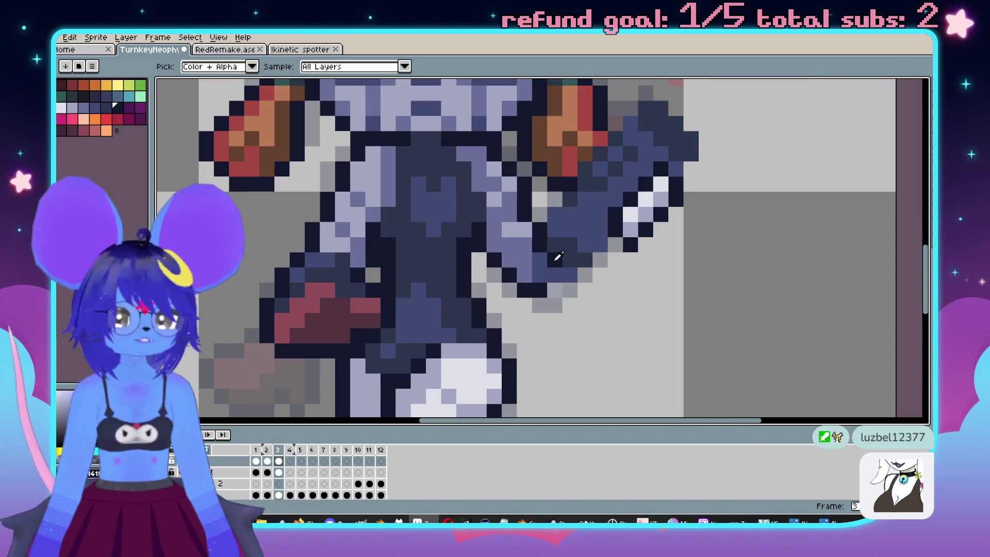
left_click(558, 256, "alt")
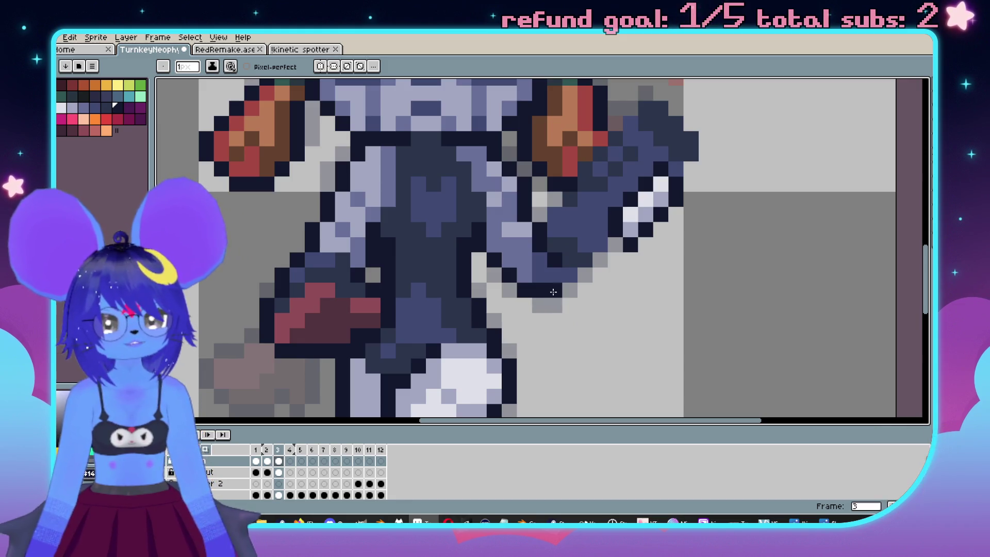
left_click_drag(638, 197, 617, 301)
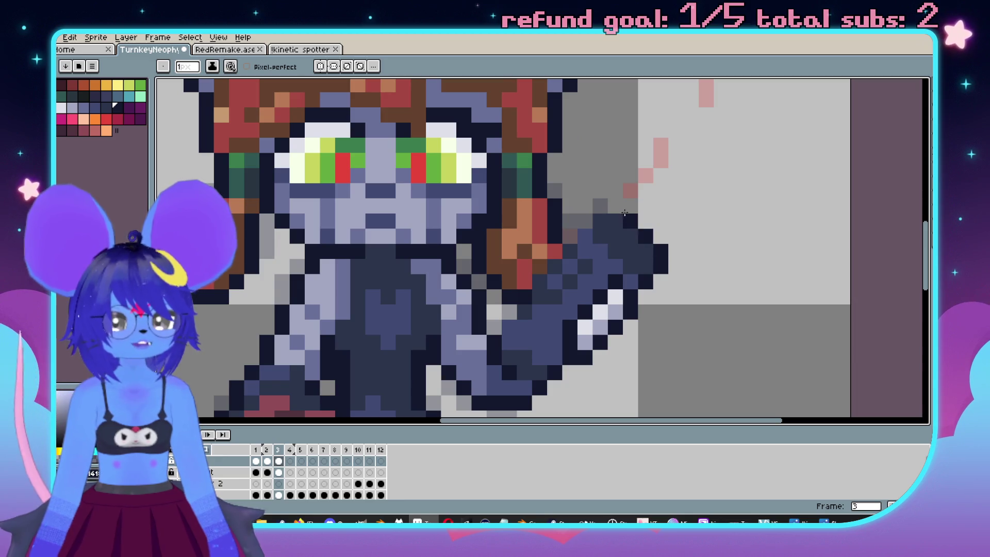
left_click_drag(608, 206, 576, 231)
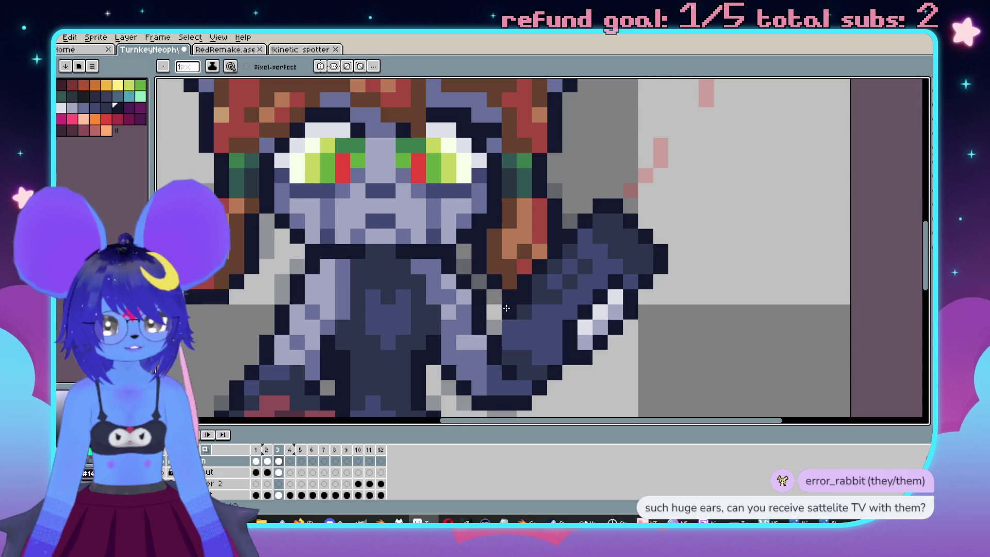
Preview the walk cycle, then undo the bad pencil stroke on frame 3.
scroll(509, 304, "down", 3)
key("Return")
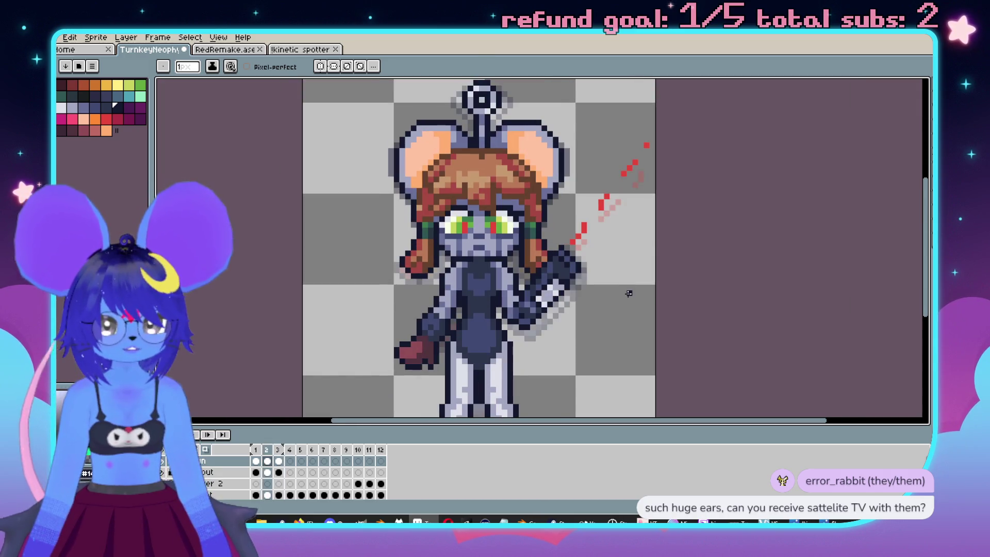
key("Return")
scroll(549, 312, "up", 4)
key("comma")
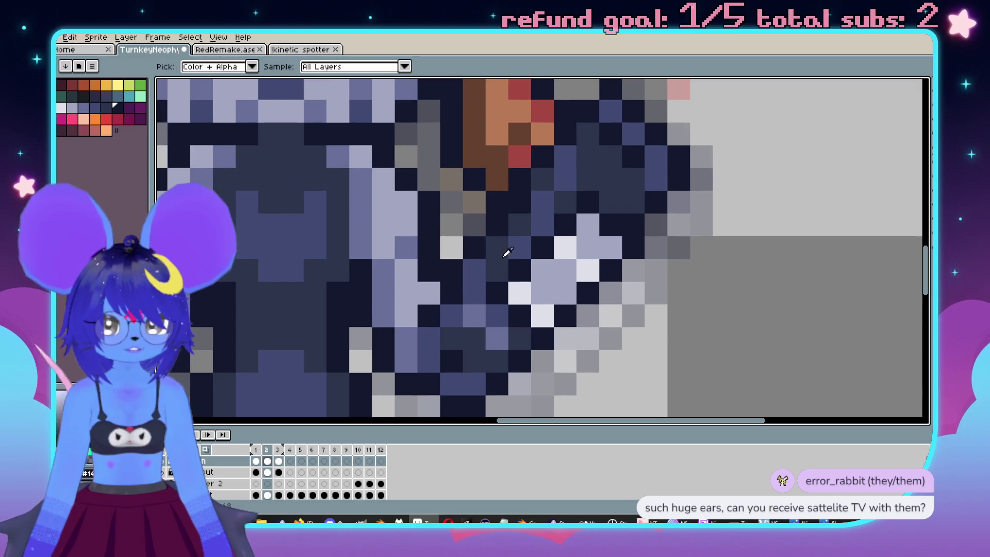
key("i")
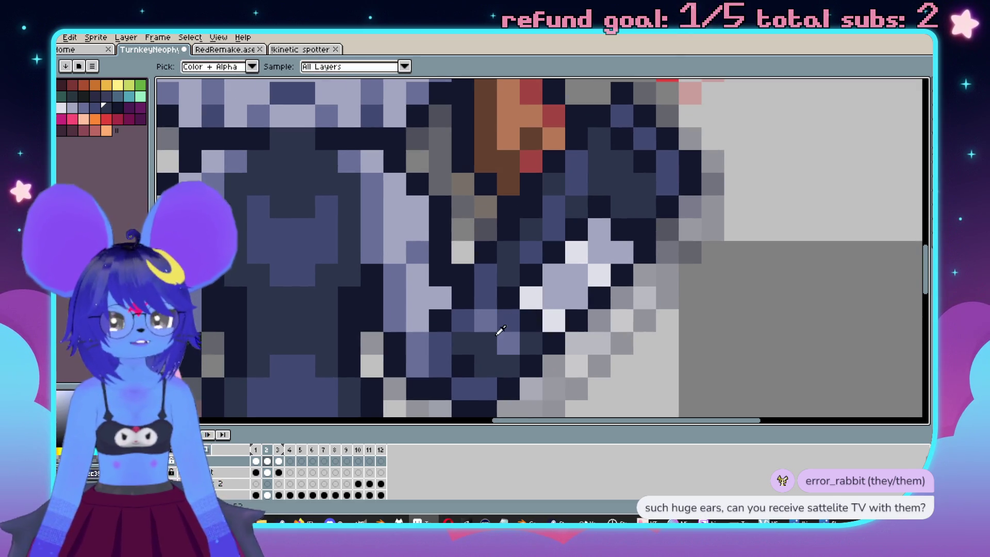
key("b")
key("period")
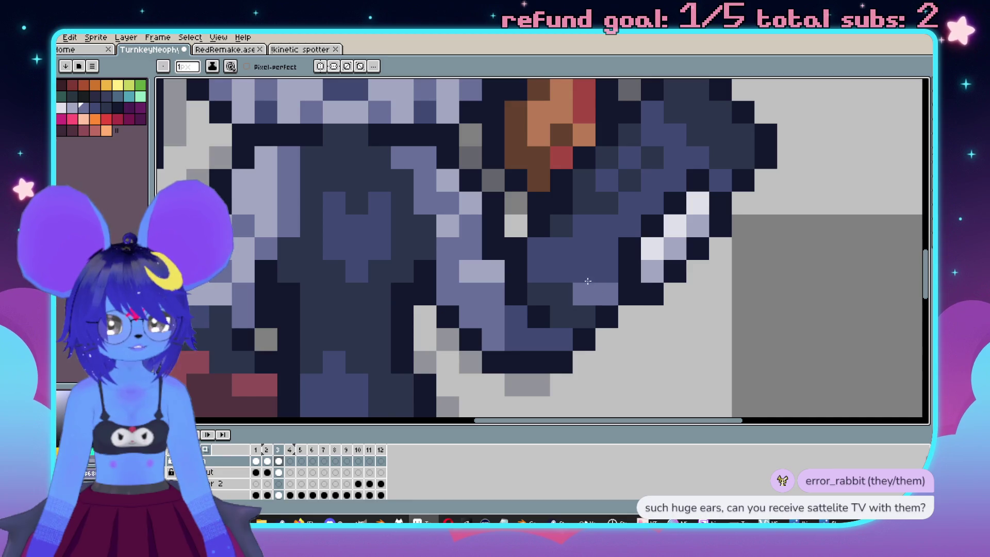
key("ctrl+z")
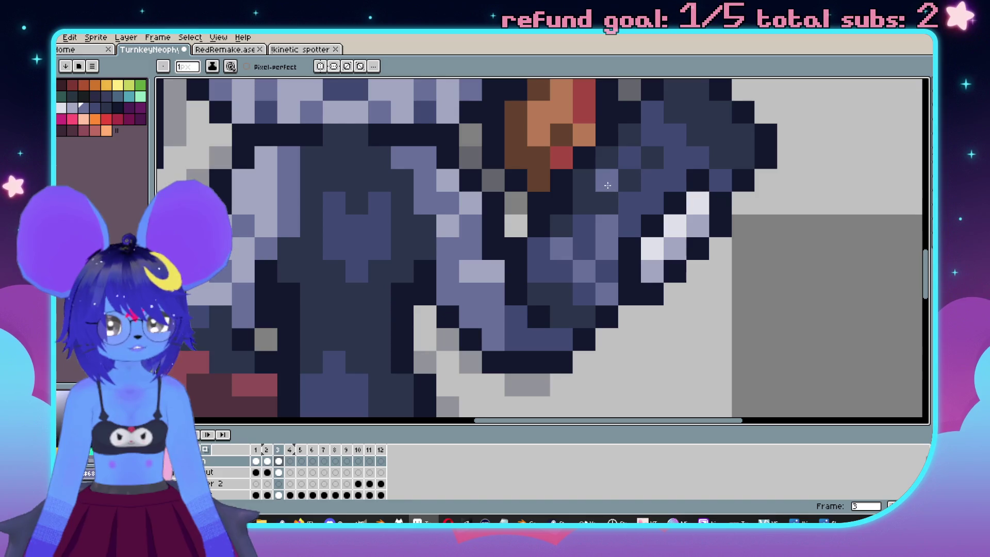
Flip between frames 2 and 3 to compare the arm poses, ending on frame 3.
scroll(608, 185, "down", 5)
scroll(637, 317, "up", 1)
key("comma")
key("period")
key("comma")
key("period")
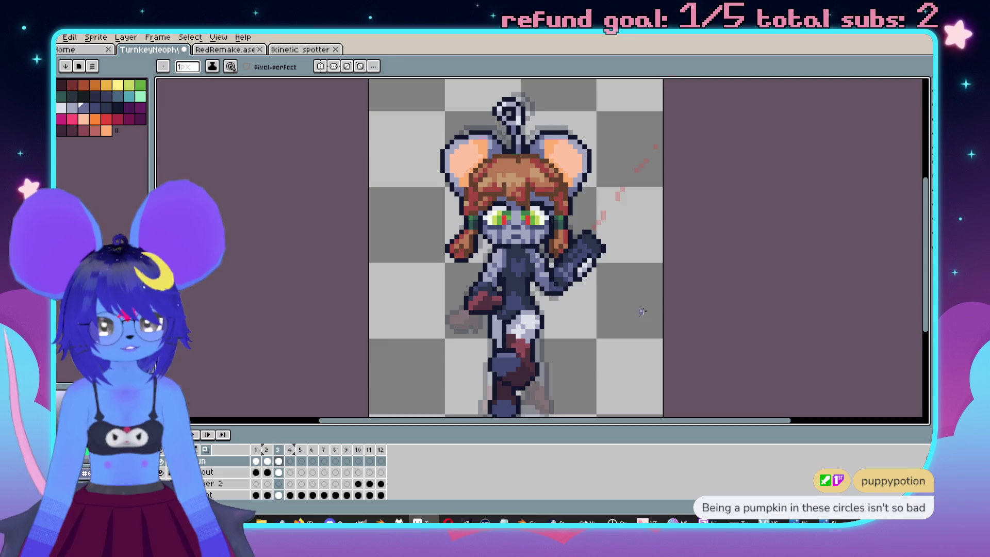
key("comma")
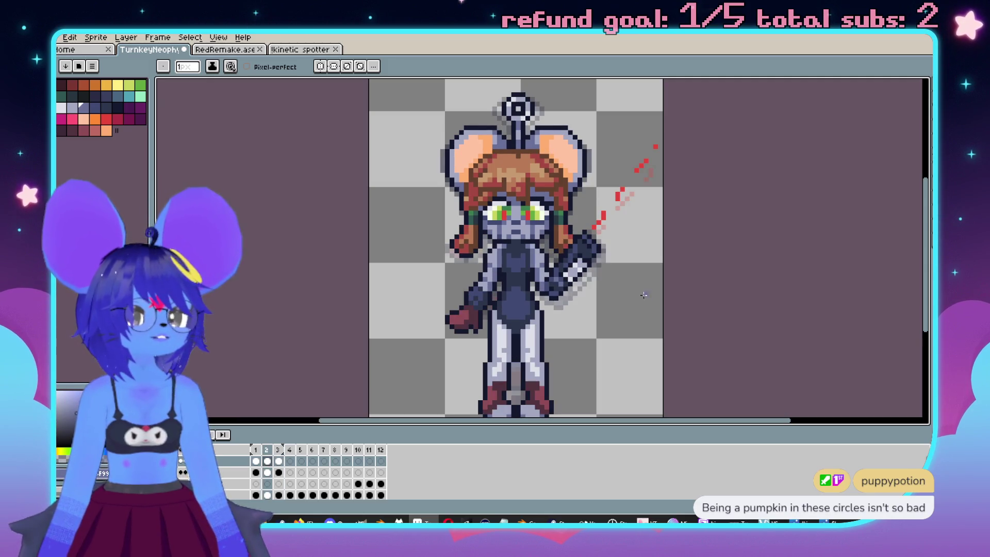
key("period")
key("comma")
scroll(632, 288, "up", 3)
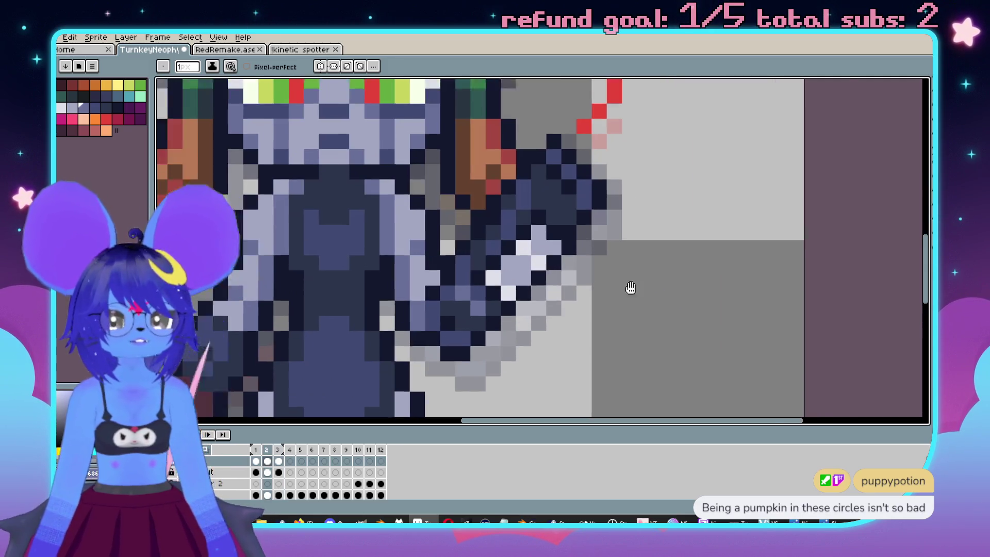
key("period")
Paint lavender highlight and dark navy outline pixels along the raised arm's underside.
left_click(592, 231)
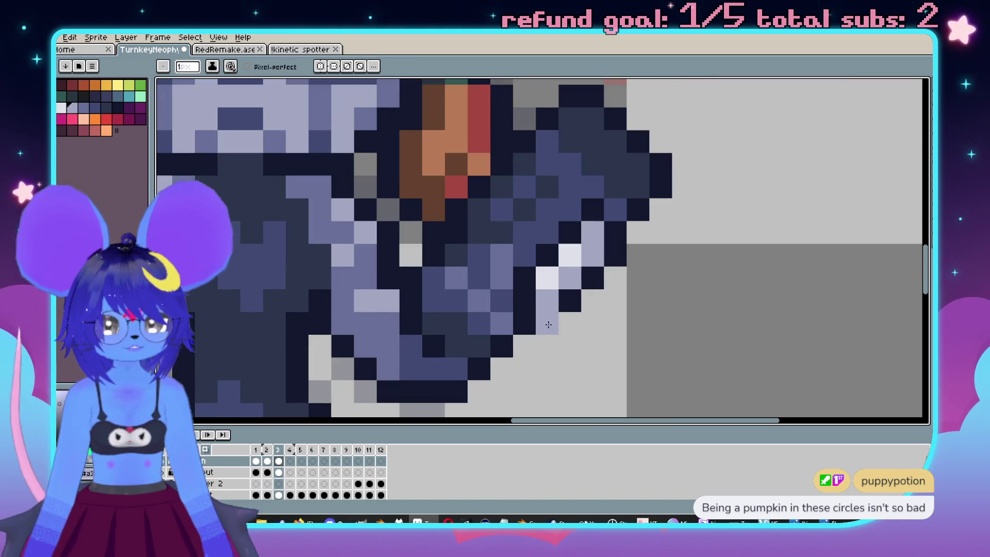
left_click(507, 300, "alt")
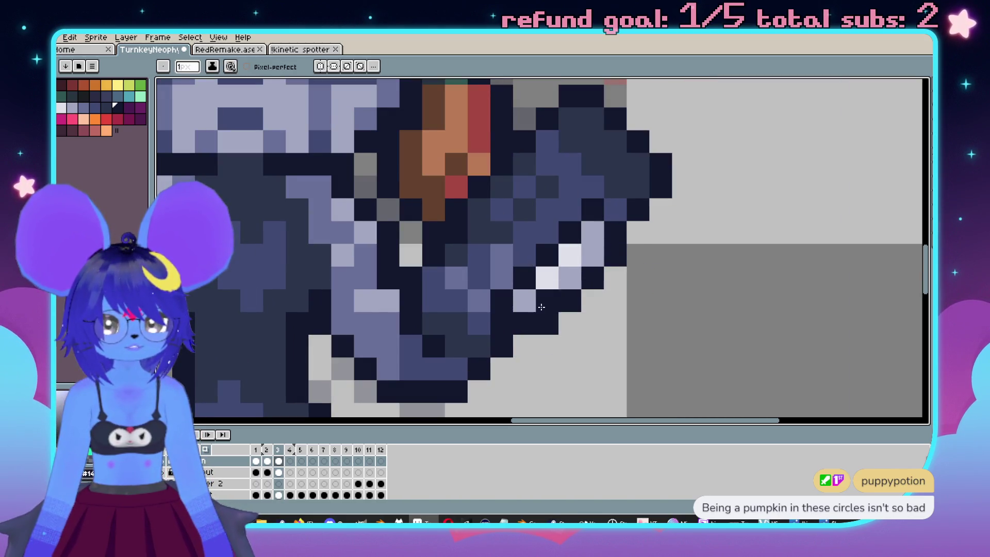
left_click(524, 300, "alt")
left_click(547, 301)
left_click(524, 322)
left_click(547, 323, "alt")
left_click(529, 339)
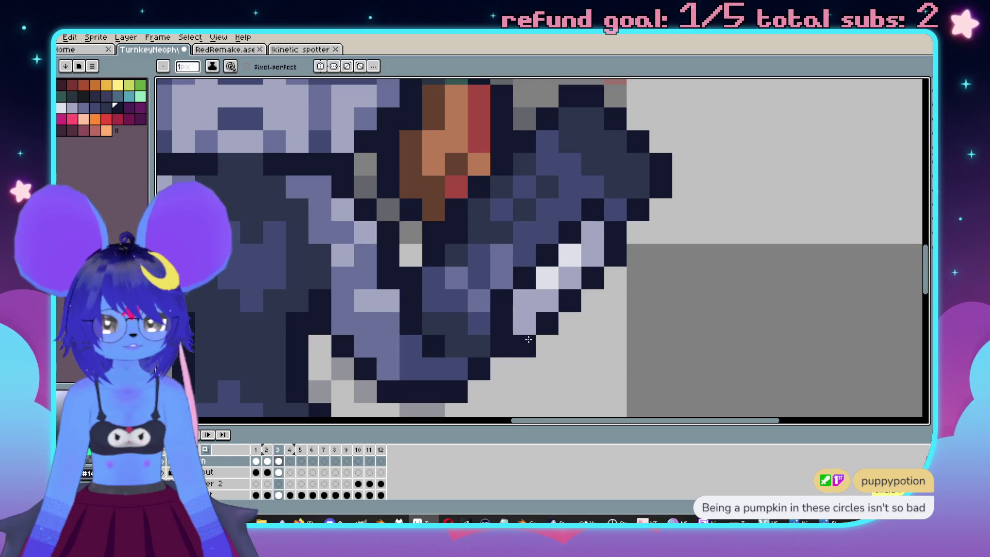
scroll(529, 340, "down", 4)
scroll(671, 268, "up", 4)
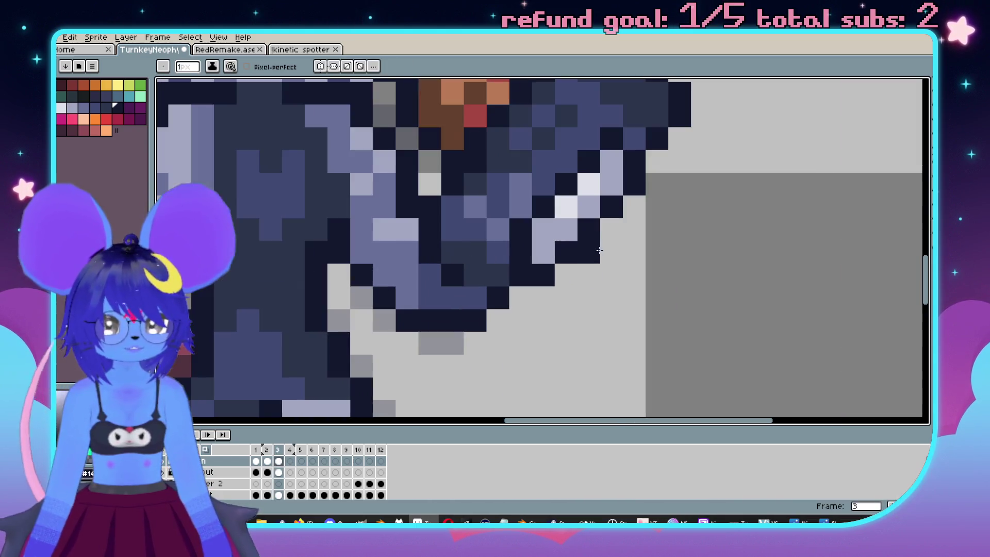
Erase a stray dark pixel beside the arm and compare frames 2 and 3.
right_click(600, 250)
key("v")
key("b")
scroll(621, 281, "down", 4)
key("comma")
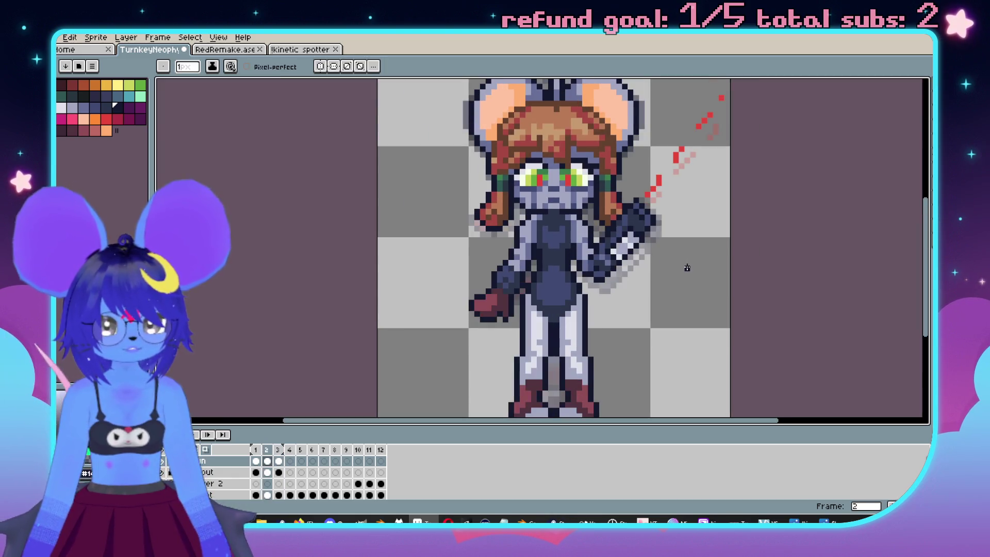
key("period")
key("comma")
key("Right")
scroll(642, 250, "up", 1)
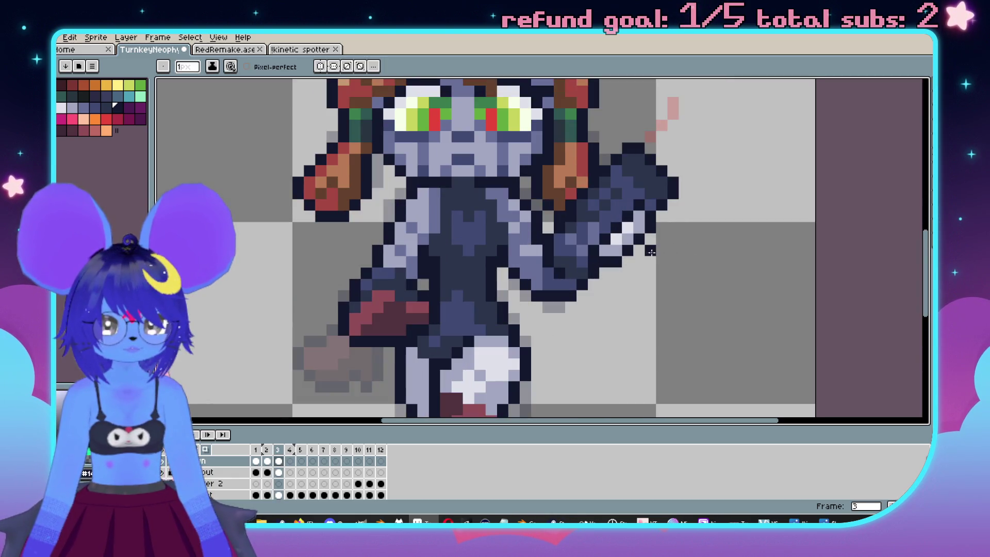
scroll(629, 243, "up", 1)
Flip repeatedly between frames 2 and 3 to check the reshaded arm, ending on frame 3.
key("i")
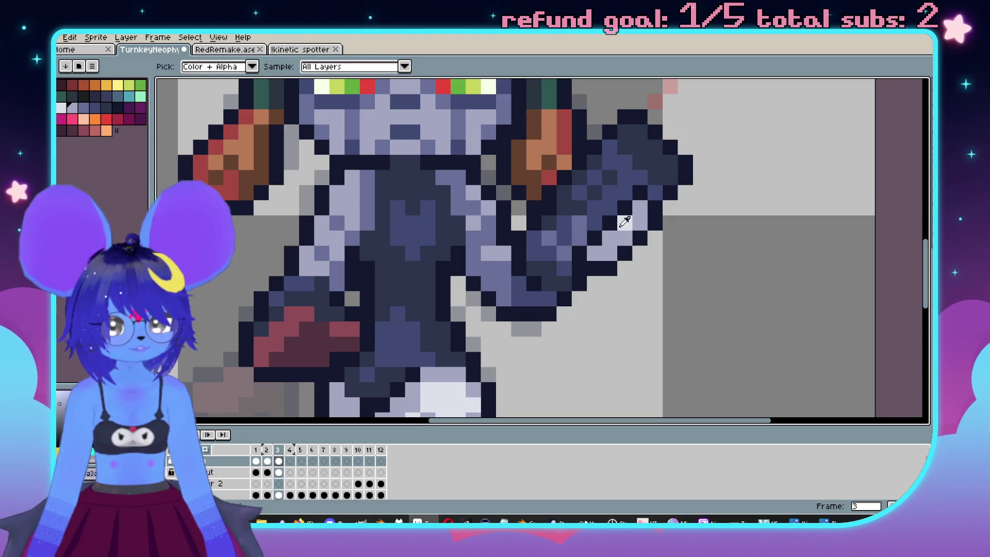
key("b")
scroll(671, 273, "down", 2)
key("Right")
key("Left")
key("Left")
key("Right")
key("Left")
key("Right")
key("Left")
key("Right")
key("Left")
key("Right")
key("Left")
key("Right")
key("Left")
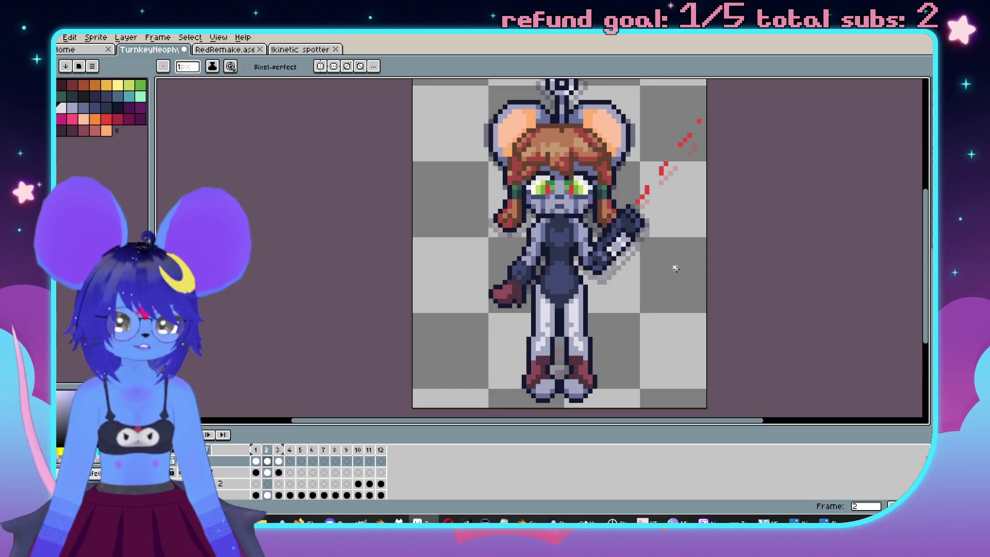
key("Right")
scroll(626, 272, "up", 4)
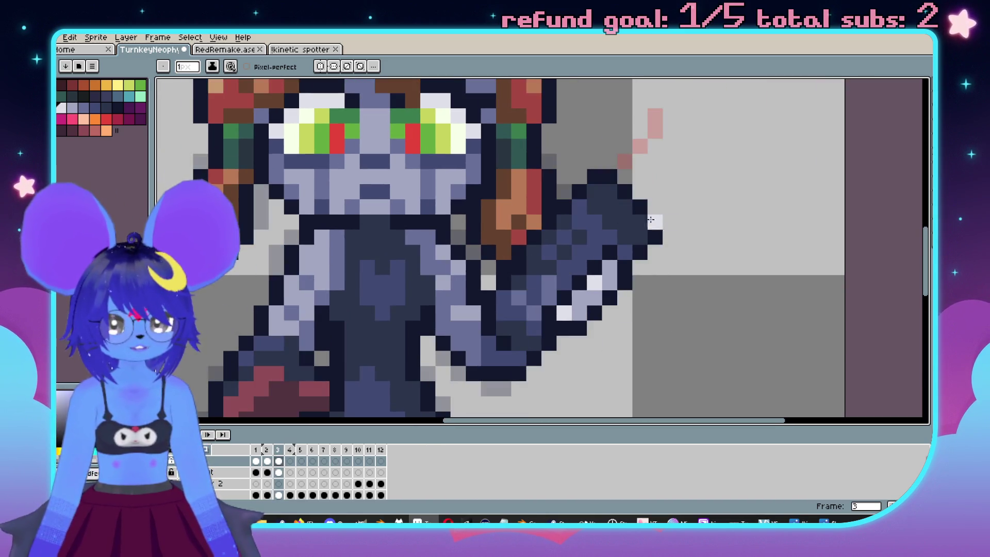
Choose dark blue as the drawing colour.
left_click(590, 196, "alt")
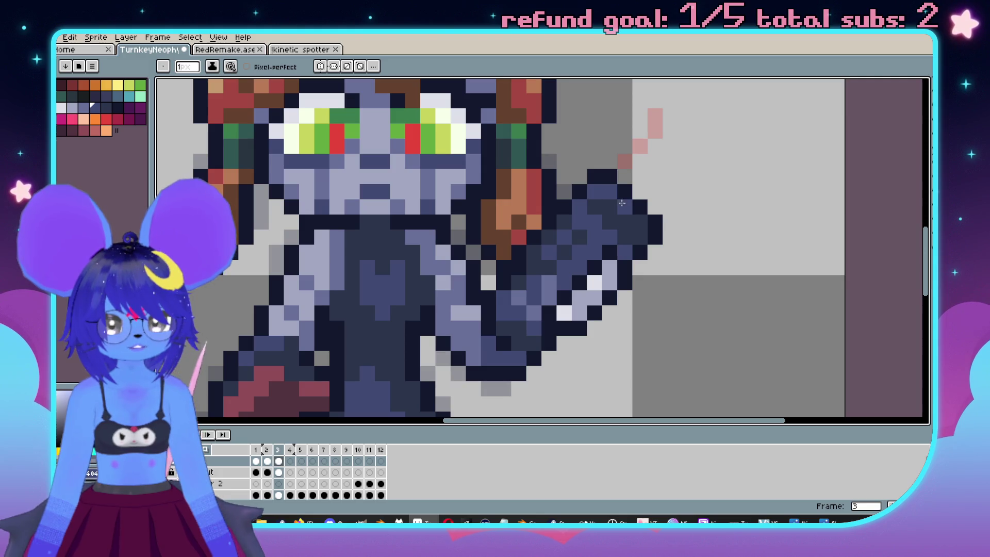
scroll(639, 215, "down", 4)
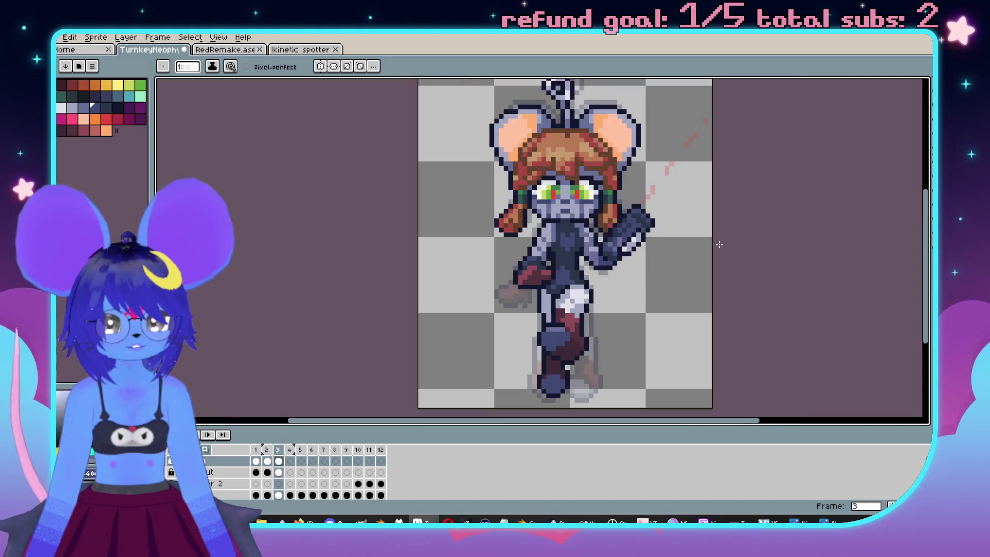
scroll(721, 245, "up", 3)
key("v")
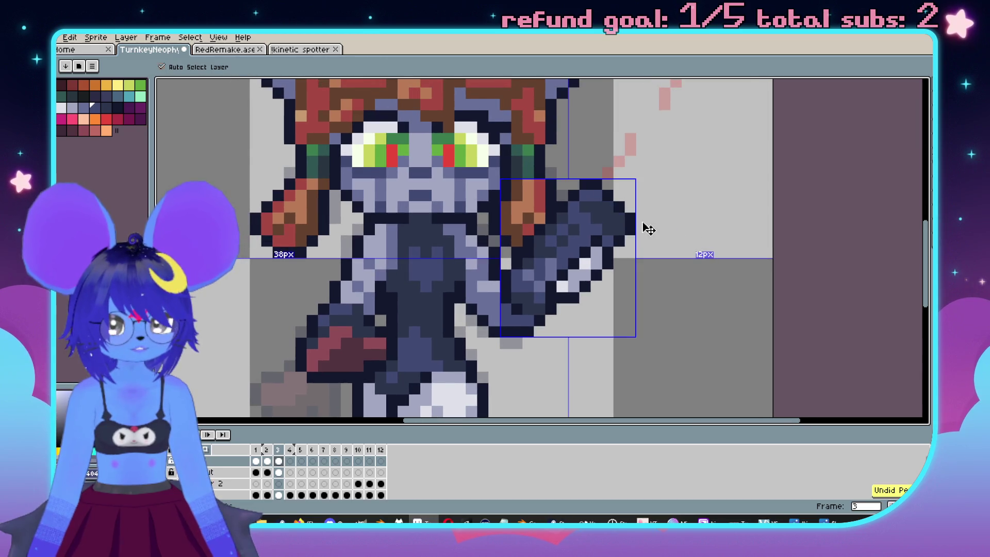
key("ctrl+d")
key("b")
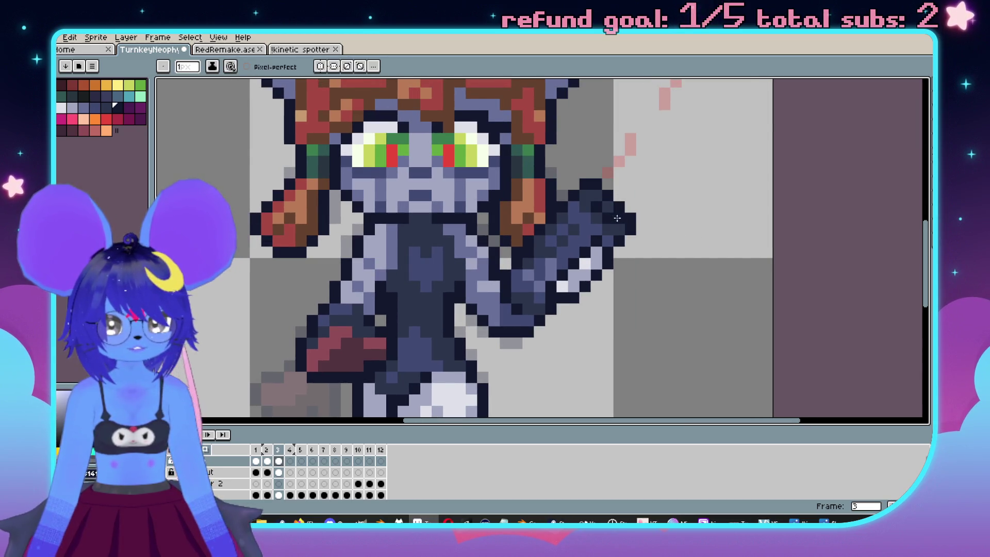
scroll(618, 218, "down", 3)
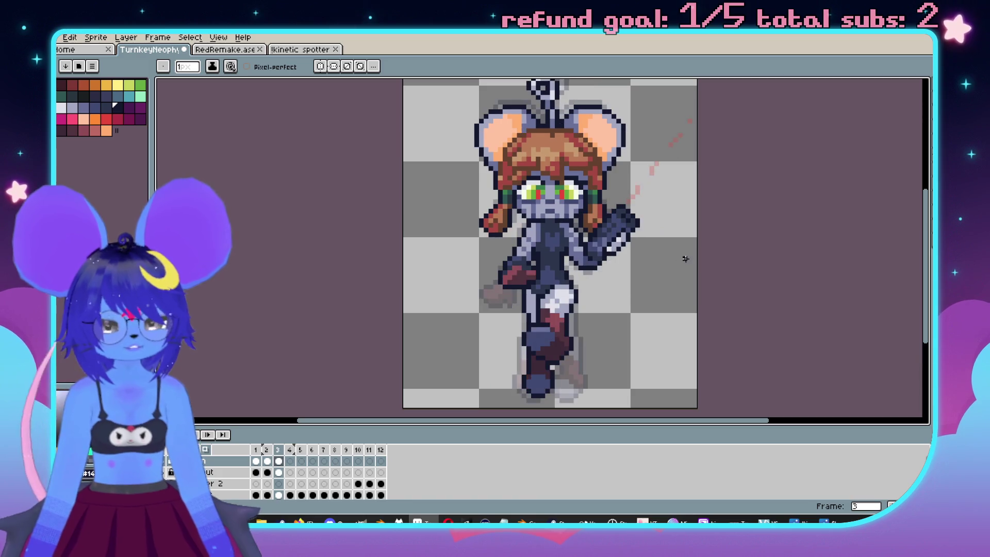
scroll(618, 190, "up", 3)
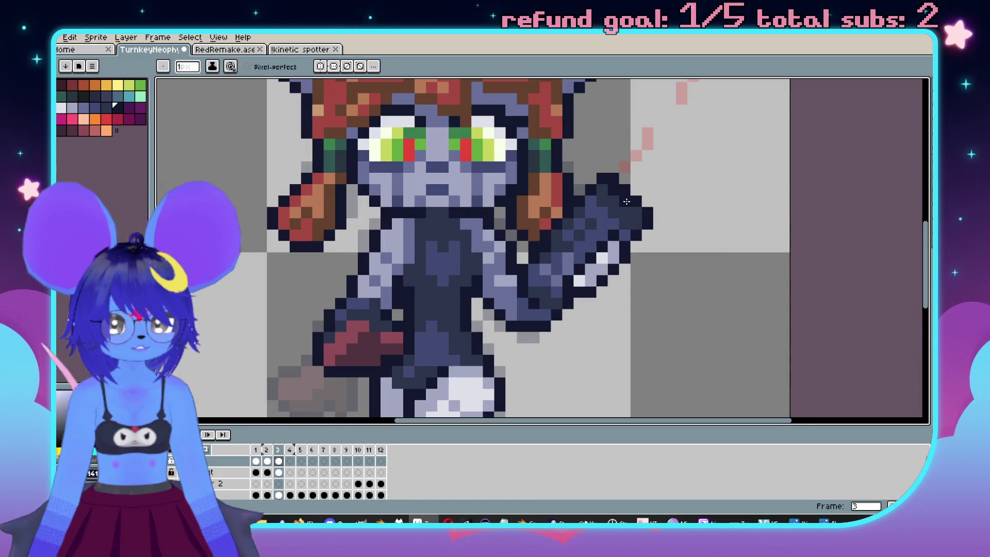
scroll(627, 202, "down", 3)
key("Return")
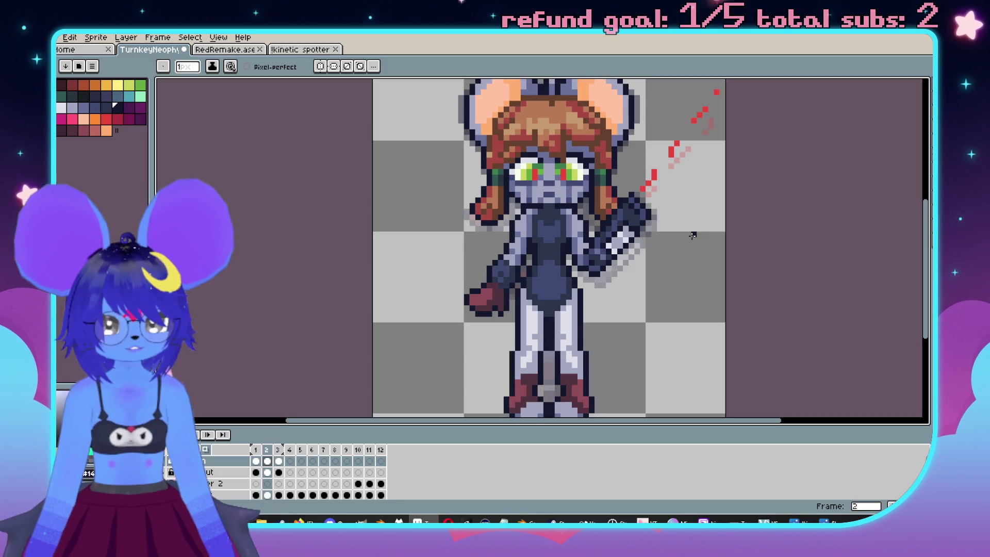
scroll(692, 230, "up", 3)
left_click(651, 194, "alt")
key("ctrl+z")
scroll(576, 279, "down", 3)
scroll(642, 227, "up", 3)
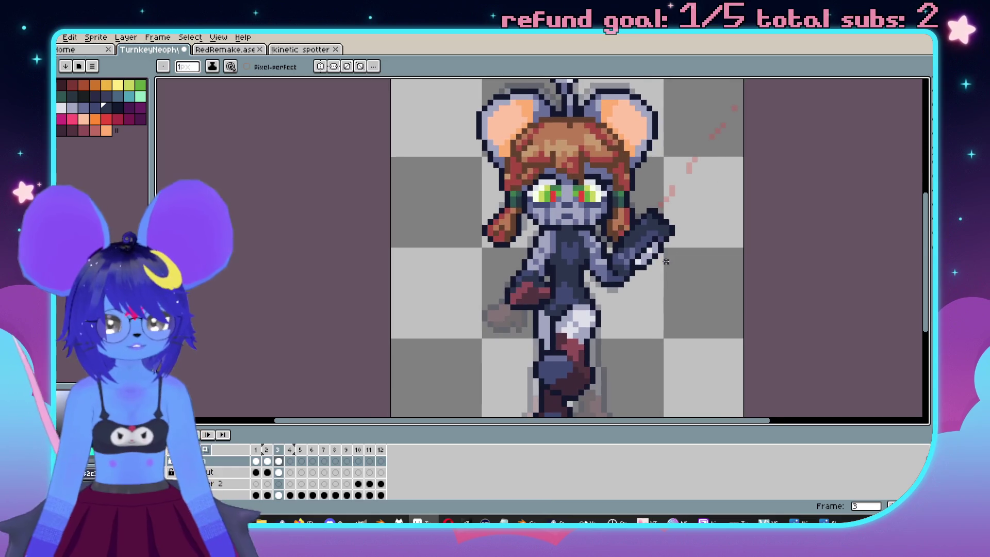
scroll(632, 291, "down", 4)
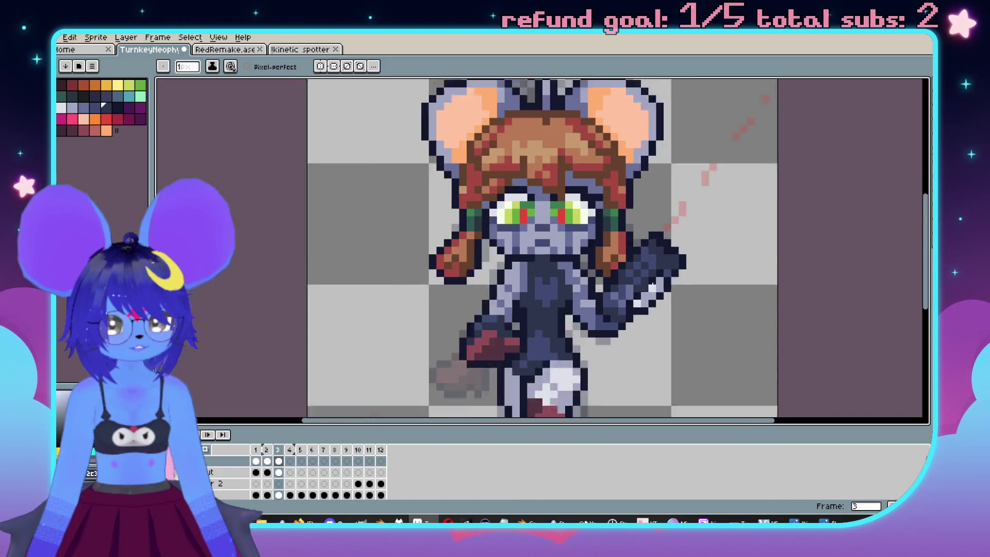
key("Left")
scroll(689, 262, "down", 1)
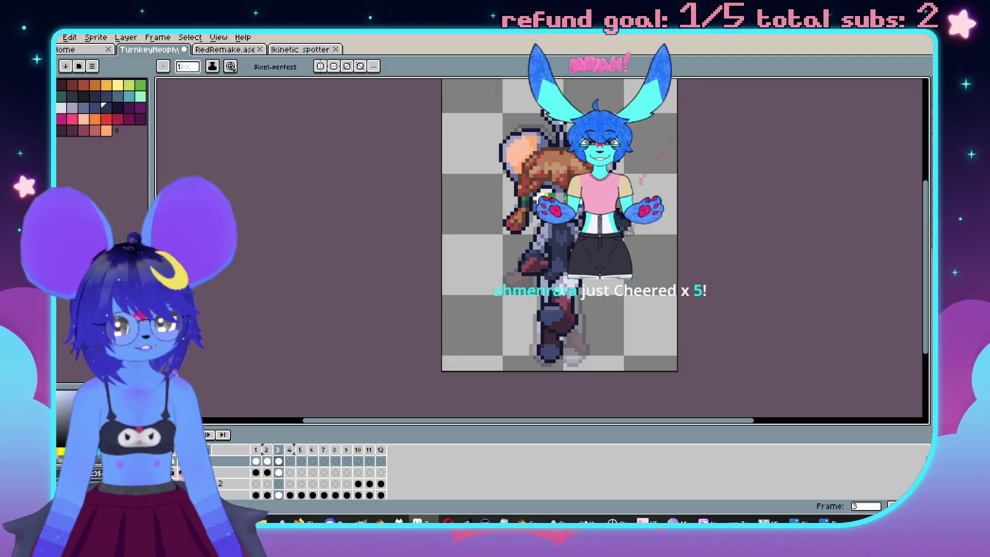
scroll(580, 280, "right", 2)
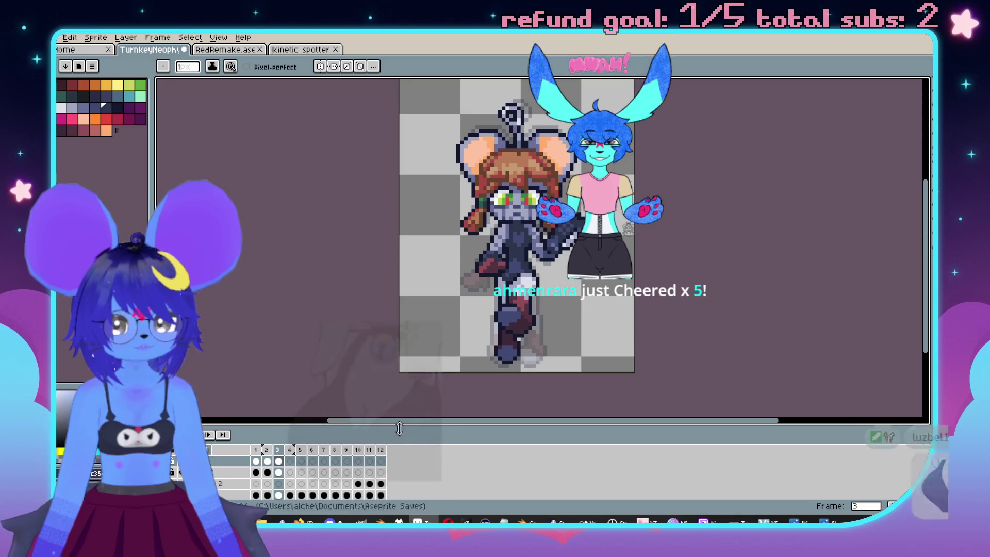
key("Right")
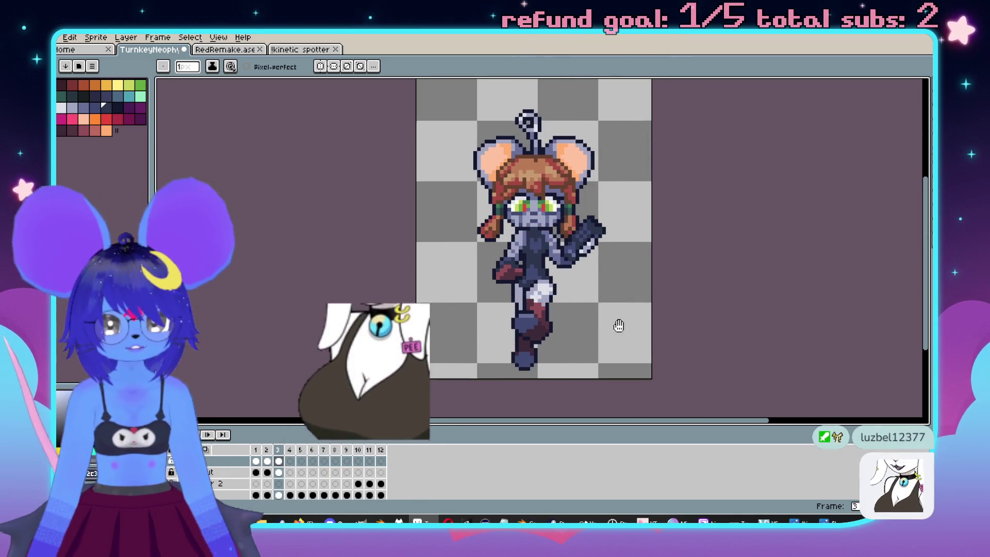
key("Left")
key("Right")
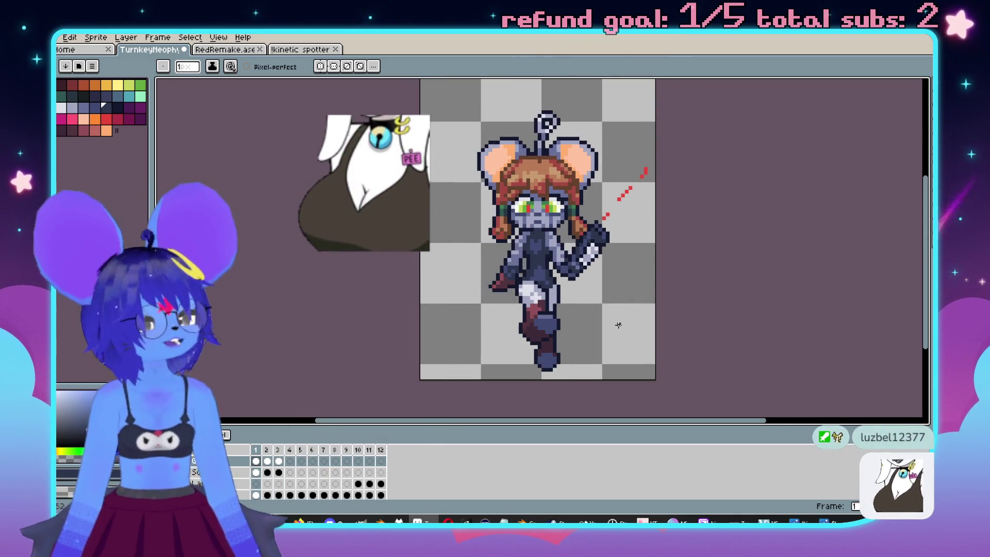
key("Left")
key("Left")
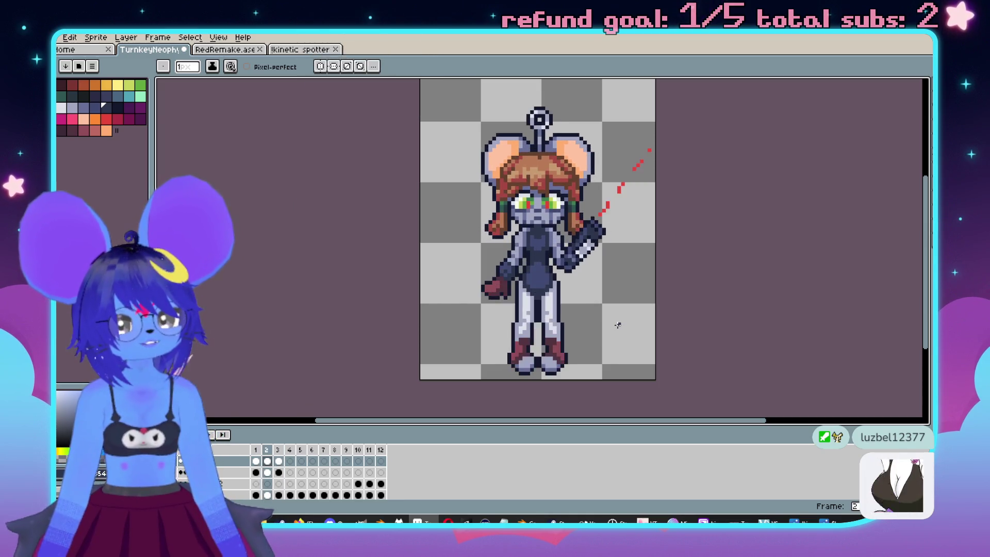
key("Right")
key("Right")
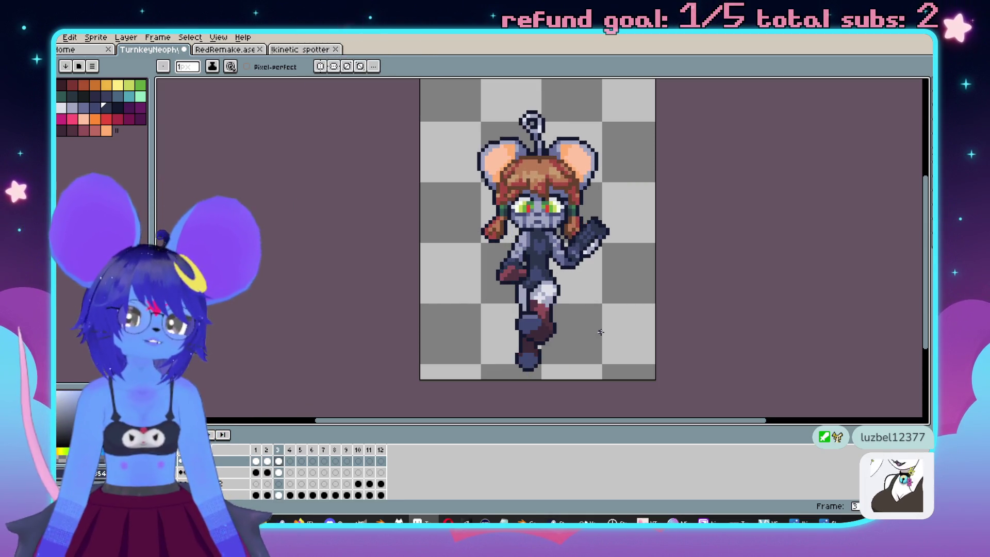
key("Right")
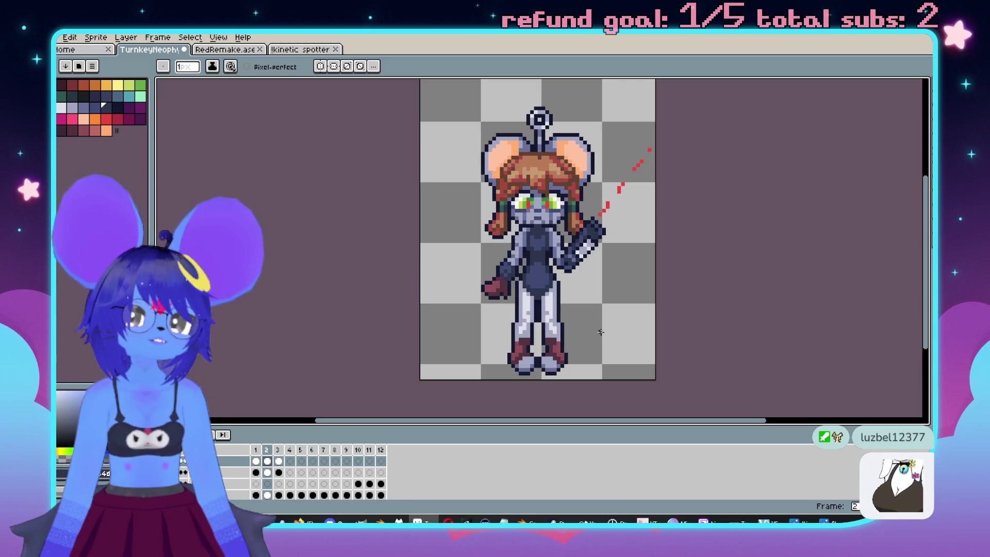
key("Right")
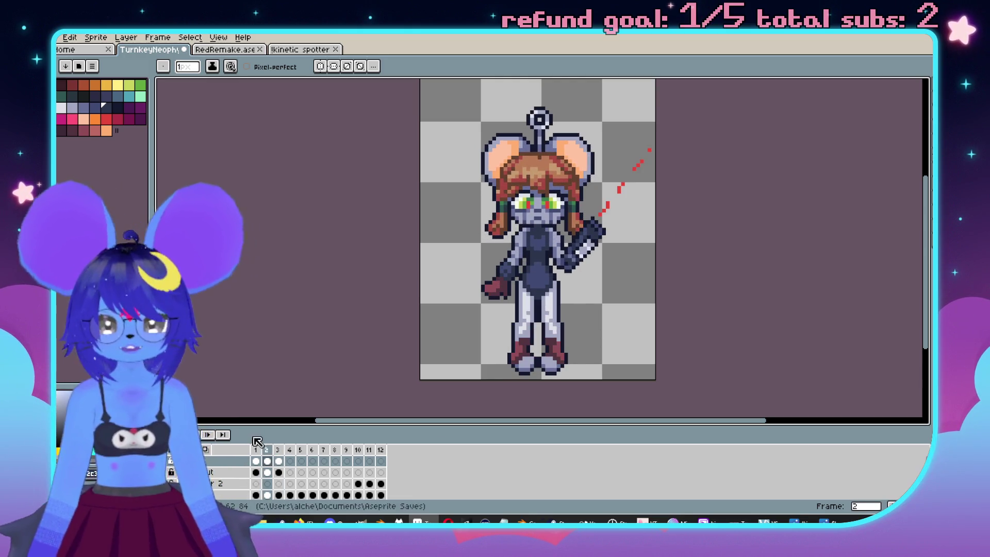
Mark frames 1–3 as the loop section via the frame 3 context menu.
right_click(283, 454)
left_click(320, 491)
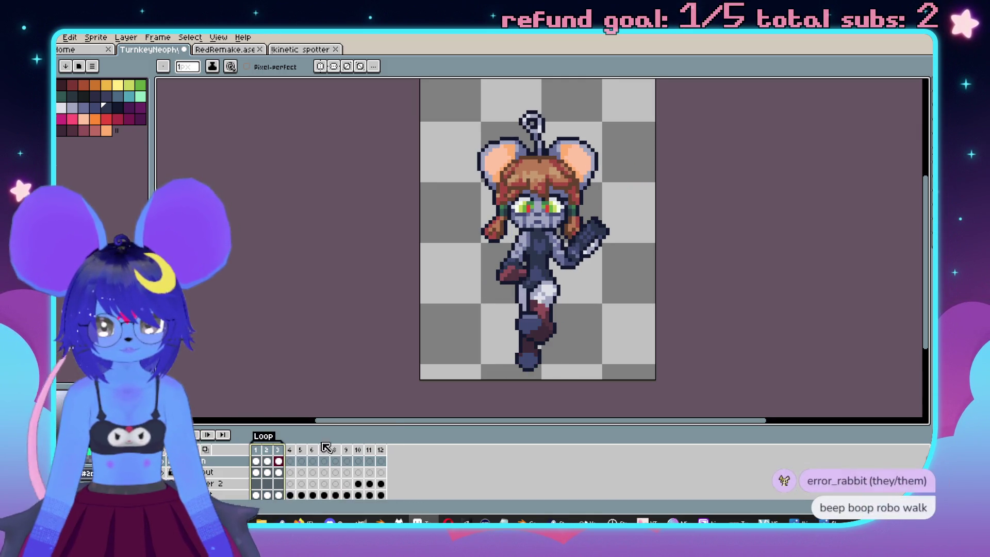
key("p")
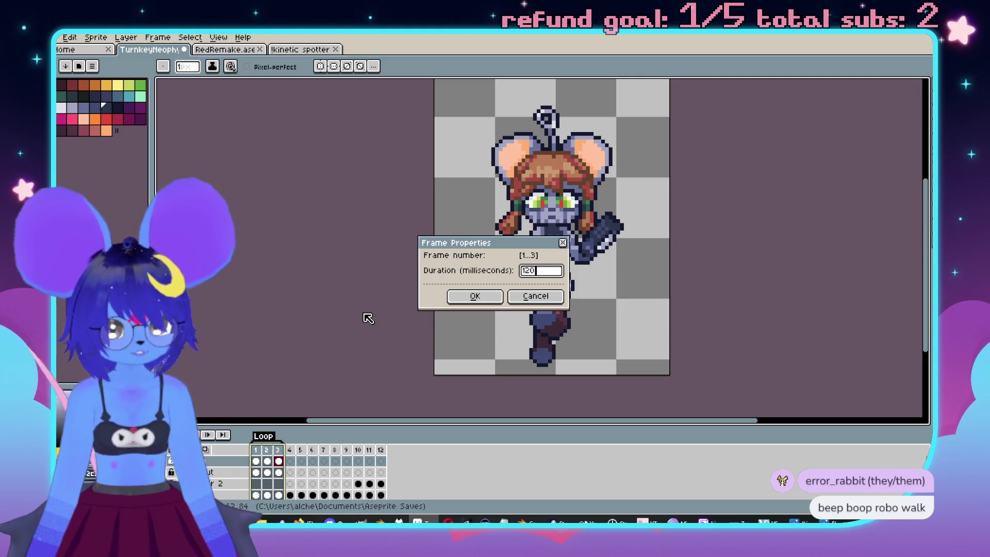
key("Return")
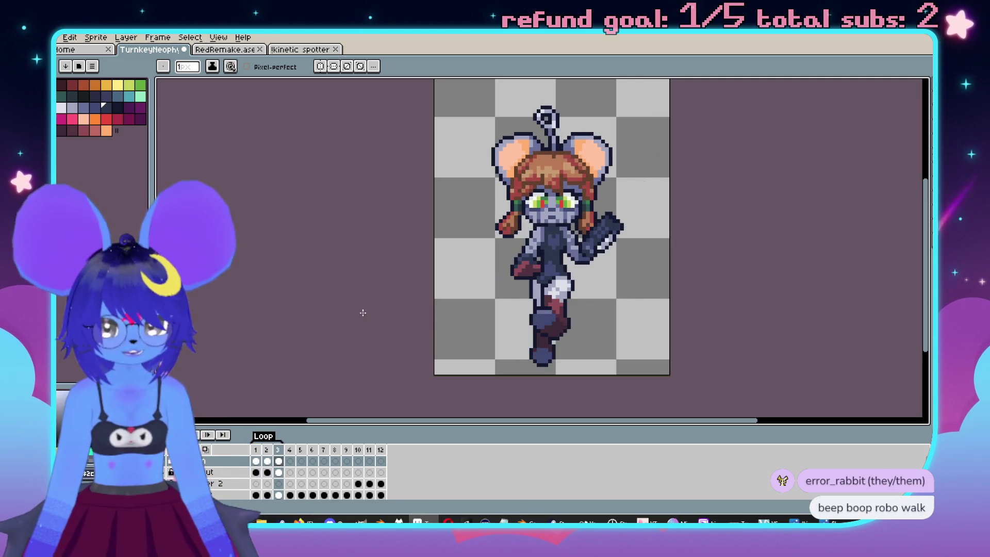
Give frames 1–3 a duration of 240 ms each.
left_click(279, 456, "shift")
key("p")
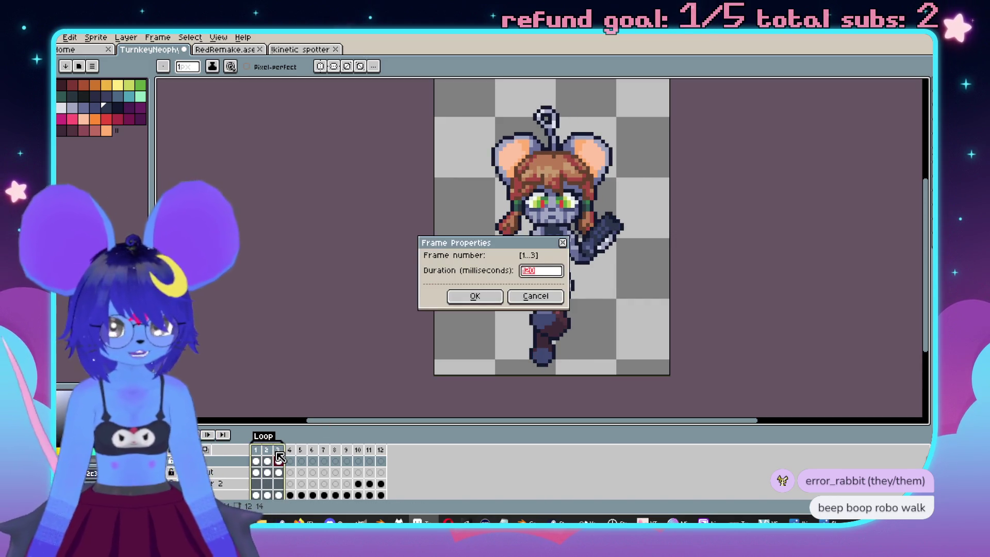
key("Return")
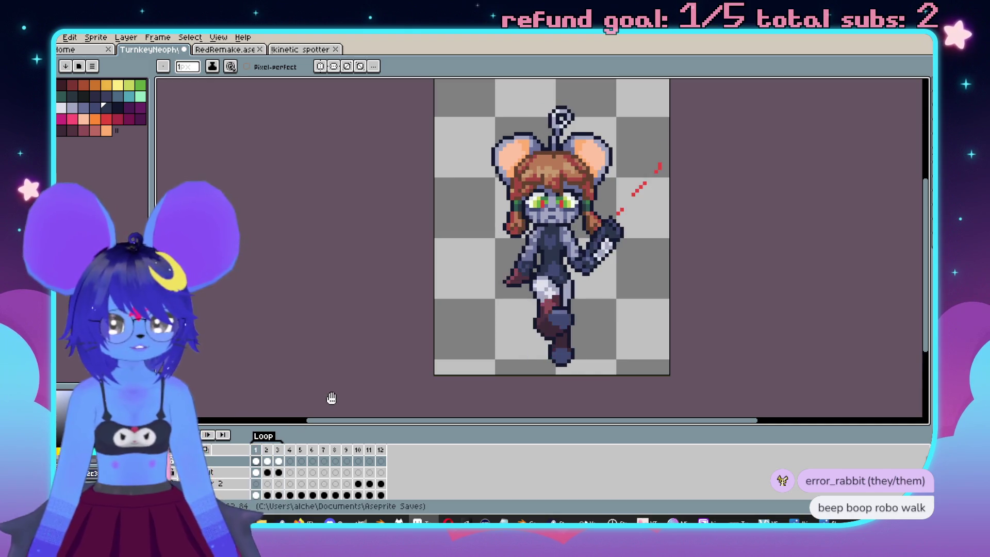
left_click_drag(328, 362, 308, 354)
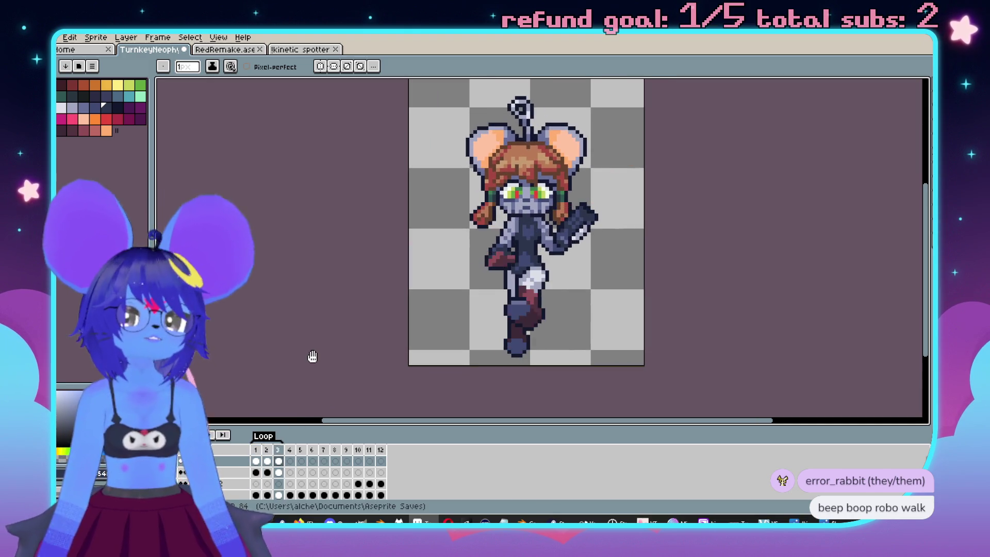
Set the Loop tag's direction to Ping-pong and watch the walk cycle play.
right_click(266, 439)
left_click(268, 444)
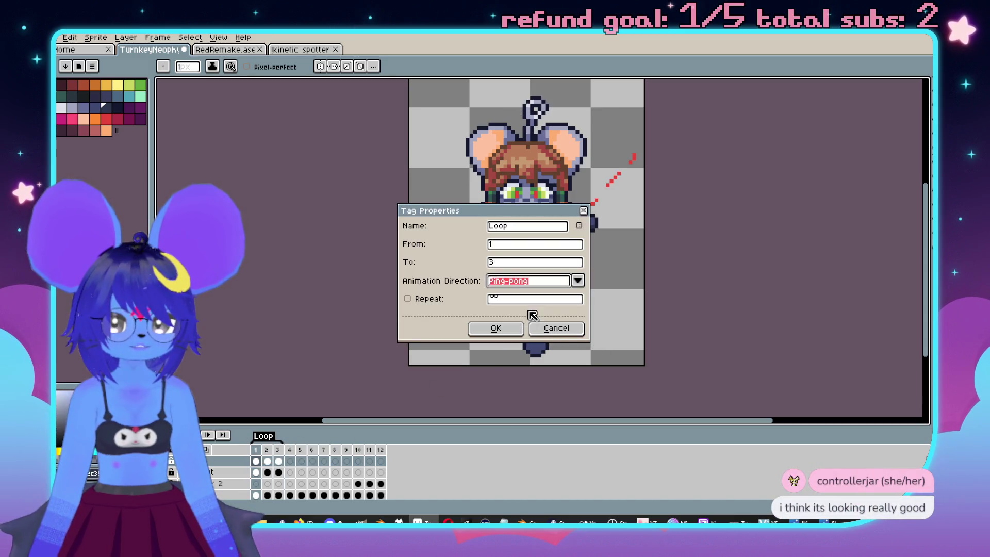
left_click(496, 328)
left_click_drag(465, 307, 472, 309)
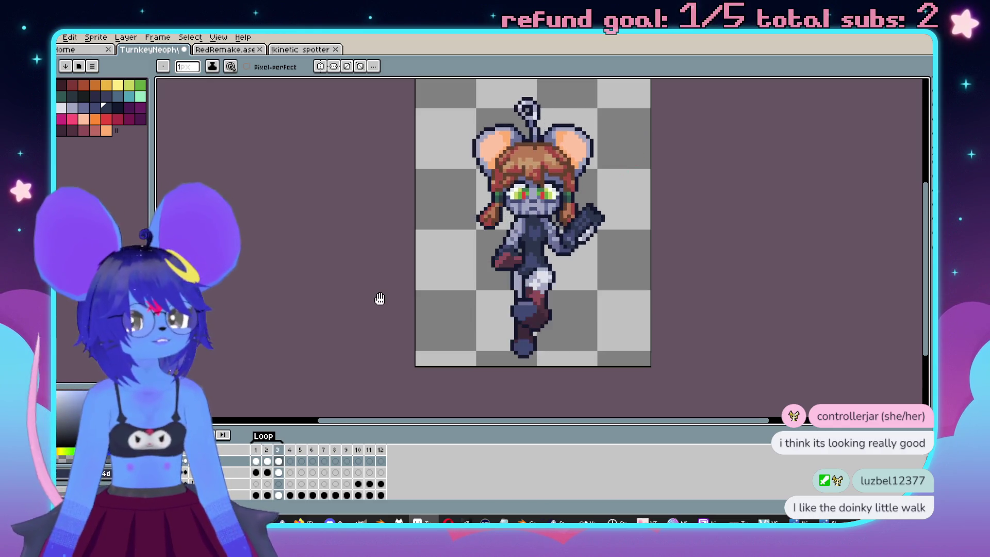
left_click_drag(371, 270, 356, 289)
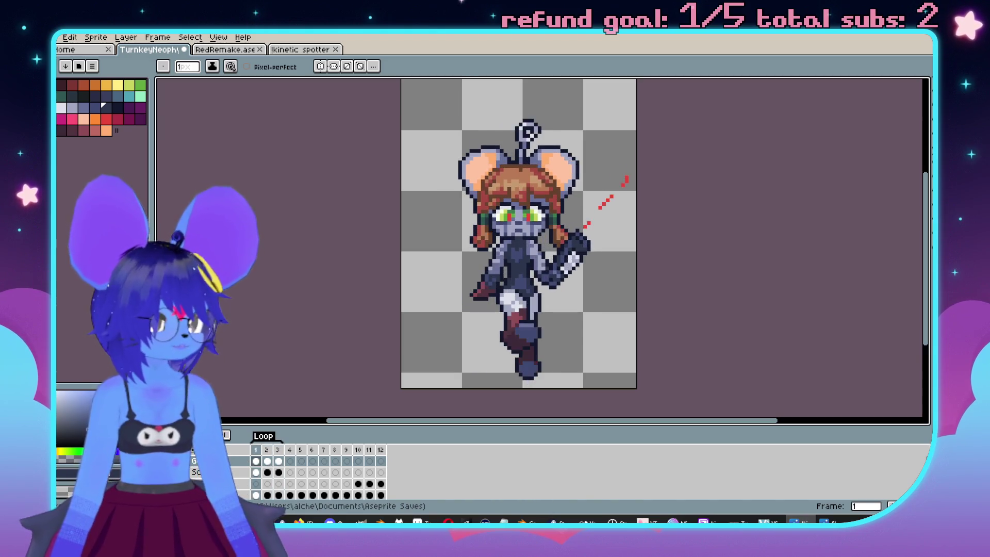
scroll(625, 323, "up", 10)
left_click_drag(625, 323, 626, 228)
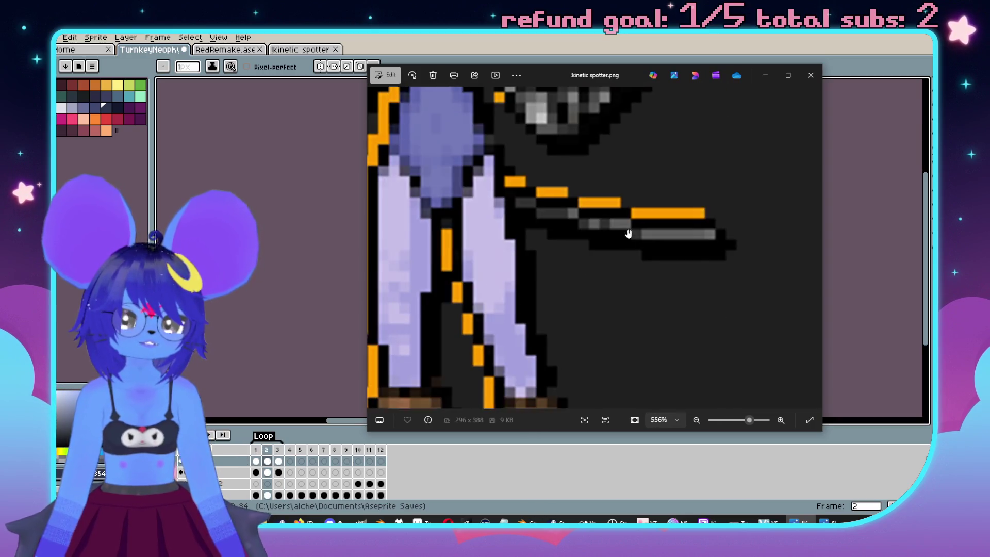
scroll(623, 230, "up", 4)
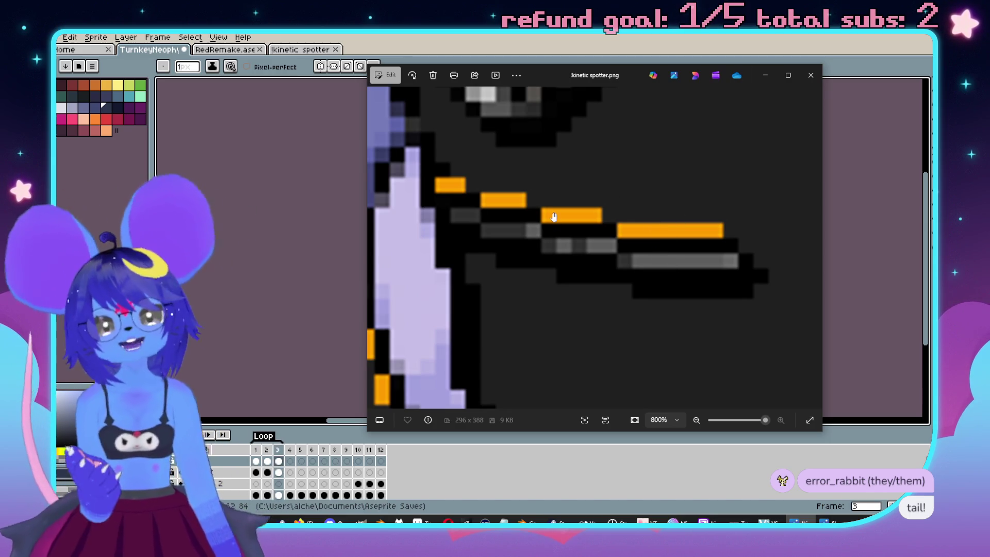
scroll(566, 219, "down", 10)
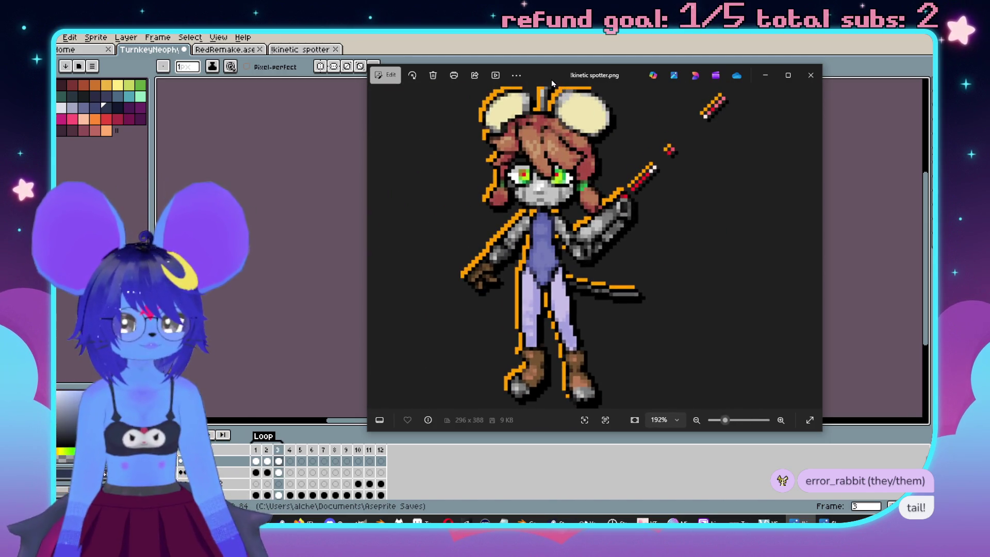
left_click(811, 75)
key("Right")
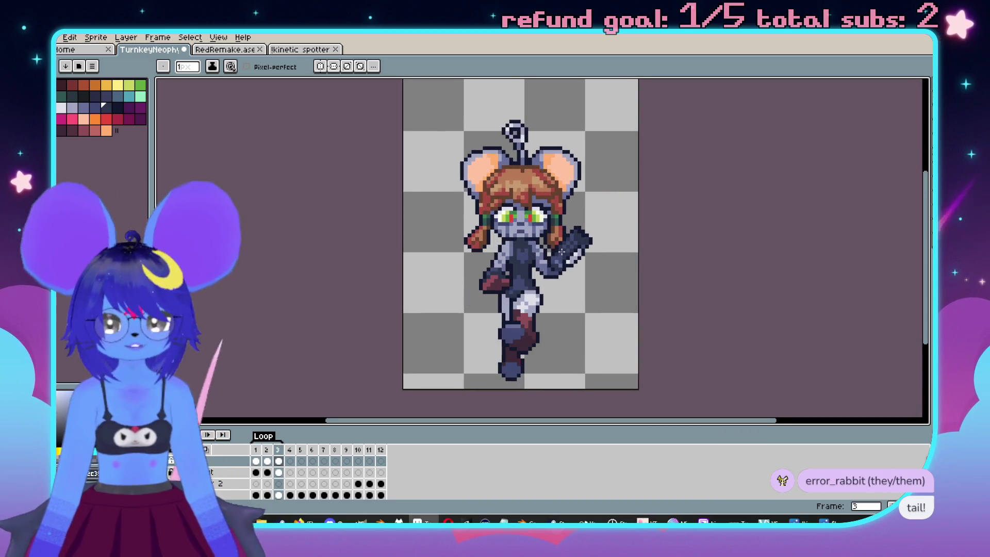
On frame 3, eyedrop the light purple and make the Scout layer active.
scroll(440, 288, "up", 3)
key("Right")
key("Right")
key("Left")
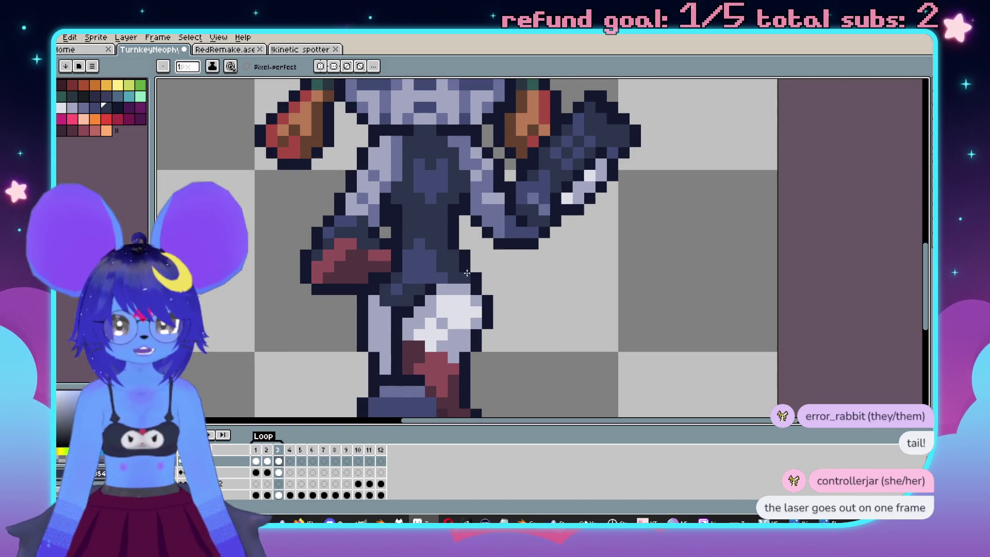
scroll(396, 234, "down", 2)
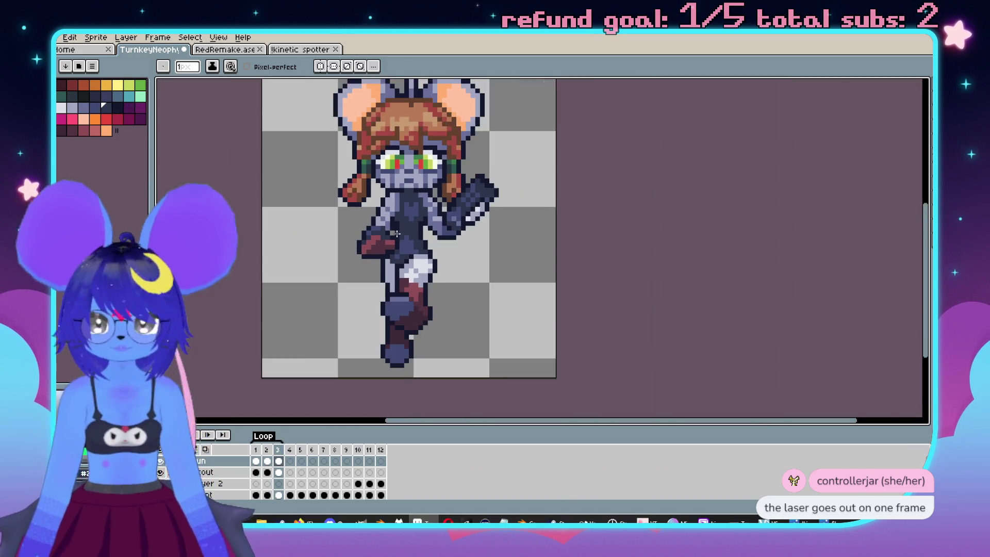
scroll(205, 475, "down", 1)
scroll(382, 294, "up", 4)
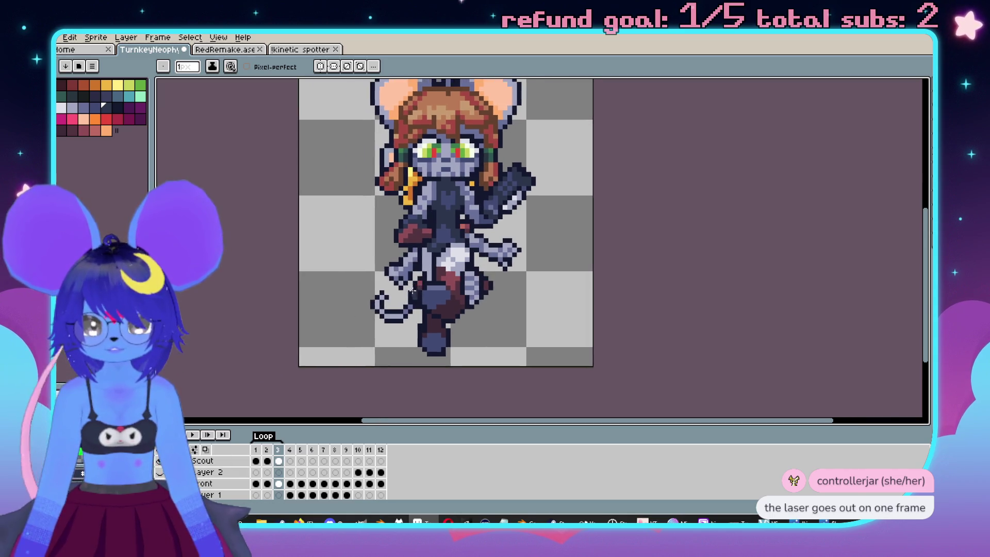
key("i")
scroll(381, 294, "up", 1)
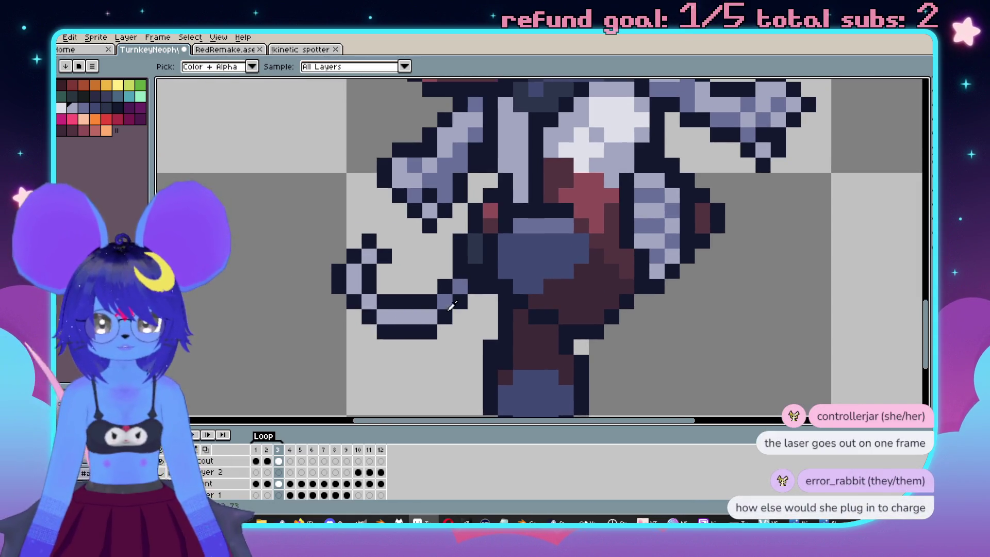
key("b")
scroll(542, 247, "down", 2)
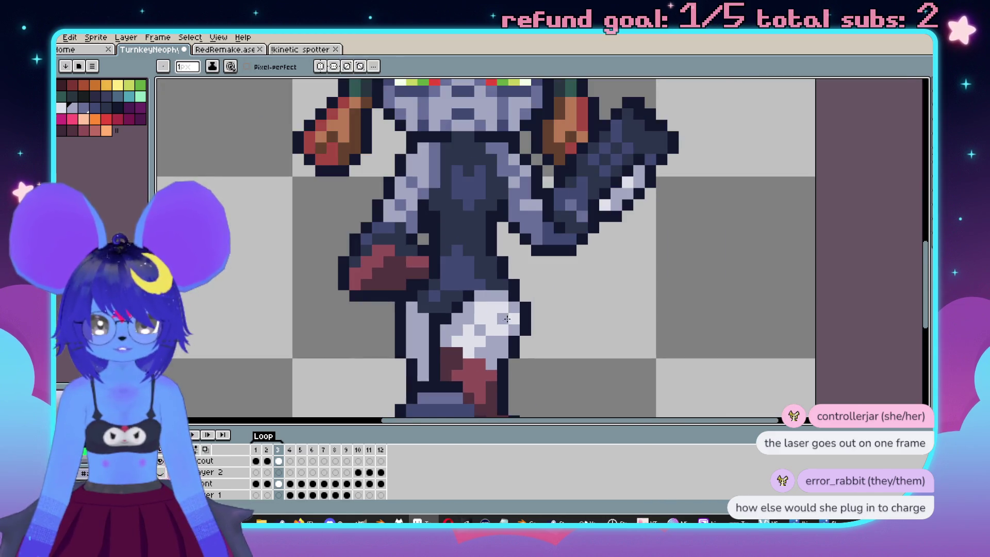
scroll(541, 248, "up", 2)
left_click(216, 462)
scroll(215, 468, "up", 1)
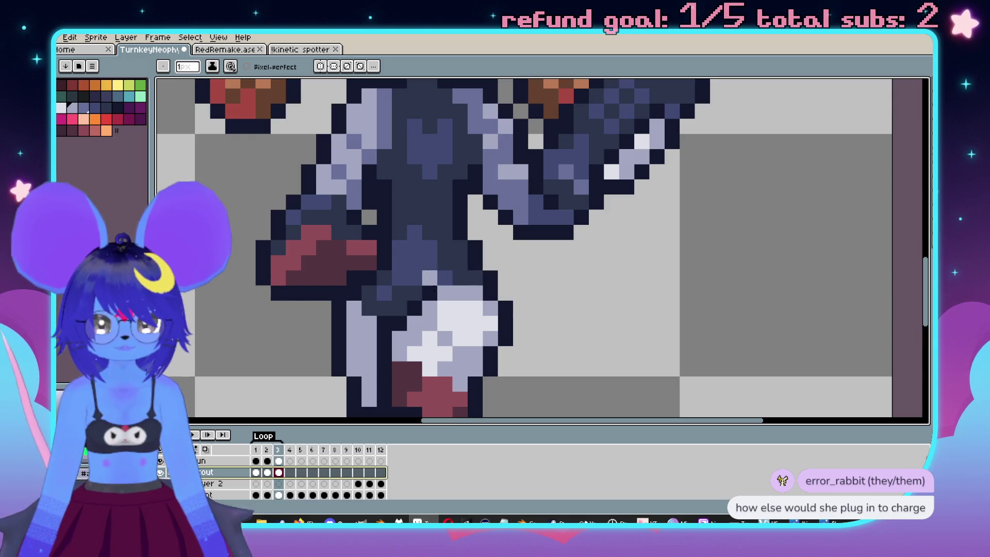
Draw a thin light-purple tail curling up-right from the leg.
left_click_drag(533, 336, 619, 291)
scroll(583, 335, "up", 2)
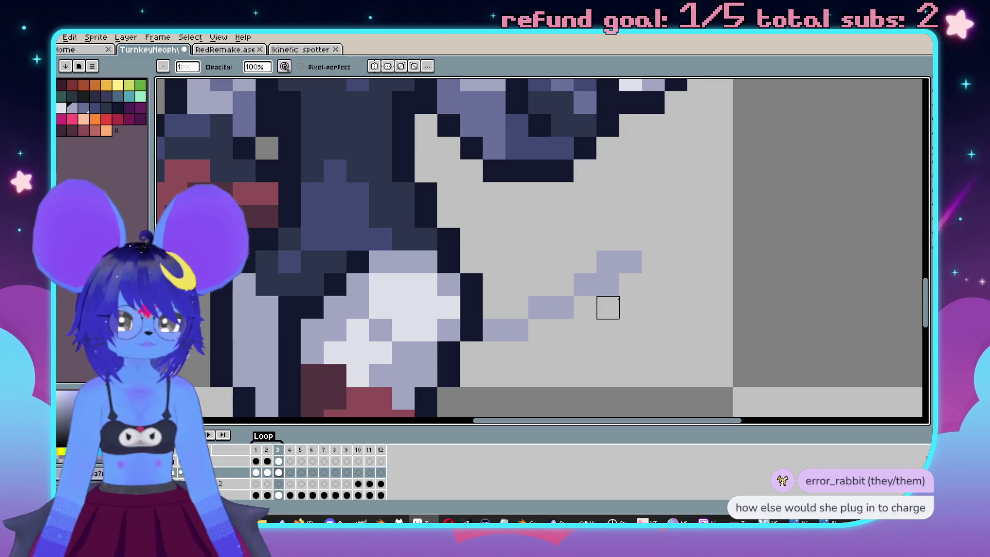
left_click(630, 239)
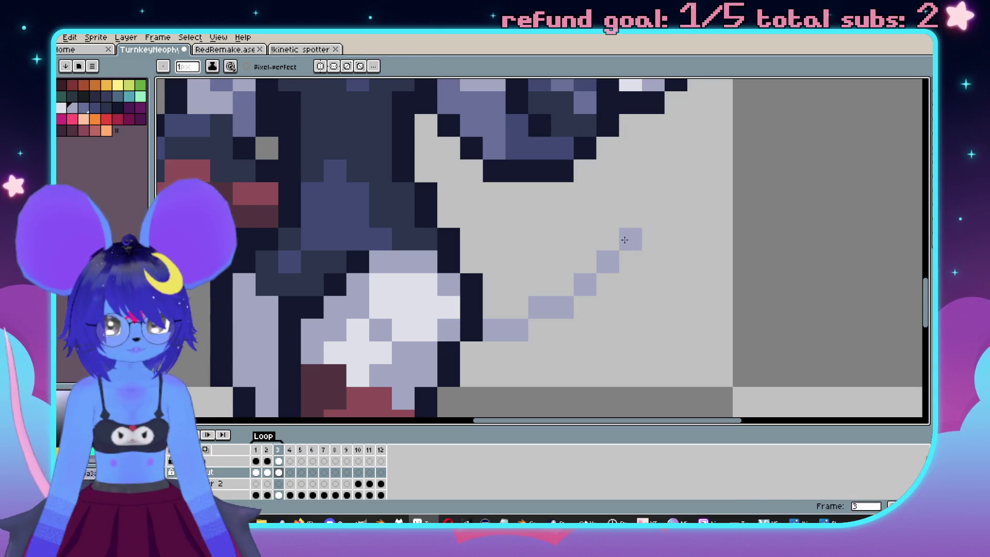
scroll(567, 252, "down", 2)
left_click(481, 280)
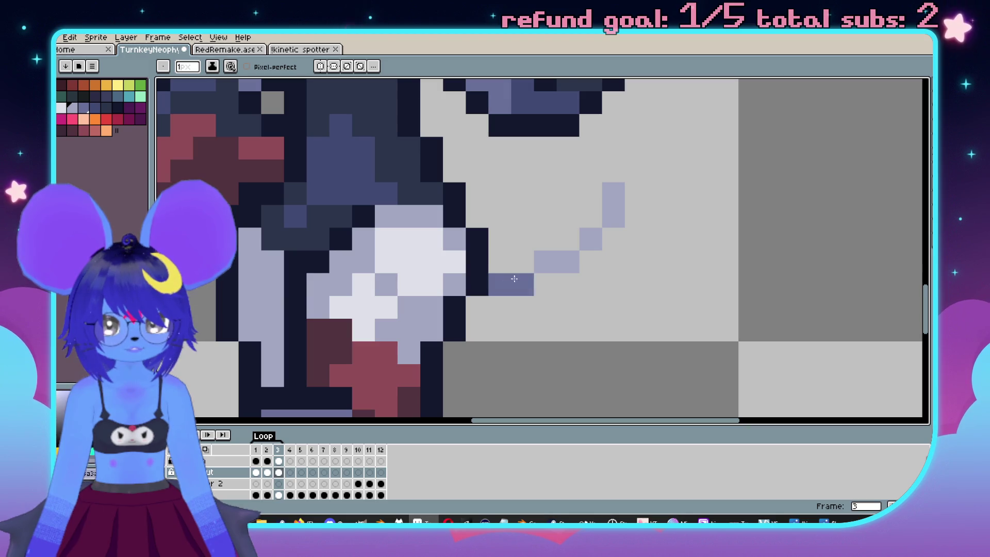
scroll(535, 262, "down", 3)
scroll(535, 263, "up", 3)
Pick dark navy for the tail outline, undoing an accidental colour-region selection.
left_click(541, 264, "alt")
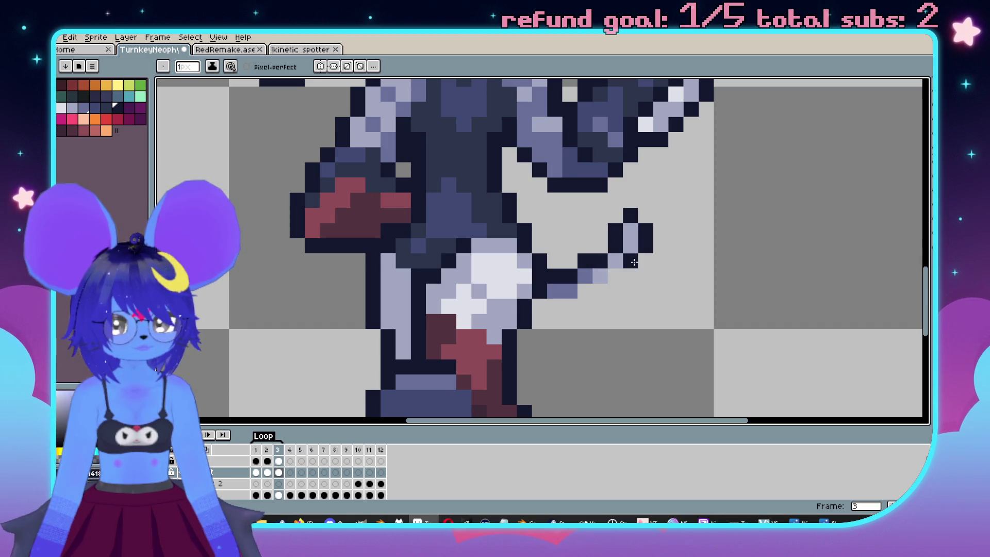
scroll(554, 305, "down", 3)
scroll(542, 311, "up", 3)
key("w")
left_click(604, 291)
key("ctrl+z")
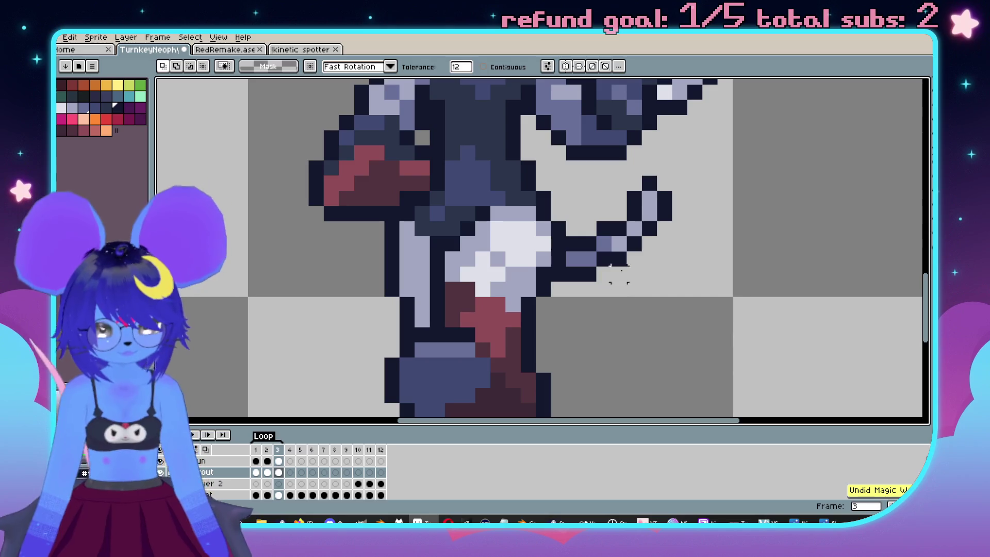
Select the gun arm, mirror it horizontally and nudge it into place beside the body.
key("m")
left_click_drag(689, 175, 564, 298)
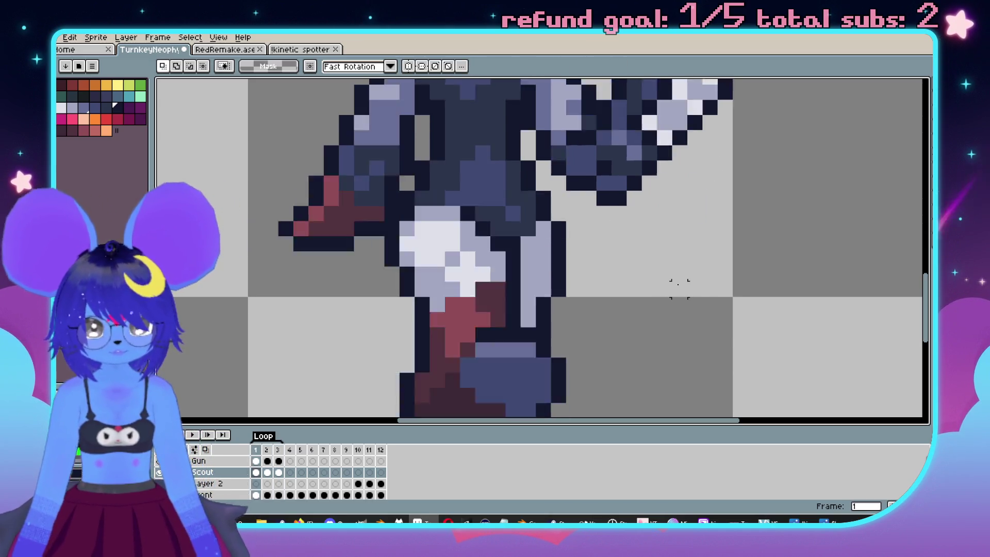
key("Left")
key("Left")
key("Left")
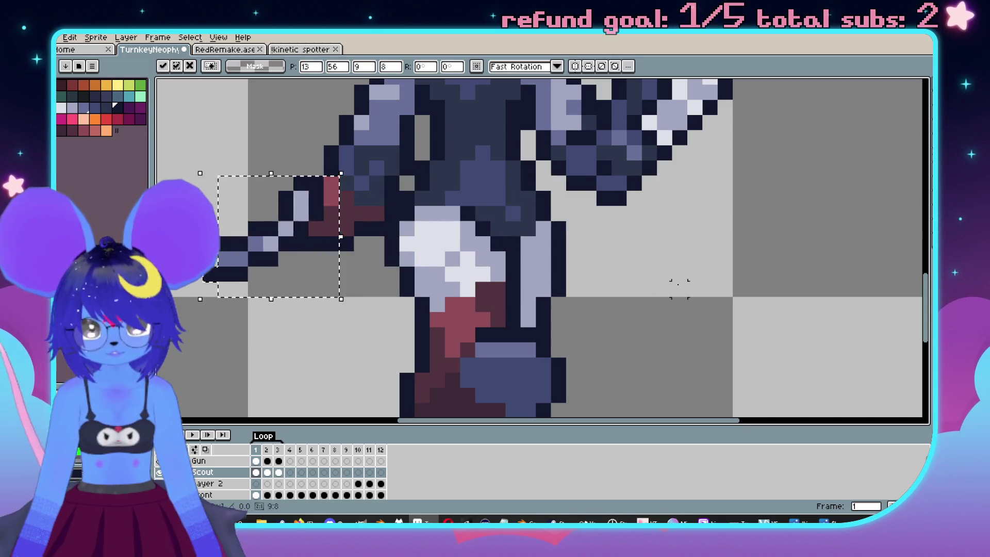
left_click_drag(508, 258, 666, 268)
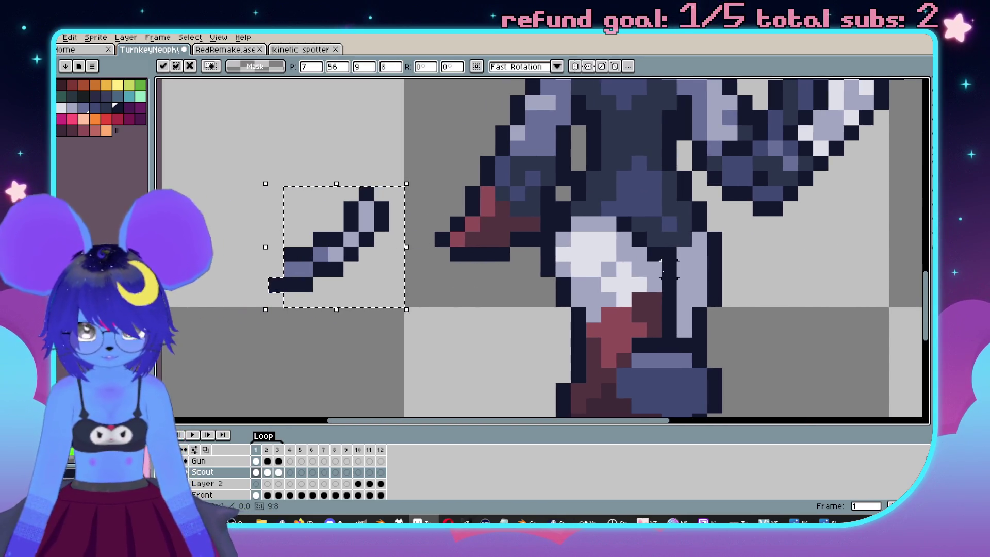
key("shift+h")
key("Right")
key("Right")
key("Right")
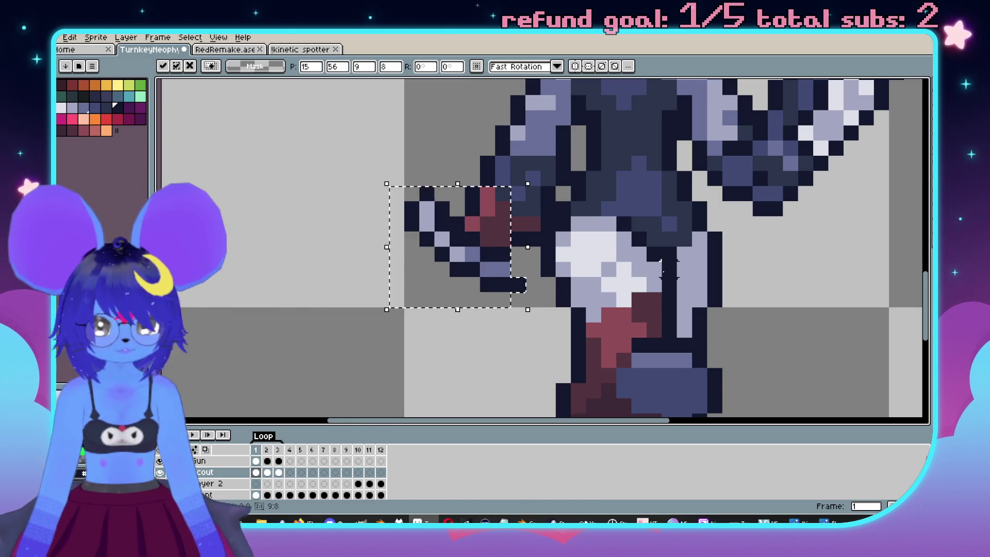
key("Left")
key("Left")
key("Left")
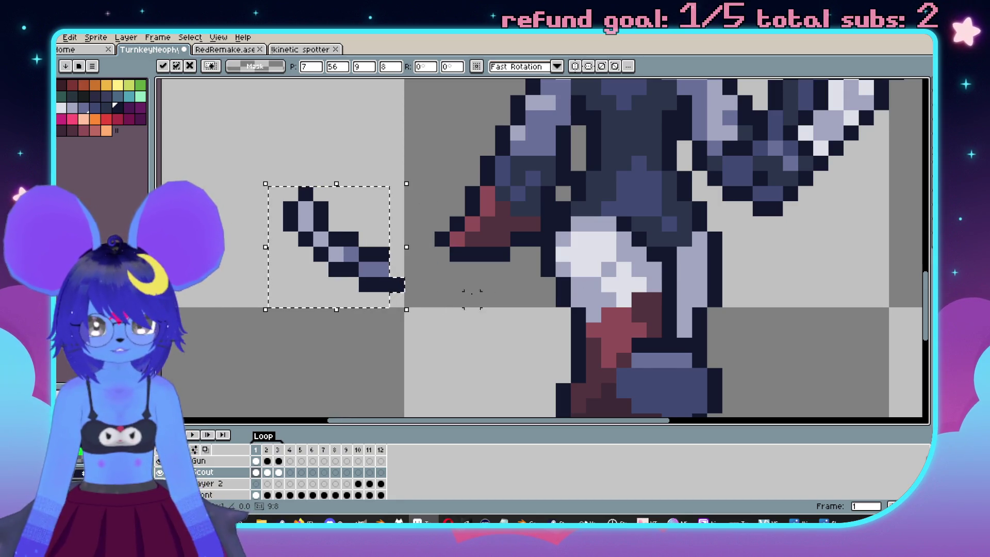
Move the lower arm piece and a dark pixel block right onto the body.
left_click_drag(436, 293, 327, 260)
key("Right")
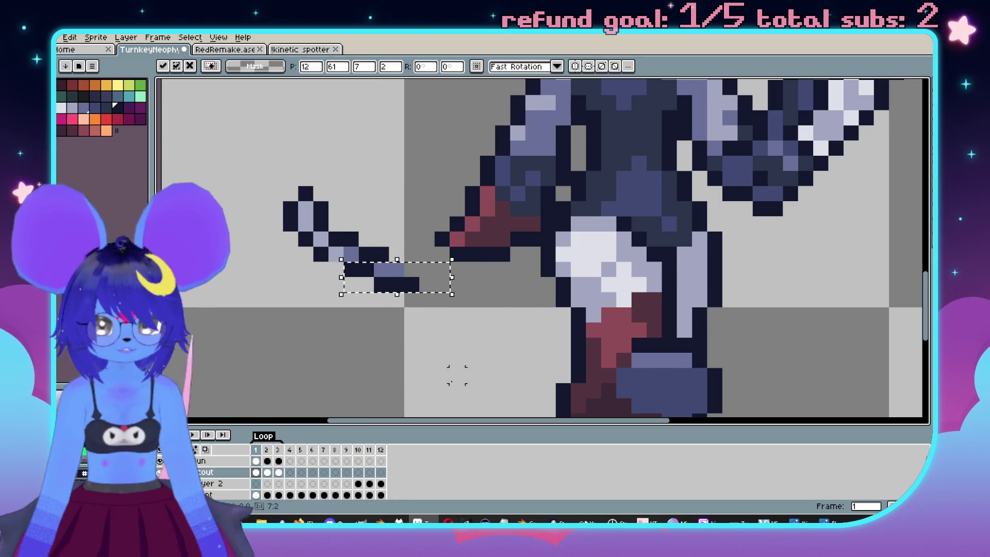
key("Right")
key("Right")
key("Right")
left_click(413, 360)
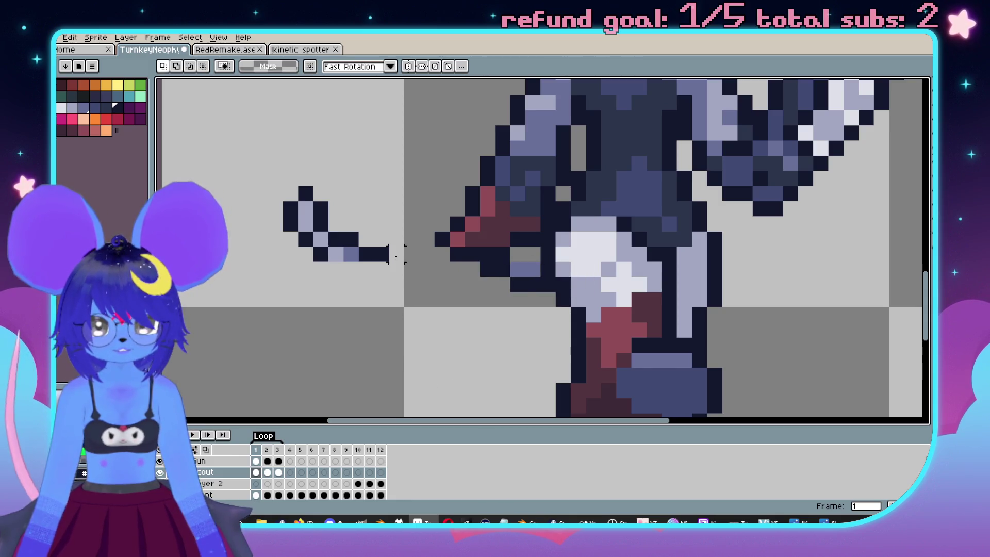
key("Right")
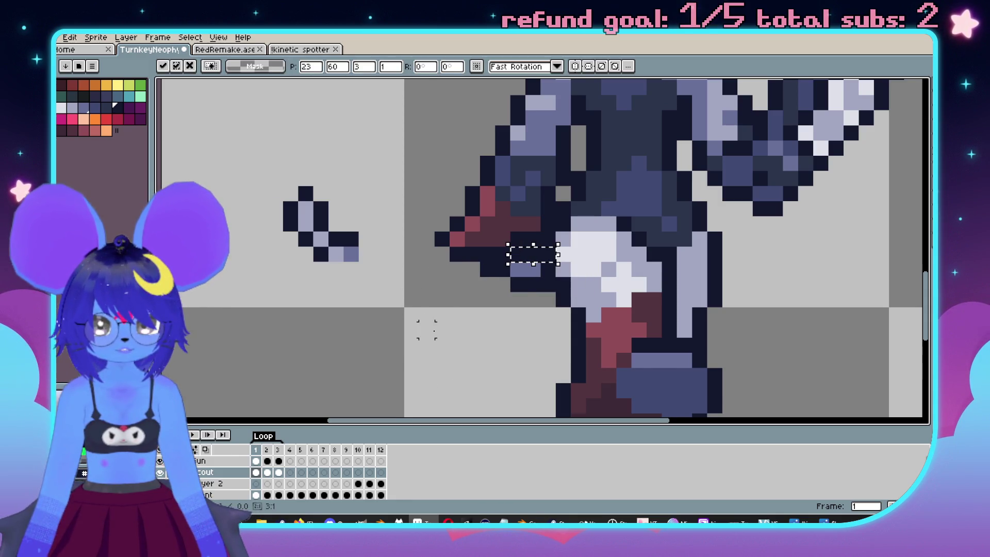
left_click(431, 269)
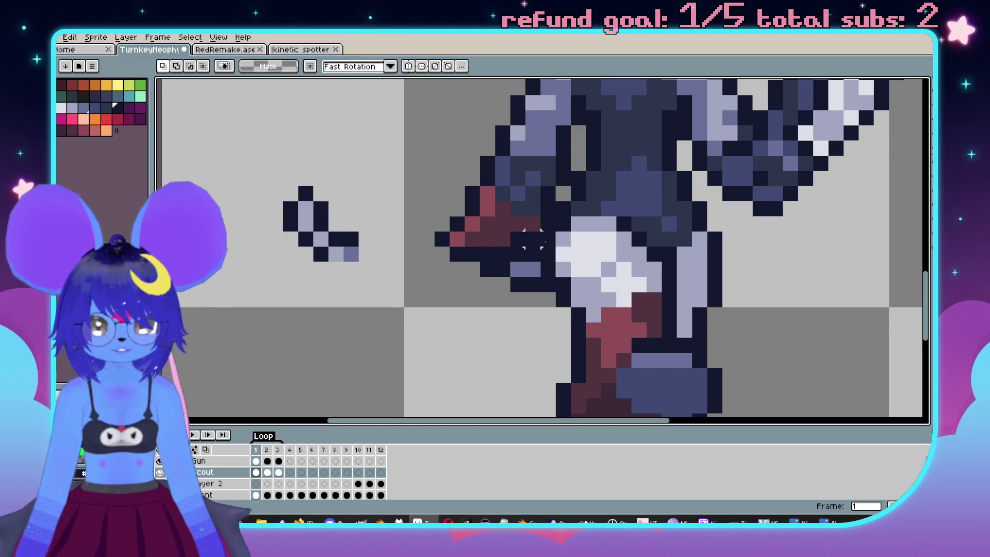
Paint dark maroon pixels next to the red shape, then pick light lavender.
key("b")
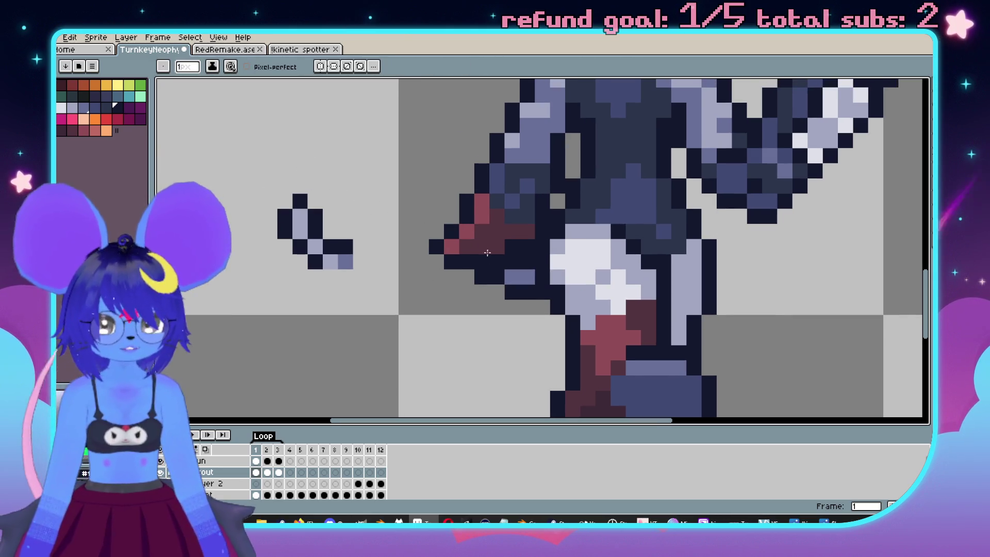
left_click_drag(490, 242, 482, 246)
left_click(495, 236, "alt")
left_click(499, 259)
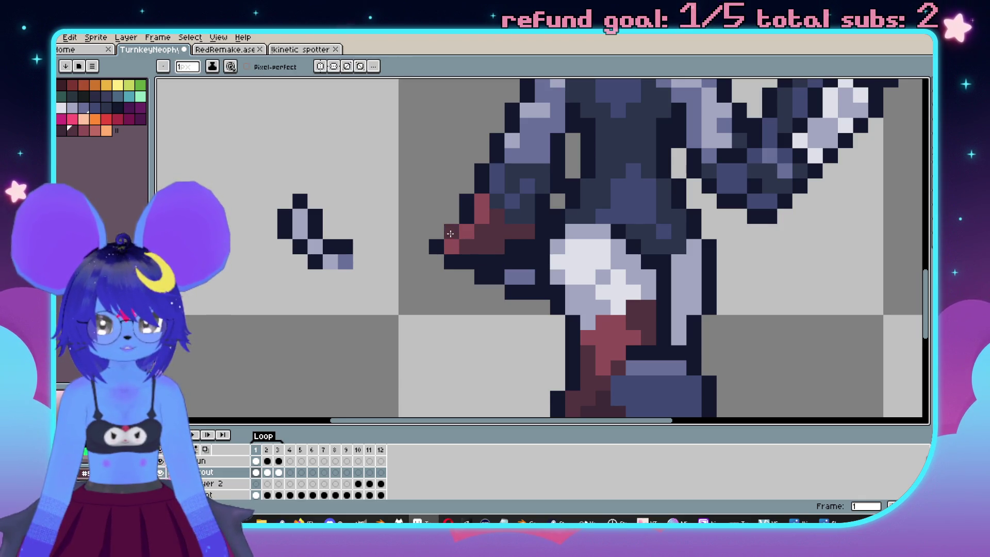
left_click(307, 211, "alt")
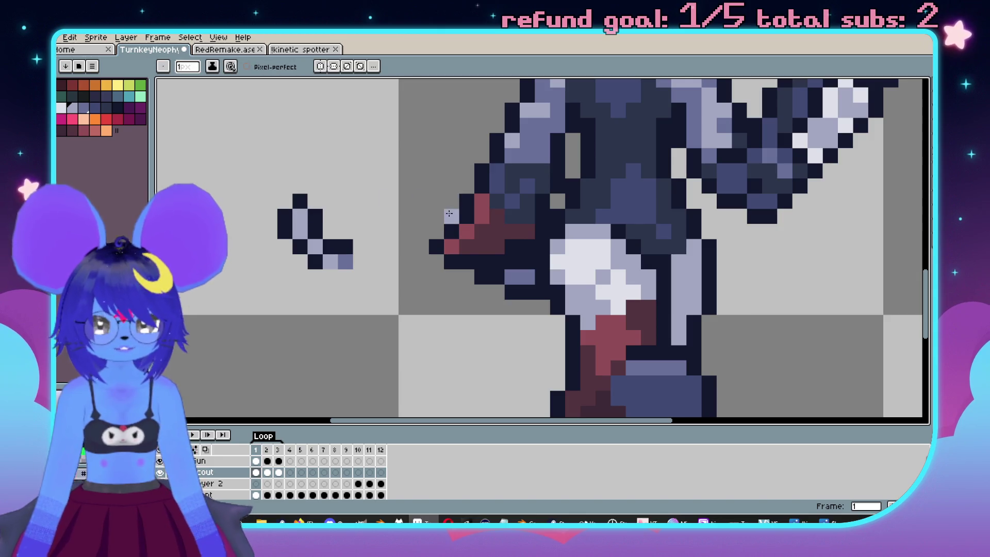
Undo the earlier transform and redo the pixel-block move.
key("v")
key("ctrl+z")
key("ctrl+z")
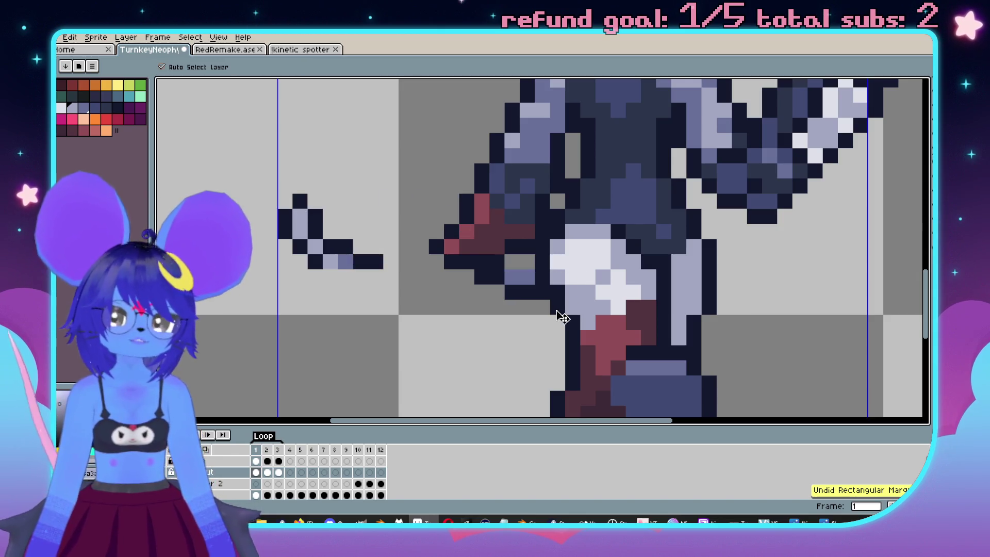
key("ctrl+y")
key("b")
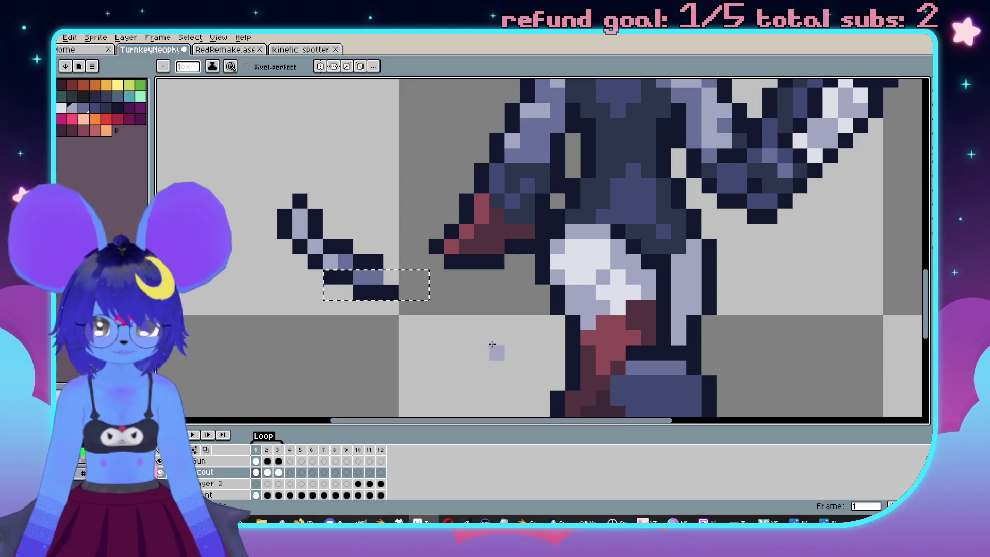
Move the pixel block back beside the red shape, deselect, and flip between frames 1 and 2.
key("m")
left_click_drag(271, 194, 423, 202)
scroll(636, 270, "down", 4)
scroll(636, 269, "up", 2)
key("ctrl+d")
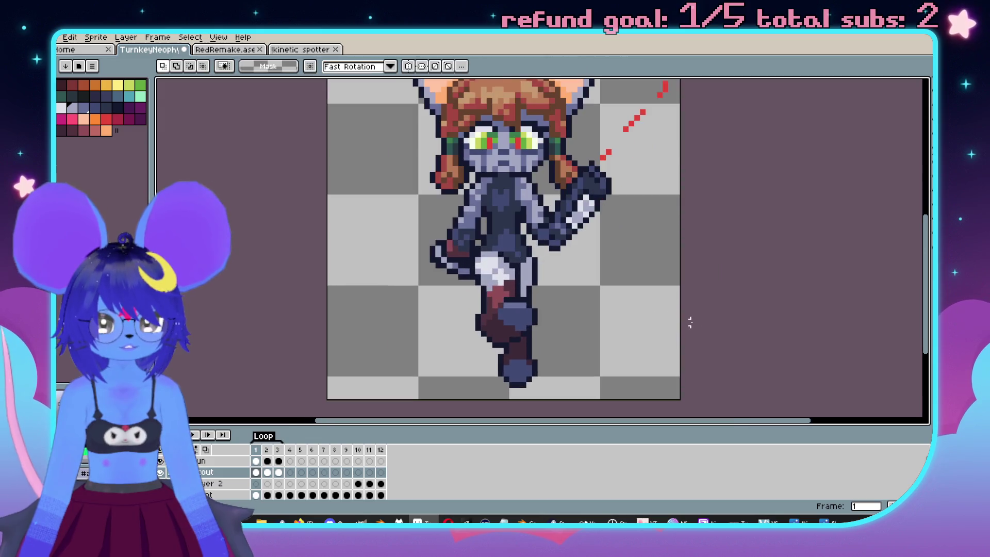
key("Right")
key("Left")
key("Right")
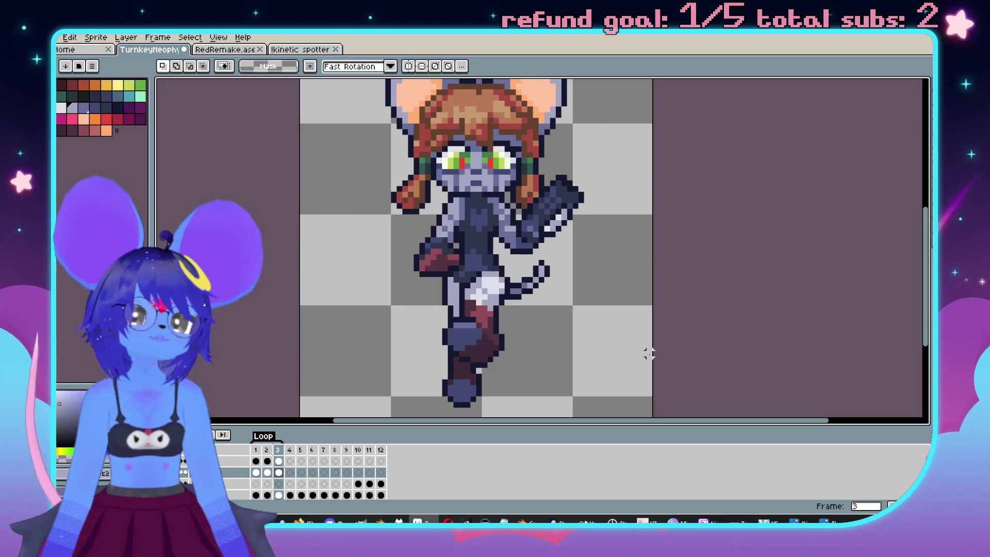
On frame 3, draw a red diagonal pencil line from the gun, then undo it.
scroll(550, 369, "down", 2)
scroll(526, 273, "up", 2)
key("i")
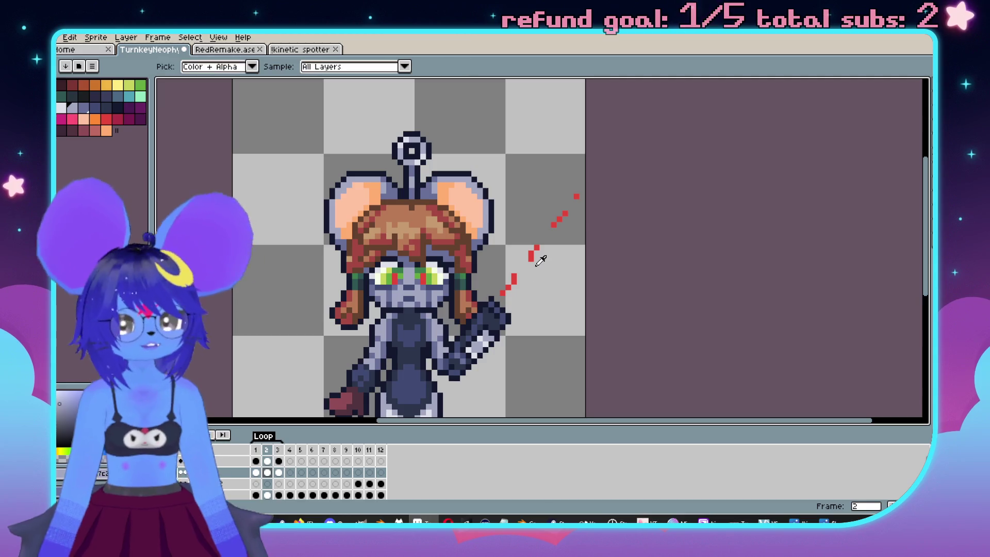
key("m")
key("Return")
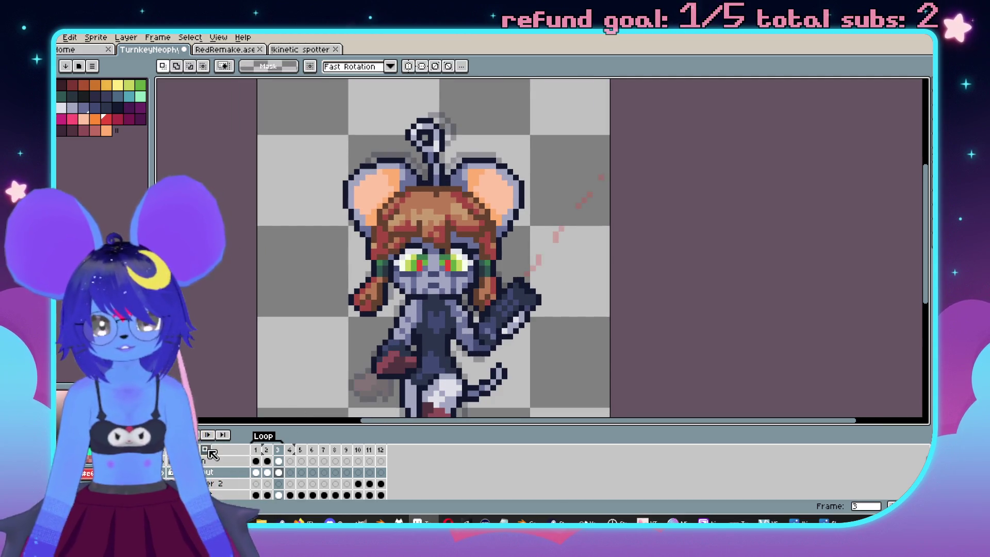
key("b")
scroll(536, 281, "up", 3)
left_click(657, 111, "shift")
key("ctrl+z")
Erase most of the red dotted aiming line beside the raised gun with a 2px eraser.
scroll(657, 111, "down", 3)
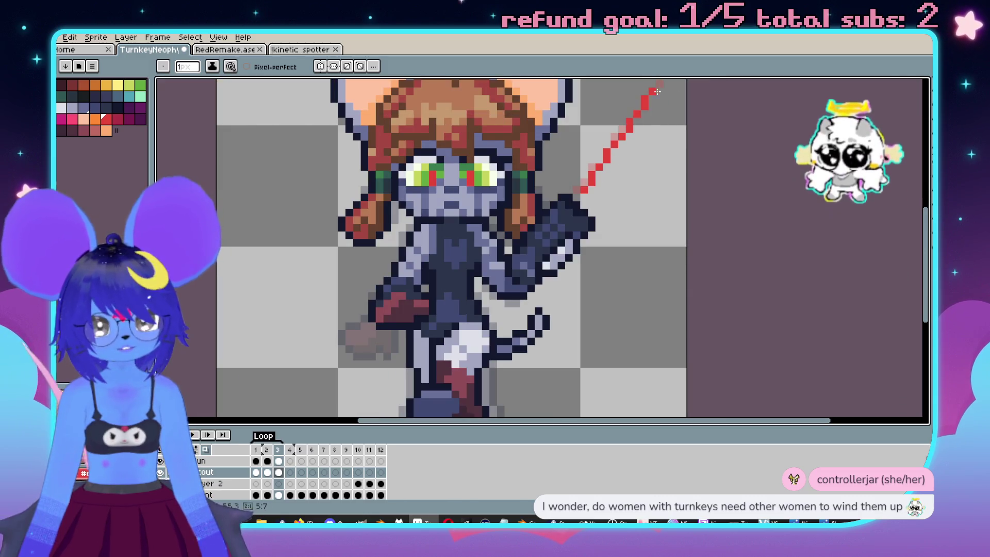
scroll(683, 207, "up", 2)
mouse_move(683, 207)
left_mouse_down()
mouse_move(677, 228)
mouse_move(691, 190)
left_mouse_up()
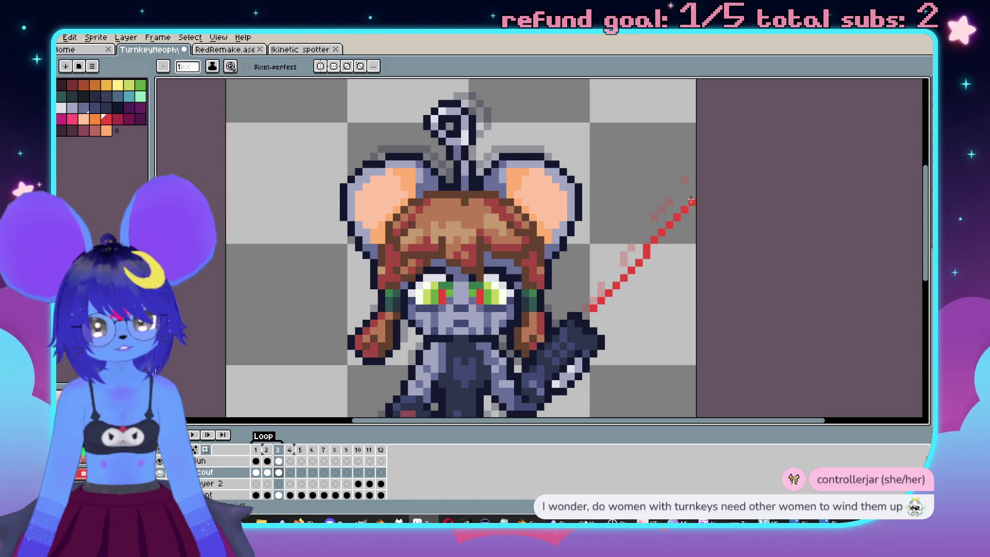
key("e")
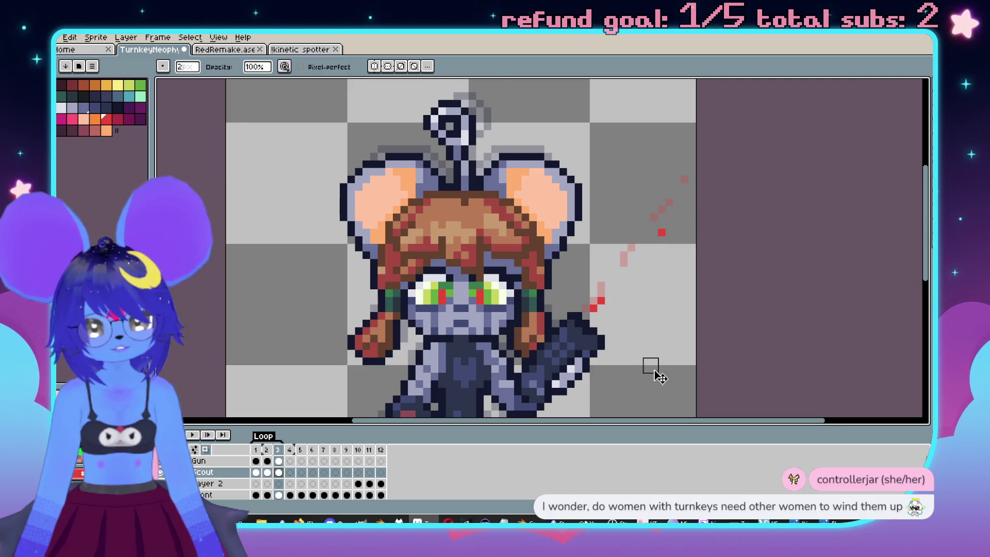
scroll(654, 368, "down", 2)
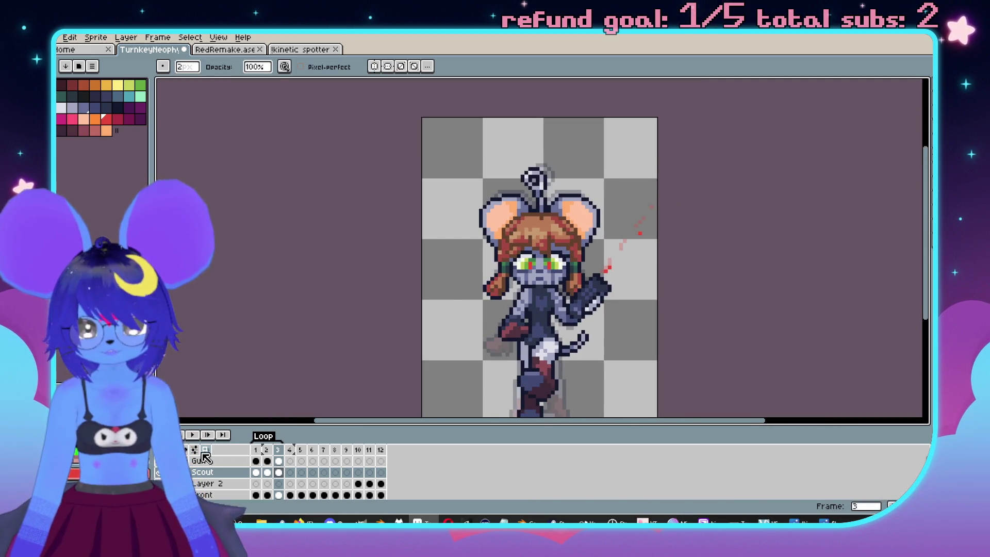
Play the walk-cycle animation, then stop it and make the Gun layer active.
key("Return")
left_click_drag(382, 288, 365, 224)
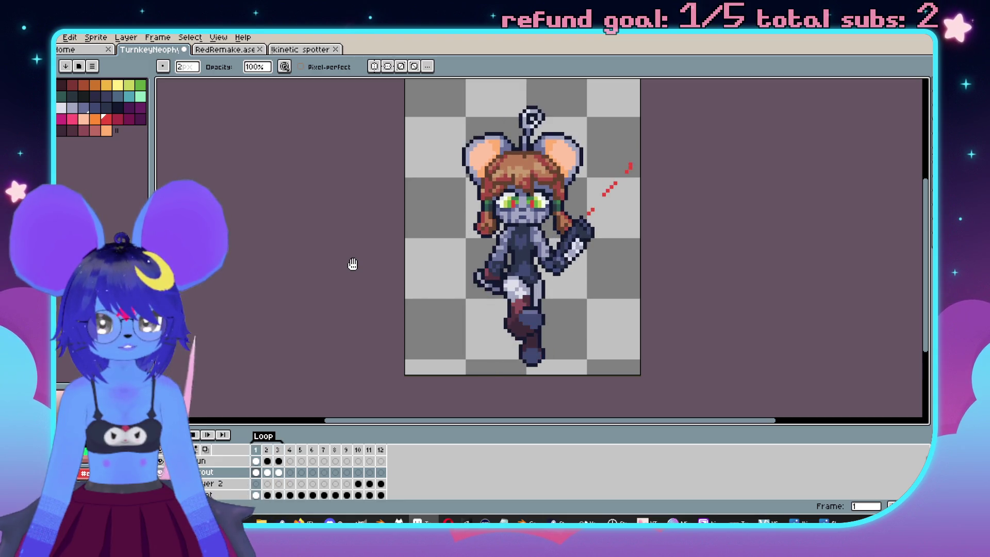
key("Return")
left_click(214, 463)
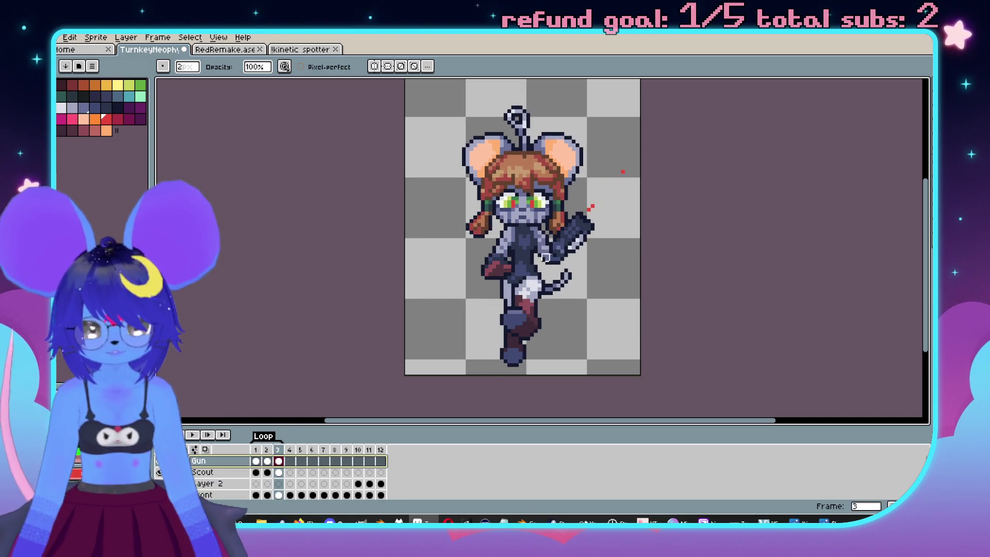
key("m")
left_click_drag(514, 147, 638, 304)
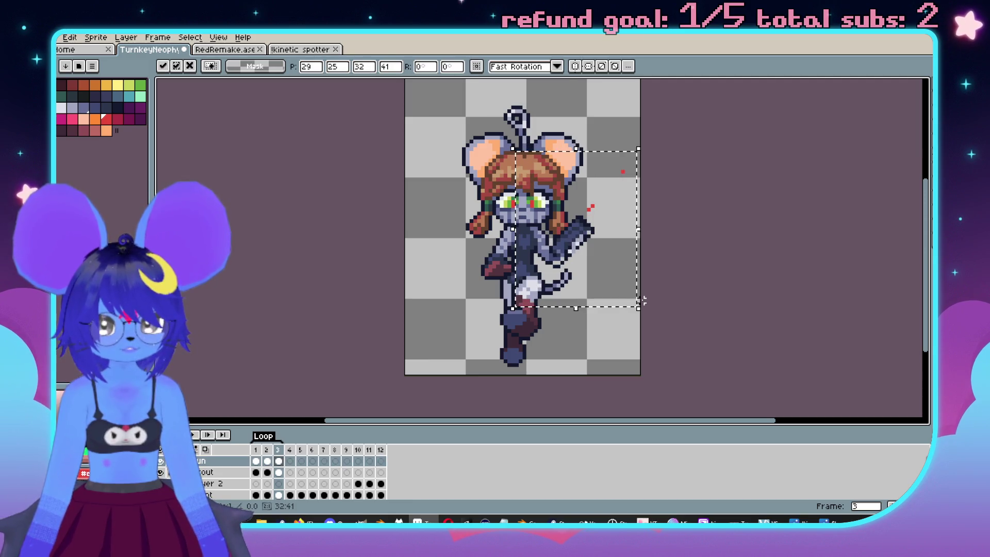
key("ctrl+d")
scroll(605, 282, "up", 1)
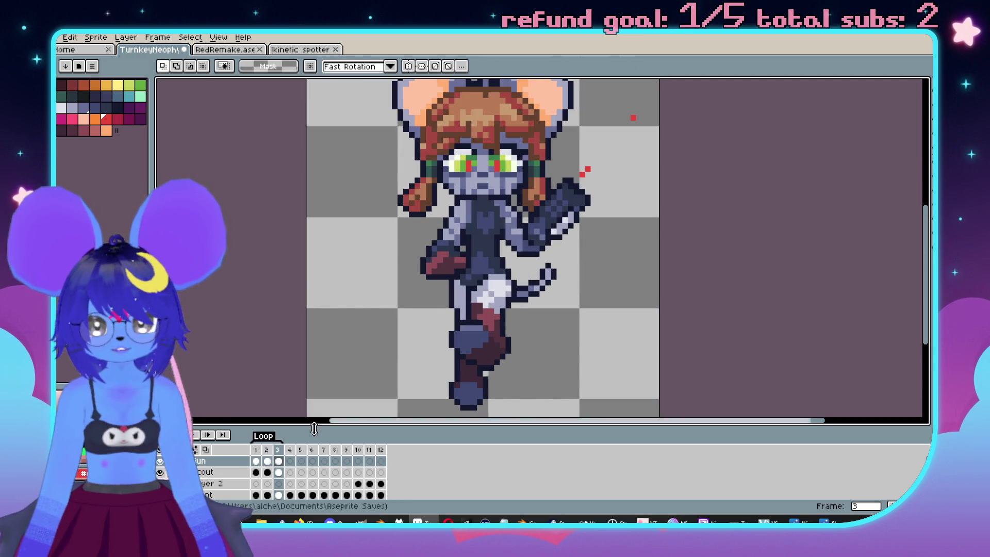
mouse_move(161, 473)
left_mouse_down()
mouse_move(160, 495)
mouse_move(161, 473)
left_mouse_up()
left_click(161, 474)
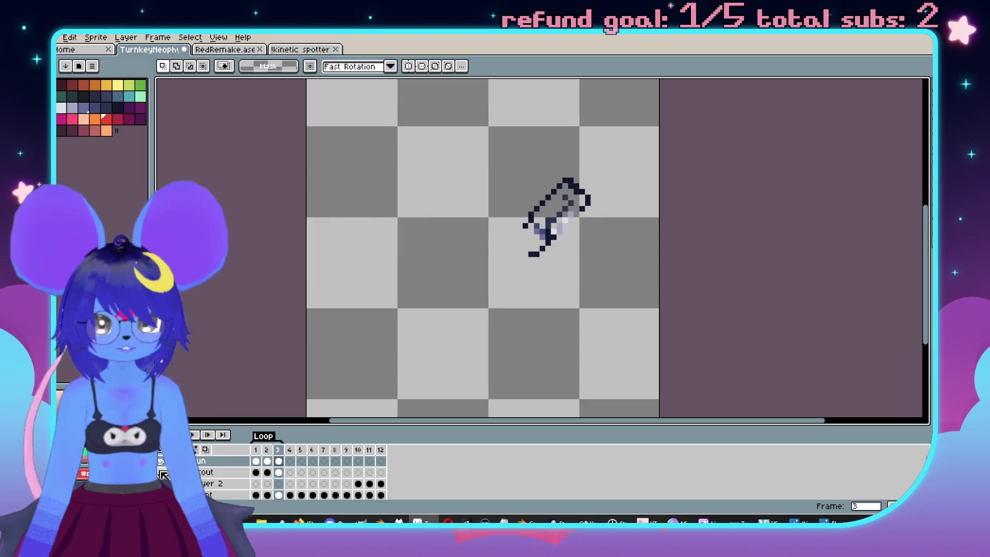
left_click(161, 473)
left_click(162, 474)
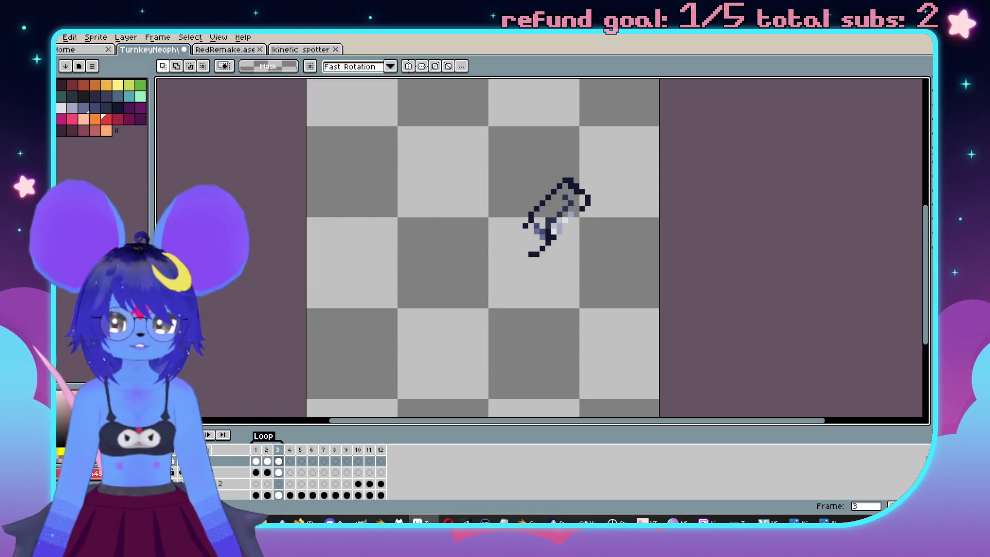
left_click(162, 473, "alt")
left_click(218, 463)
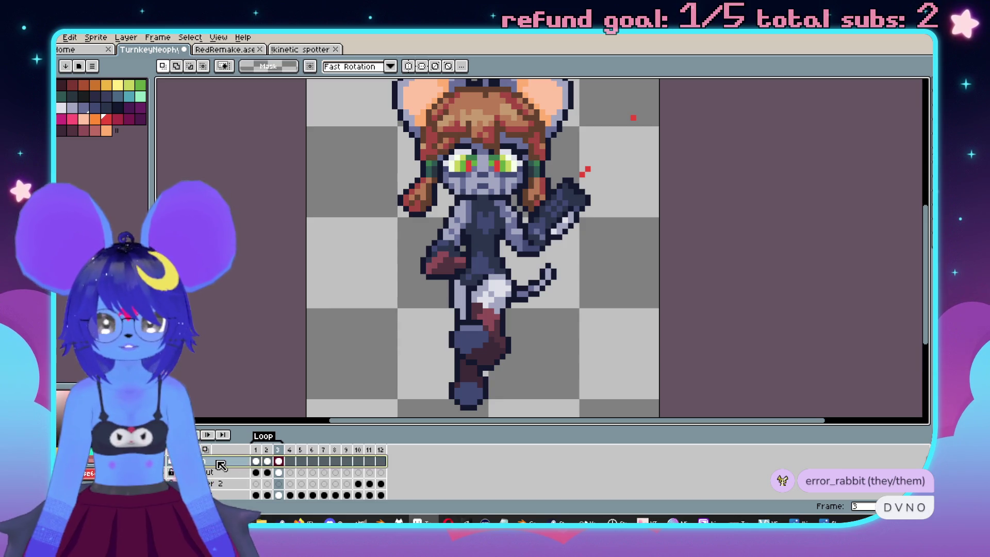
scroll(663, 221, "up", 1)
scroll(663, 222, "down", 1)
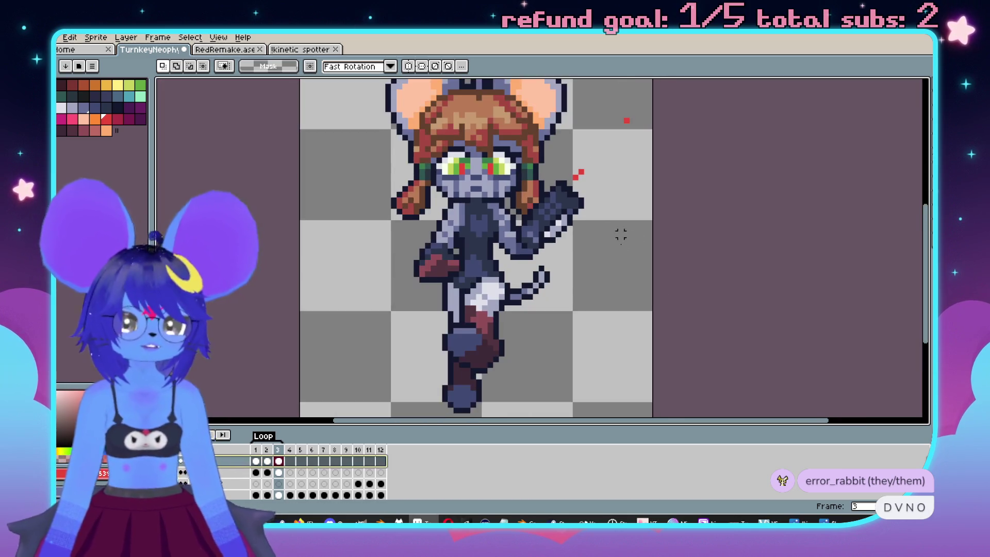
left_click(164, 462)
left_click(164, 463)
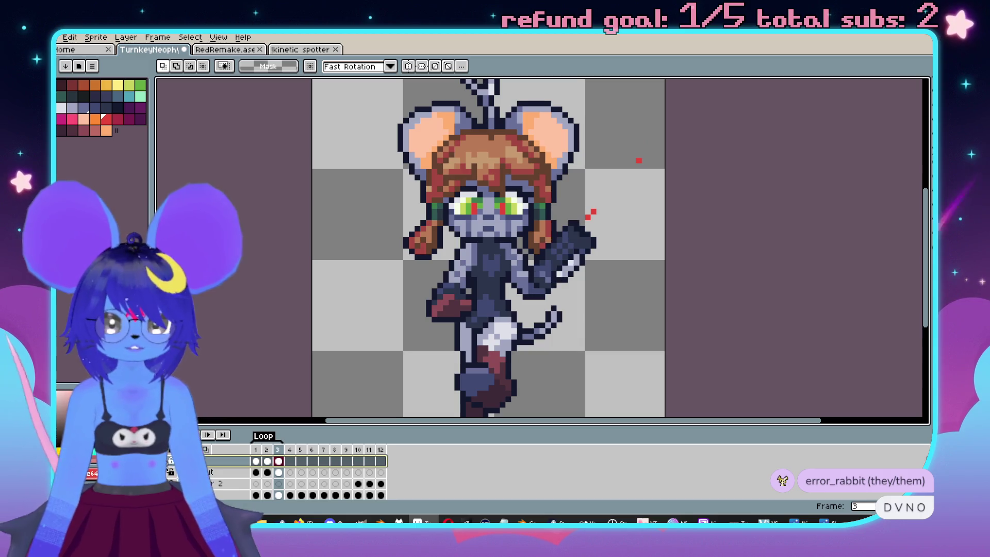
scroll(619, 235, "up", 2)
scroll(613, 240, "down", 2)
scroll(609, 245, "up", 1)
scroll(608, 253, "down", 2)
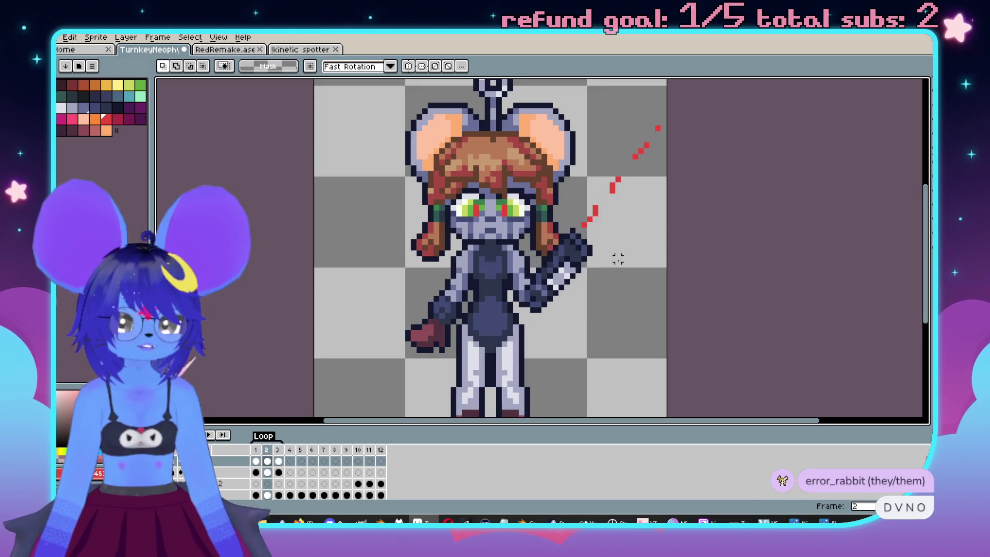
scroll(612, 277, "up", 1)
scroll(612, 276, "up", 1)
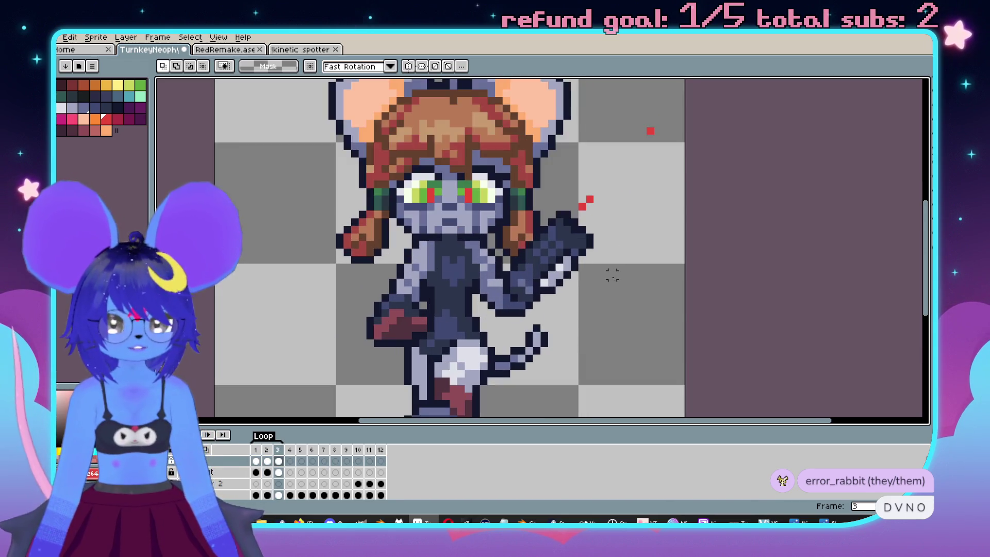
key("Right")
key("Left")
key("Left")
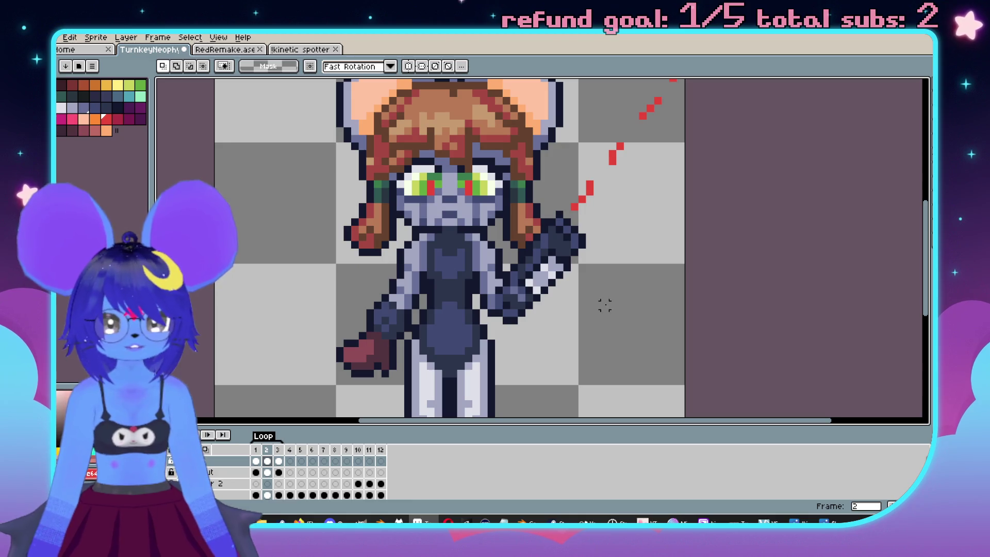
scroll(605, 306, "down", 1)
scroll(641, 281, "down", 1)
key("Left")
left_click_drag(698, 272, 682, 265)
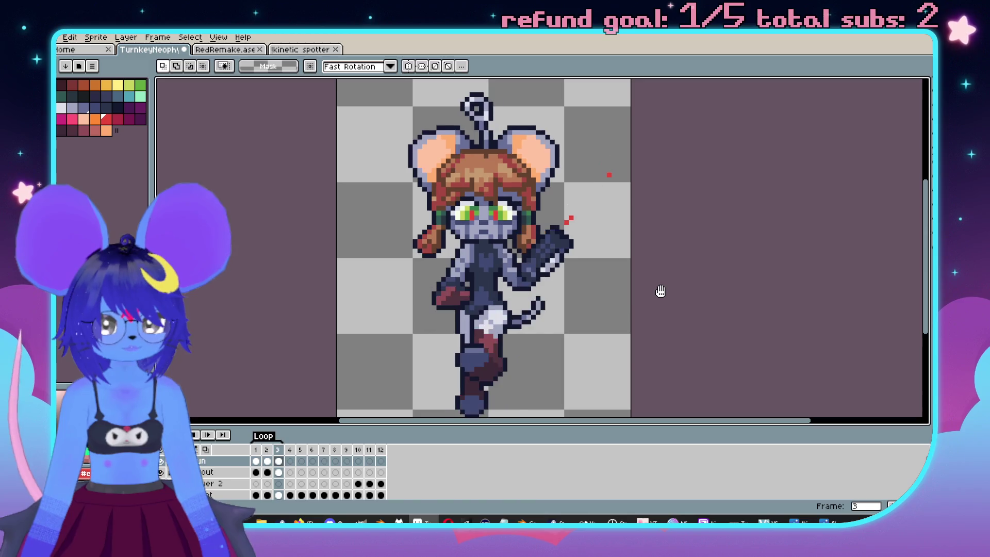
scroll(657, 292, "down", 1)
left_click_drag(659, 294, 634, 278)
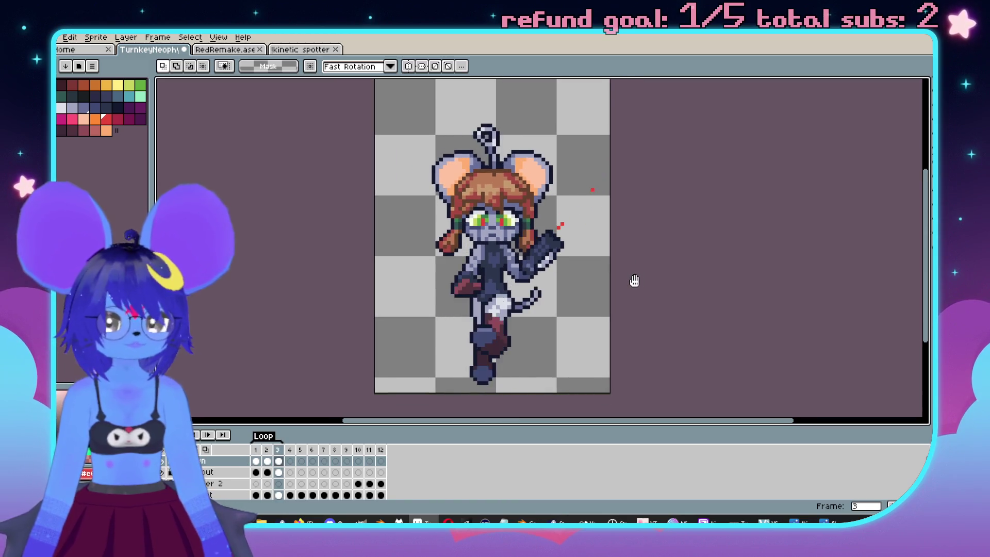
key("Right")
key("Right")
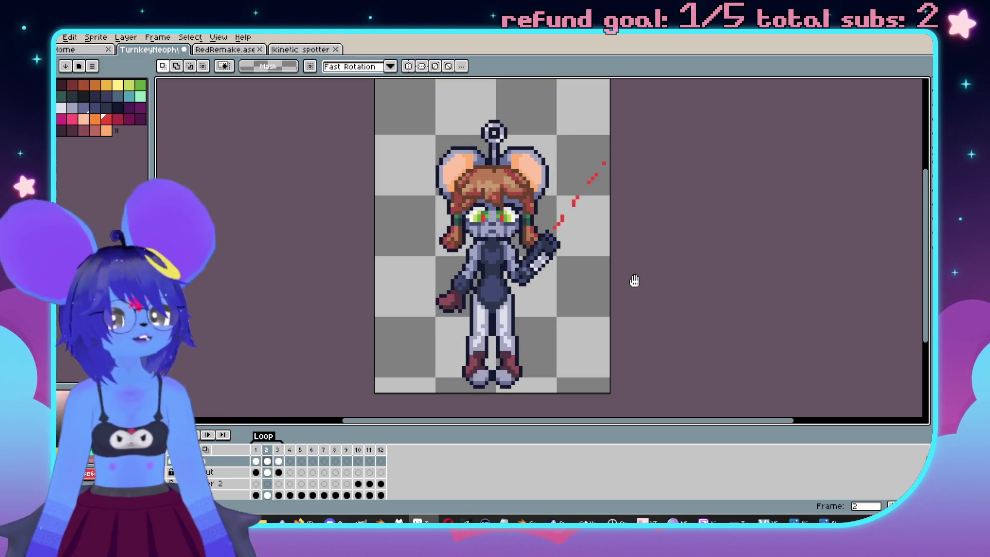
Flip to another walk-cycle frame, zoom in and out to review it, then go to frame 4.
key("Return")
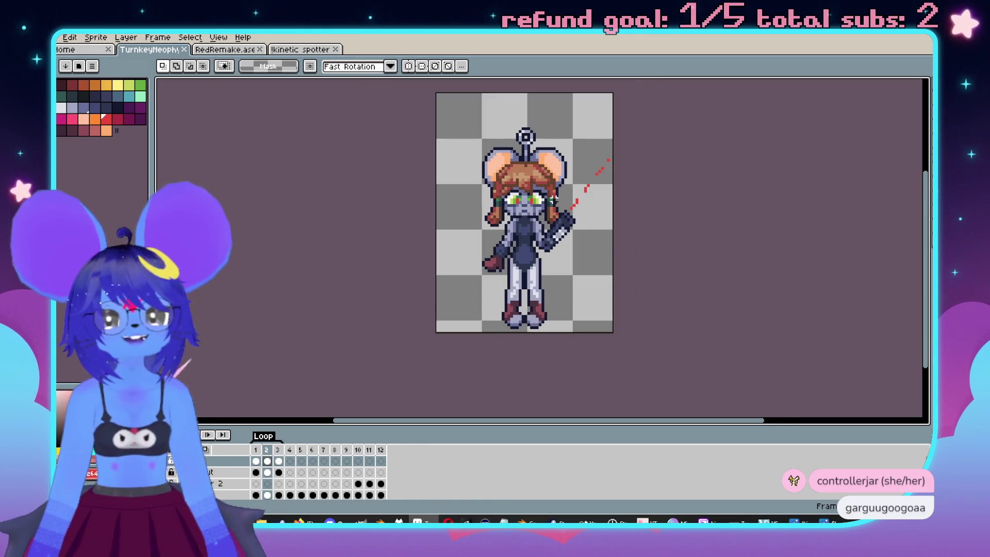
scroll(596, 124, "up", 1)
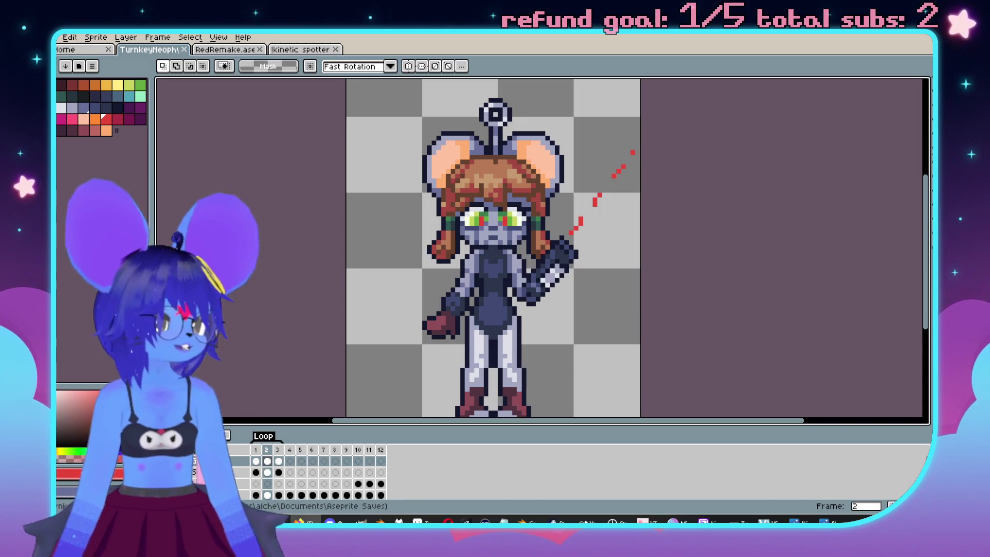
scroll(657, 269, "down", 1)
scroll(617, 230, "up", 1)
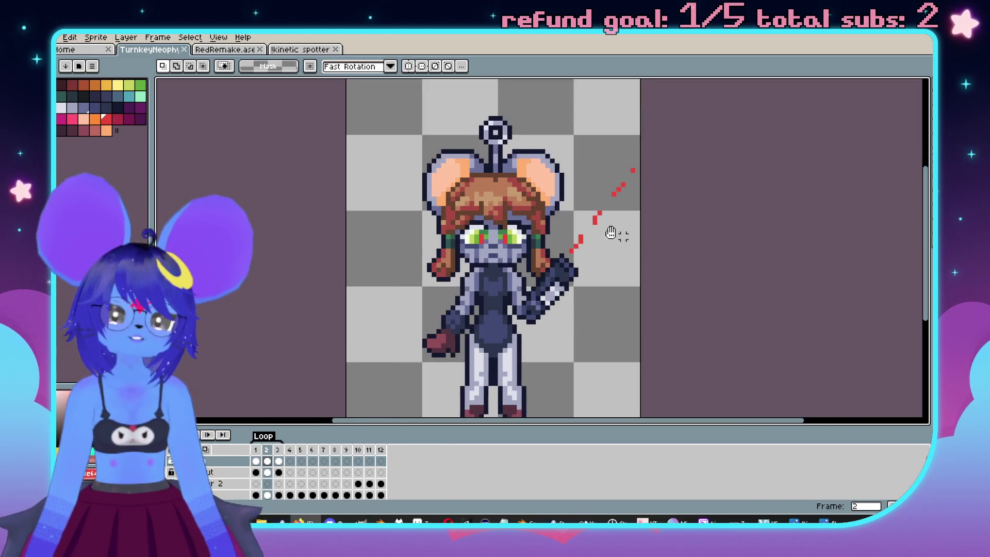
scroll(588, 244, "down", 2)
scroll(588, 245, "up", 1)
left_click(290, 461)
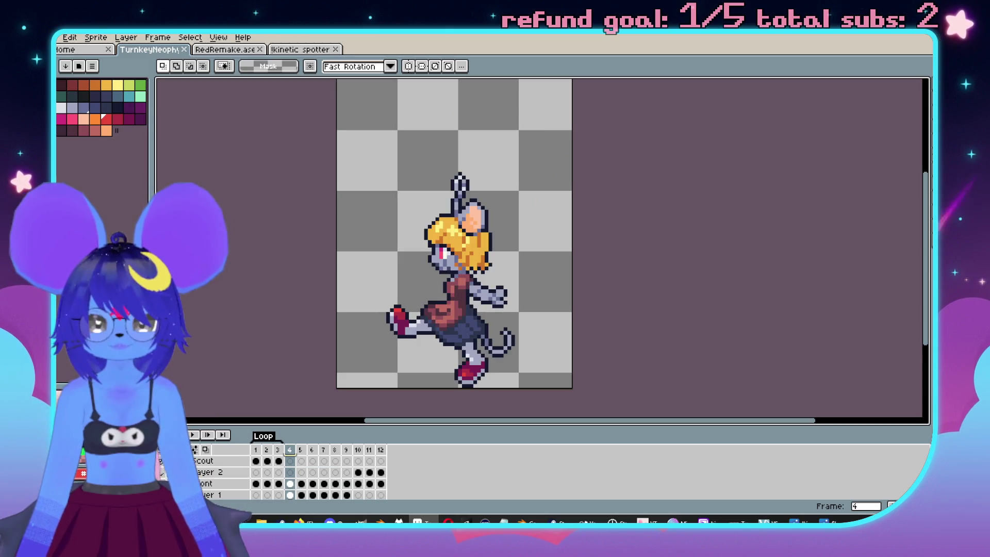
Go to frame 5 and paste the grey arm piece onto the side-view sprite.
key("Right")
left_click_drag(297, 269, 323, 241)
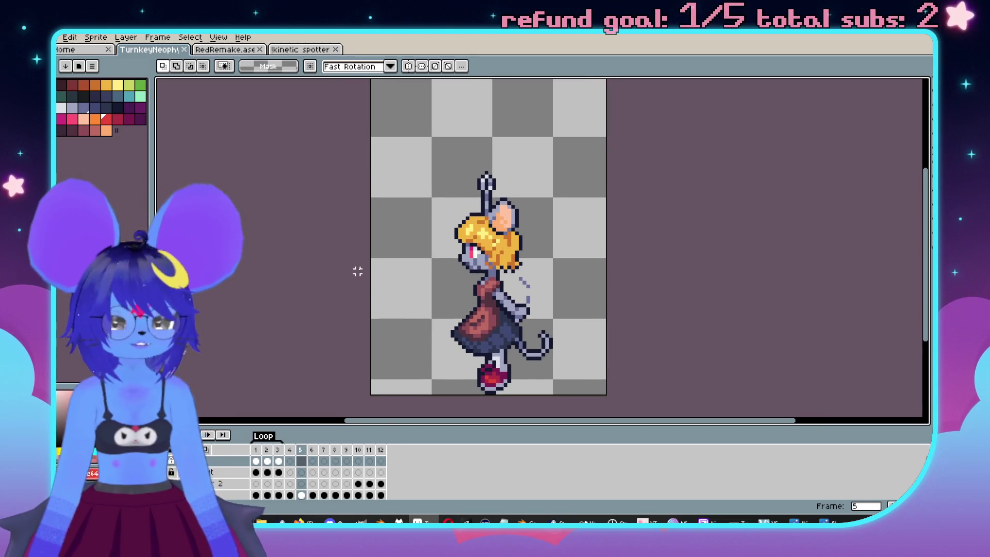
scroll(206, 484, "down", 2)
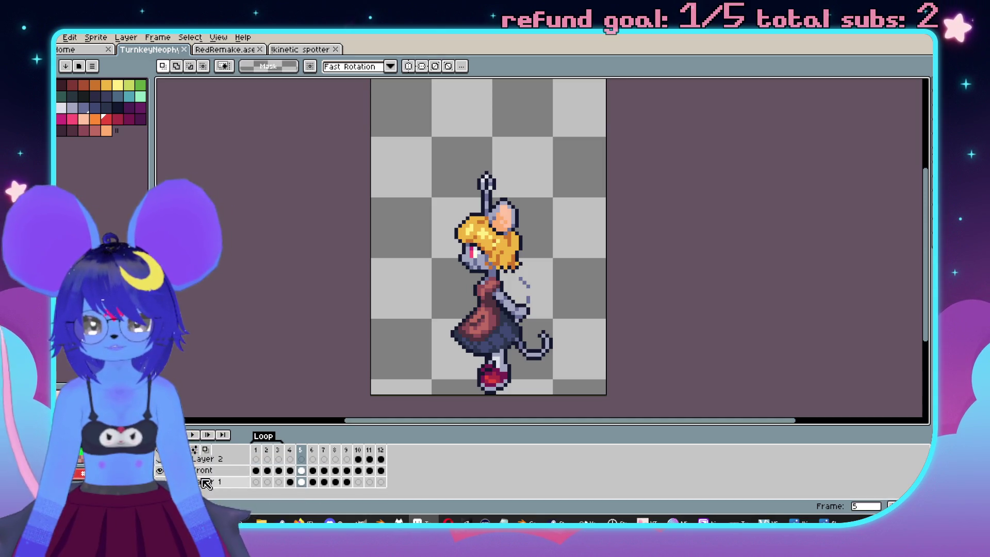
key("ctrl+v")
scroll(161, 475, "up", 2)
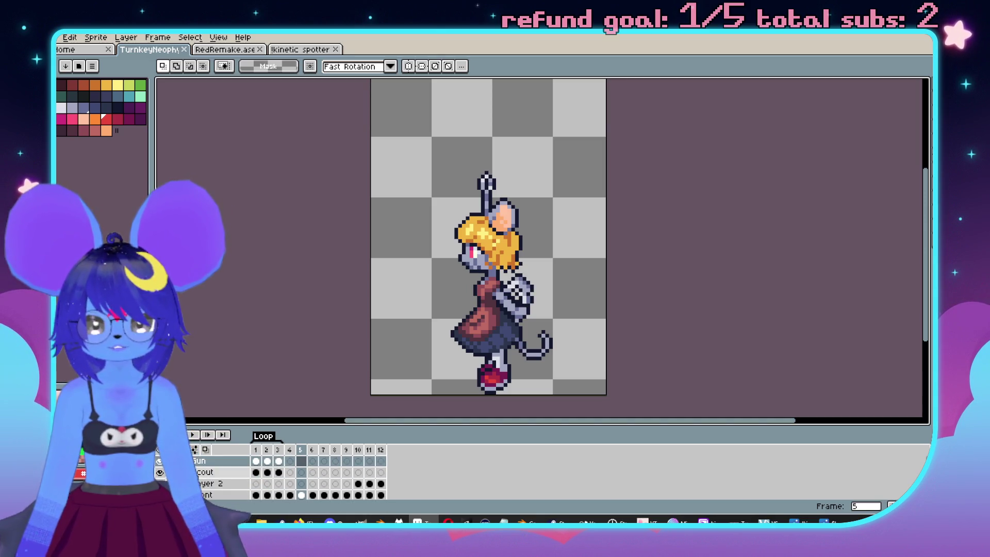
Compare the frame 2 and frame 5 poses, settling on the Scout layer's cel in frame 5.
left_click(267, 461)
left_click(302, 461)
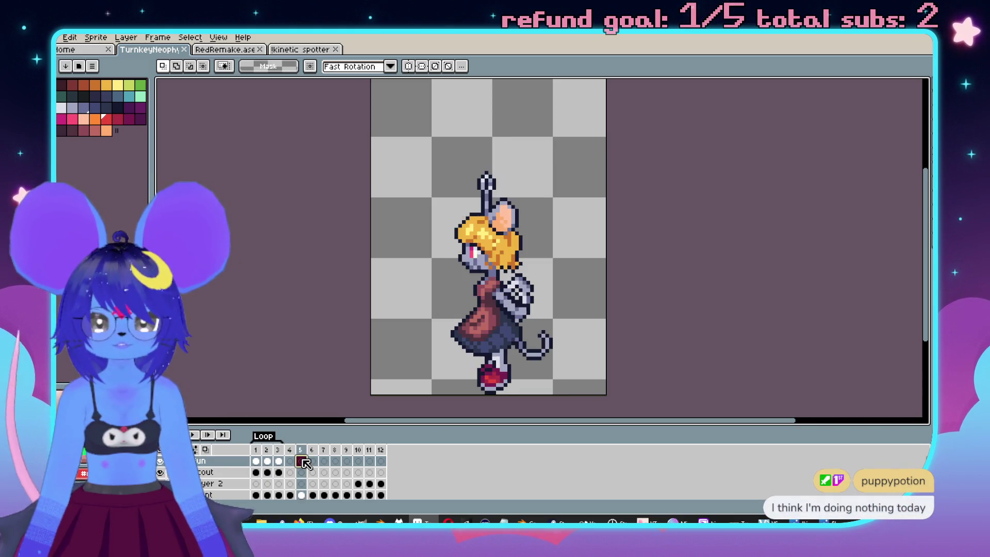
left_click_drag(670, 303, 699, 251)
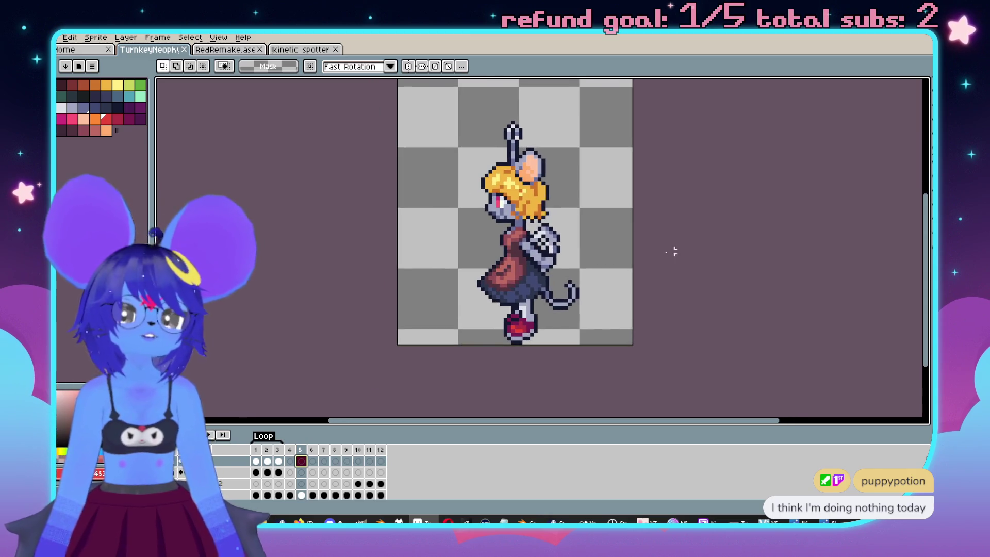
scroll(573, 214, "down", 1)
scroll(559, 274, "up", 2)
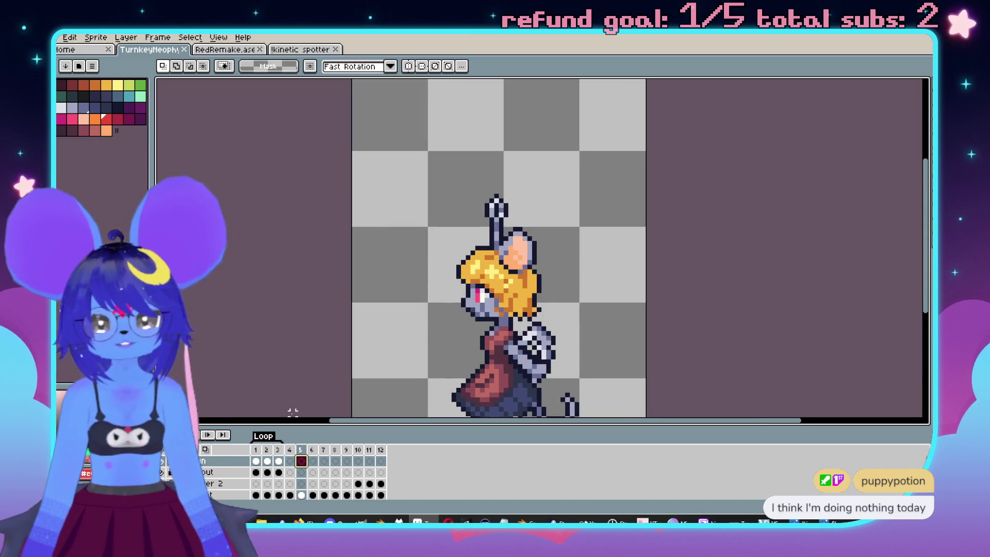
left_click(268, 461)
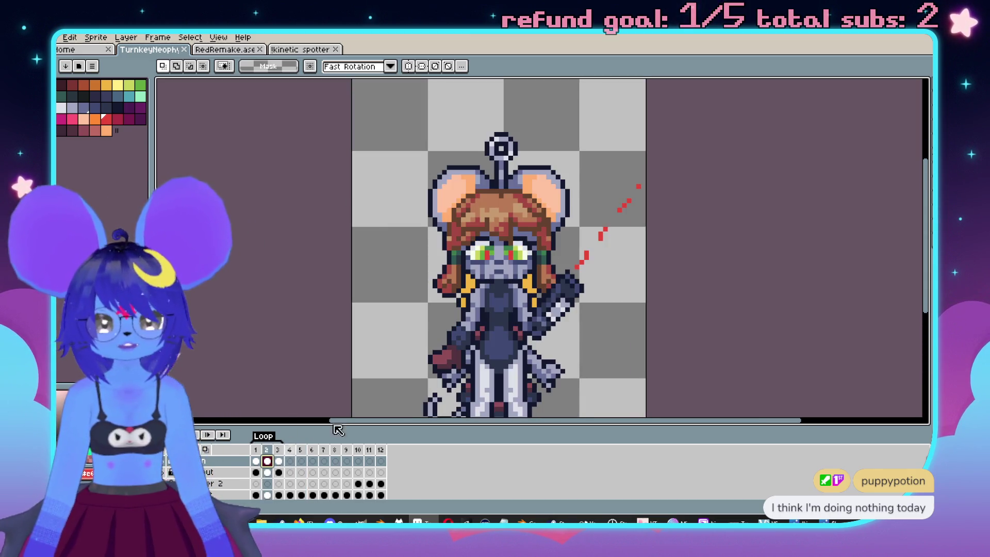
left_click(268, 472)
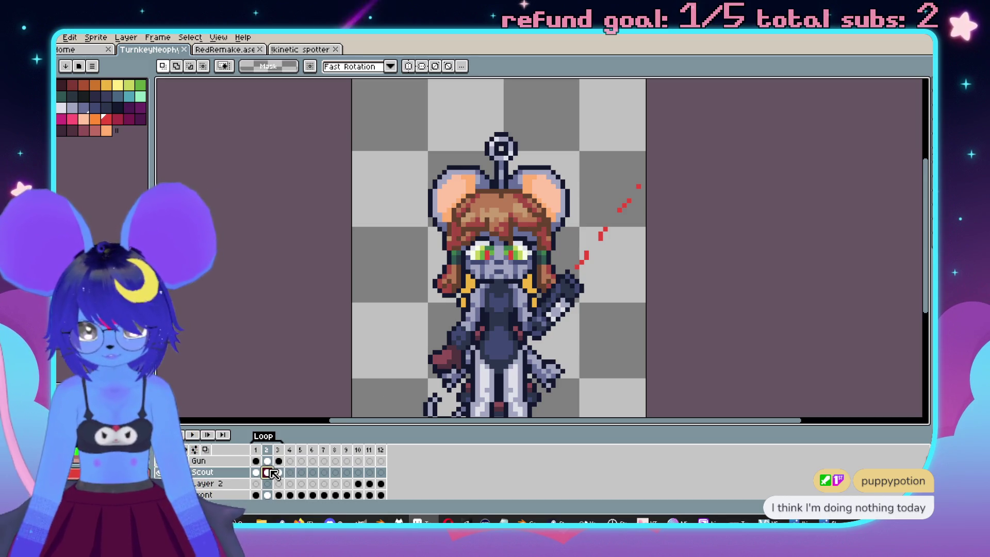
left_click(301, 472)
left_click(290, 473)
left_click(303, 474)
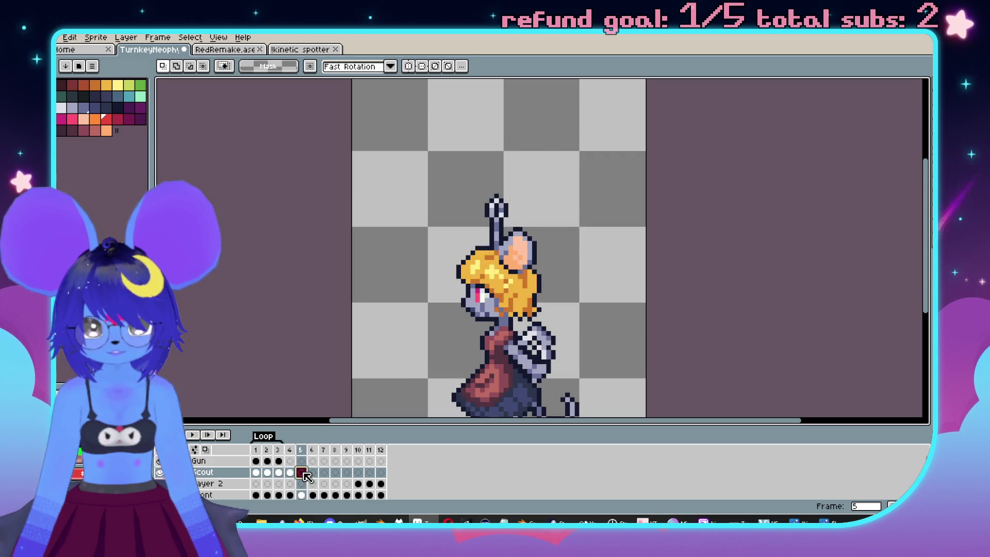
Turn on onion skinning to show ghosts of the neighbouring frames.
left_click(206, 450)
mouse_move(539, 221)
left_mouse_down()
mouse_move(607, 161)
mouse_move(571, 193)
left_mouse_up()
scroll(525, 183, "up", 1)
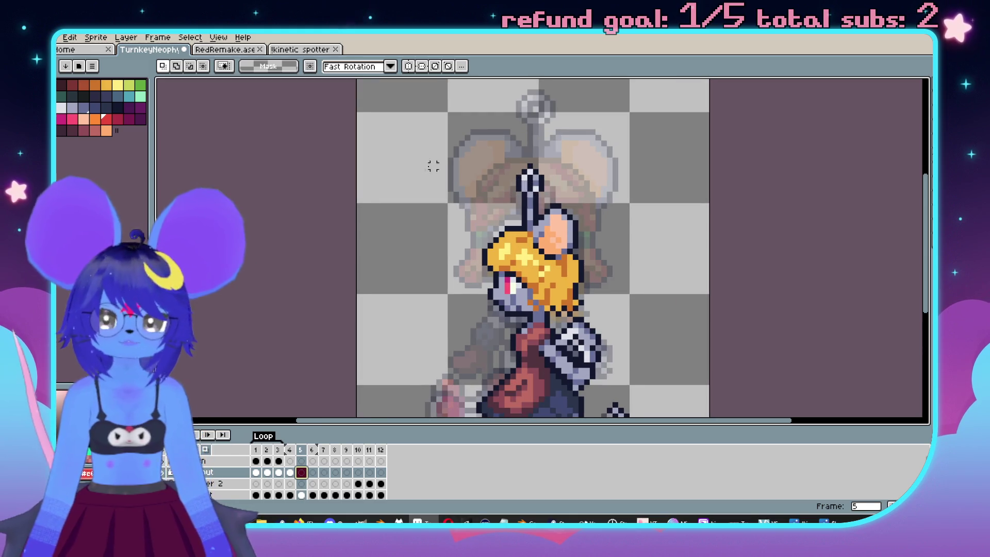
Paint a light-green patch over the head with the pencil, toggling the Scout layer to compare.
left_click(140, 97)
key("b")
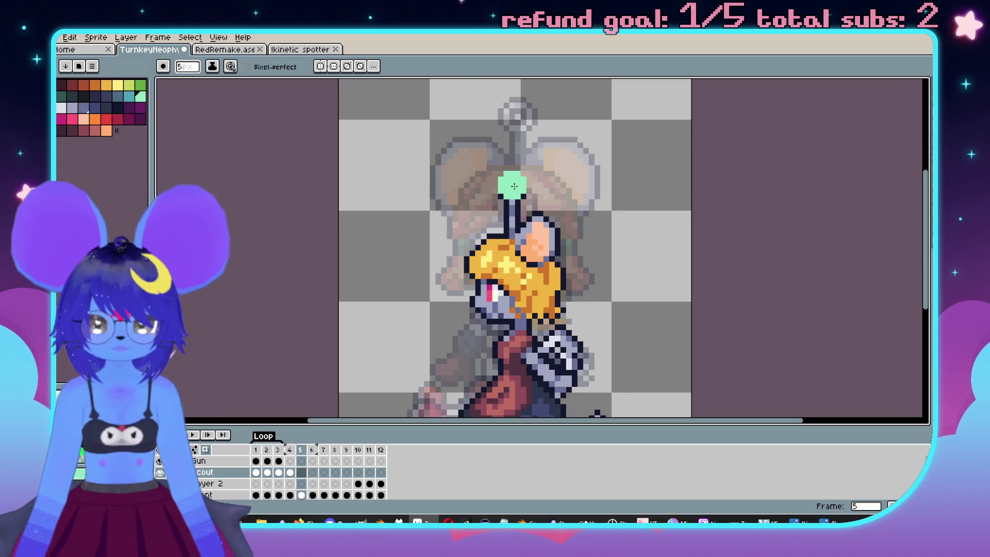
mouse_move(513, 180)
left_mouse_down()
mouse_move(485, 234)
mouse_move(544, 230)
mouse_move(529, 173)
mouse_move(469, 260)
mouse_move(544, 257)
mouse_move(562, 186)
mouse_move(511, 232)
mouse_move(523, 222)
left_mouse_up()
scroll(207, 485, "down", 2)
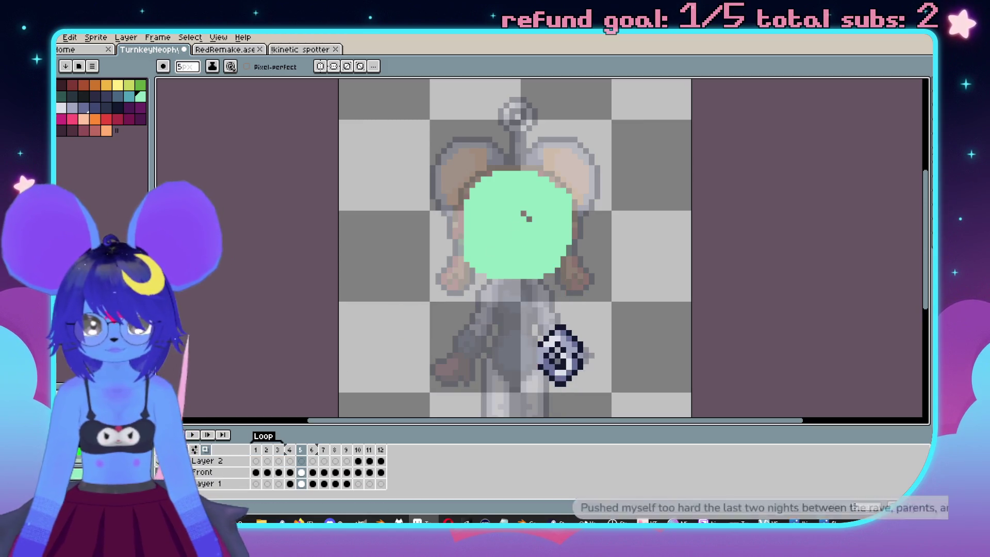
scroll(434, 331, "up", 4)
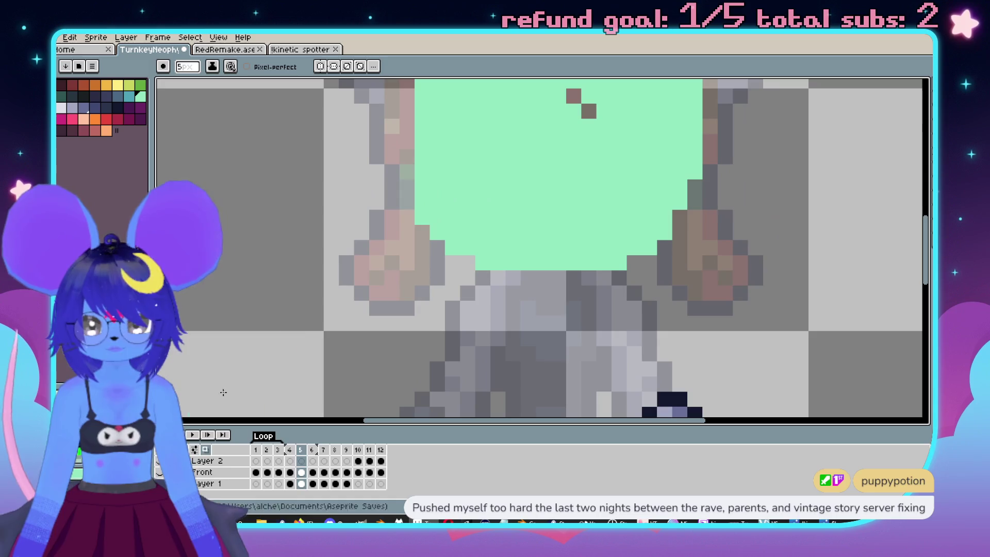
scroll(222, 471, "up", 2)
left_click(160, 472)
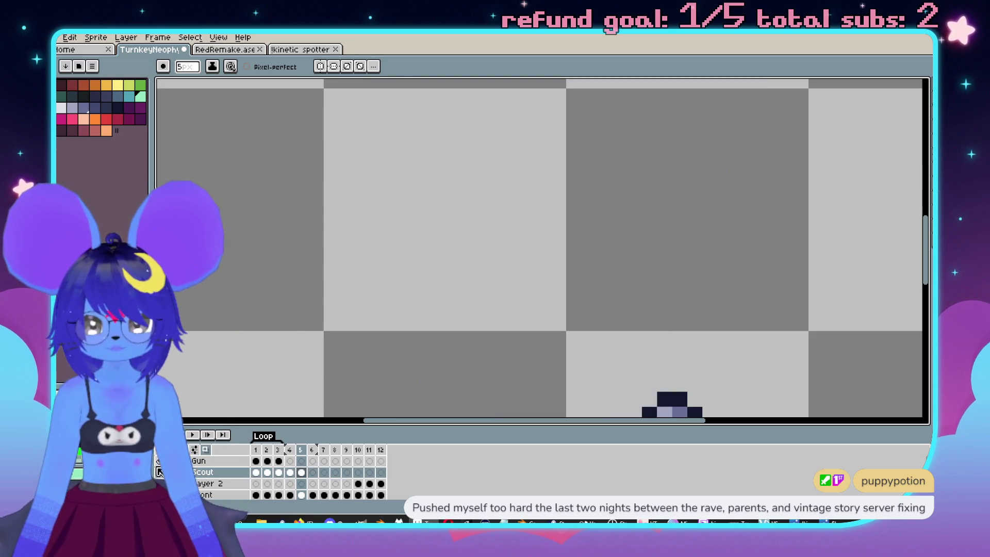
left_click(160, 472)
Trim the green blob's lower edge with the eraser and cover the brown dots inside it.
key("Left")
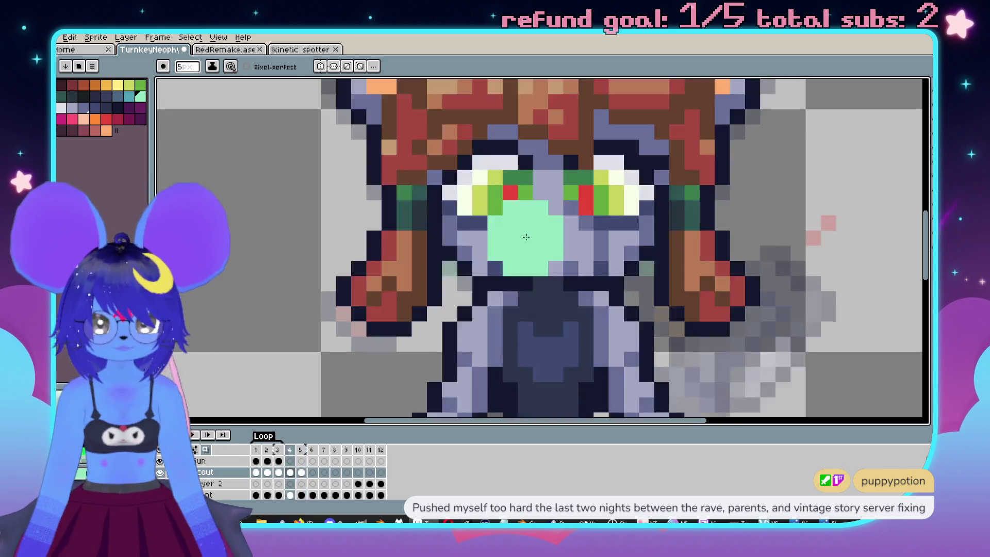
scroll(526, 237, "down", 1)
key("Right")
key("e")
mouse_move(418, 232)
left_mouse_down()
mouse_move(462, 265)
mouse_move(567, 278)
mouse_move(611, 268)
mouse_move(531, 278)
left_mouse_up()
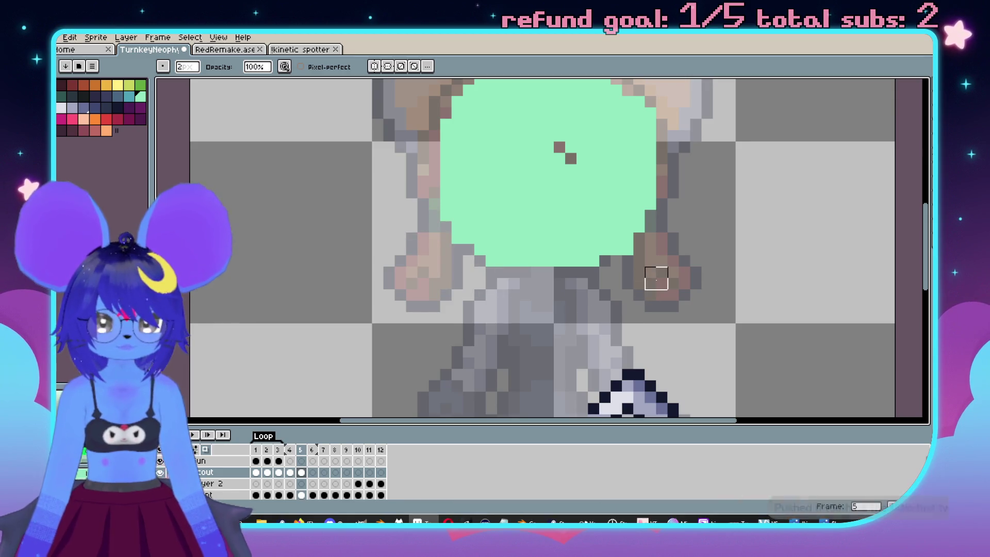
left_click_drag(679, 195, 666, 271)
key("b")
left_click(545, 224)
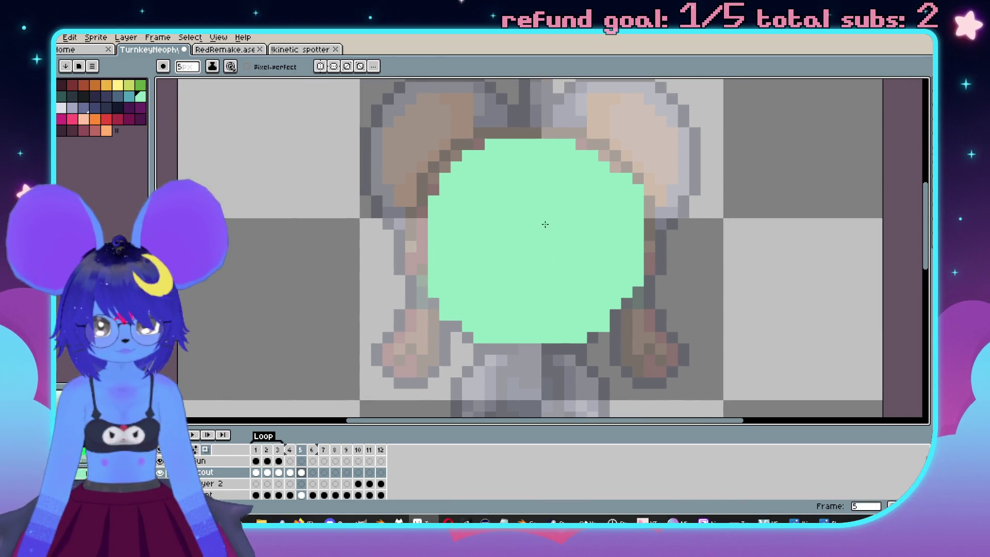
scroll(657, 301, "down", 3)
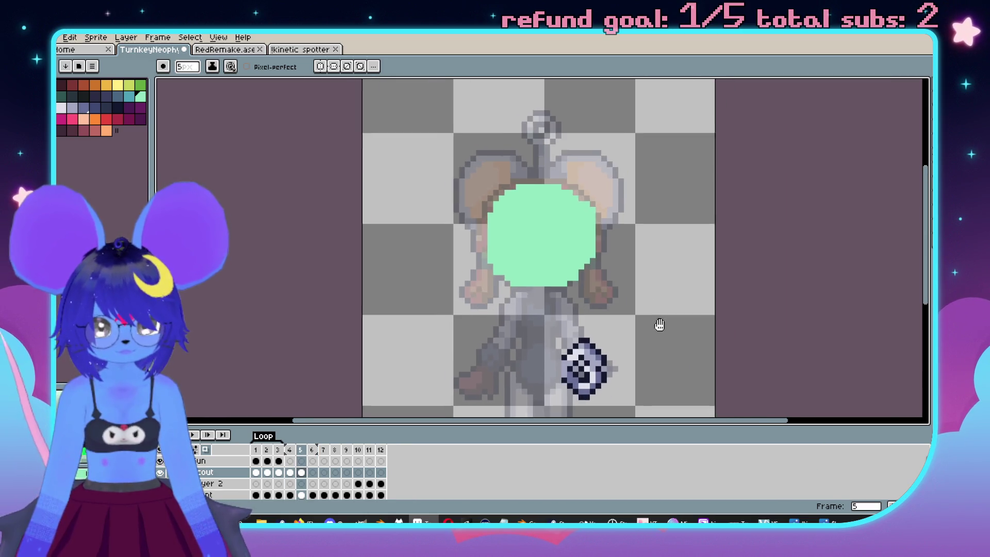
Review the blob's lower half with the 2px eraser, flipping between frames 4 and 5.
key("Left")
key("Right")
scroll(614, 326, "up", 3)
key("e")
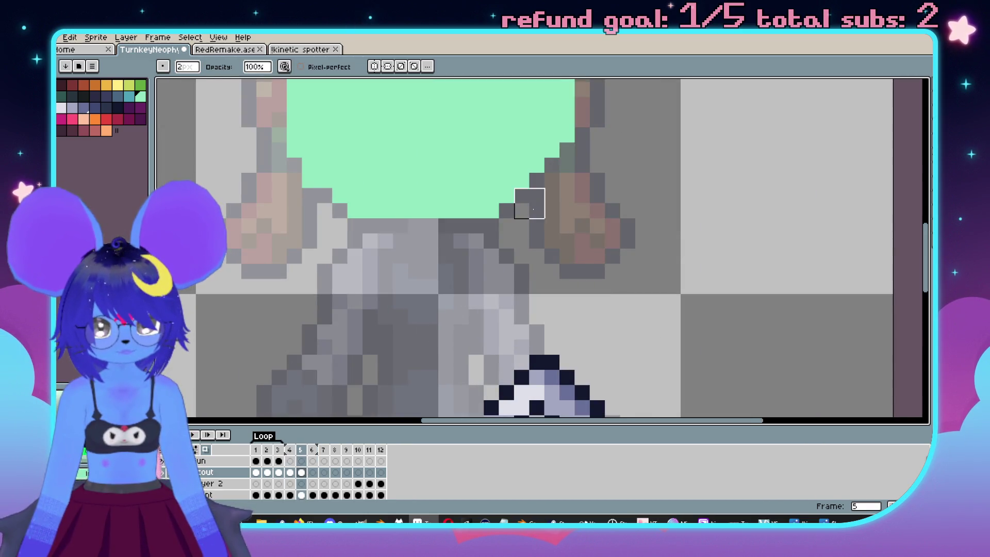
left_click_drag(530, 203, 572, 309)
key("Left")
key("Right")
key("Left")
key("Right")
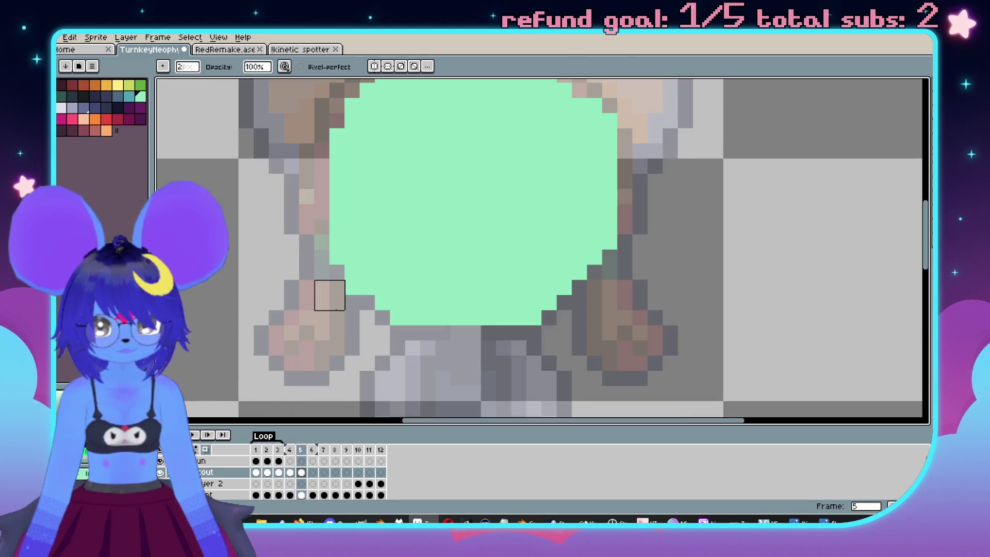
key("Left")
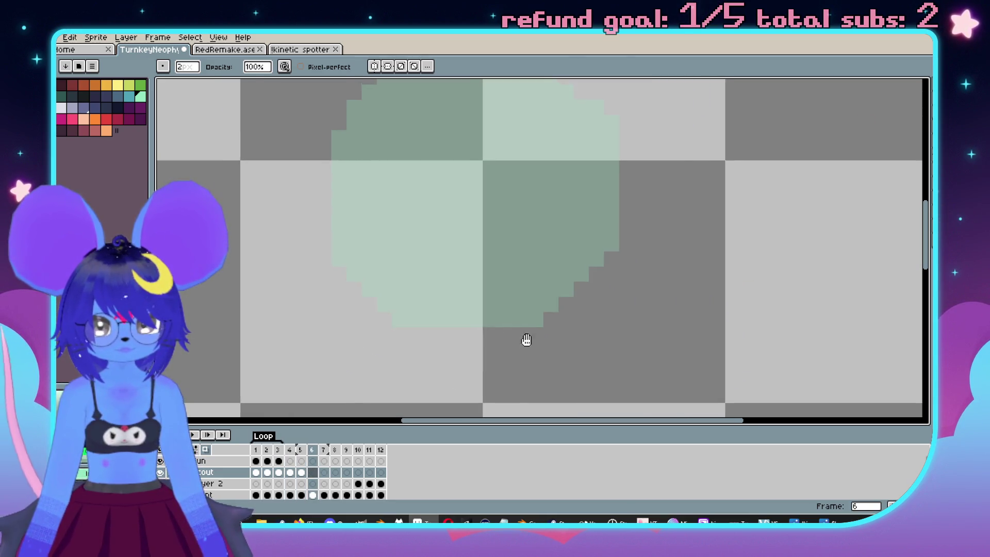
scroll(533, 316, "down", 2)
key("Right")
key("Left")
key("Right")
scroll(588, 258, "up", 1)
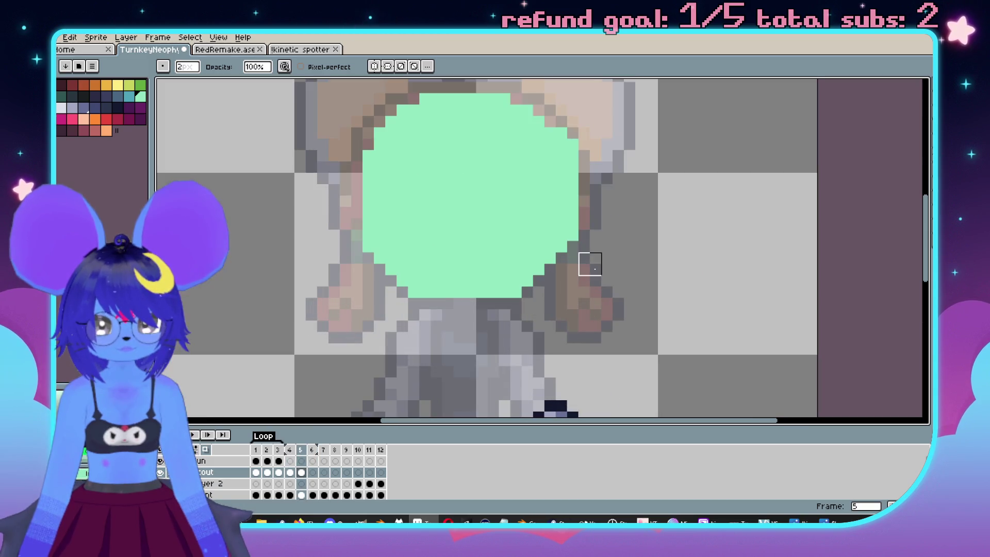
scroll(593, 181, "up", 1)
scroll(619, 232, "down", 1)
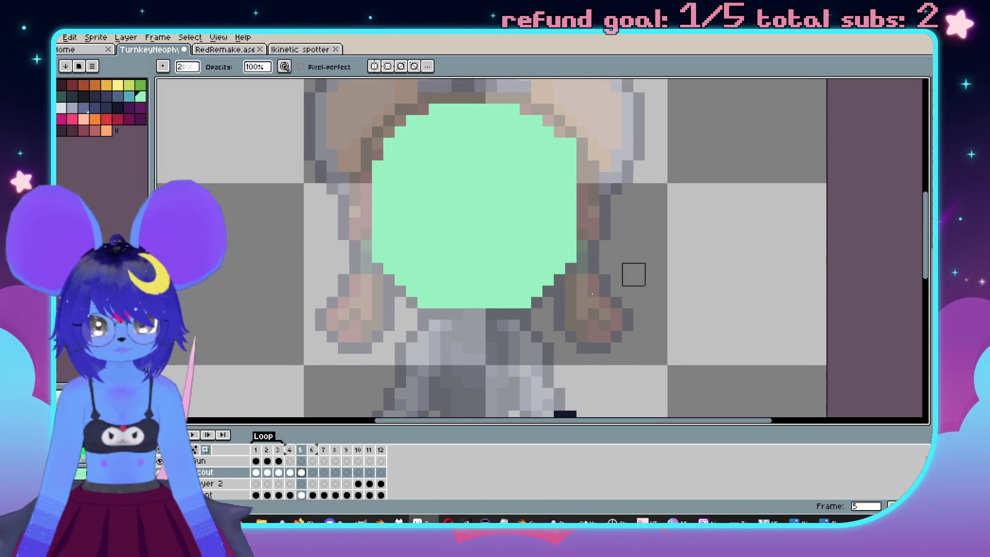
scroll(361, 217, "up", 1)
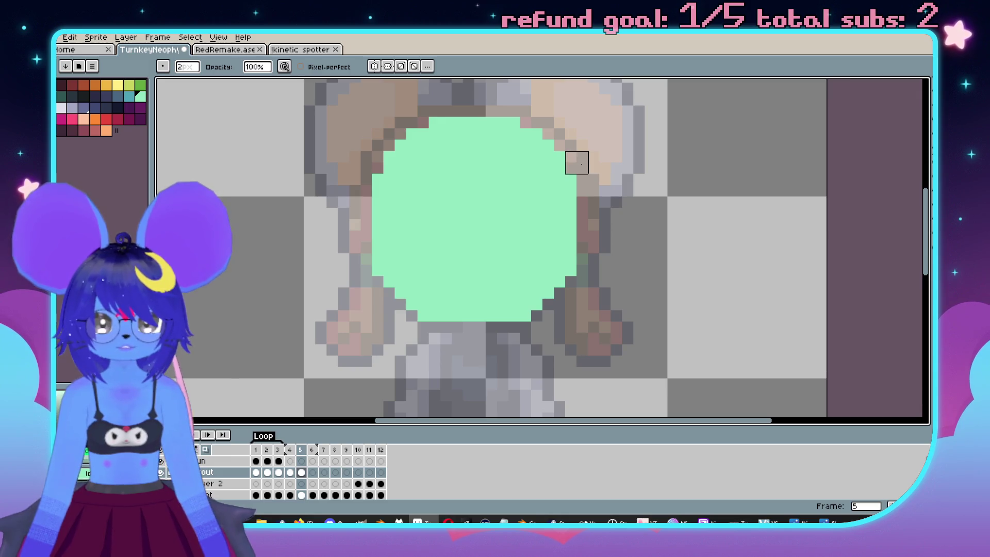
scroll(585, 154, "down", 1)
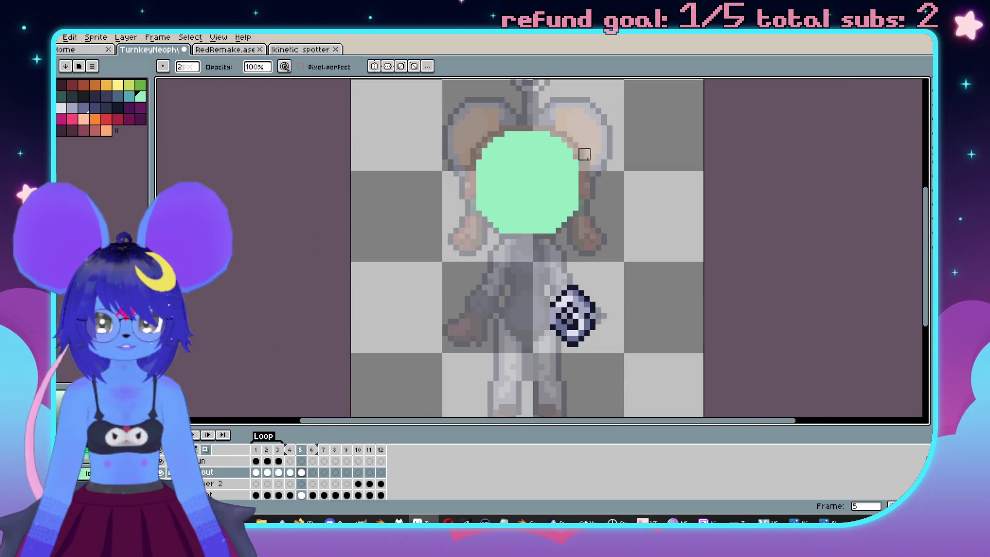
scroll(585, 154, "up", 2)
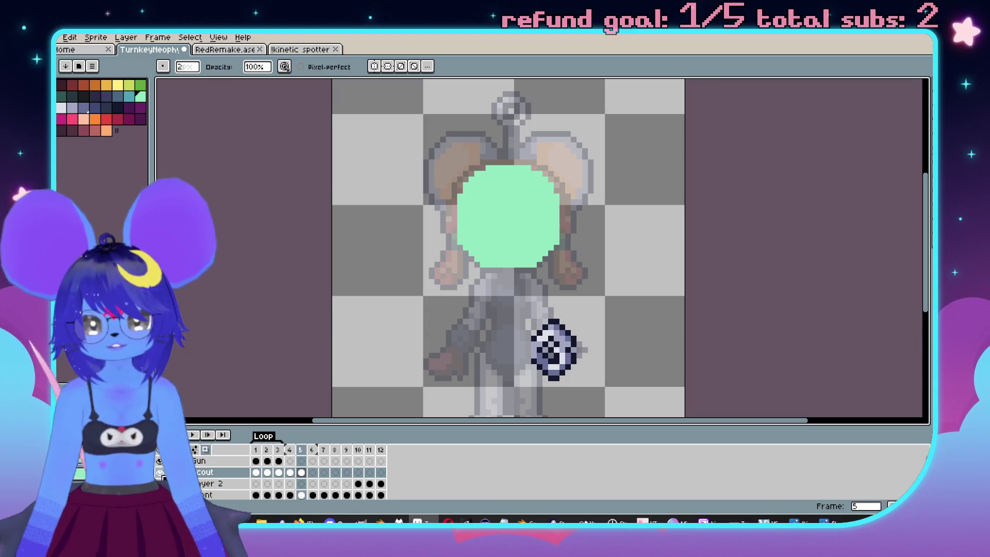
scroll(161, 476, "down", 2)
Reveal the coloured character art and reshape the mask's upper-left edge along the head.
left_click(161, 481)
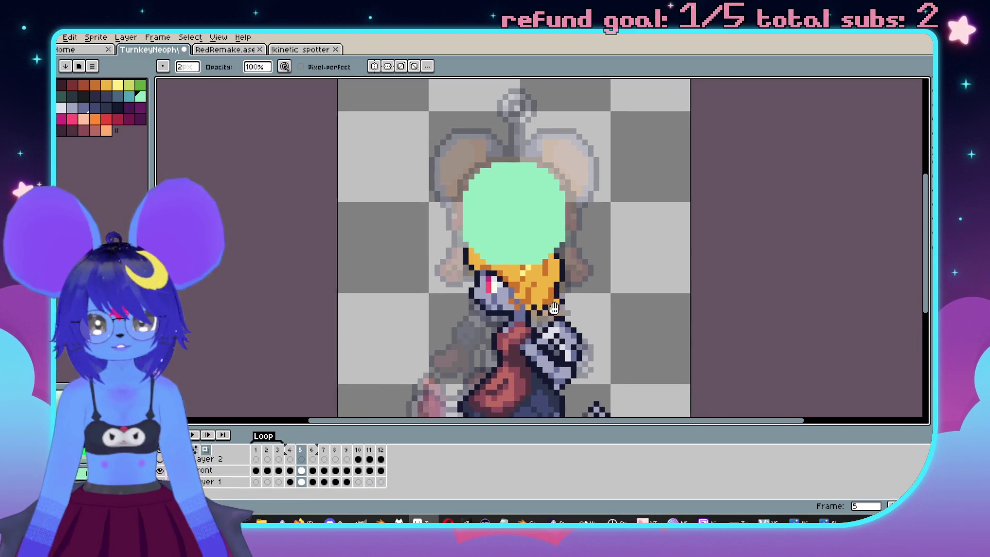
scroll(522, 231, "up", 1)
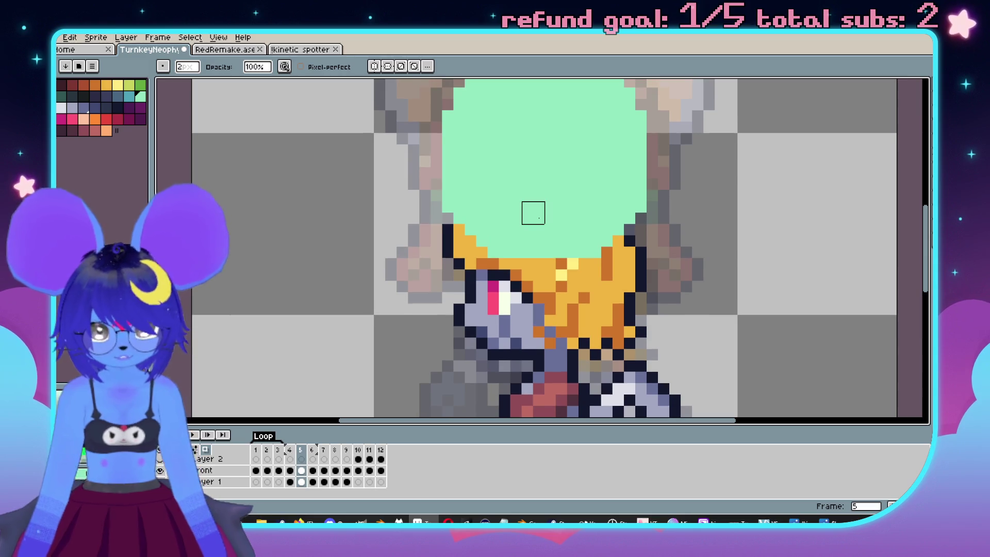
key("e")
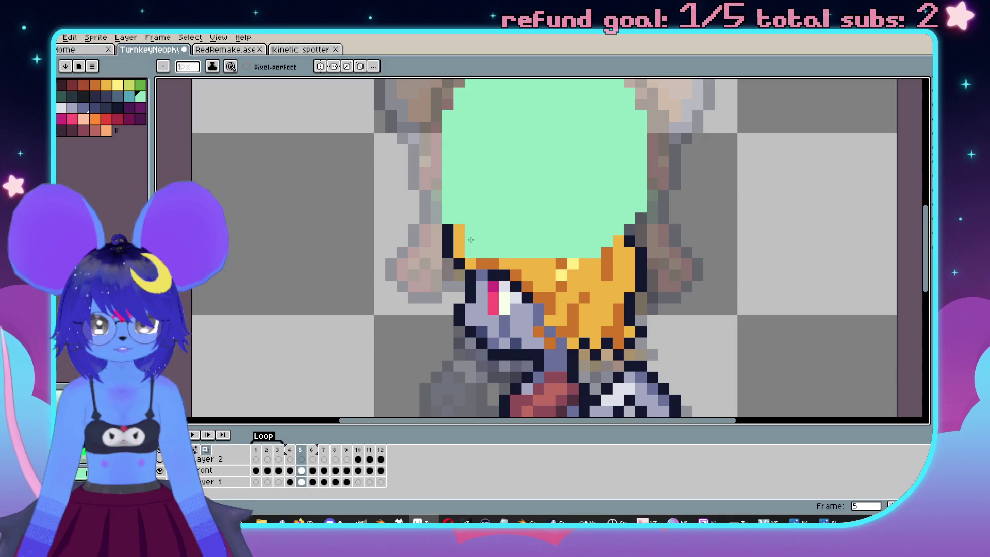
key("b")
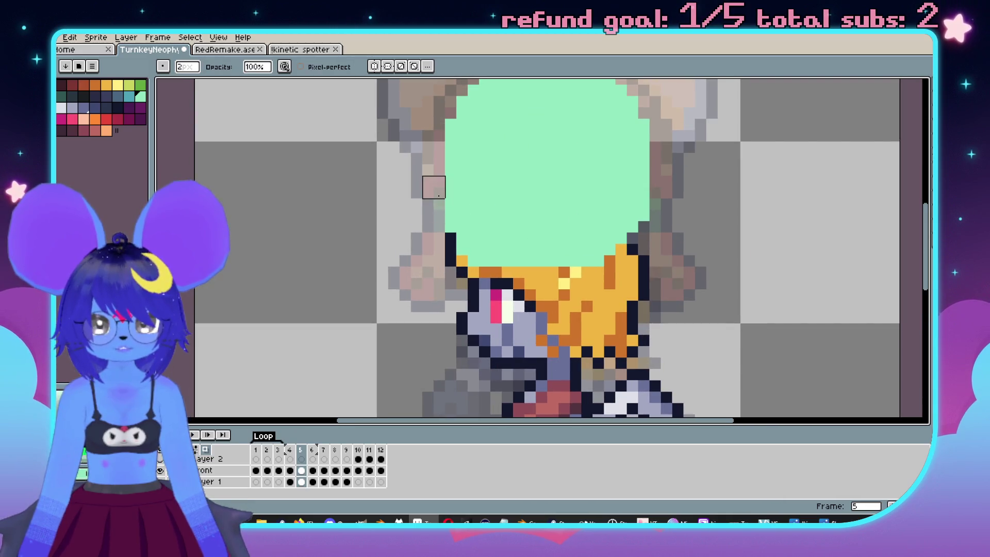
mouse_move(446, 198)
left_mouse_down()
mouse_move(442, 100)
mouse_move(435, 181)
left_mouse_up()
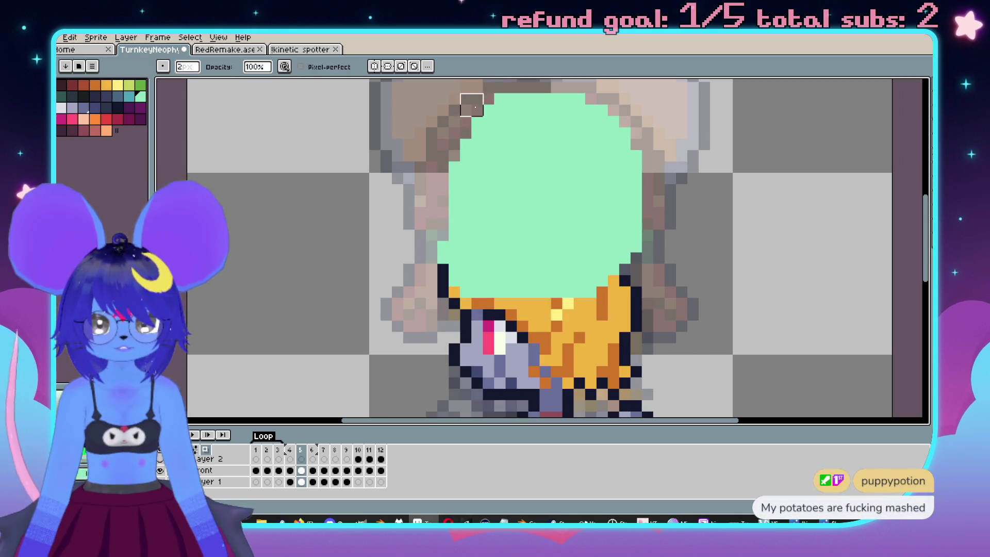
scroll(553, 122, "down", 3)
scroll(553, 122, "up", 2)
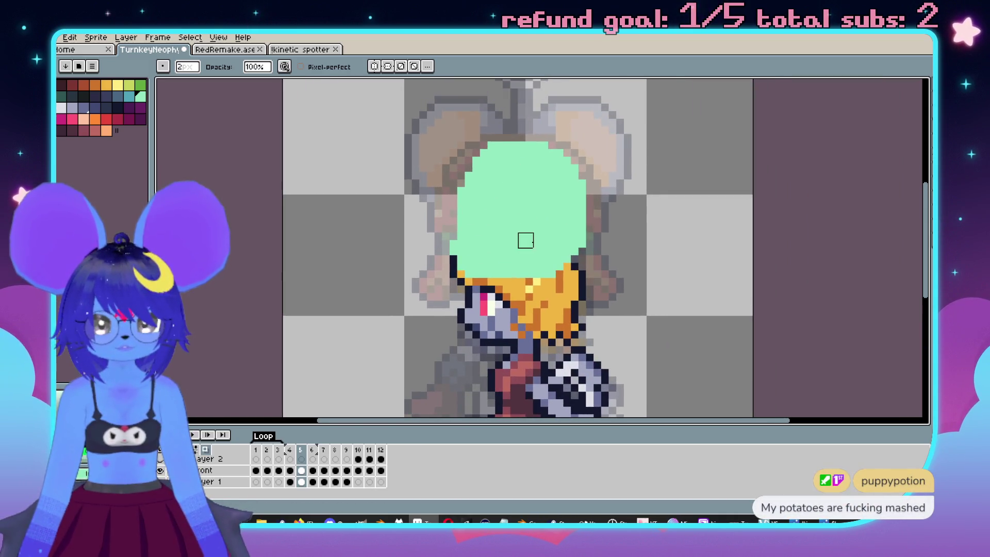
scroll(524, 107, "down", 1)
scroll(542, 286, "up", 3)
Extend the mint mask down one pixel over the hair and check the neighbouring frame.
left_click_drag(542, 287, 579, 250)
key("b")
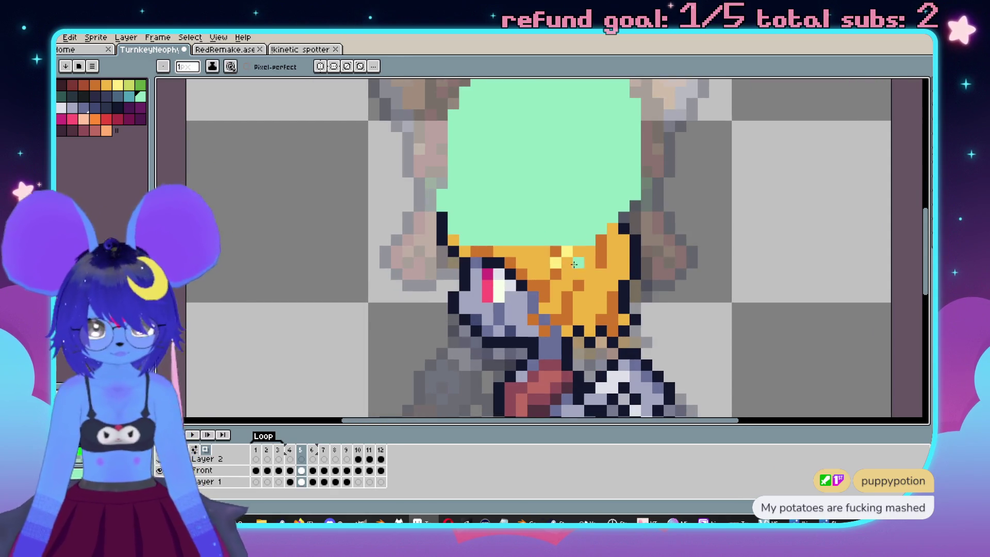
left_click(551, 251)
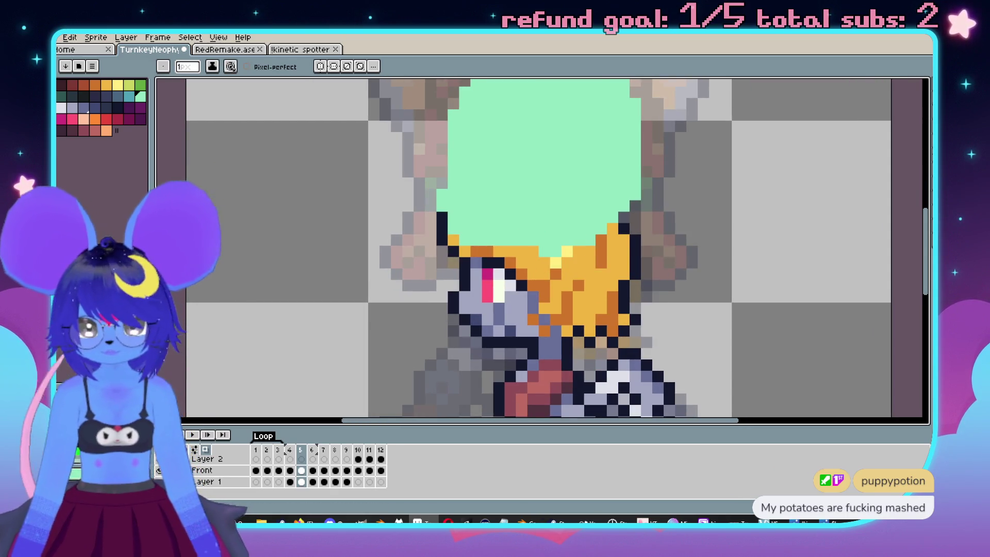
key("Left")
key("Right")
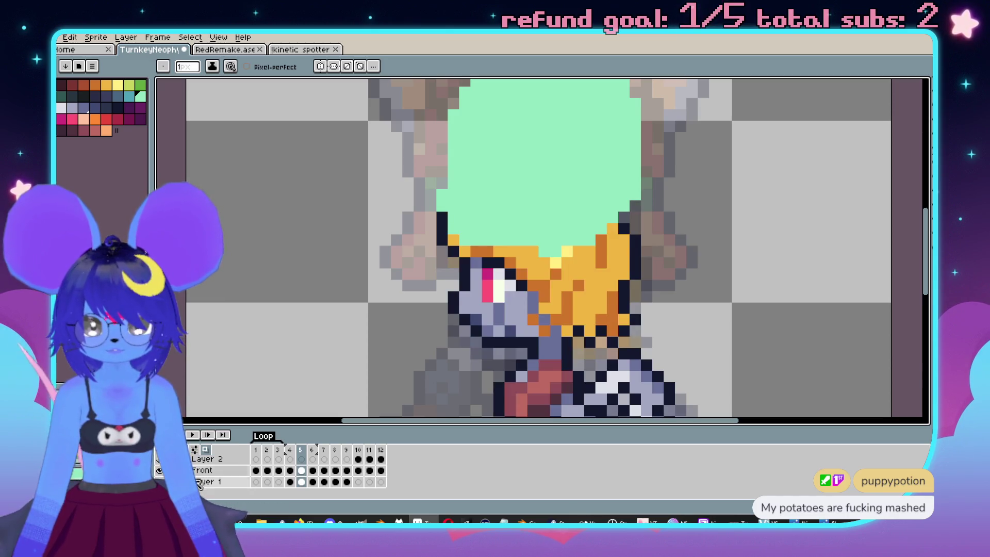
key("ctrl+z")
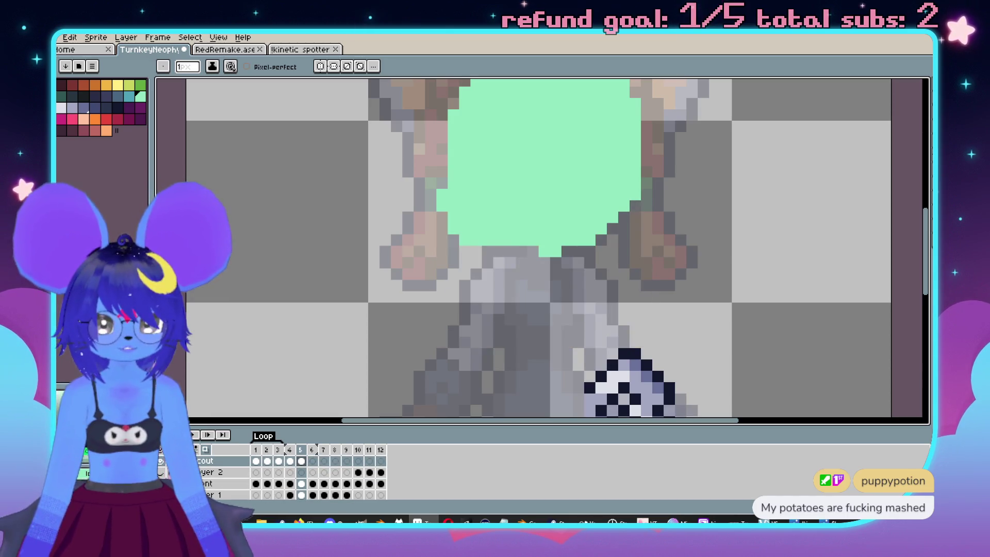
With a 3px brush, paint mint over the torso and hips, undoing and repainting stray strokes.
left_click_drag(593, 335, 543, 258)
key("plus")
key("plus")
mouse_move(512, 213)
left_mouse_down()
mouse_move(490, 222)
mouse_move(512, 209)
left_mouse_up()
mouse_move(486, 310)
left_mouse_down()
mouse_move(495, 255)
mouse_move(513, 265)
mouse_move(508, 290)
mouse_move(503, 268)
mouse_move(514, 268)
mouse_move(477, 310)
left_mouse_up()
key("ctrl+z")
key("ctrl+z")
mouse_move(485, 268)
left_mouse_down()
mouse_move(515, 304)
mouse_move(531, 258)
mouse_move(537, 278)
mouse_move(513, 262)
mouse_move(479, 299)
mouse_move(500, 315)
mouse_move(521, 310)
left_mouse_up()
key("ctrl+z")
key("ctrl+z")
key("ctrl+z")
left_click(499, 263)
mouse_move(499, 262)
left_mouse_down()
mouse_move(521, 304)
mouse_move(519, 266)
mouse_move(521, 314)
mouse_move(508, 272)
left_mouse_up()
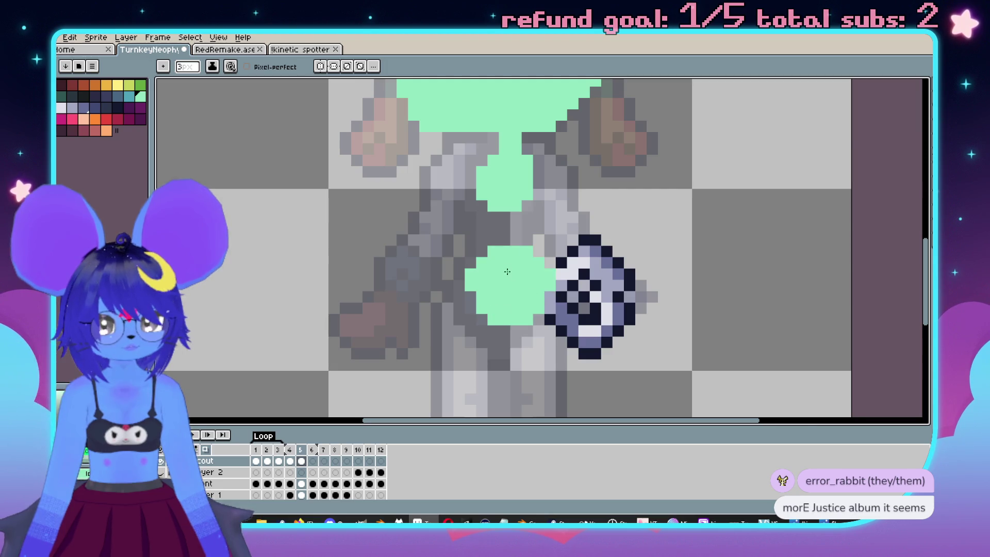
Widen the mint mask along its lower-left edge with the 3px brush.
scroll(507, 271, "down", 1)
key("minus")
key("minus")
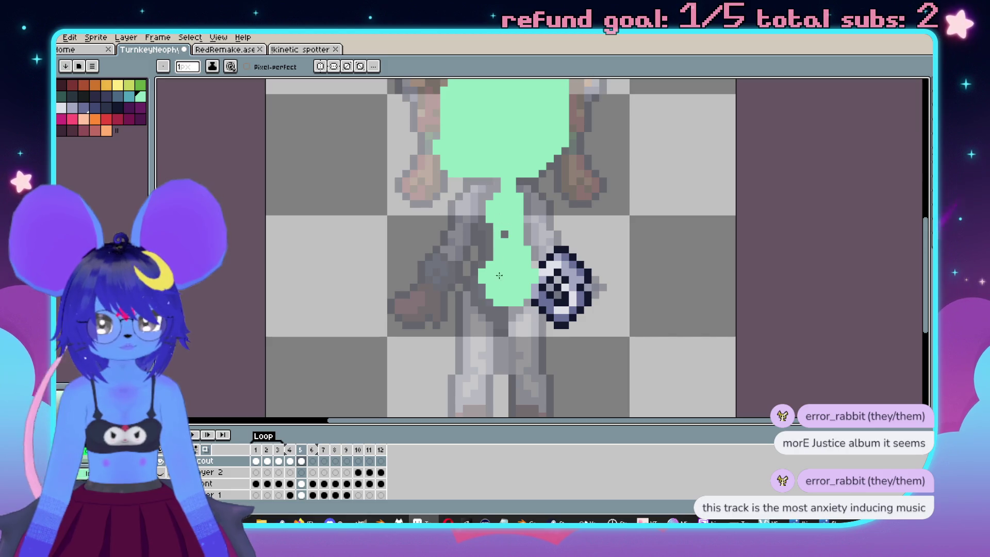
scroll(502, 257, "down", 3)
scroll(566, 295, "up", 2)
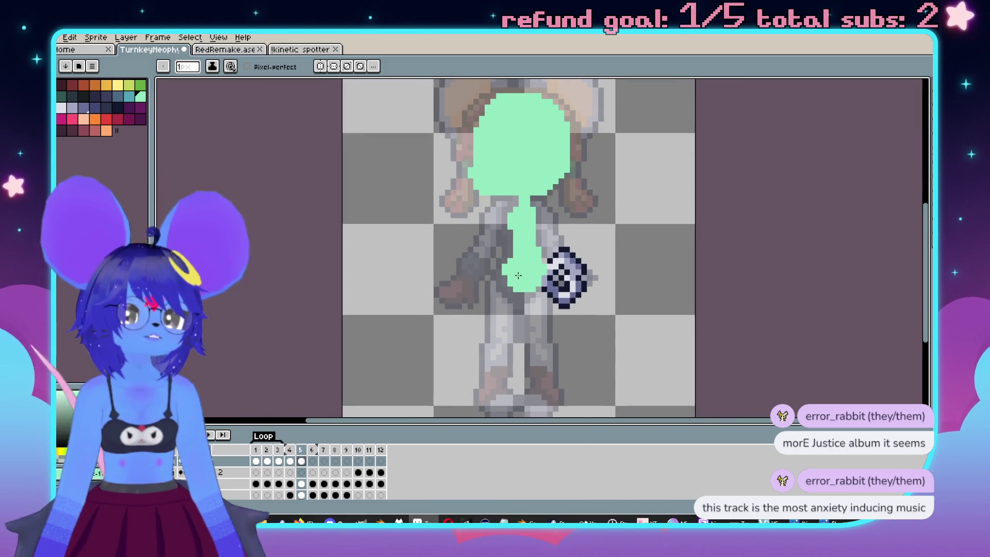
scroll(565, 295, "up", 1)
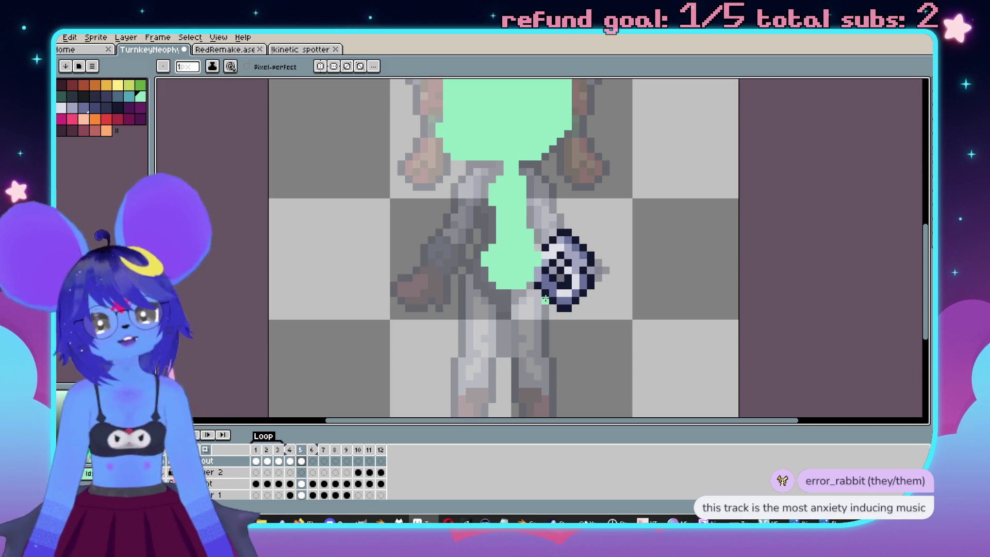
key("plus")
key("plus")
mouse_move(512, 295)
left_mouse_down()
mouse_move(501, 296)
mouse_move(495, 265)
left_mouse_up()
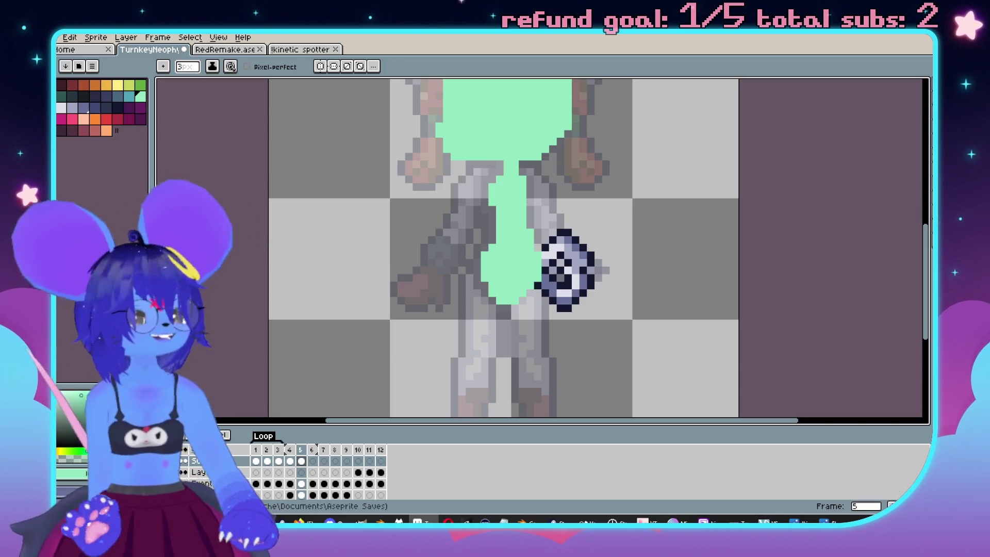
scroll(644, 238, "down", 2)
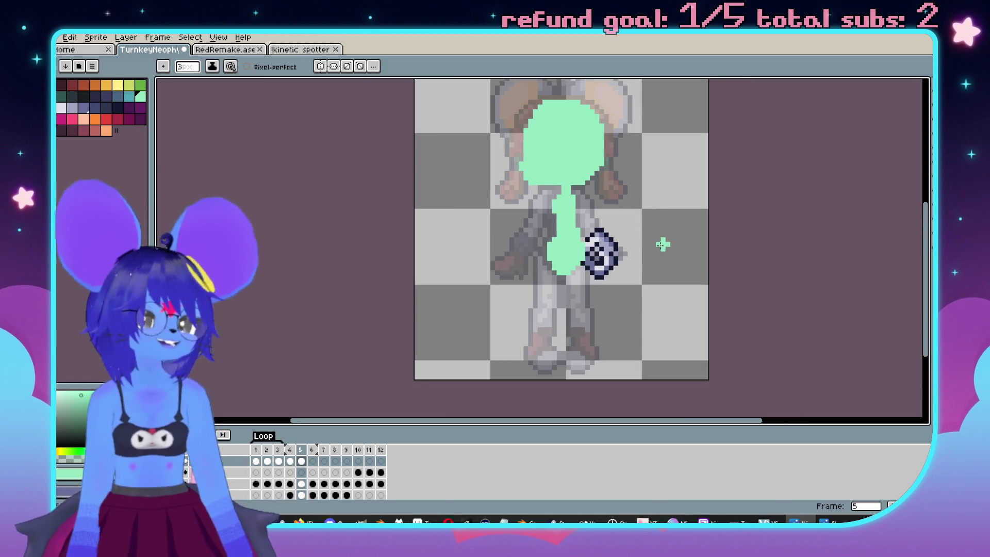
scroll(661, 243, "up", 3)
scroll(547, 227, "down", 3)
scroll(604, 268, "up", 3)
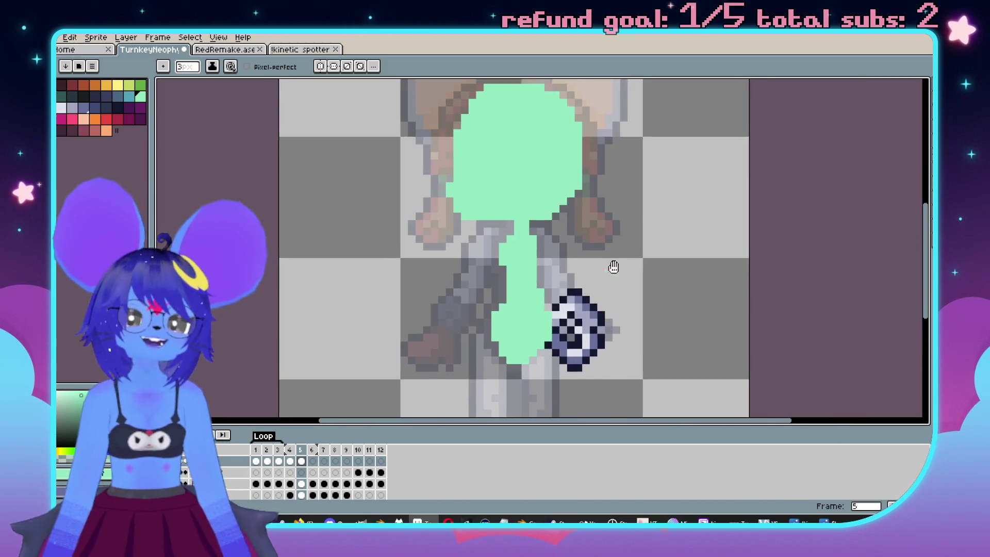
scroll(572, 260, "up", 2)
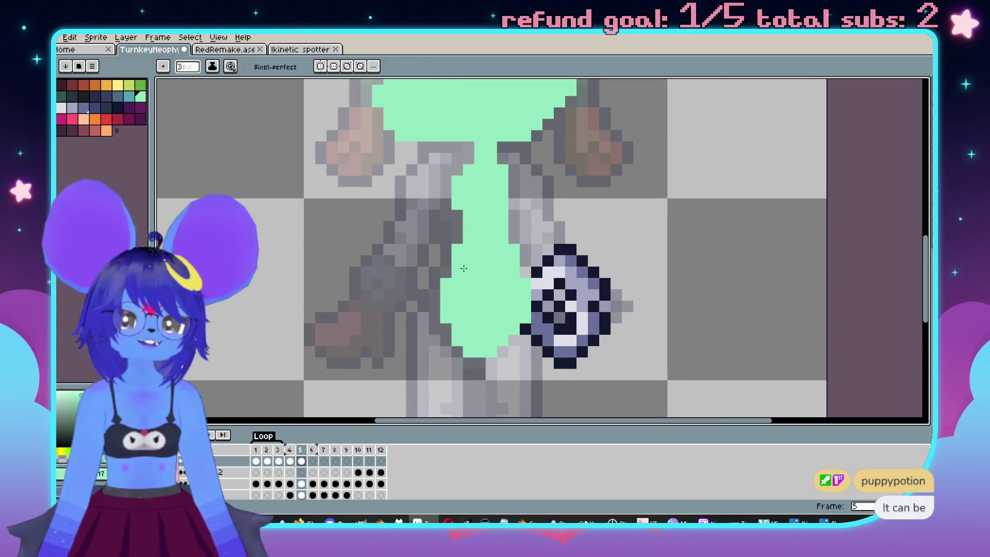
scroll(468, 298, "up", 1)
key("b")
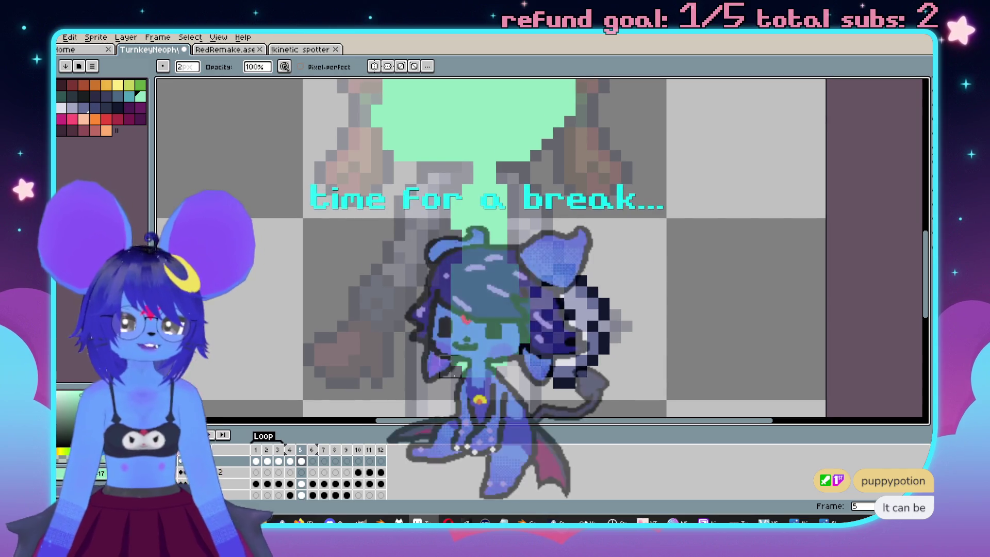
scroll(454, 368, "down", 1)
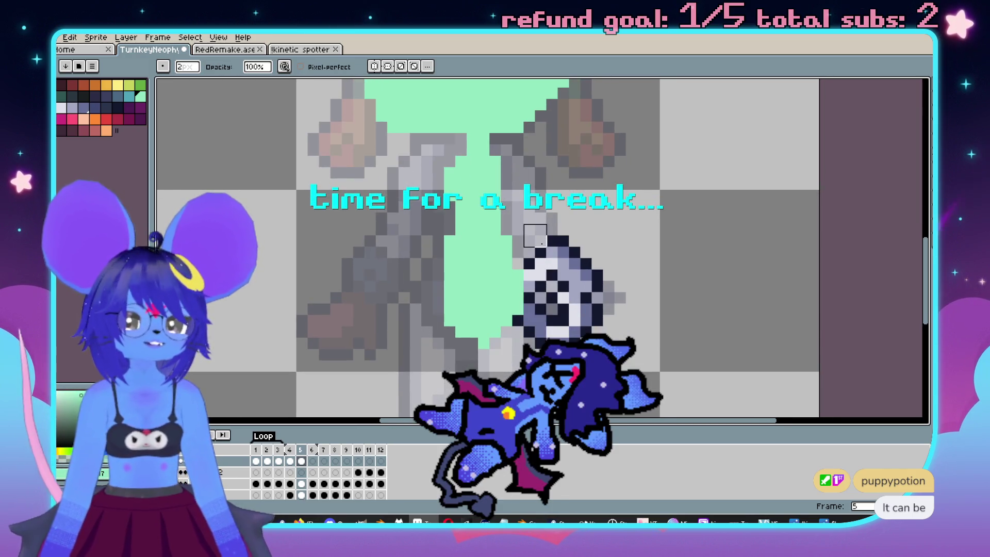
scroll(558, 264, "up", 1)
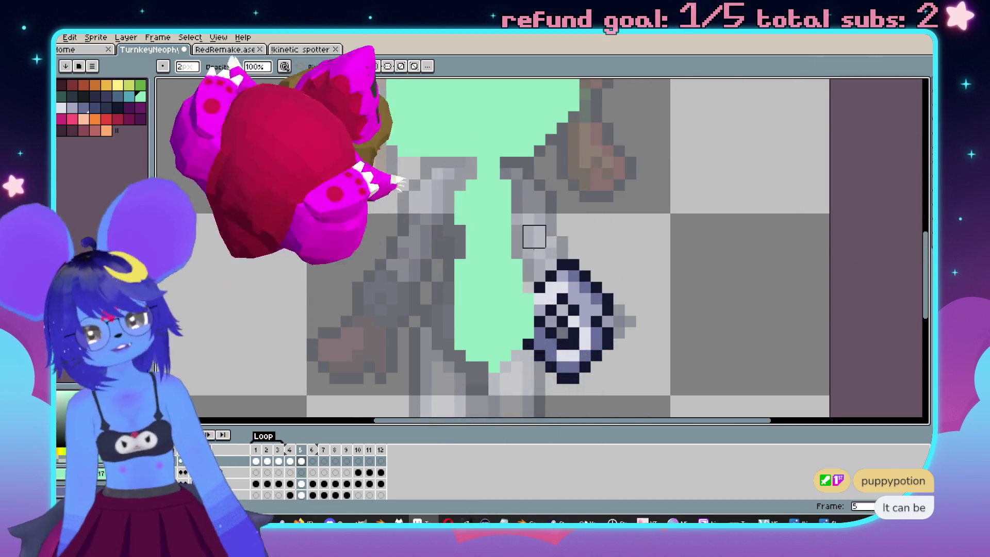
scroll(516, 191, "down", 1)
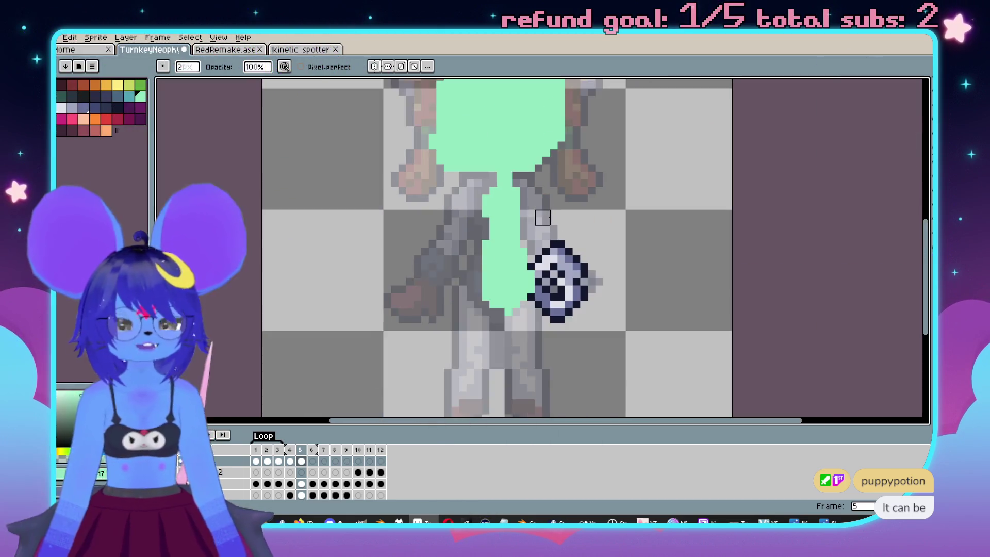
scroll(544, 217, "up", 1)
scroll(577, 255, "up", 1)
scroll(526, 243, "left", 1)
key("e")
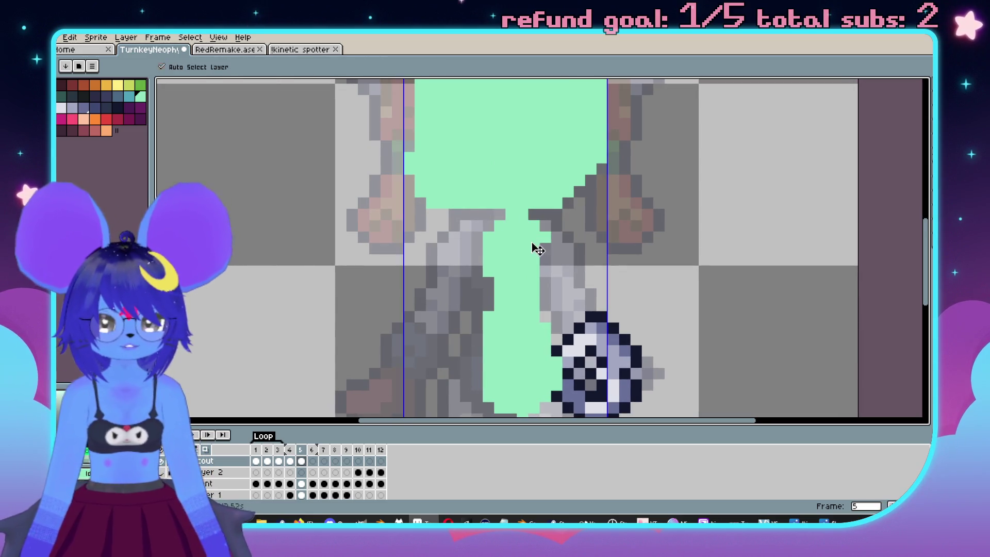
scroll(530, 270, "down", 1)
scroll(530, 270, "down", 1)
scroll(541, 223, "left", 1)
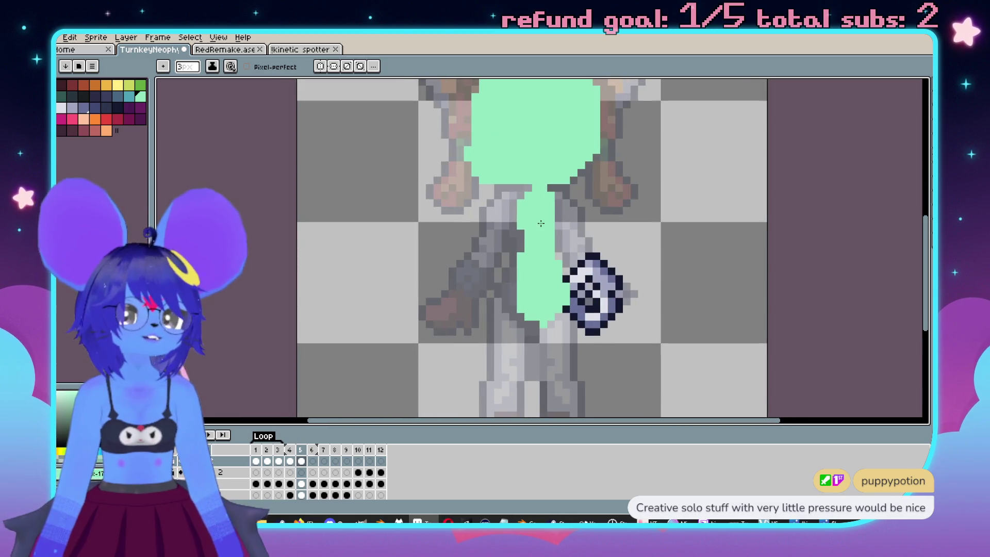
scroll(541, 224, "down", 3)
scroll(570, 265, "down", 1)
scroll(570, 266, "up", 1)
scroll(570, 266, "down", 1)
key("ctrl+z")
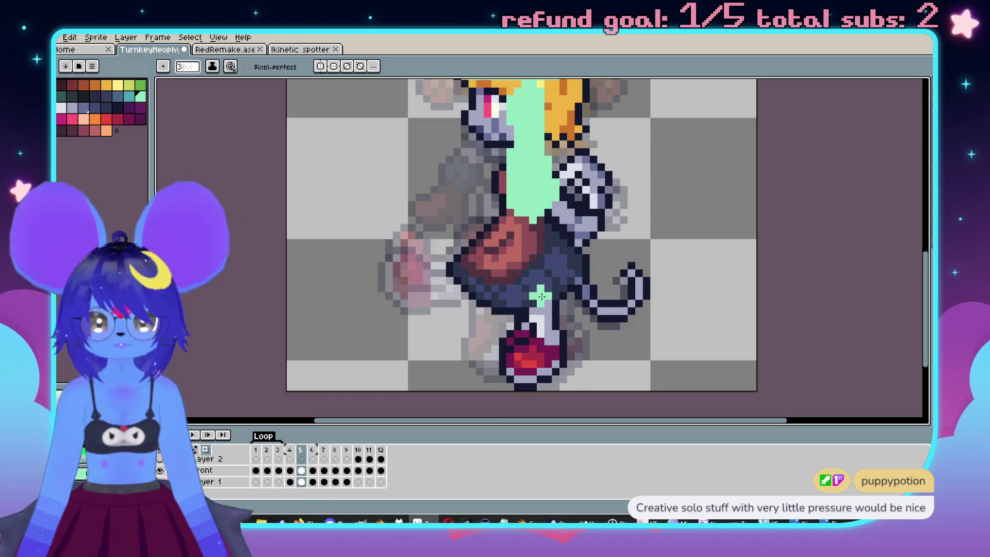
Fill the round foot shape at the bottom with teal and shrink the brush to 1 pixel.
scroll(546, 329, "up", 1)
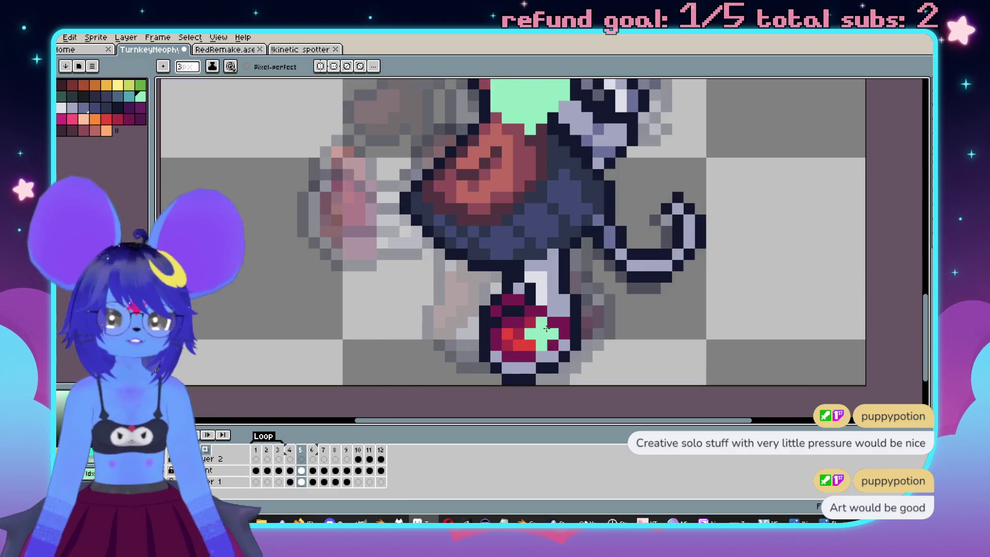
left_click(129, 96)
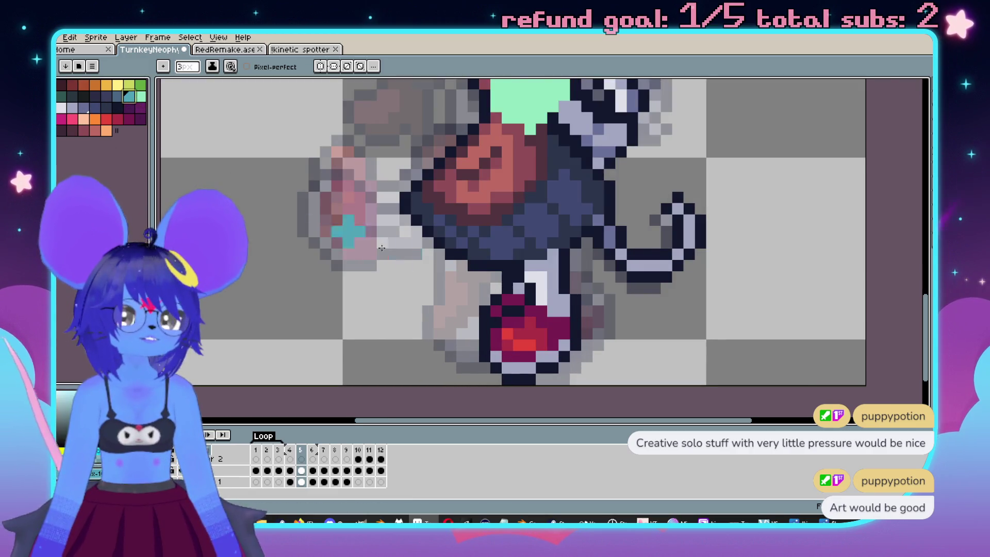
left_click_drag(350, 227, 374, 219)
mouse_move(532, 312)
left_mouse_down()
mouse_move(536, 336)
mouse_move(556, 334)
left_mouse_up()
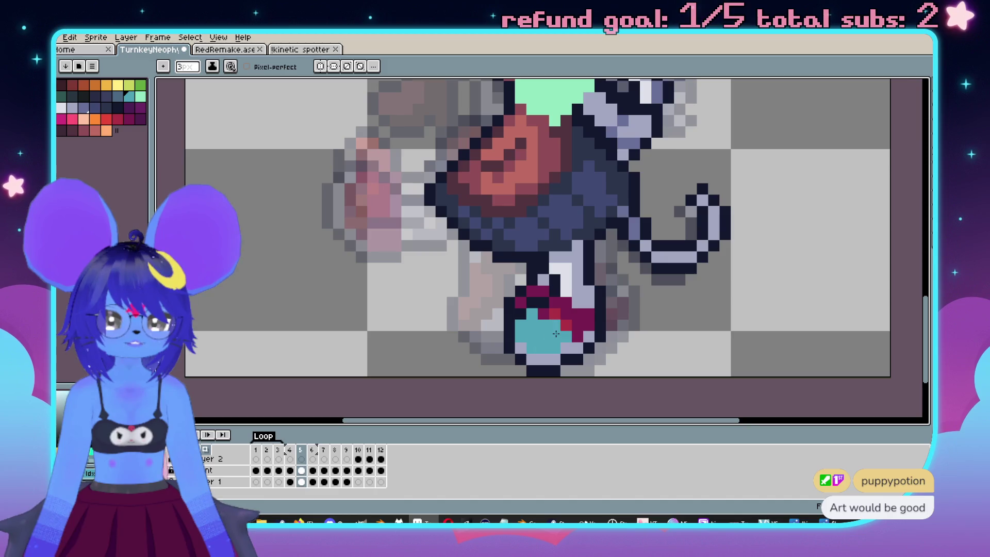
key("minus")
key("minus")
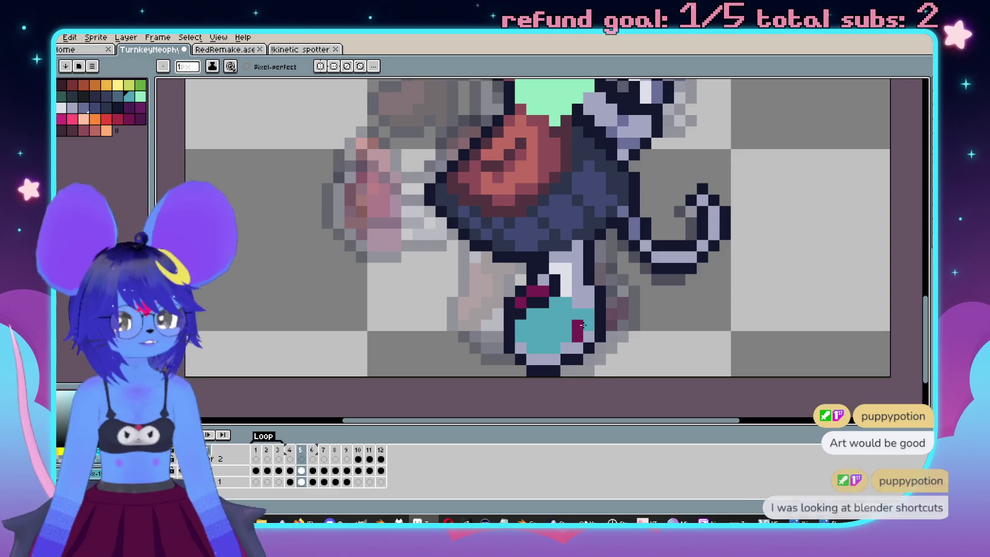
Flip between the neighbouring walk frames to compare poses, ending back on frame 5.
scroll(568, 333, "down", 3)
scroll(567, 333, "up", 3)
scroll(542, 320, "down", 1)
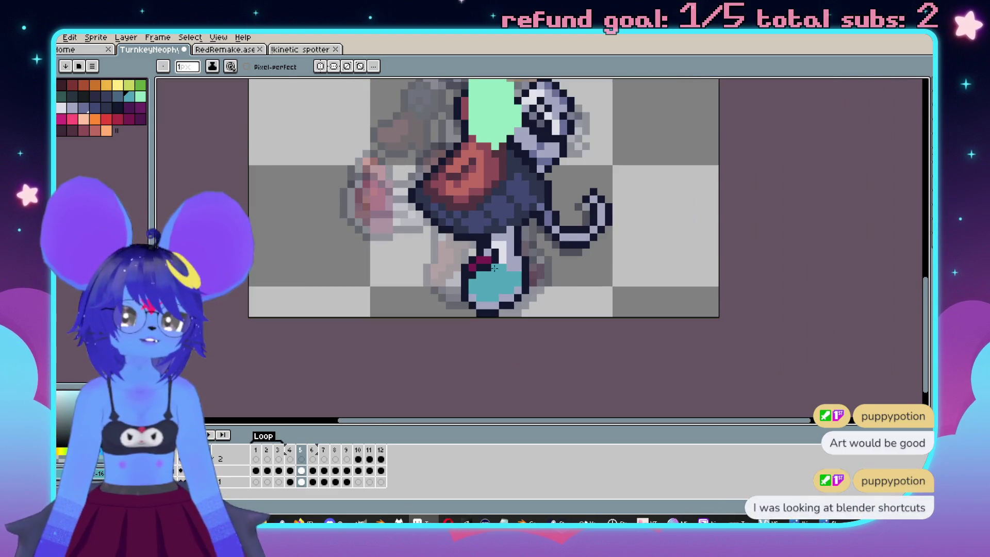
scroll(516, 315, "down", 1)
scroll(493, 310, "up", 2)
scroll(493, 310, "down", 2)
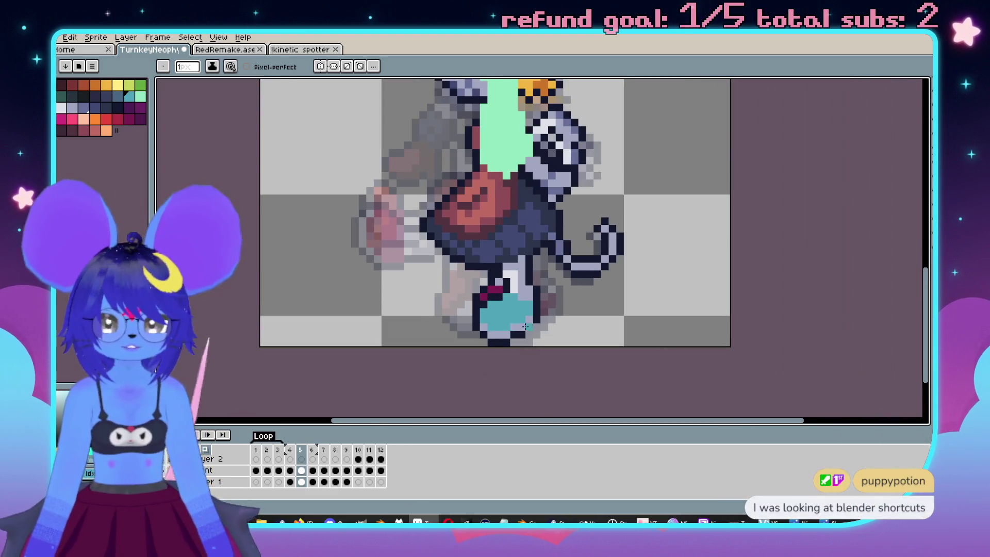
key("comma")
key("comma")
key("period")
key("period")
key("comma")
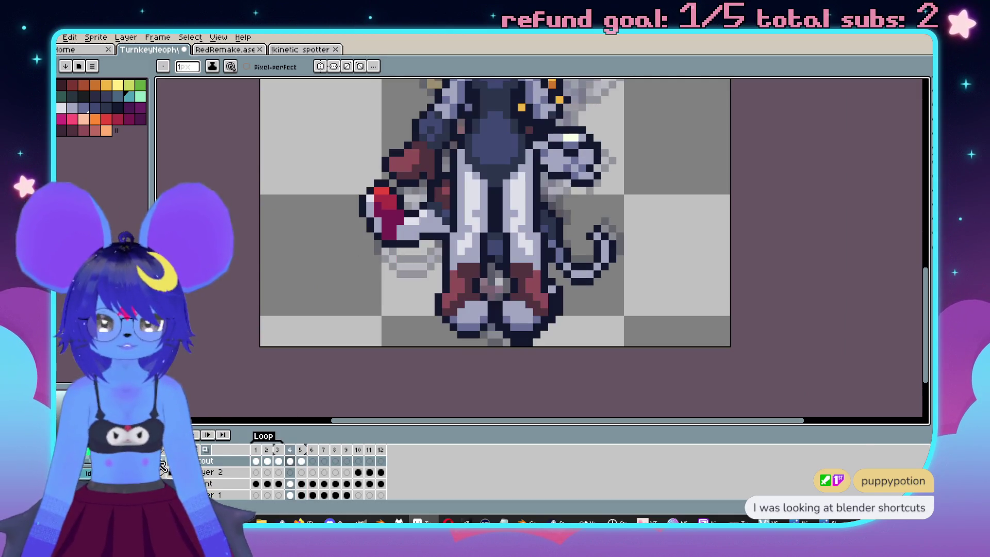
key("period")
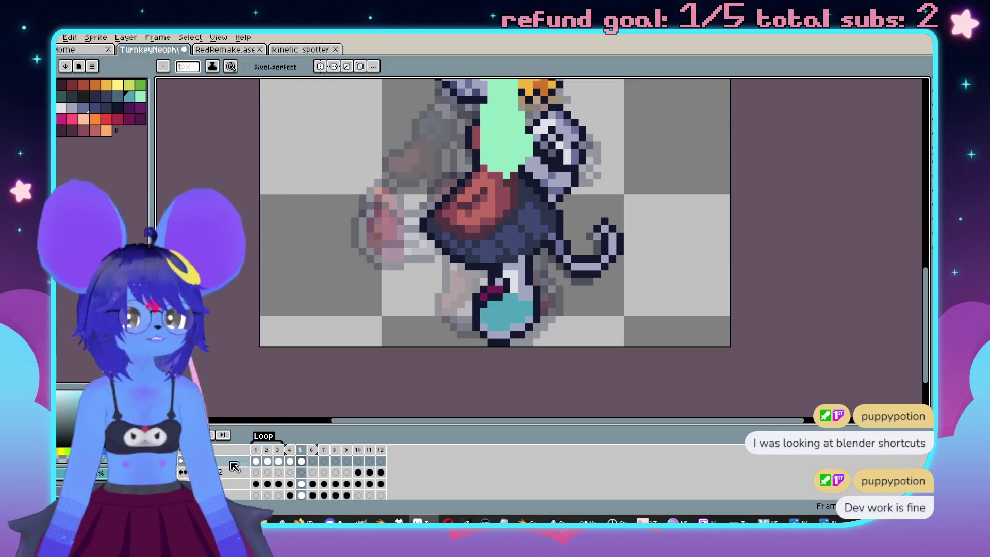
key("minus")
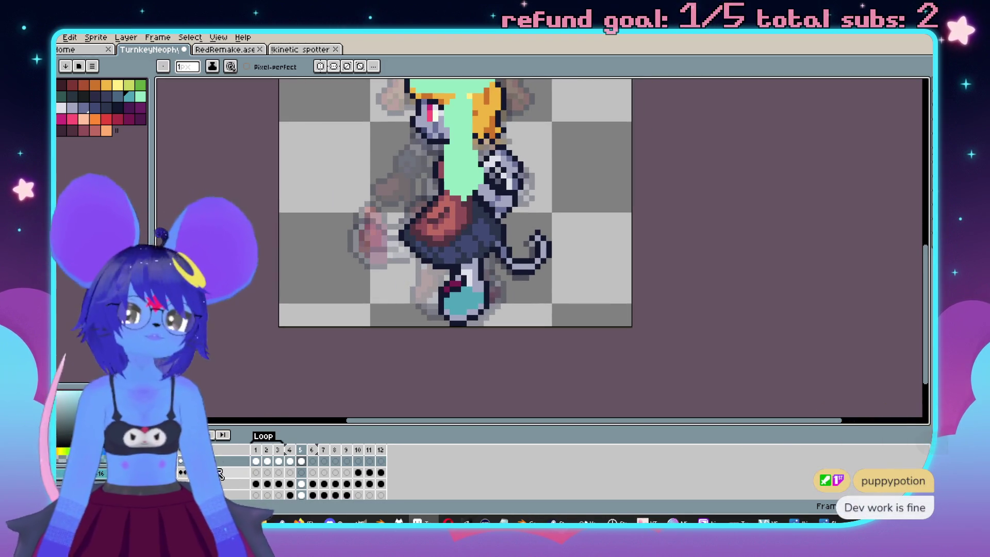
key("comma")
key("period")
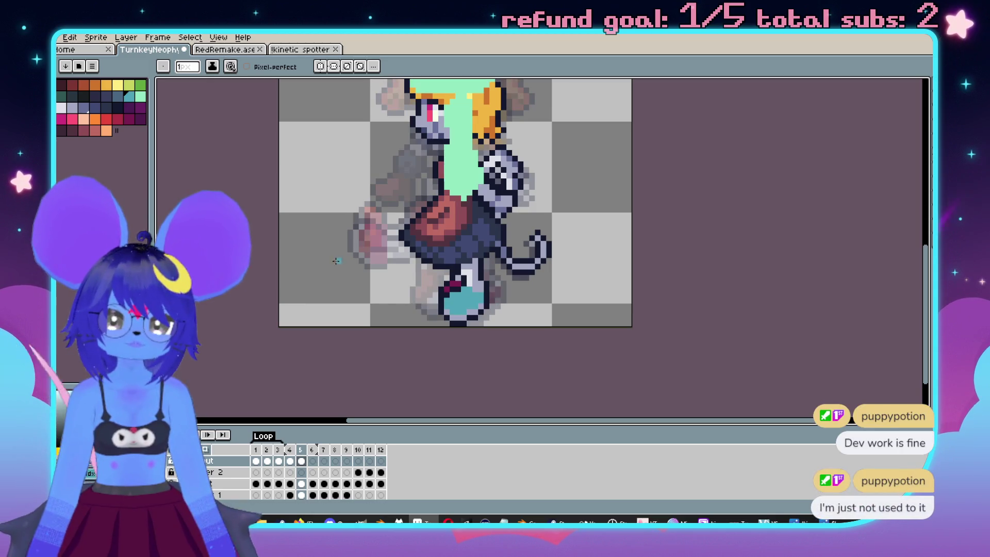
Bring the head into view and select the empty area around the figure by colour.
left_click_drag(400, 231, 458, 269)
scroll(458, 269, "up", 1)
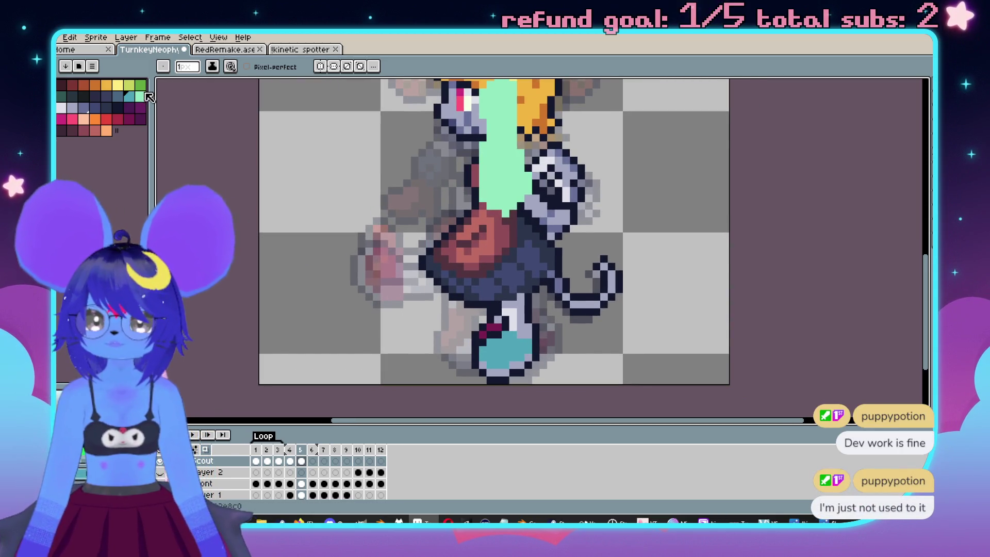
key("w")
left_click(426, 309)
key("b")
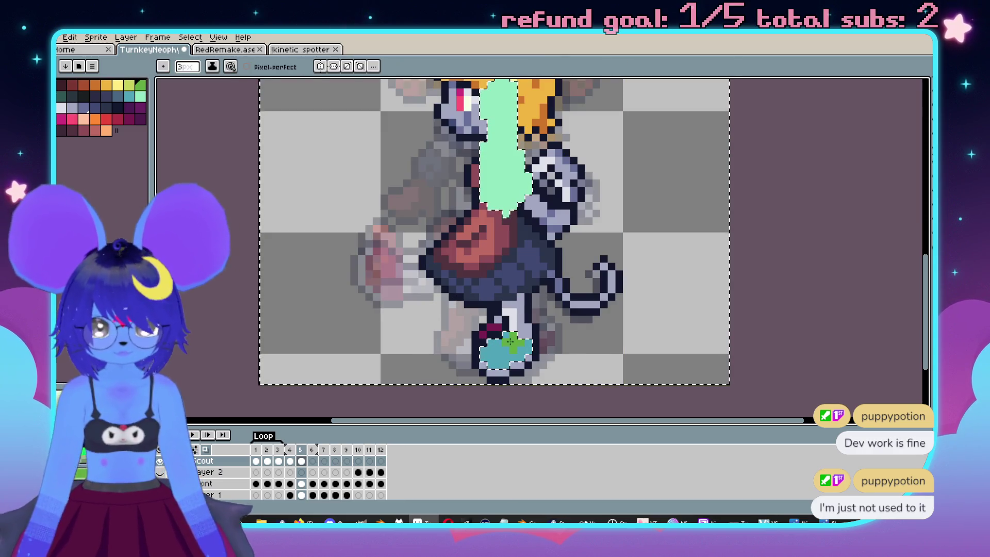
Paint a green stripe up the leg and torso to the mint region, undoing stray pixels.
left_click_drag(521, 334, 494, 193)
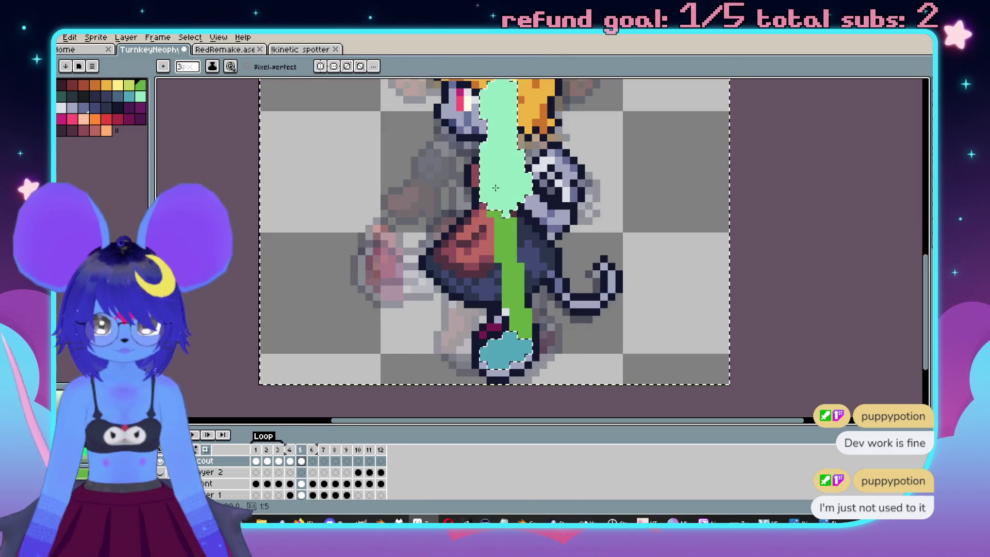
key("ctrl+z")
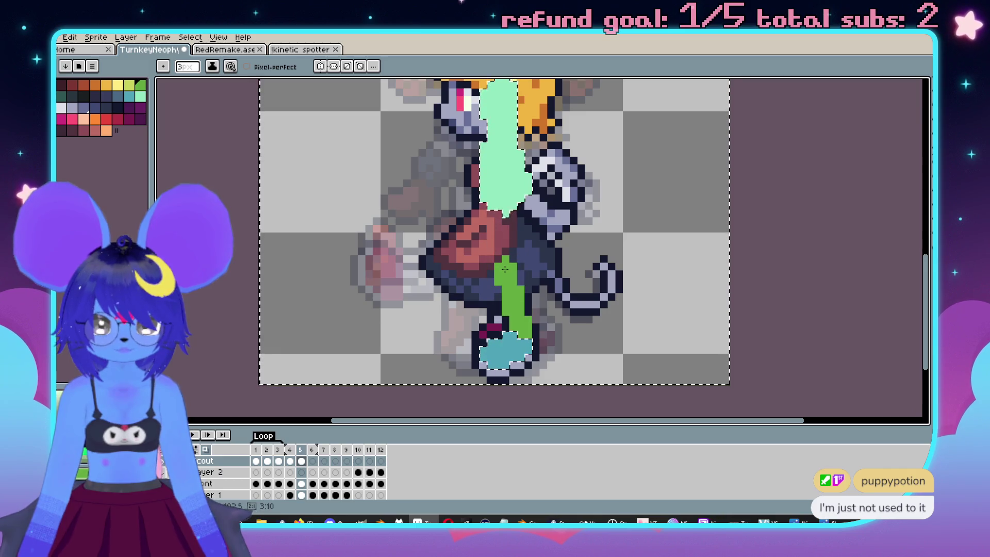
left_click_drag(505, 269, 498, 192)
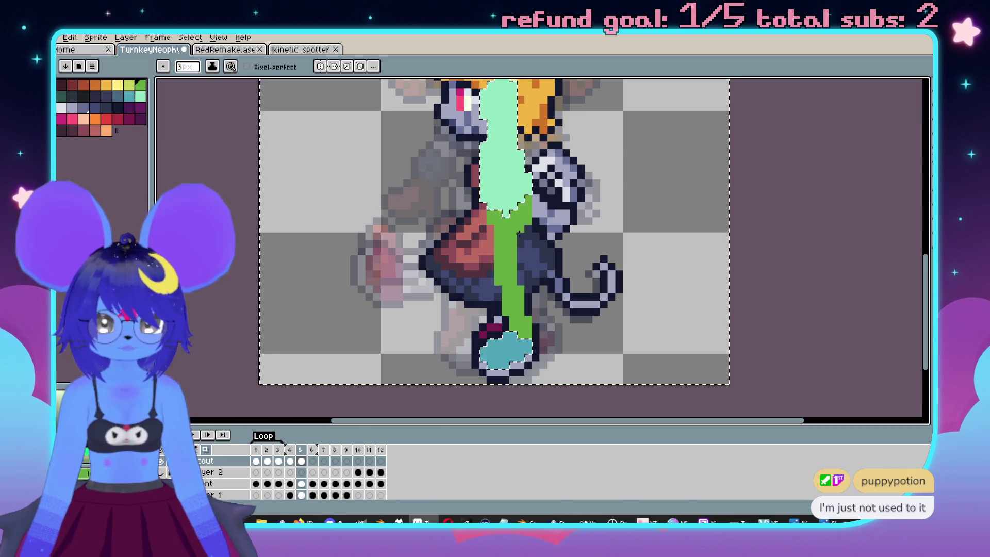
scroll(513, 280, "down", 2)
scroll(513, 280, "up", 2)
key("ctrl+z")
Try recolouring the pixels beside the teal foot, undoing the teal inner-edge stroke.
left_click(531, 358)
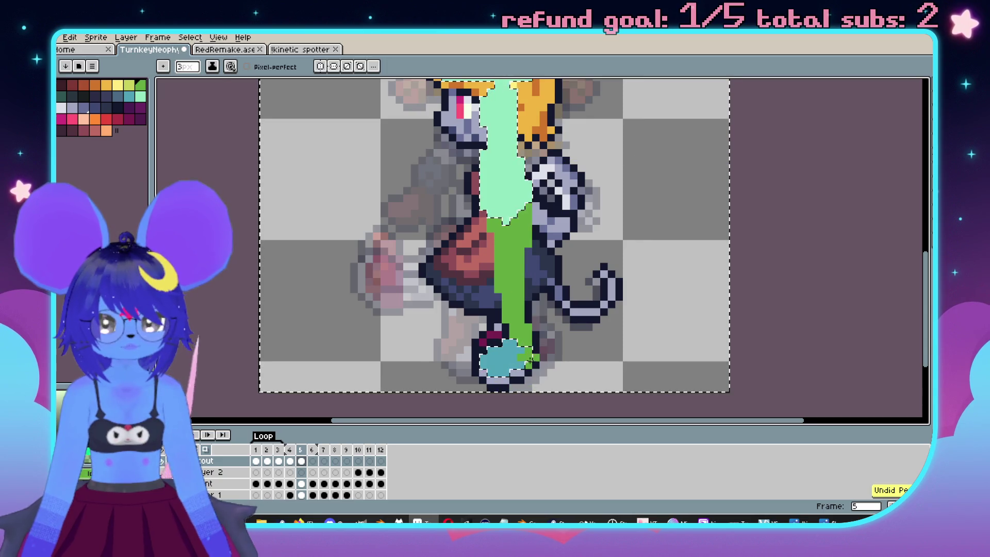
left_click(515, 361, "alt")
left_click(531, 359)
key("ctrl+z")
scroll(517, 357, "down", 2)
scroll(601, 325, "up", 2)
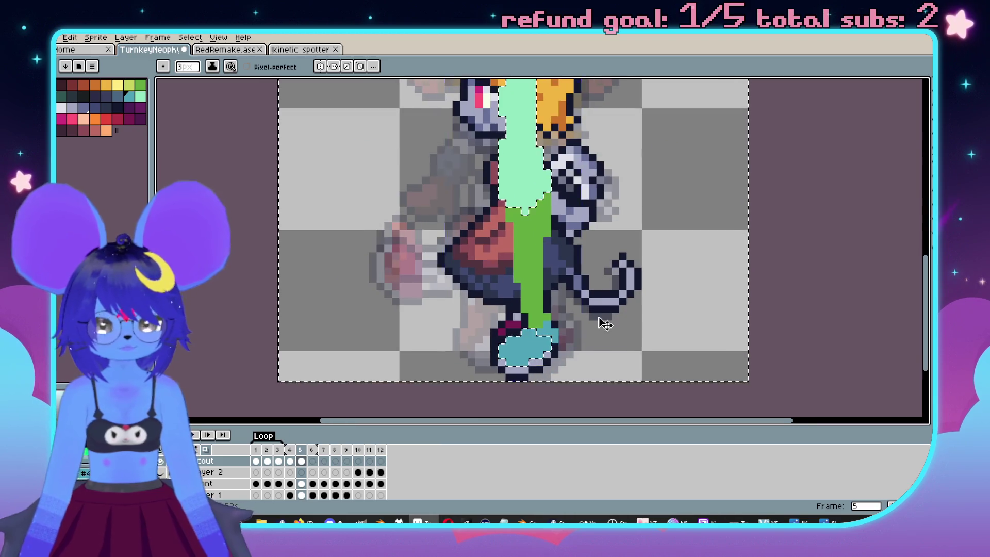
scroll(533, 341, "up", 3)
left_click_drag(533, 342, 474, 362)
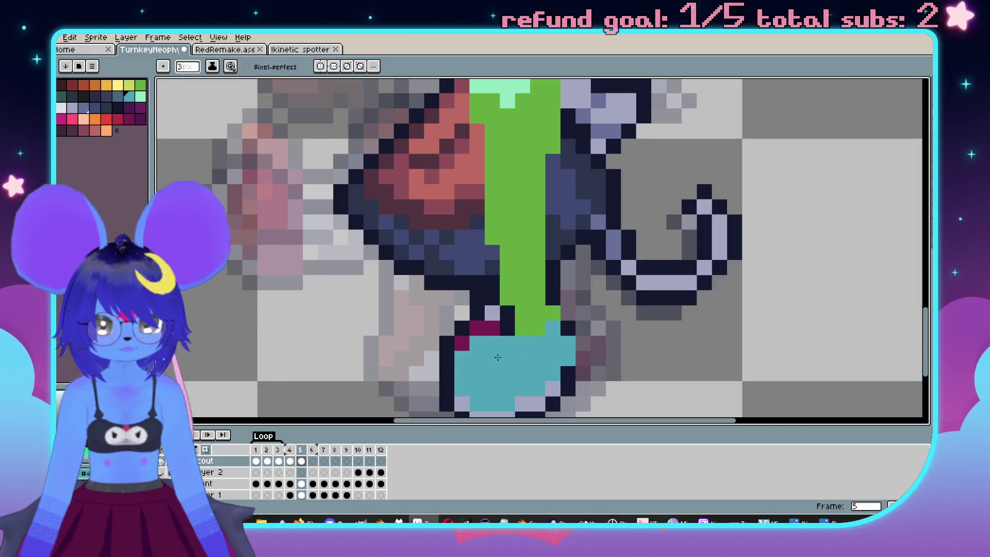
scroll(498, 356, "down", 3)
scroll(576, 272, "up", 3)
key("ctrl+z")
scroll(575, 272, "down", 1)
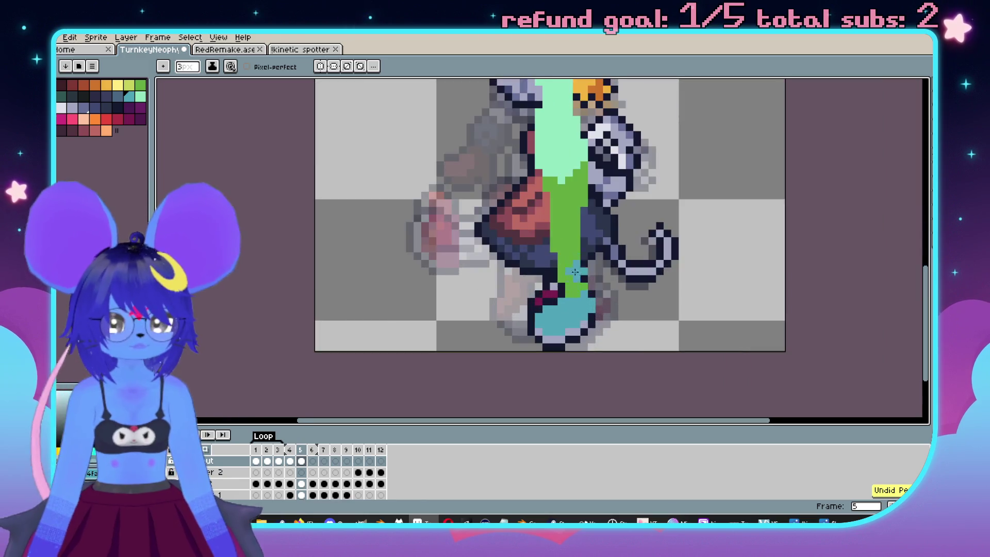
scroll(573, 279, "up", 1)
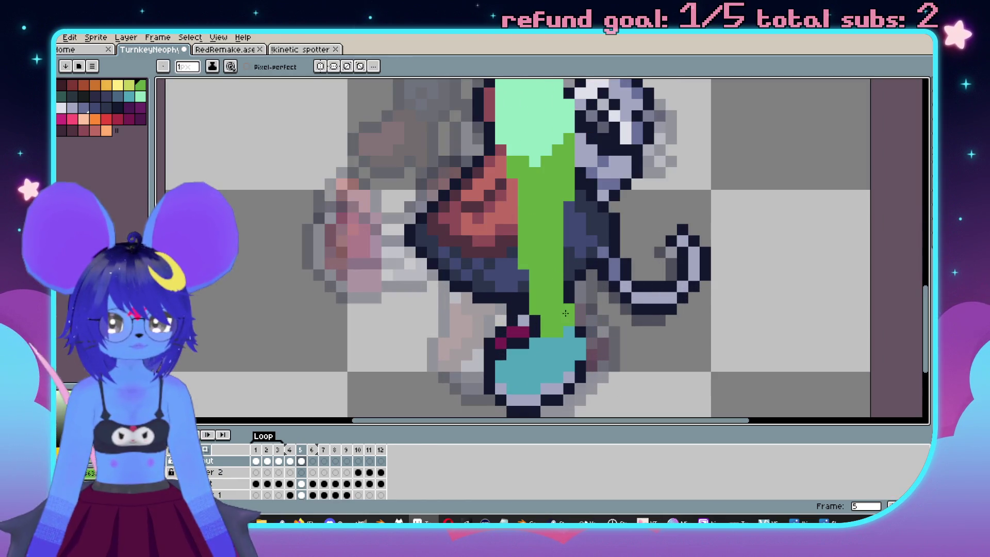
Widen the green stripe on its right side, undoing the gap-filling stroke.
left_click_drag(581, 289, 583, 263)
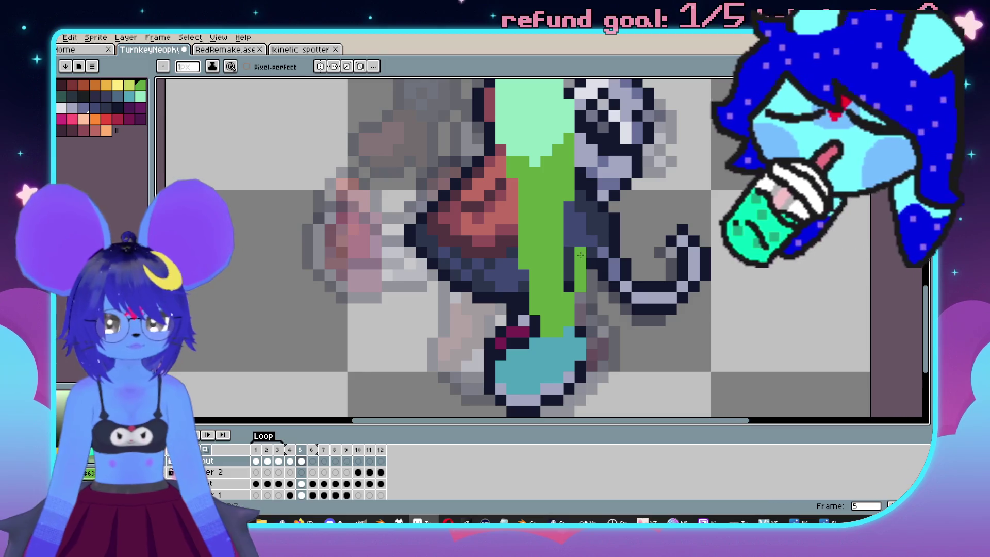
left_click_drag(570, 219, 564, 170)
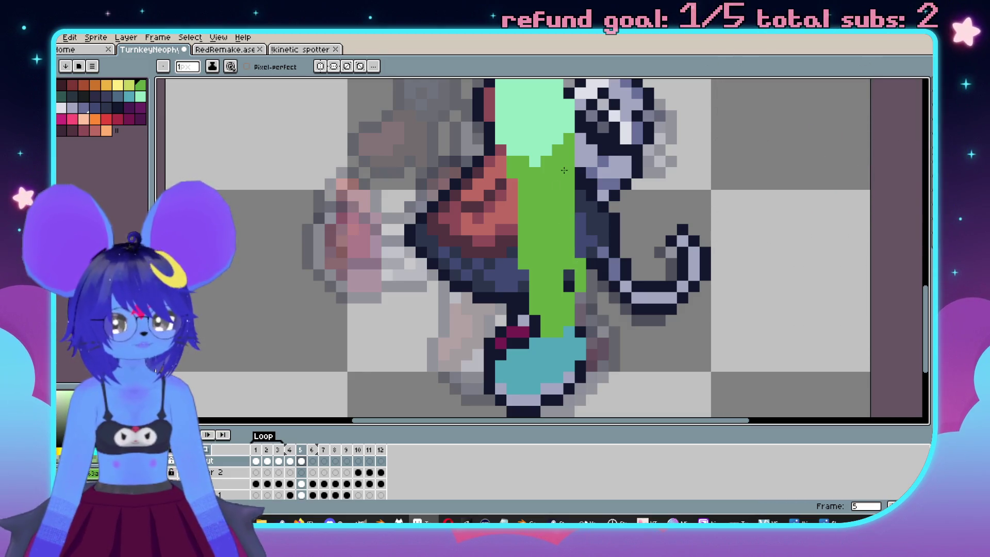
scroll(562, 302, "down", 2)
scroll(567, 297, "up", 1)
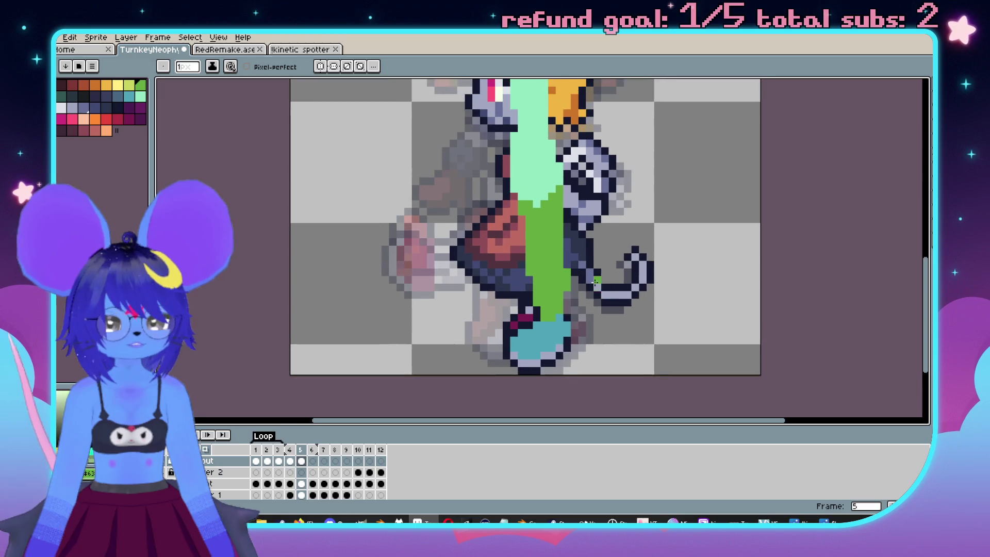
key("ctrl+z")
Paint the remaining dark pixels beside and above the stripe green.
key("b")
scroll(559, 297, "up", 2)
left_click_drag(554, 220, 555, 269)
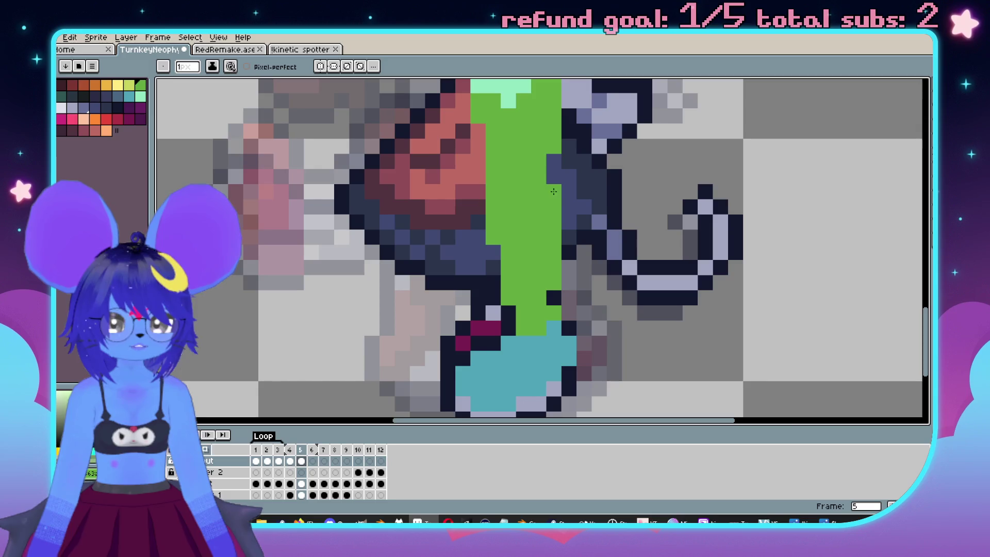
left_click_drag(554, 178, 554, 160)
Open the DrReimerSprite sprite in a new tab.
scroll(567, 196, "down", 3)
scroll(593, 196, "up", 3)
scroll(617, 198, "down", 2)
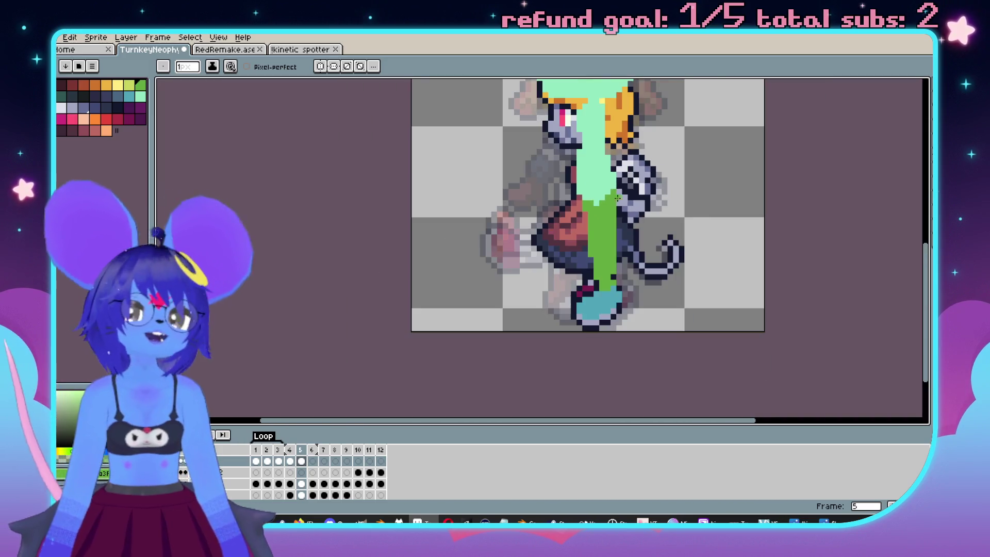
scroll(631, 238, "right", 5)
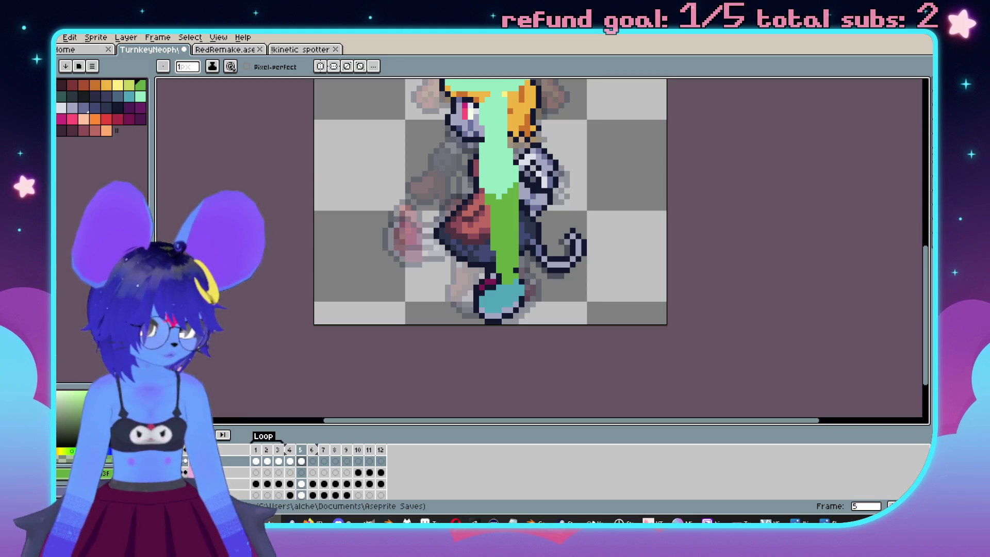
left_click_drag(749, 197, 749, 198)
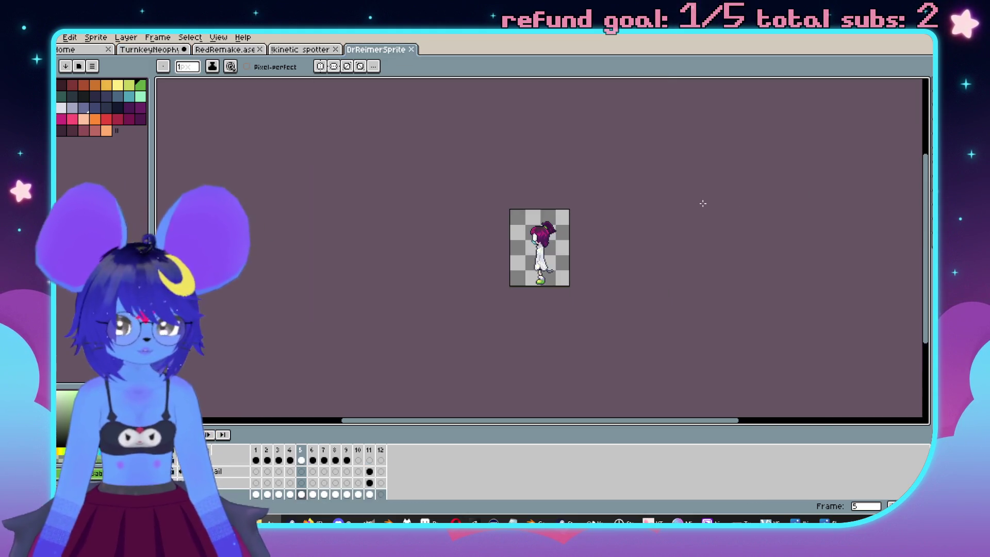
Close the duplicate DrReimerSprite tab and select frame 5 of the body layer.
scroll(573, 284, "up", 2)
mouse_move(525, 293)
left_mouse_down()
mouse_move(612, 267)
mouse_move(629, 242)
left_mouse_up()
scroll(625, 258, "up", 1)
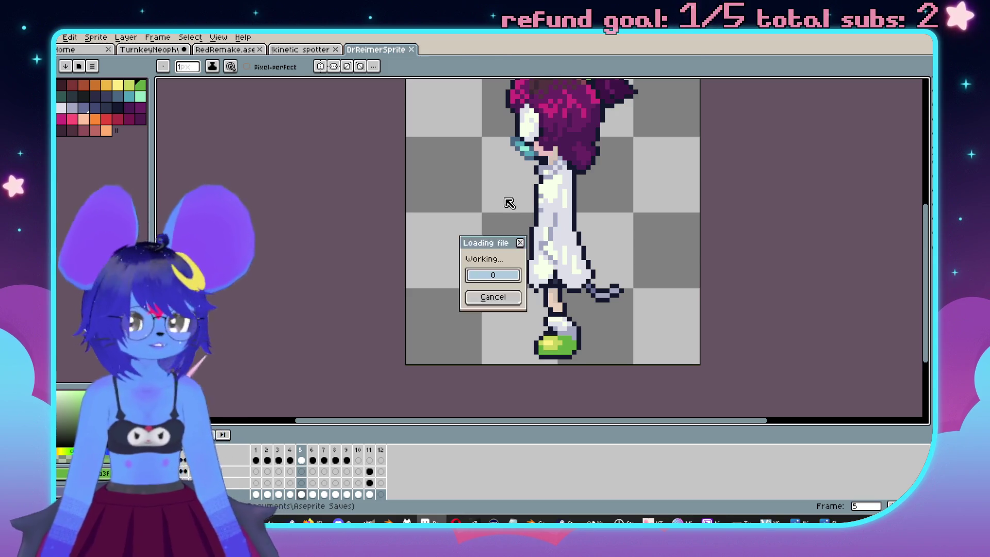
left_click(412, 49)
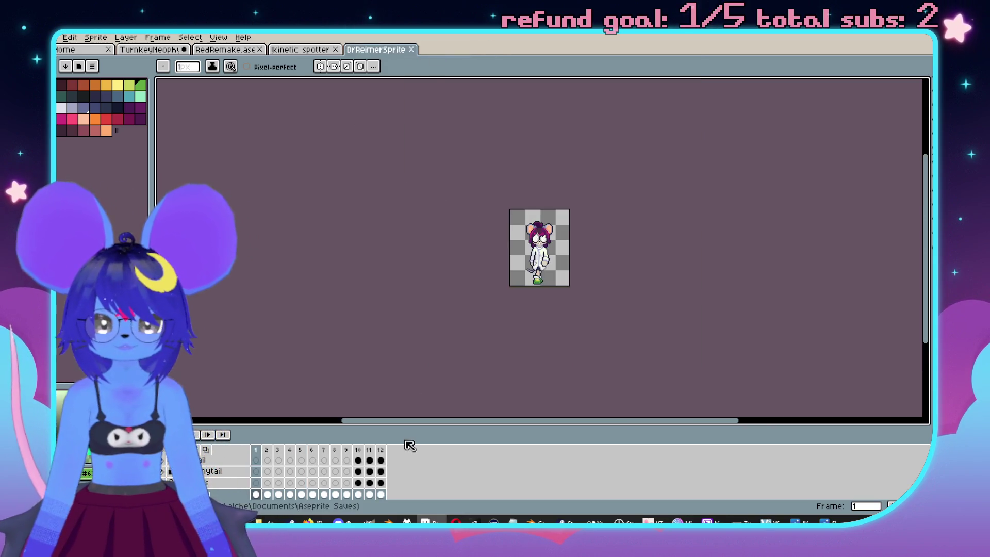
left_click_drag(401, 426, 401, 396)
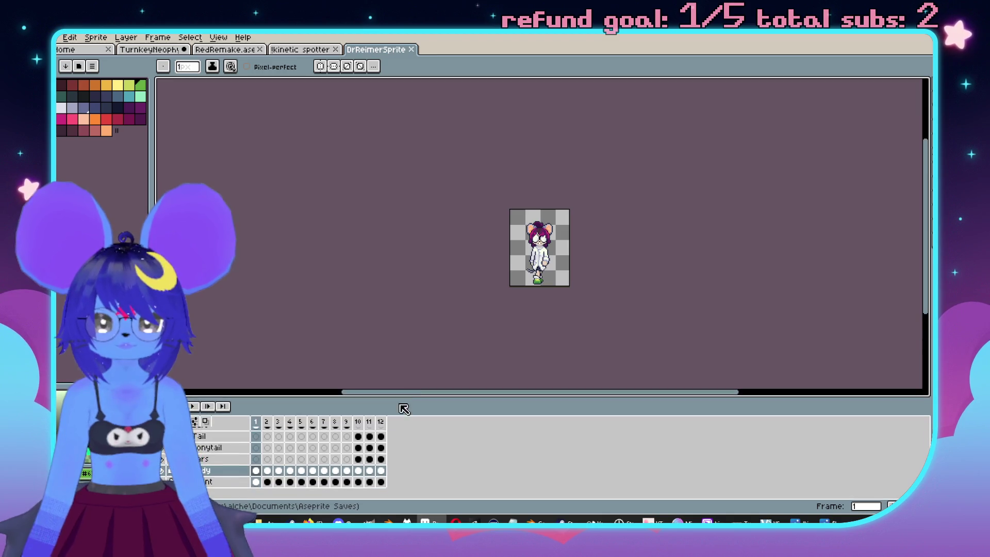
left_click(301, 470)
mouse_move(502, 397)
left_mouse_down()
mouse_move(491, 398)
mouse_move(490, 417)
left_mouse_up()
Stop the animation playback and select the whole canvas with Ctrl+A.
scroll(574, 339, "up", 5)
scroll(657, 376, "down", 2)
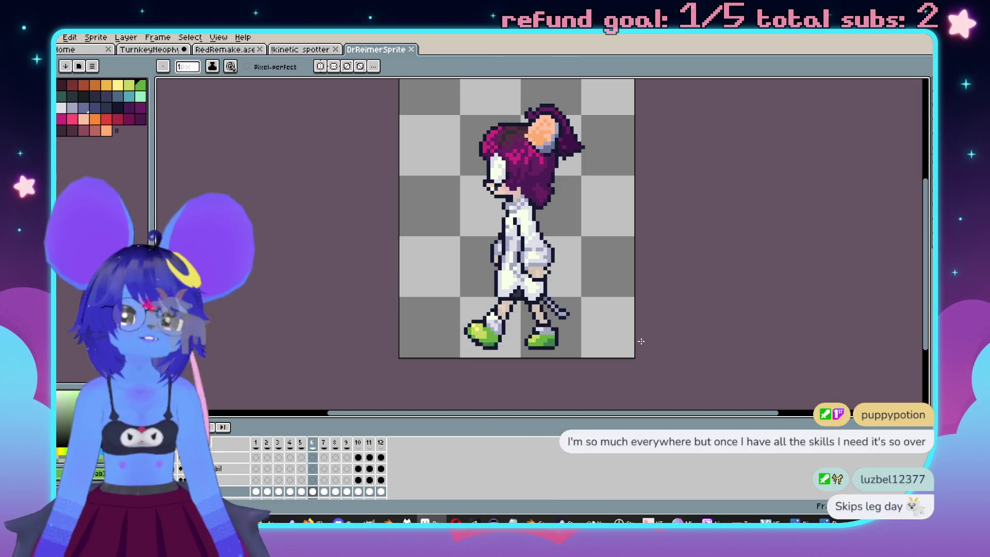
key("Return")
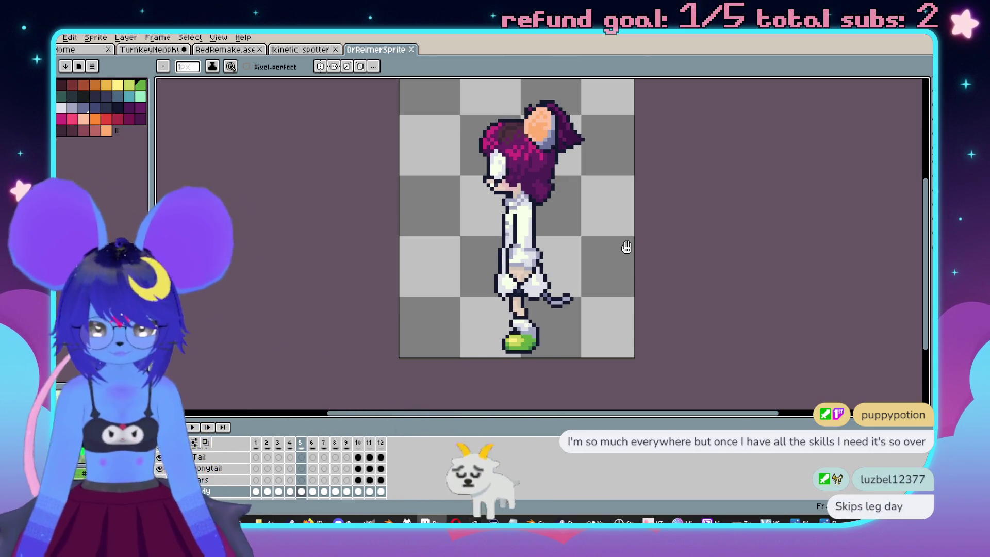
scroll(624, 250, "down", 1)
key("m")
key("ctrl+a")
key("ctrl+d")
key("ctrl+a")
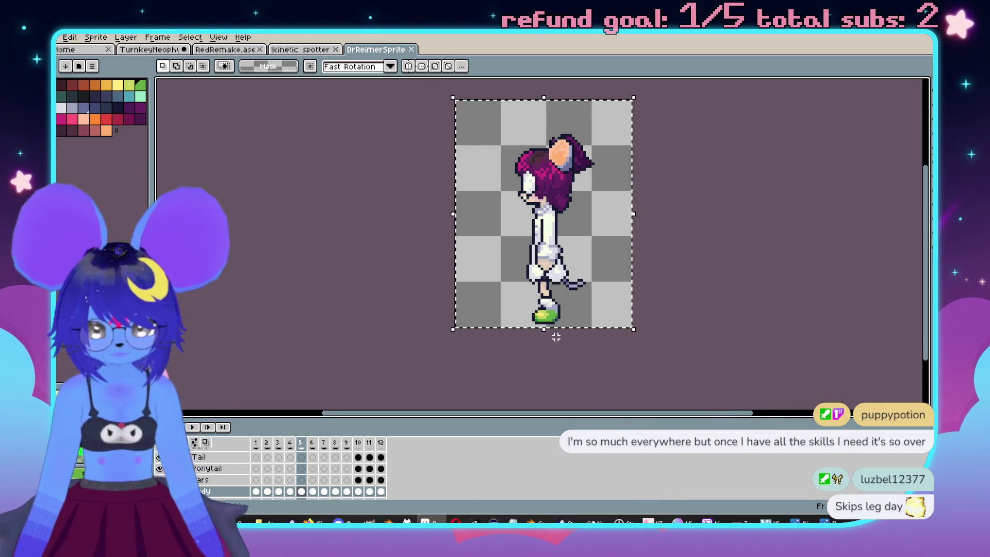
Paste the purple-haired girl beside the mouse character on frame 2 of the Scout layer.
left_click(165, 49)
scroll(252, 475, "up", 1)
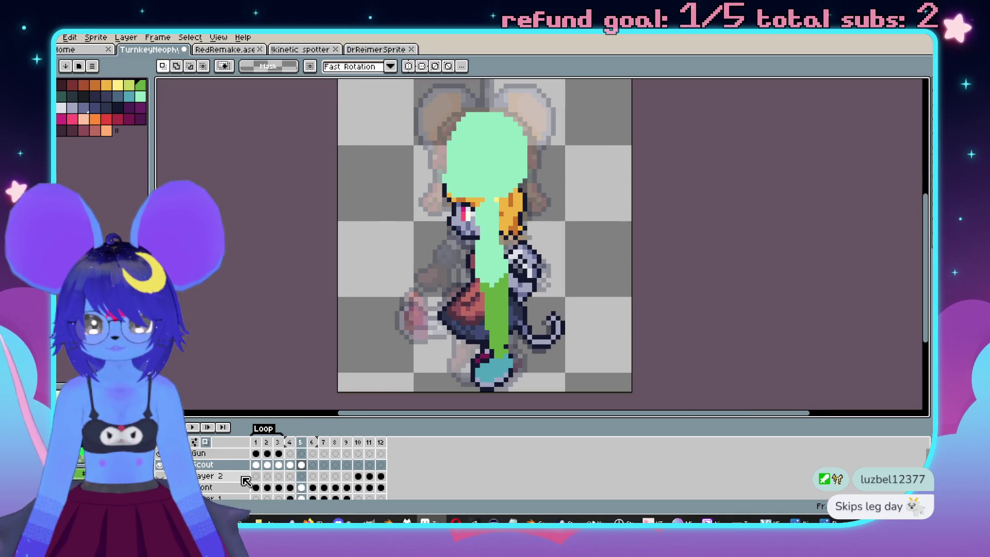
left_click(267, 465)
scroll(268, 469, "down", 1)
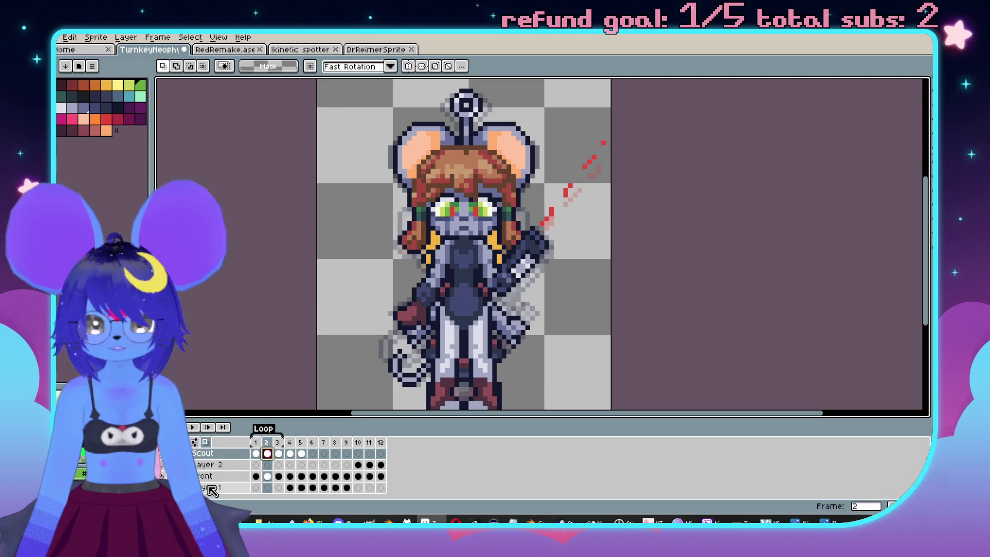
scroll(579, 270, "down", 1)
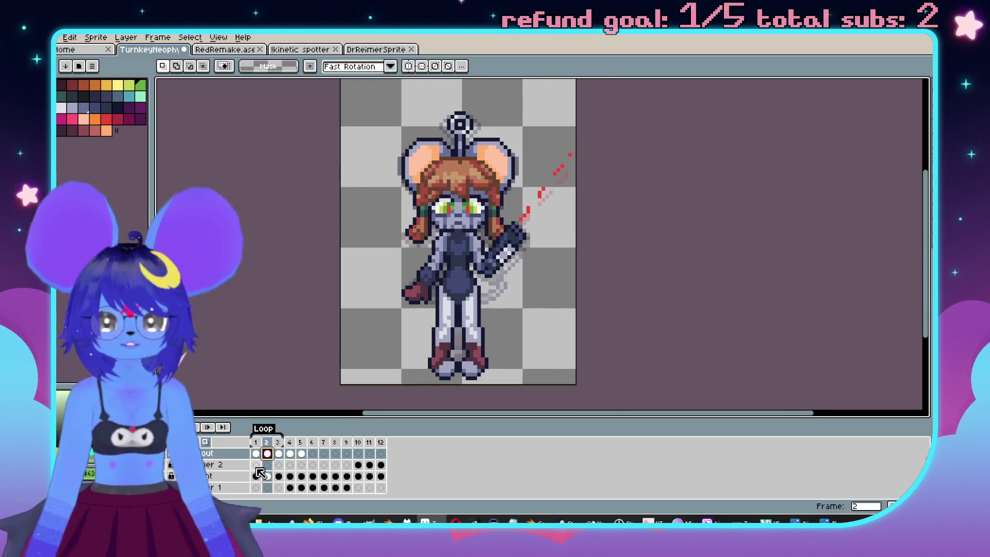
scroll(241, 475, "up", 1)
key("ctrl+v")
left_click_drag(453, 266, 531, 264)
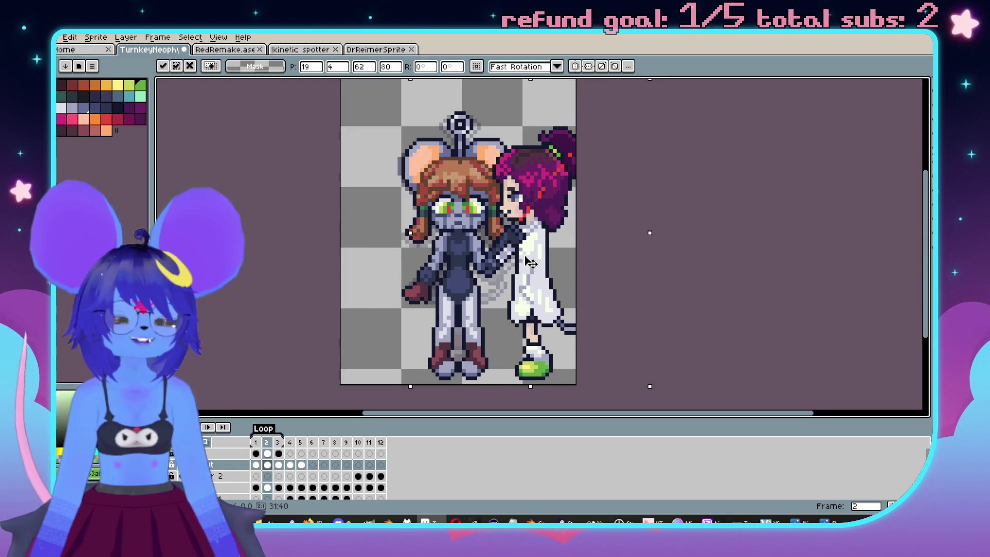
Discard the pasted figure, go to frame 5, and bring DrReimerSprite to the front.
key("Escape")
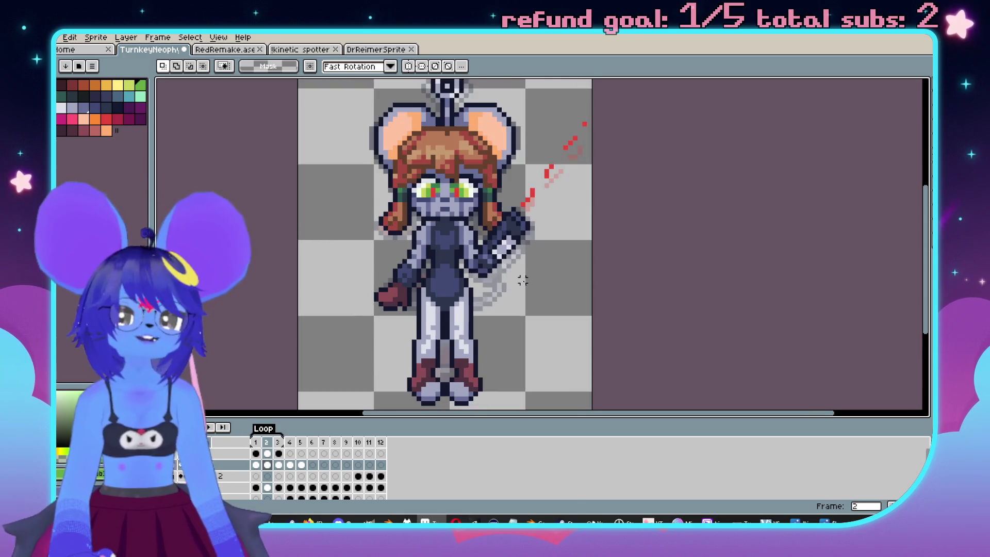
left_click(306, 443)
scroll(509, 247, "up", 3)
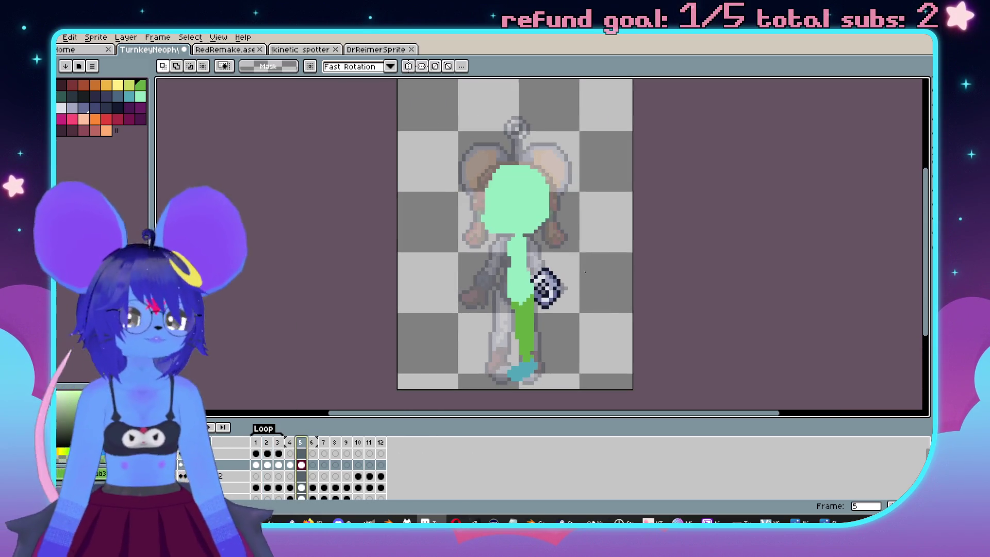
left_click(380, 49)
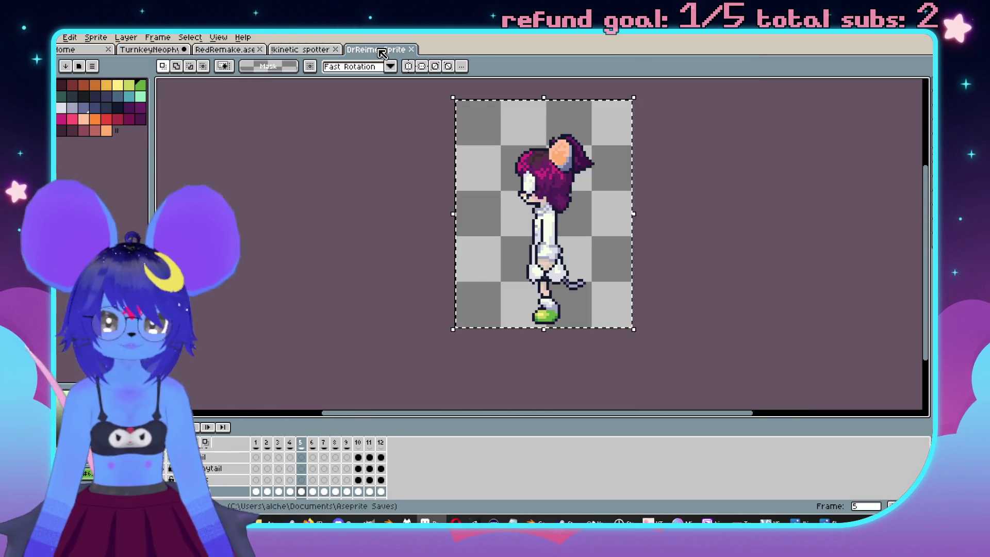
scroll(512, 309, "up", 3)
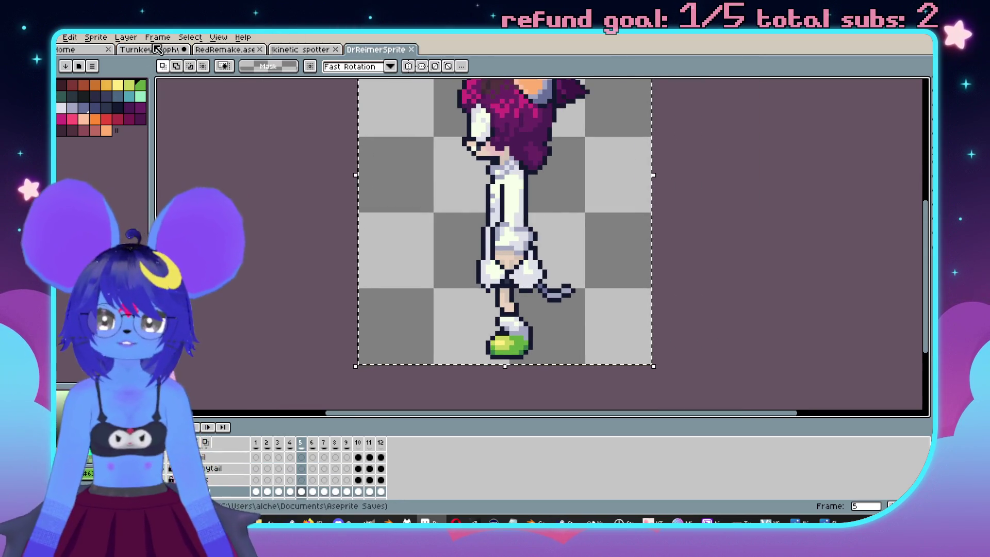
Back in the TurnkeyNeophyte sprite, extend the green mask along the leg's right edge.
key("ctrl+Tab")
key("b")
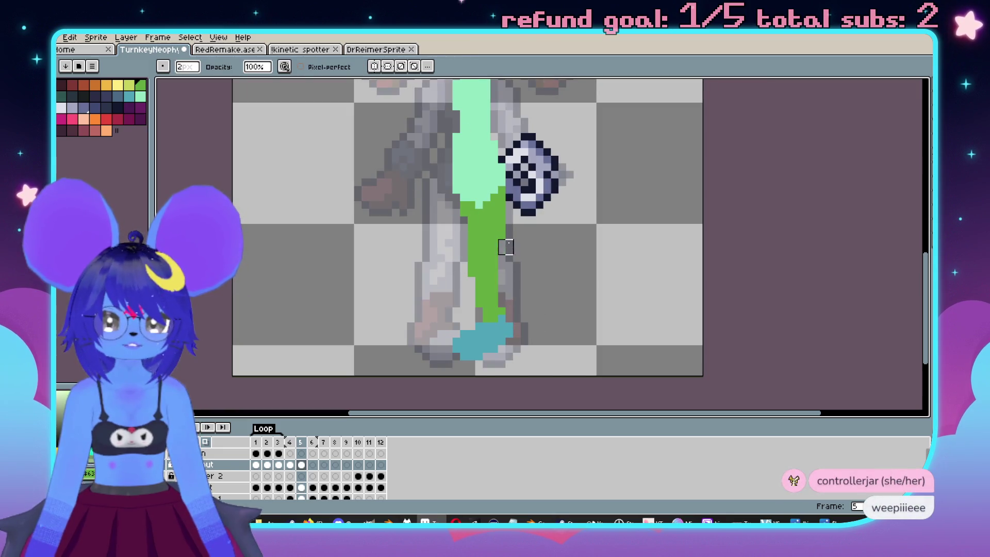
scroll(496, 292, "up", 1)
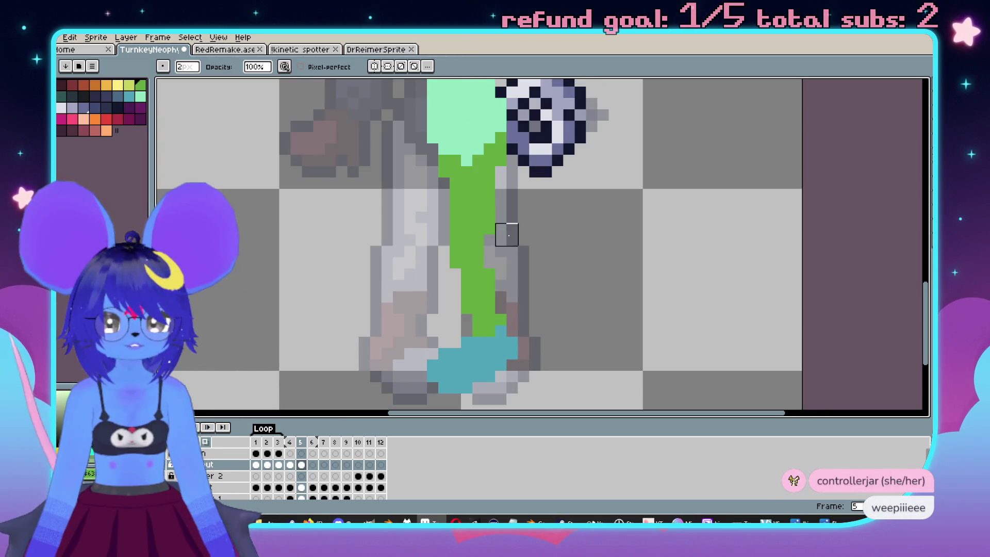
scroll(507, 235, "down", 2)
scroll(537, 261, "up", 1)
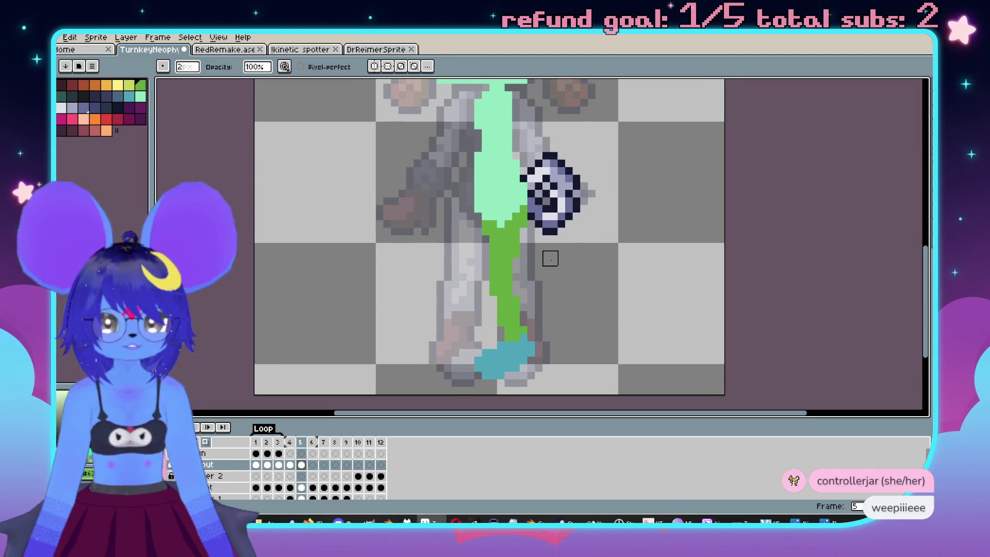
scroll(464, 283, "up", 2)
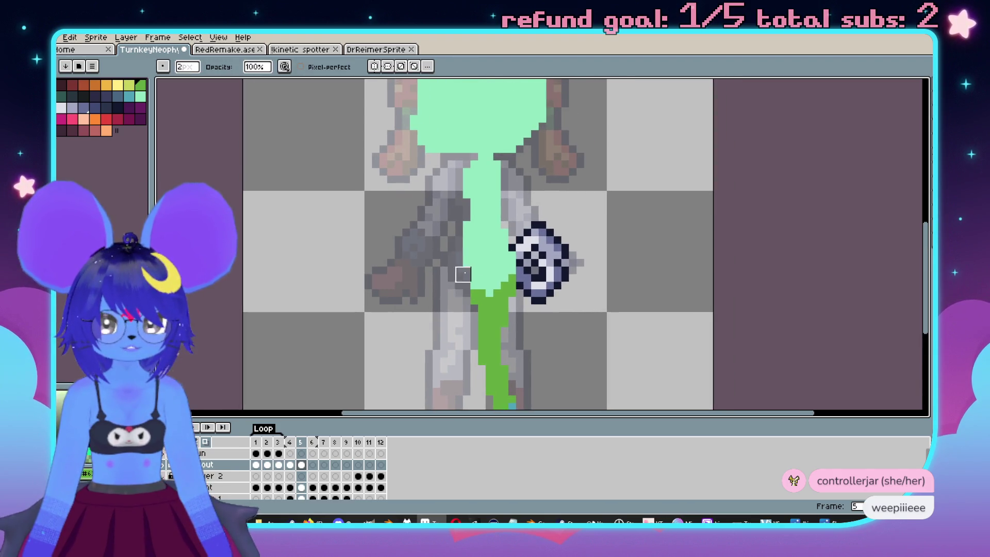
scroll(464, 274, "down", 2)
scroll(515, 258, "up", 1)
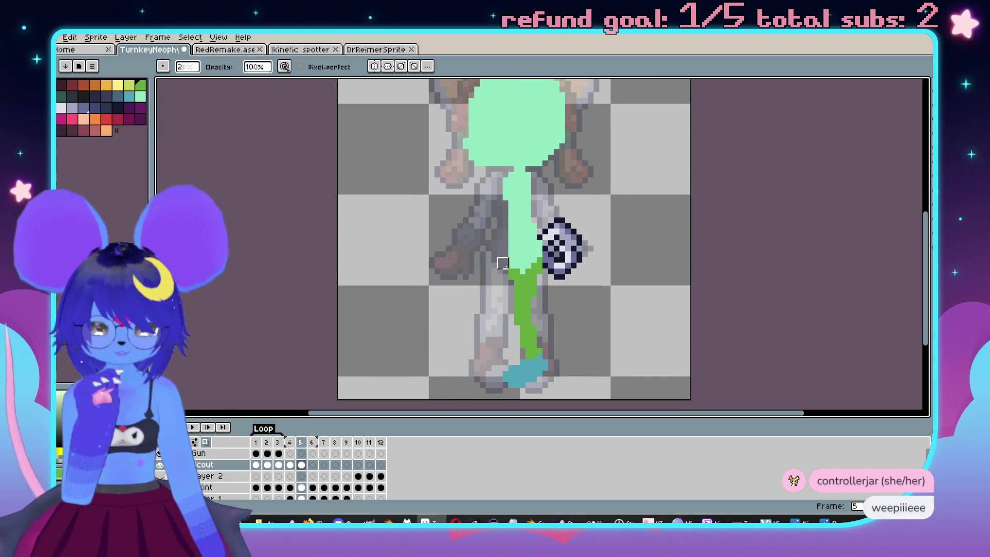
scroll(509, 286, "up", 1)
key("e")
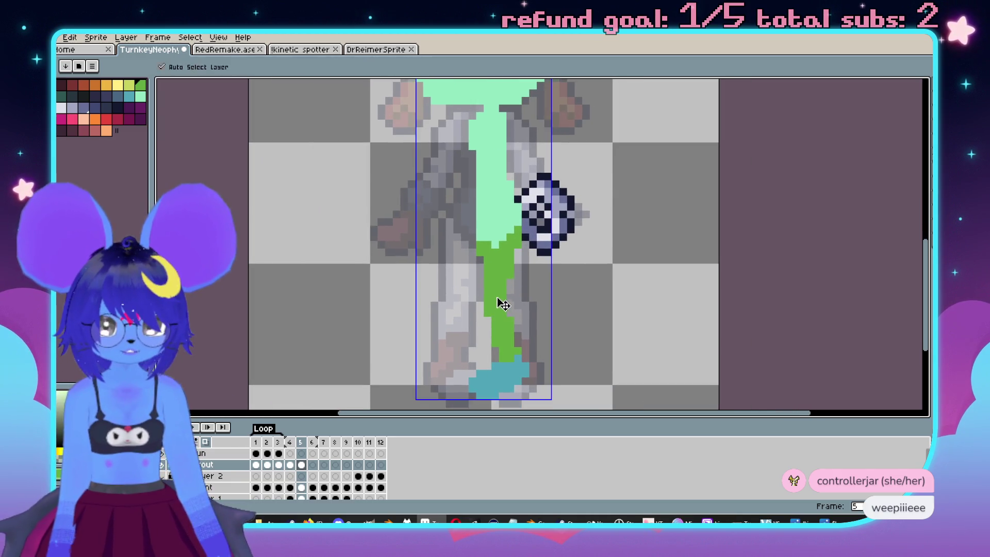
left_click_drag(518, 289, 518, 307)
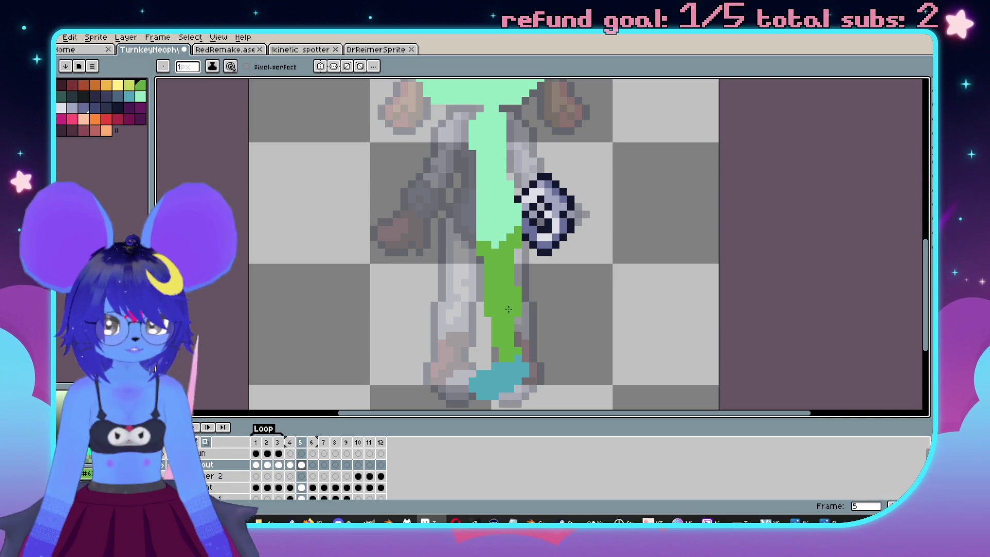
Add another green pixel to the leg mask with a 1px pencil.
scroll(518, 344, "down", 2)
scroll(532, 350, "up", 1)
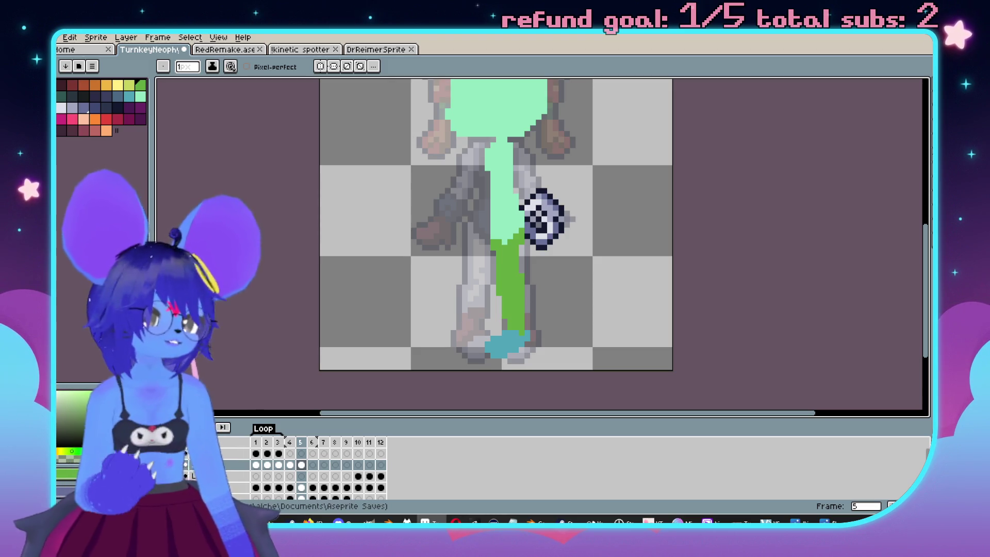
scroll(475, 308, "up", 2)
key("b")
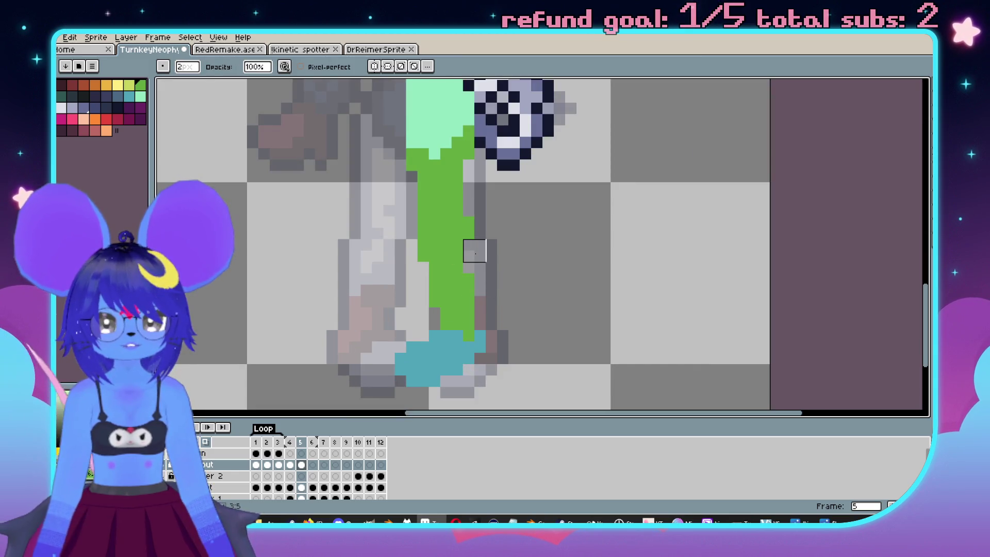
scroll(482, 227, "down", 2)
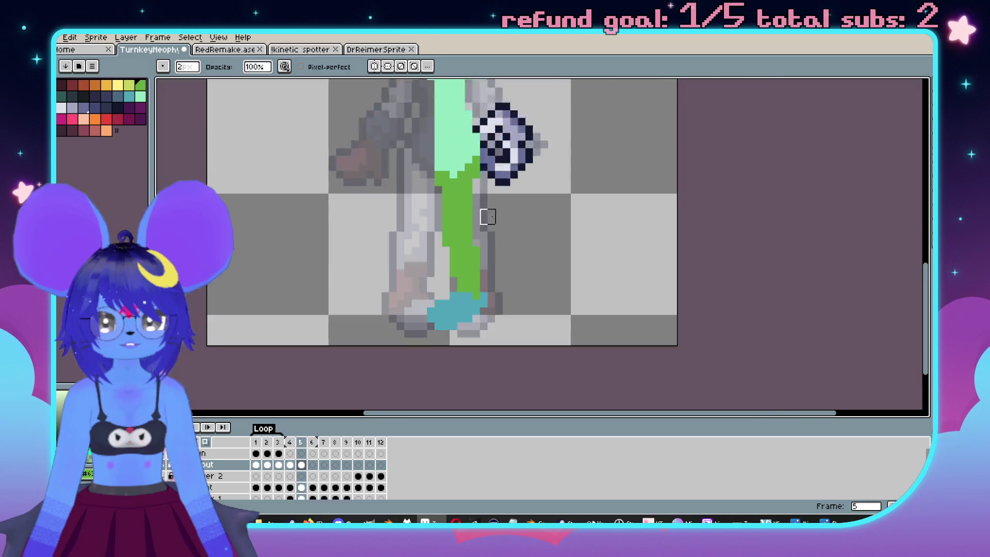
scroll(592, 278, "up", 2)
key("b")
left_click(604, 247)
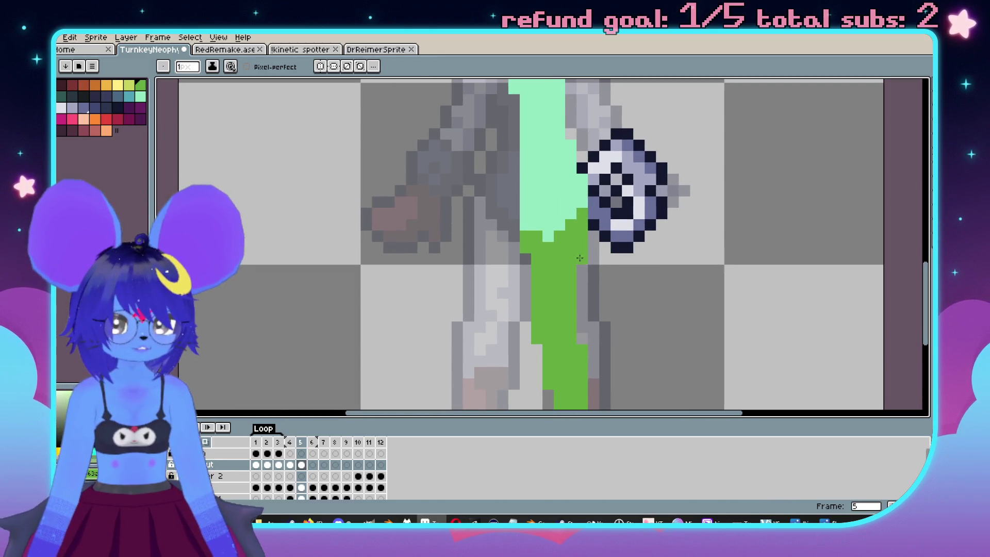
Make the Front layer's artwork visible.
scroll(580, 258, "down", 2)
scroll(580, 257, "up", 2)
key("e")
scroll(581, 276, "down", 2)
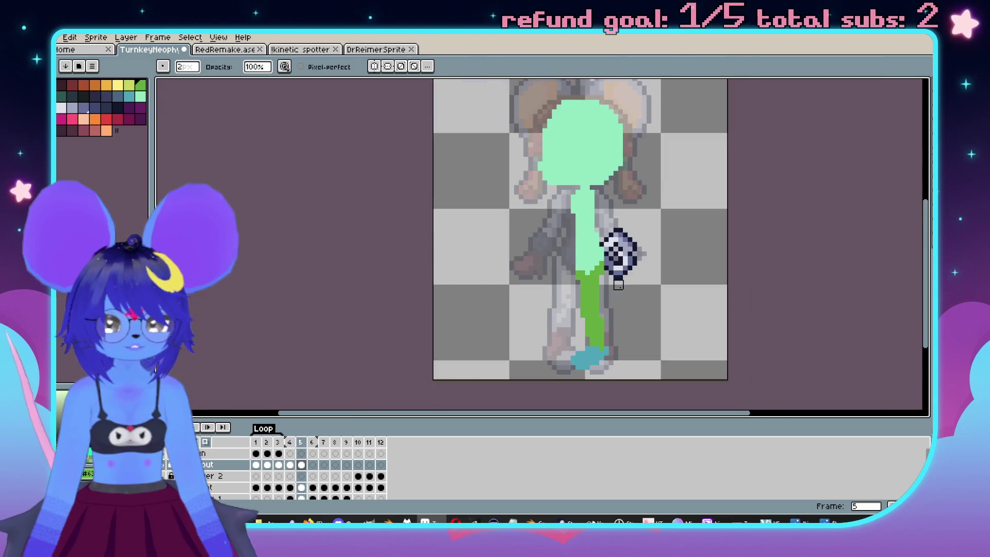
scroll(618, 285, "up", 3)
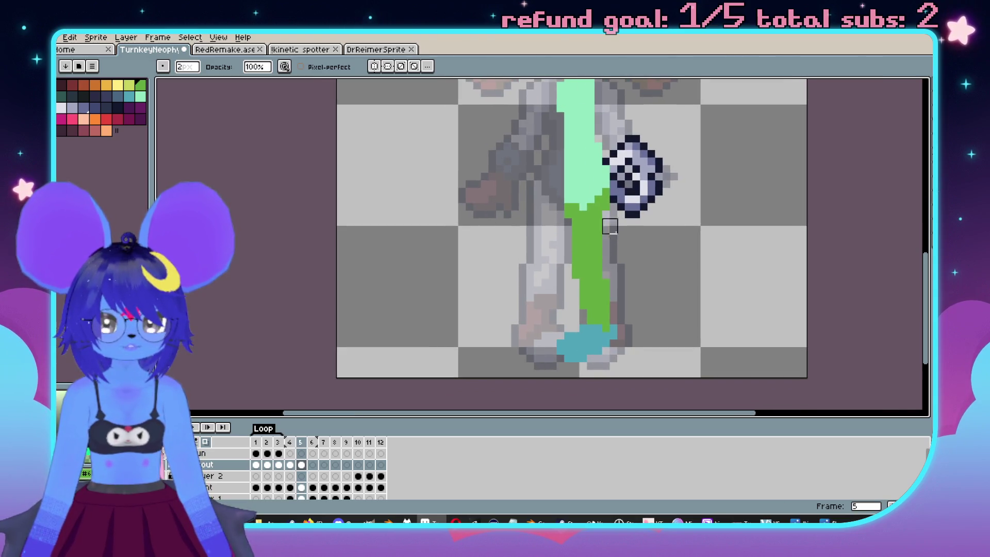
scroll(572, 310, "up", 2)
scroll(310, 469, "down", 1)
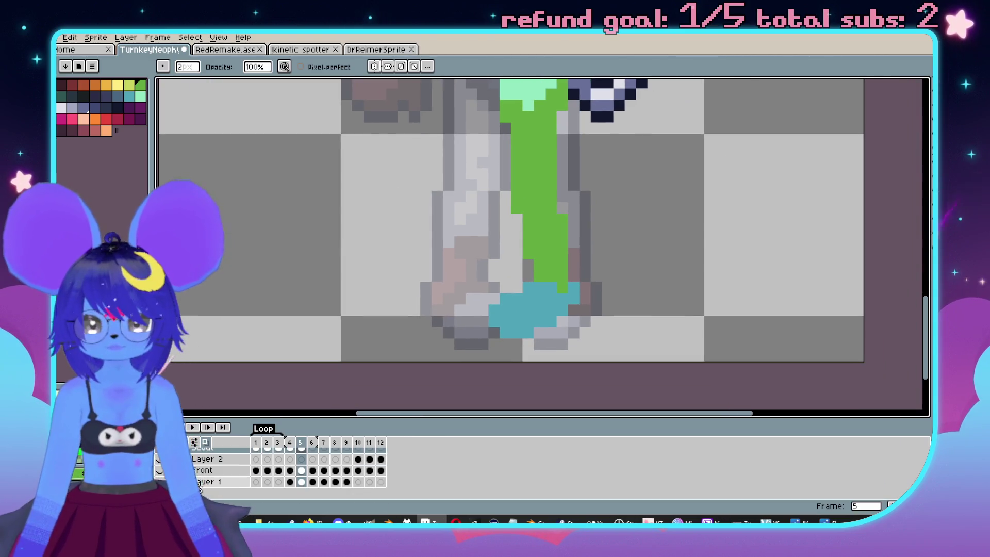
left_click(161, 471)
scroll(476, 276, "up", 1)
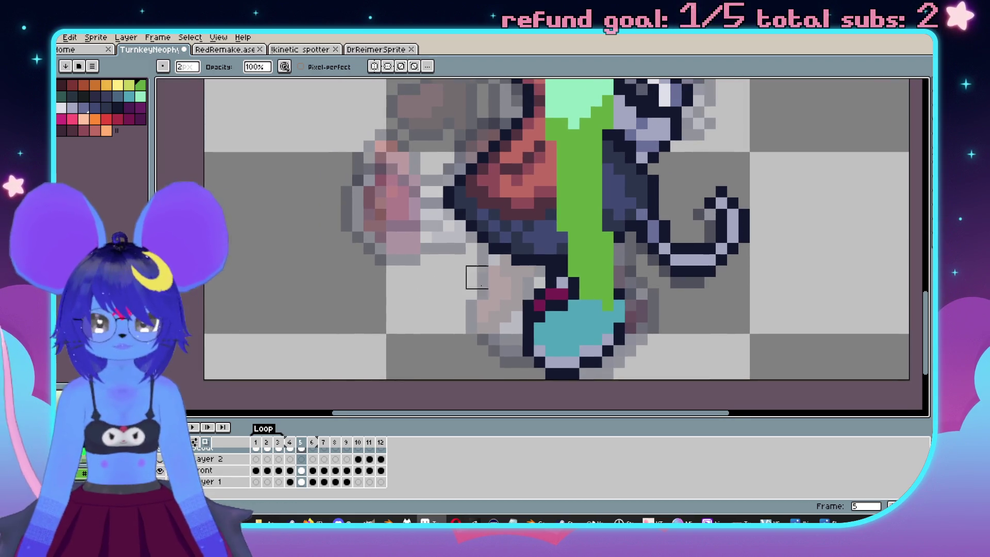
scroll(527, 289, "up", 1)
Paint the two stray foot pixels teal with a 1px pencil.
key("b")
left_click(593, 335, "alt")
left_click(585, 323)
left_click(568, 293)
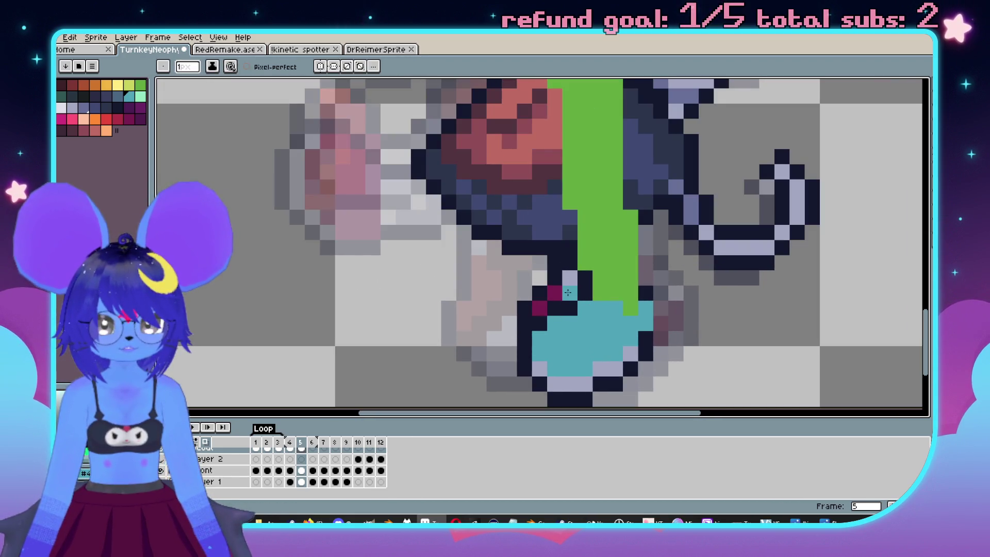
scroll(542, 307, "down", 5)
scroll(563, 350, "up", 4)
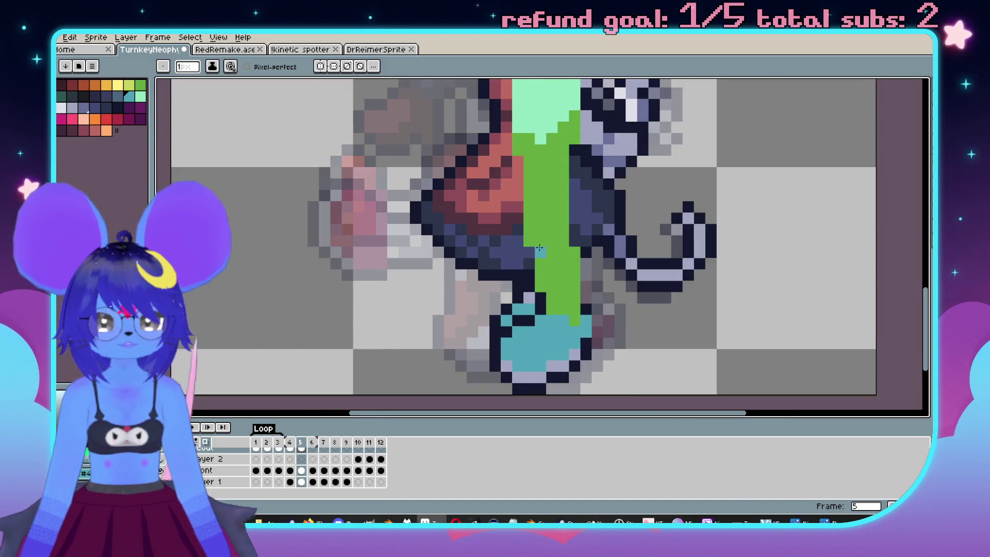
scroll(539, 249, "up", 1)
Sample the dark outline colour, hide the Front layer, and outline the inner leg edge.
key("alt")
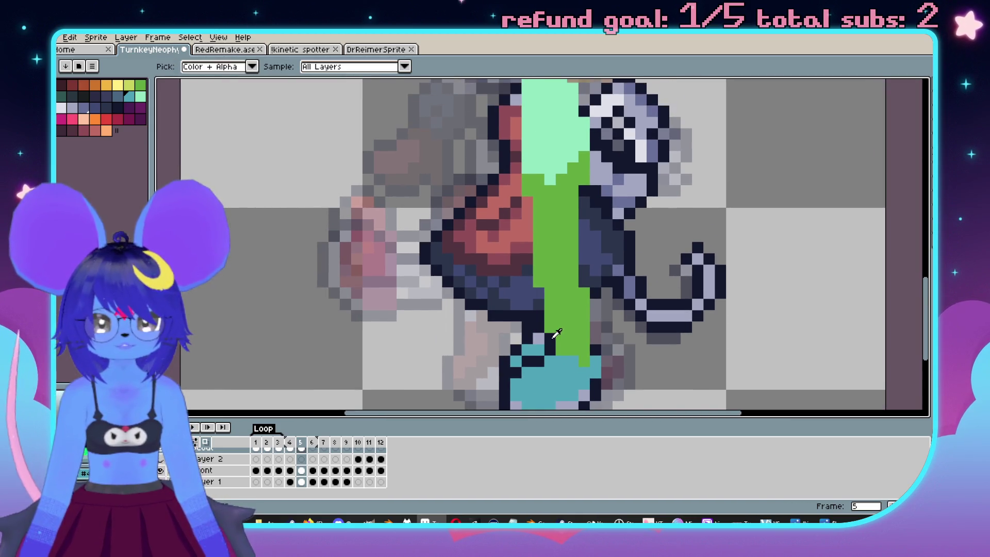
left_click(557, 334, "alt")
scroll(557, 334, "down", 2)
left_click(162, 474)
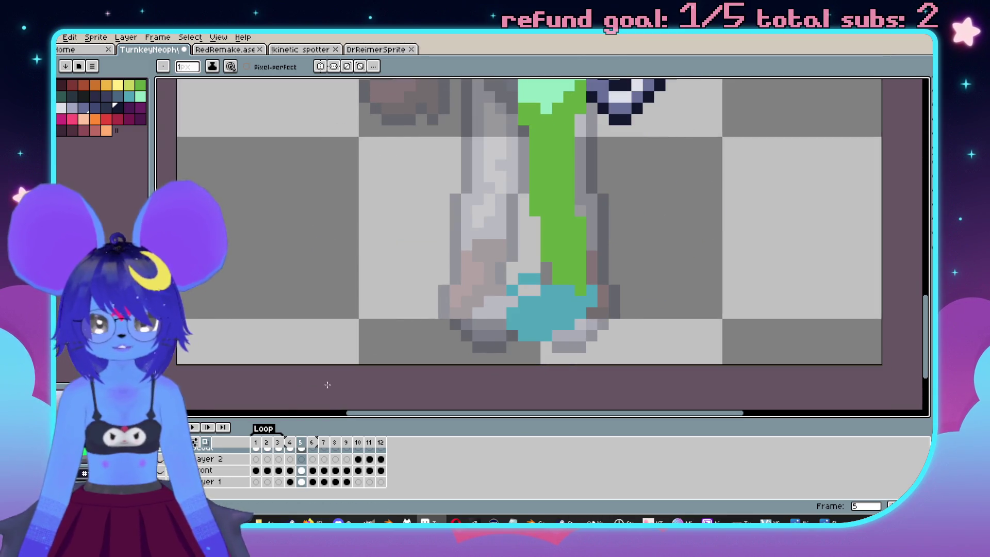
scroll(328, 385, "down", 3)
scroll(548, 312, "up", 4)
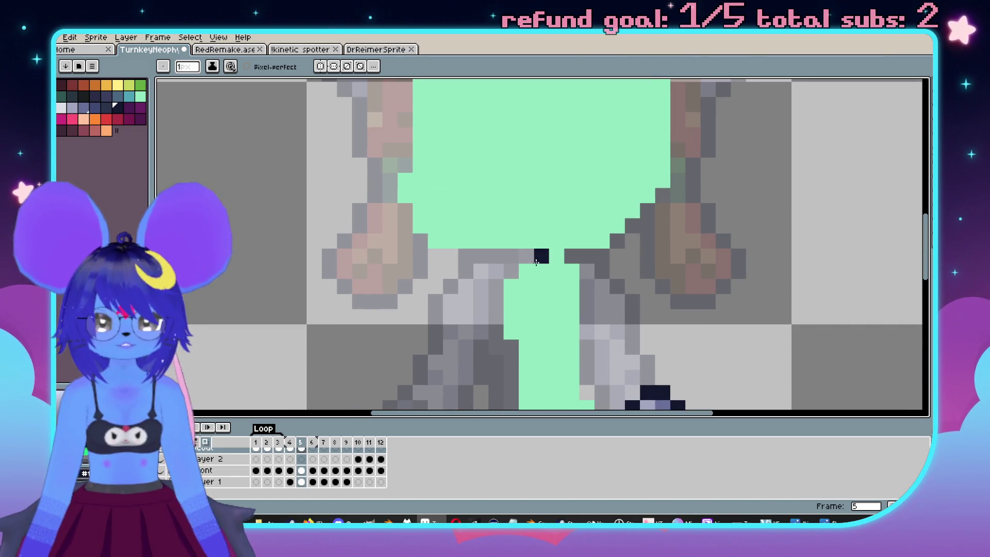
left_click_drag(526, 256, 492, 334)
Redraw a straight dark outline down the mask's torso column and leg, undoing stray strokes.
key("ctrl+z")
key("ctrl+z")
mouse_move(527, 256)
left_mouse_down()
mouse_move(496, 301)
mouse_move(511, 407)
left_mouse_up()
scroll(511, 407, "down", 3)
left_click_drag(543, 289, 543, 299)
key("ctrl+z")
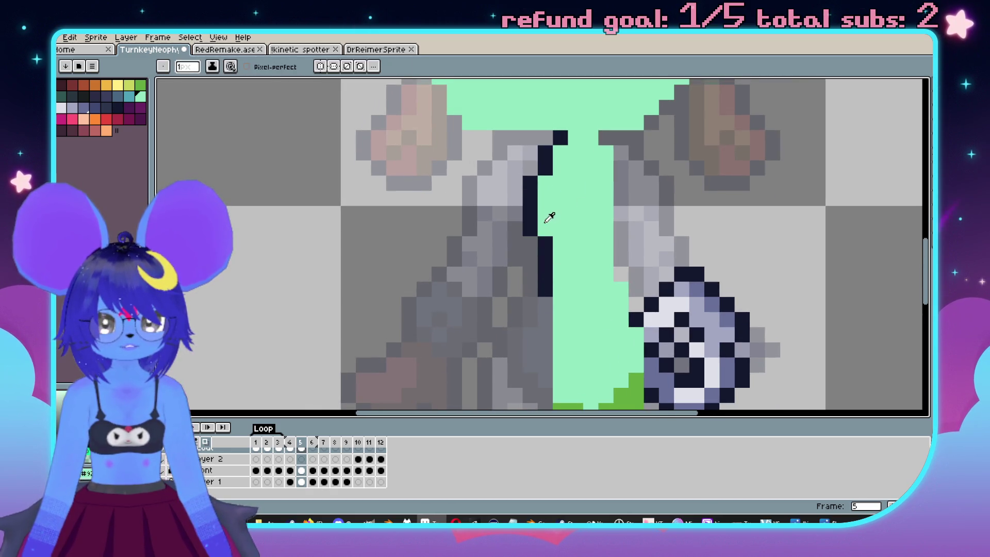
scroll(546, 290, "down", 3)
left_click_drag(539, 219, 562, 284)
key("ctrl+z")
scroll(560, 340, "down", 2)
left_click_drag(563, 183, 572, 225)
key("ctrl+z")
mouse_move(564, 170)
left_mouse_down()
mouse_move(570, 278)
mouse_move(595, 367)
left_mouse_up()
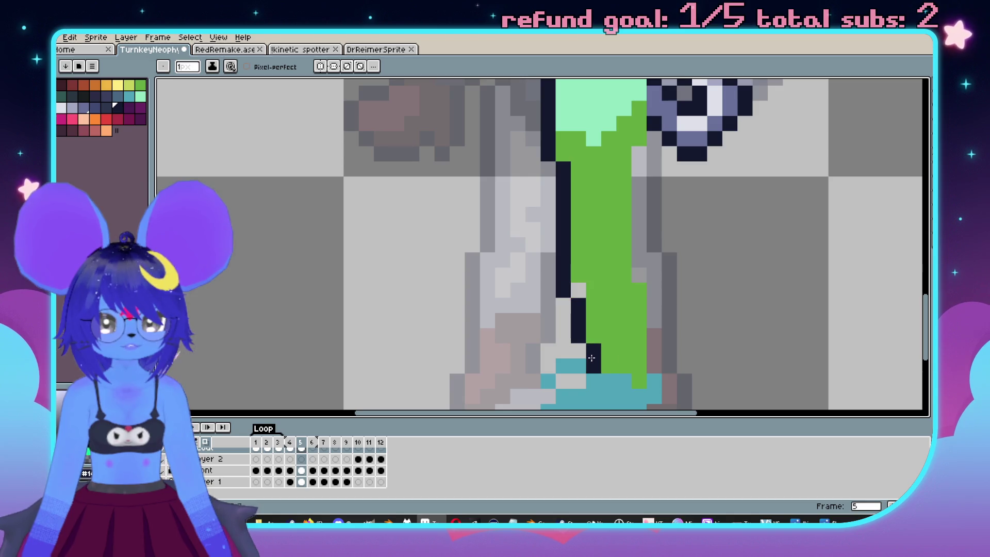
scroll(594, 356, "down", 2)
mouse_move(596, 284)
left_mouse_down()
mouse_move(563, 302)
mouse_move(566, 269)
mouse_move(585, 256)
left_mouse_up()
Add dark outline pixels along the teal foot's left edge, undoing the fill that leaked up the leg.
left_click(564, 299)
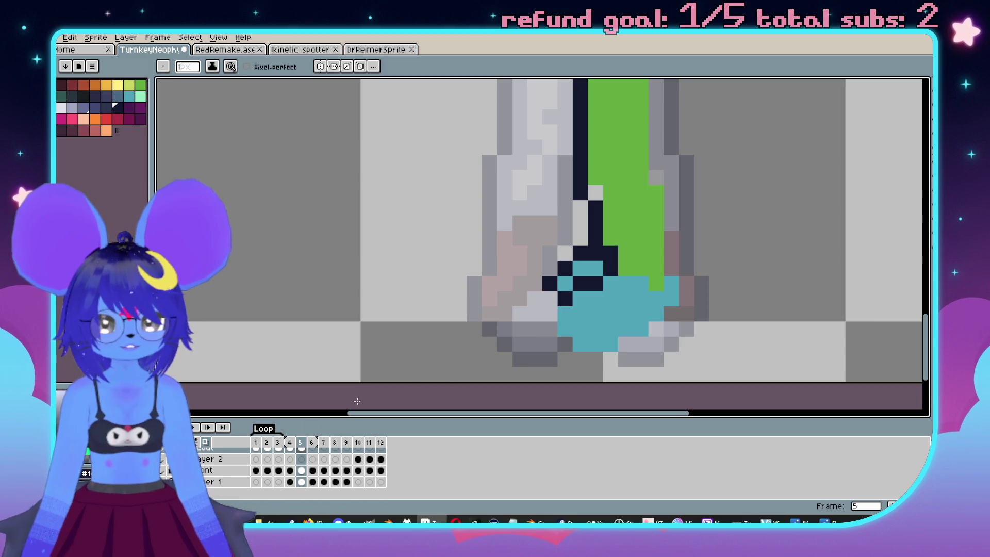
key("Left")
key("Right")
left_click(549, 301)
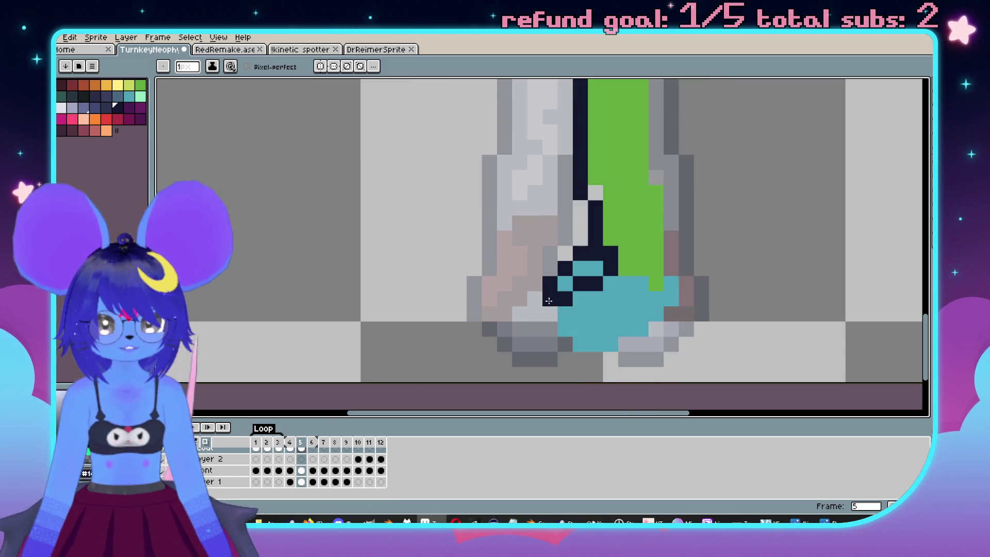
mouse_move(549, 299)
left_mouse_down()
mouse_move(549, 336)
mouse_move(575, 367)
mouse_move(636, 346)
mouse_move(685, 301)
mouse_move(685, 276)
mouse_move(655, 315)
left_mouse_up()
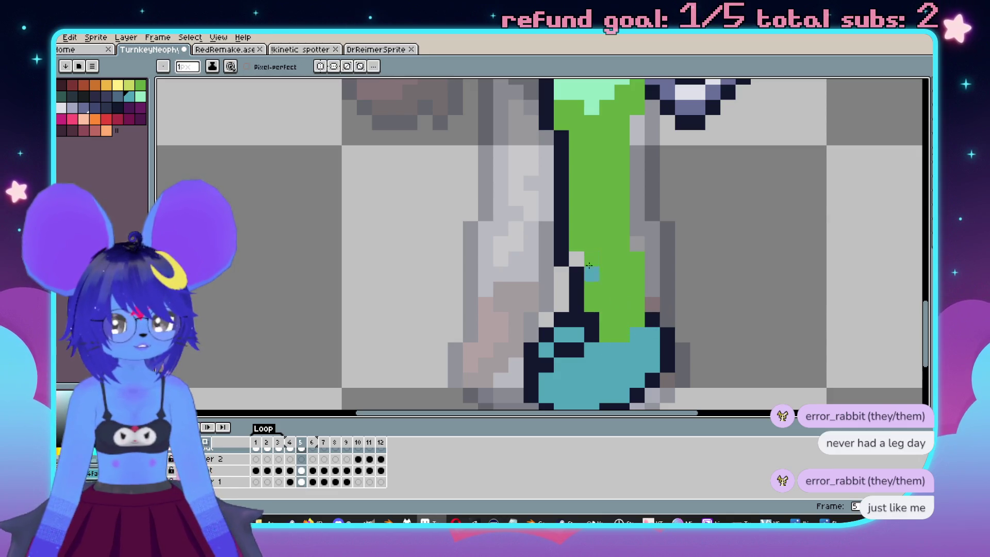
key("ctrl+z")
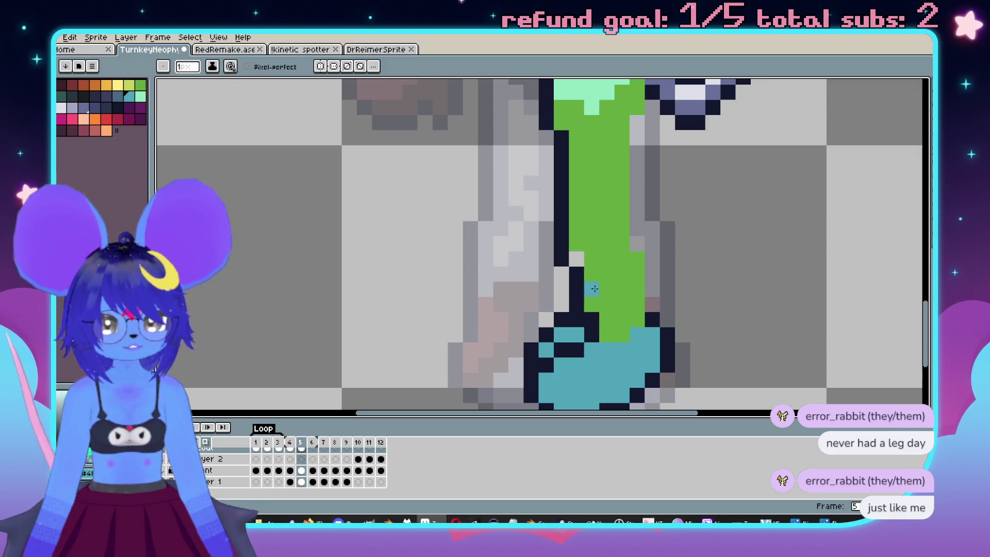
Paint the bottom of the leg teal and pick dark navy, undoing unwanted navy strokes.
left_click_drag(613, 329, 654, 254)
left_click(653, 317, "alt")
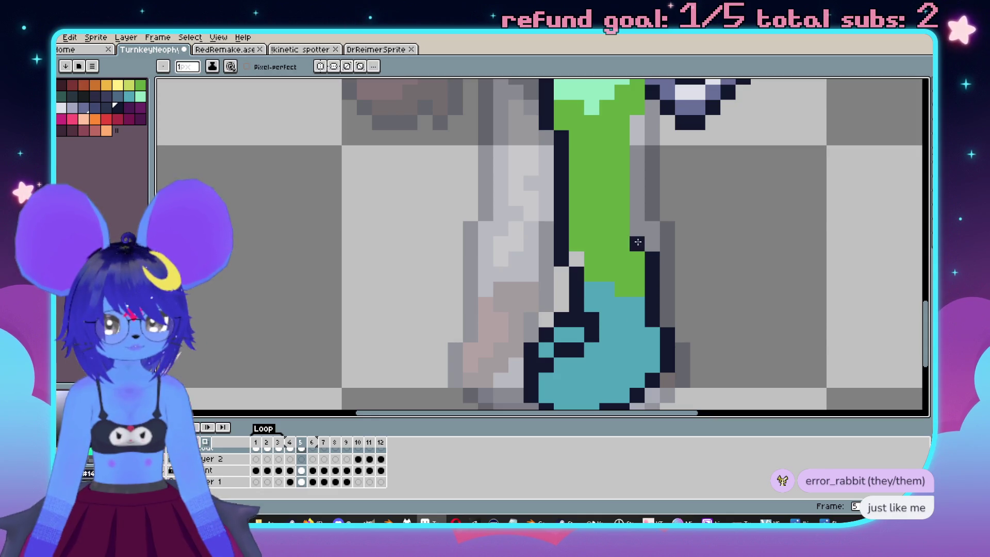
scroll(619, 239, "up", 3)
key("ctrl+z")
mouse_move(605, 293)
left_mouse_down()
mouse_move(611, 226)
mouse_move(589, 176)
mouse_move(588, 191)
mouse_move(549, 221)
mouse_move(527, 297)
mouse_move(520, 167)
left_mouse_up()
key("ctrl+z")
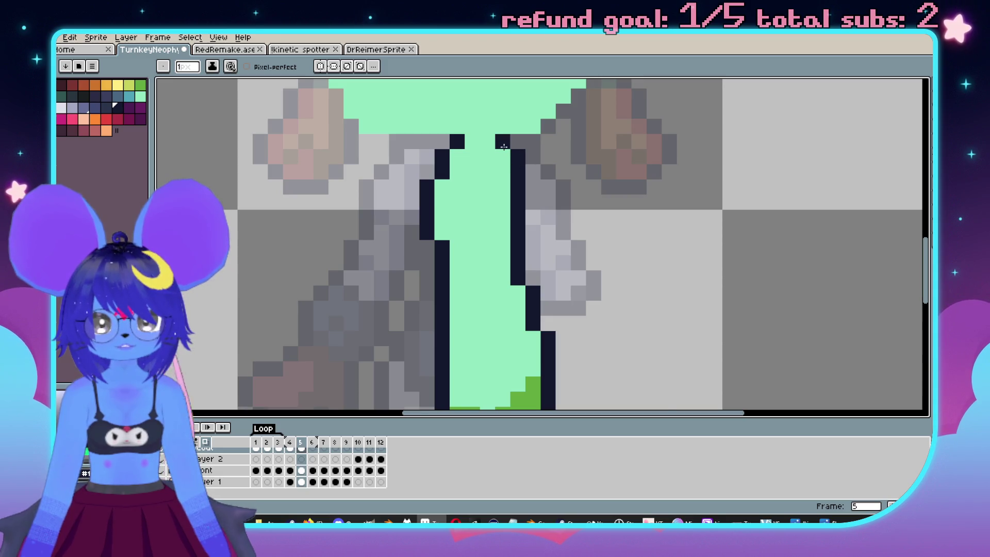
Bring the lower leg and teal boot into view for colour picking.
scroll(504, 147, "down", 4)
scroll(583, 256, "up", 2)
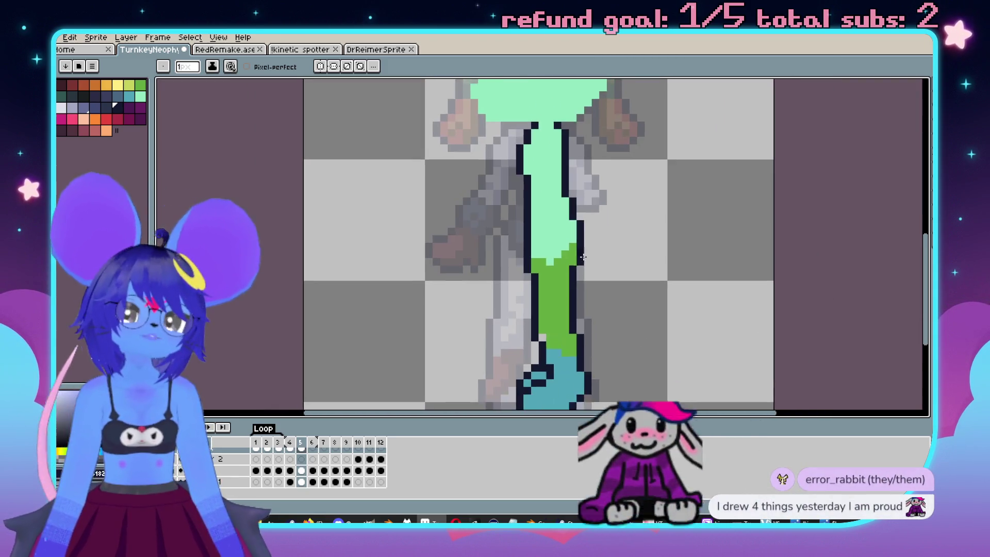
left_click_drag(551, 289, 568, 281)
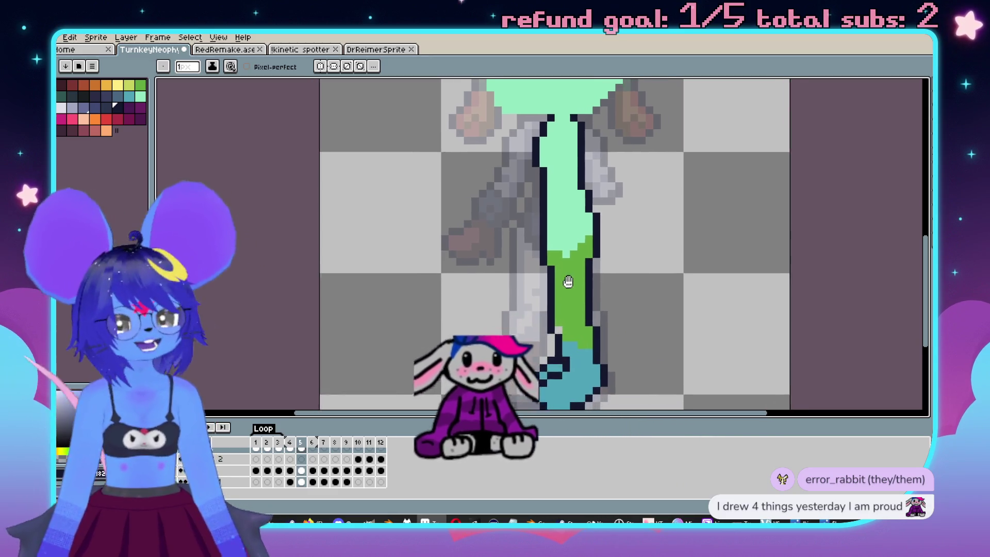
scroll(587, 286, "up", 3)
scroll(587, 285, "down", 2)
scroll(538, 309, "up", 1)
key("alt")
Paint the leg's green upward into the selected mint area with a 3-pixel brush.
key("w")
left_click(530, 279)
key("b")
left_click(523, 273)
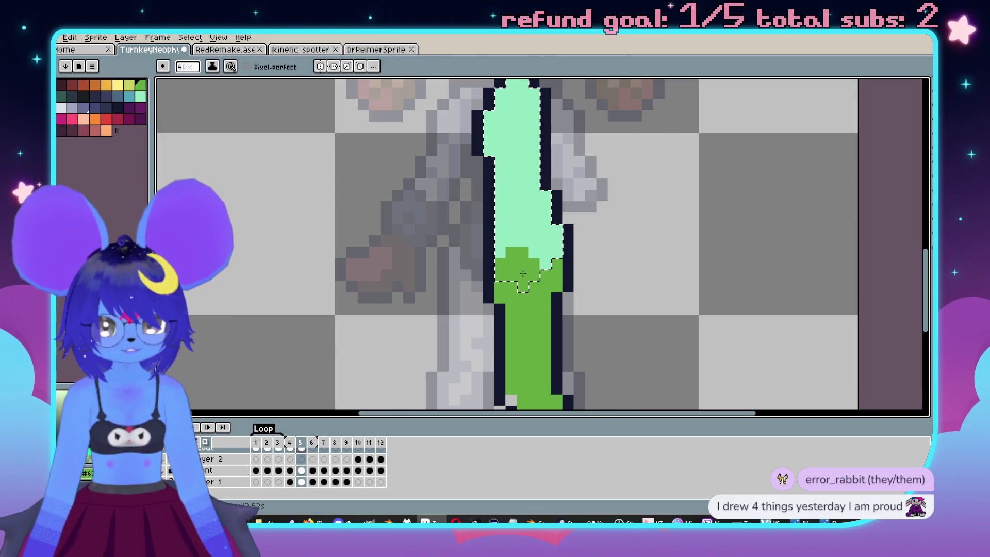
key("minus")
scroll(523, 273, "up", 1)
mouse_move(522, 279)
left_mouse_down()
mouse_move(537, 258)
mouse_move(561, 288)
left_mouse_up()
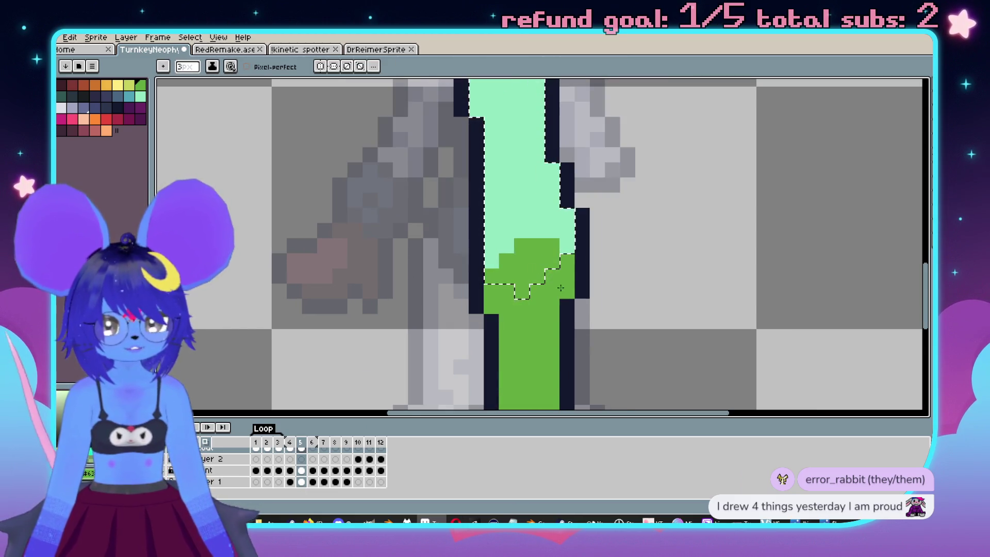
scroll(561, 288, "down", 4)
scroll(579, 325, "up", 4)
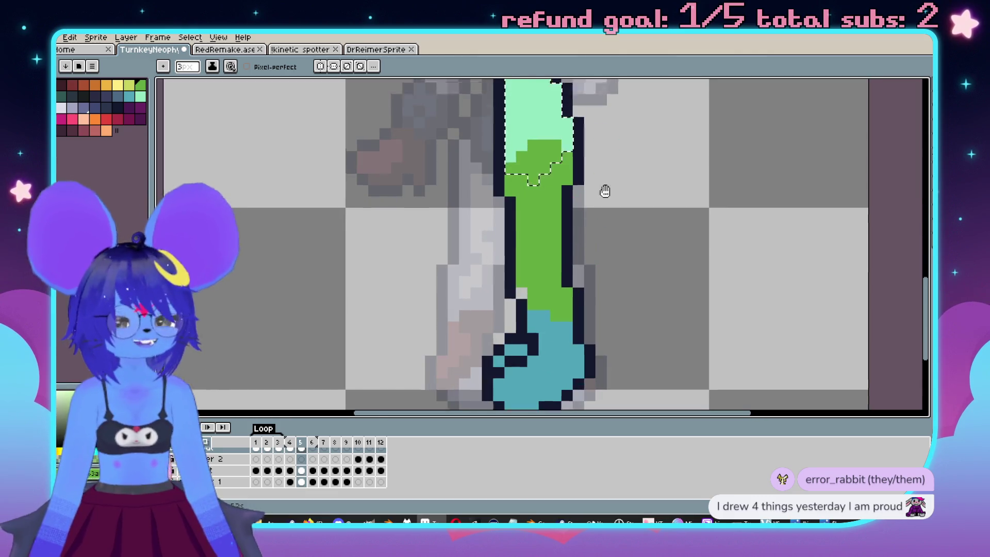
scroll(605, 192, "down", 3)
scroll(548, 220, "up", 3)
Eyedrop the dark outline colour, deselect, and add dark pixels along the leg's left outline above the boot.
key("i")
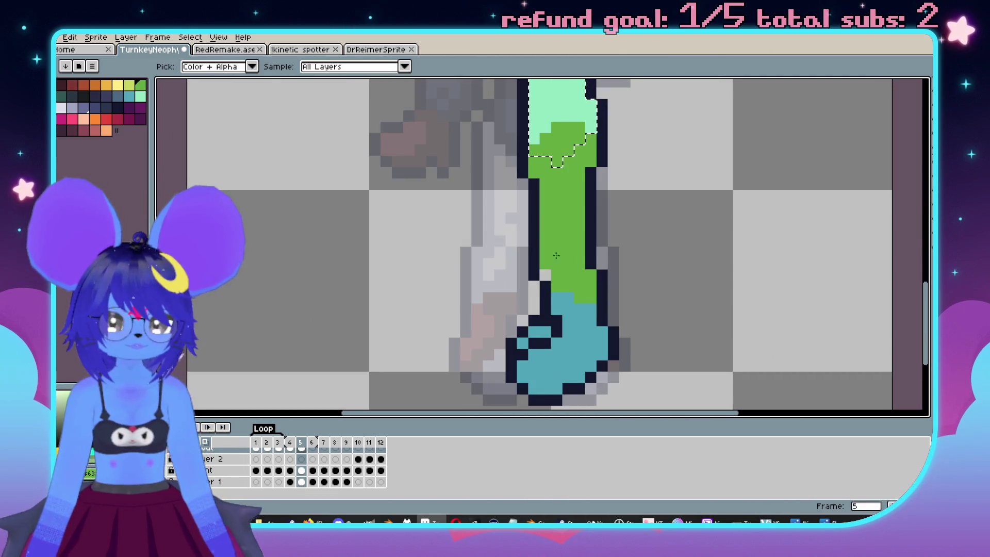
left_click(545, 287, "alt")
left_click(558, 284)
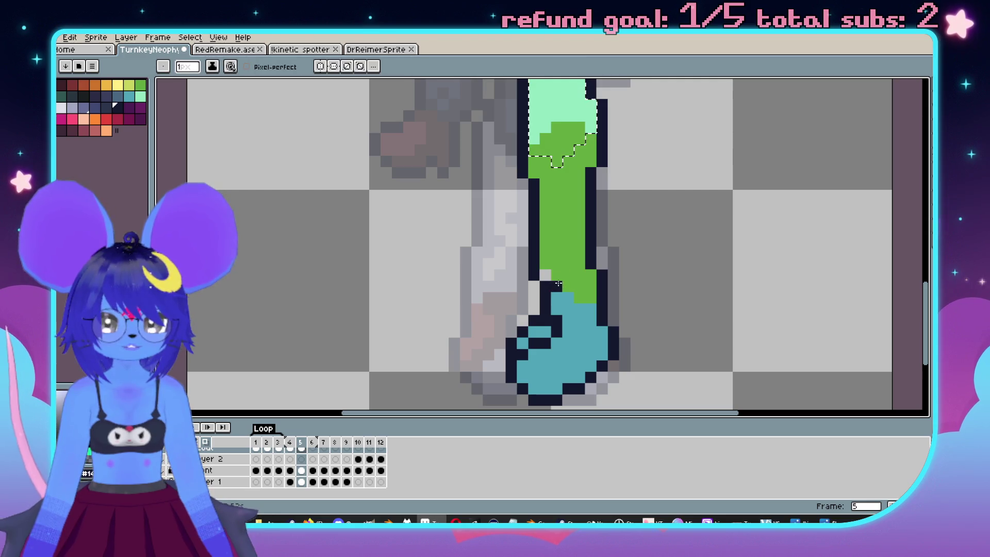
key("ctrl+d")
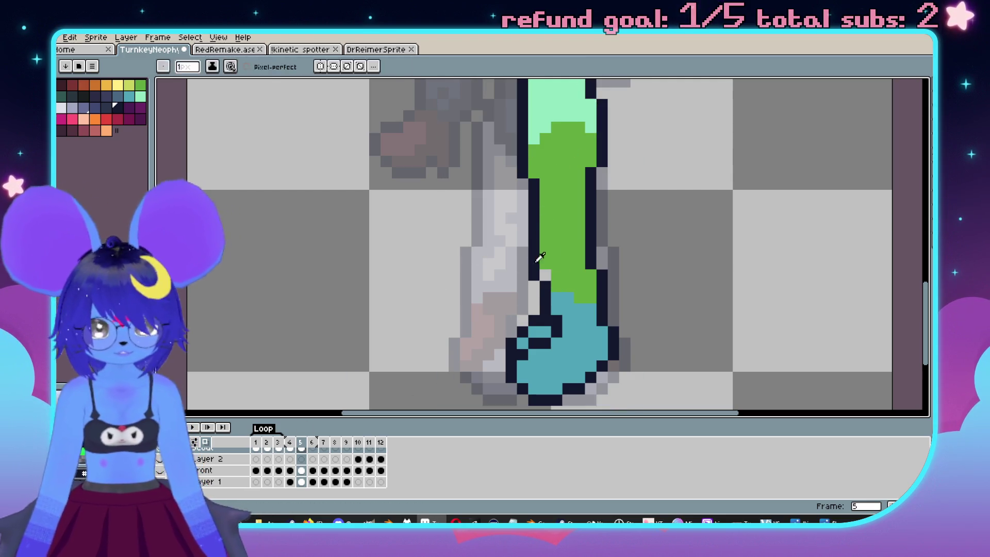
left_click(548, 299, "alt")
left_click(558, 277)
left_click_drag(545, 264, 539, 203)
left_click(545, 275)
key("ctrl+z")
Compare poses by toggling layer visibility, then return to editing the mask cutout layer.
key("e")
scroll(529, 259, "down", 3)
scroll(537, 279, "up", 2)
scroll(553, 321, "up", 1)
scroll(552, 321, "down", 1)
scroll(563, 317, "up", 1)
key("b")
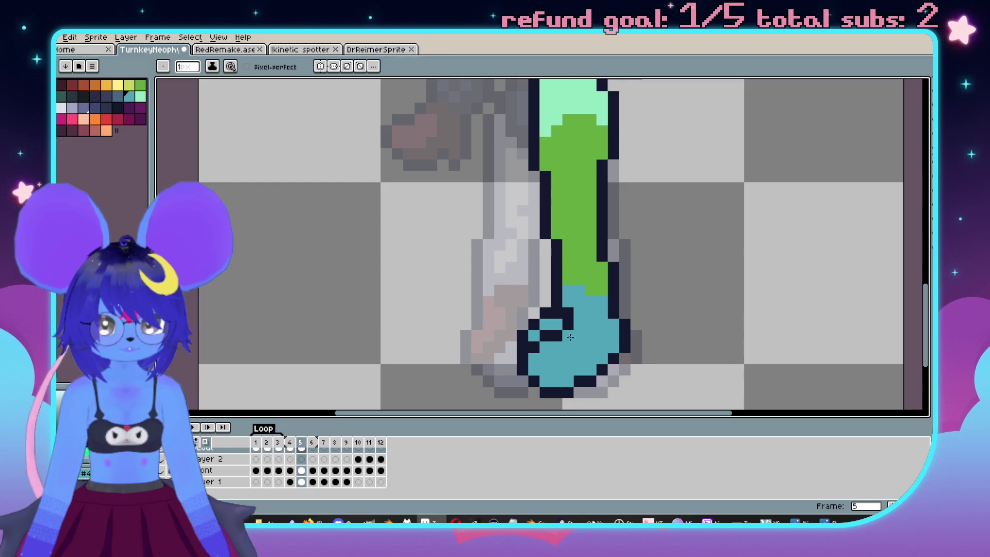
scroll(571, 337, "down", 2)
scroll(361, 362, "up", 2)
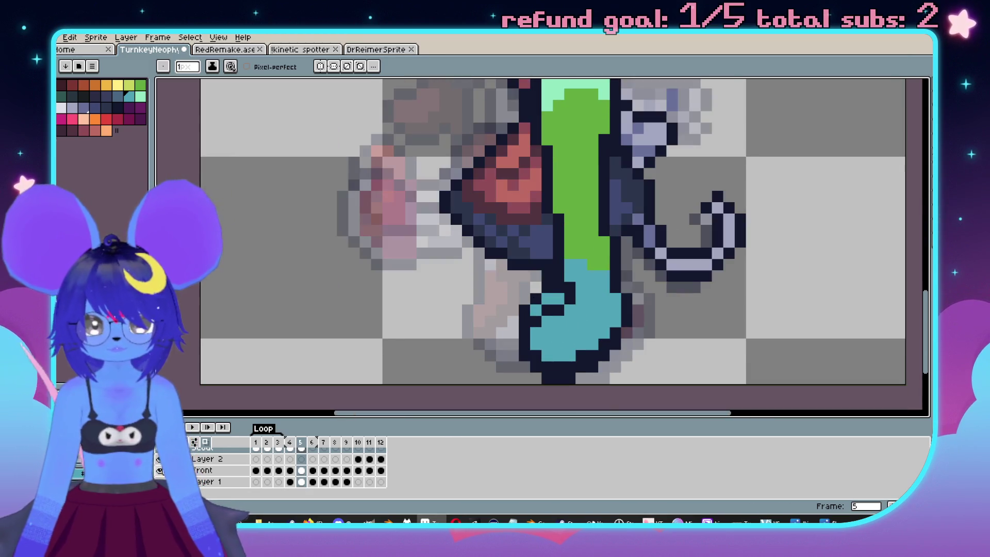
scroll(160, 470, "up", 1)
left_click(162, 470)
left_click(163, 470)
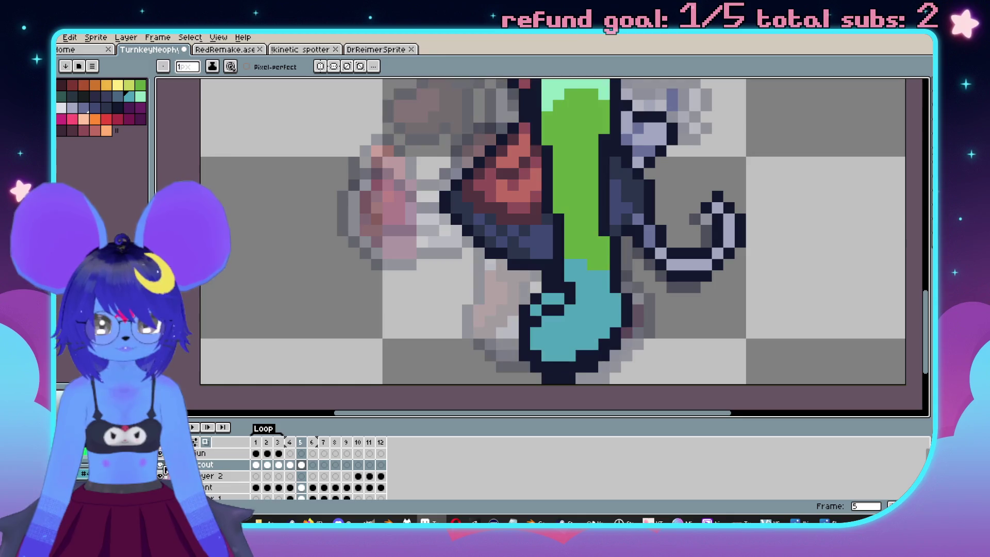
left_click(164, 469)
left_click(164, 469)
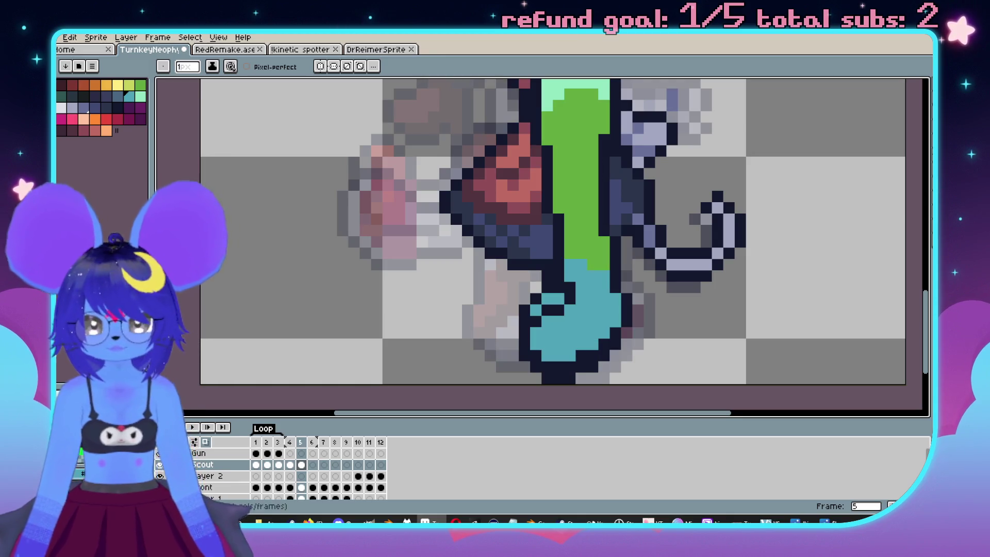
scroll(164, 469, "down", 1)
left_click(162, 459)
scroll(625, 287, "up", 2)
Recolour stray dark pixels in the boot teal, then pick dark navy again.
key("i")
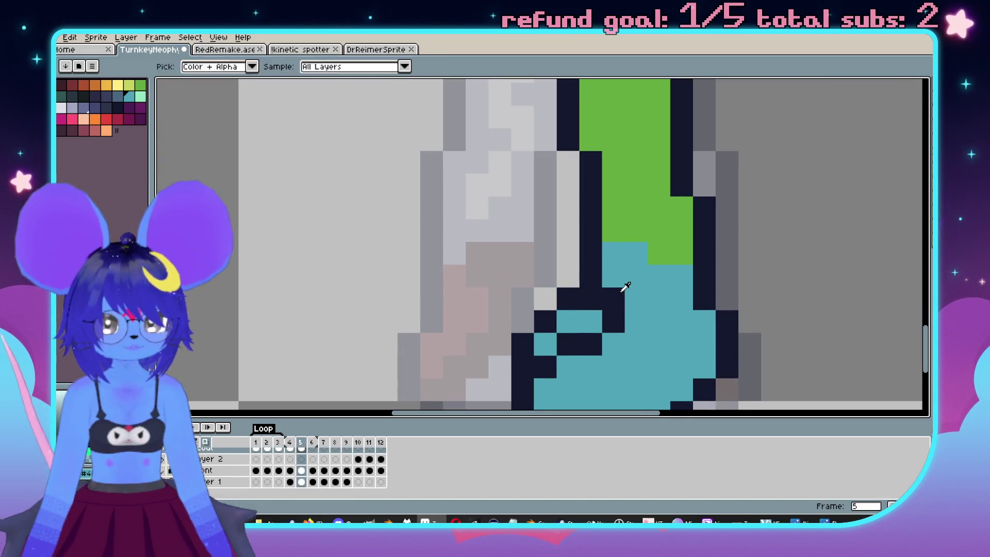
left_click(625, 268, "alt")
left_click_drag(614, 299, 612, 314)
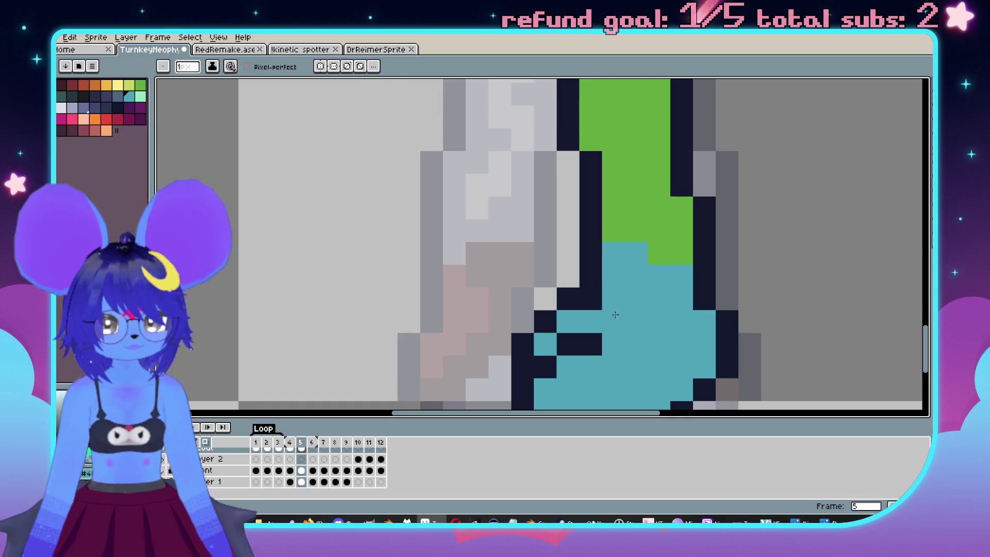
left_click(596, 340, "alt")
scroll(667, 285, "down", 3)
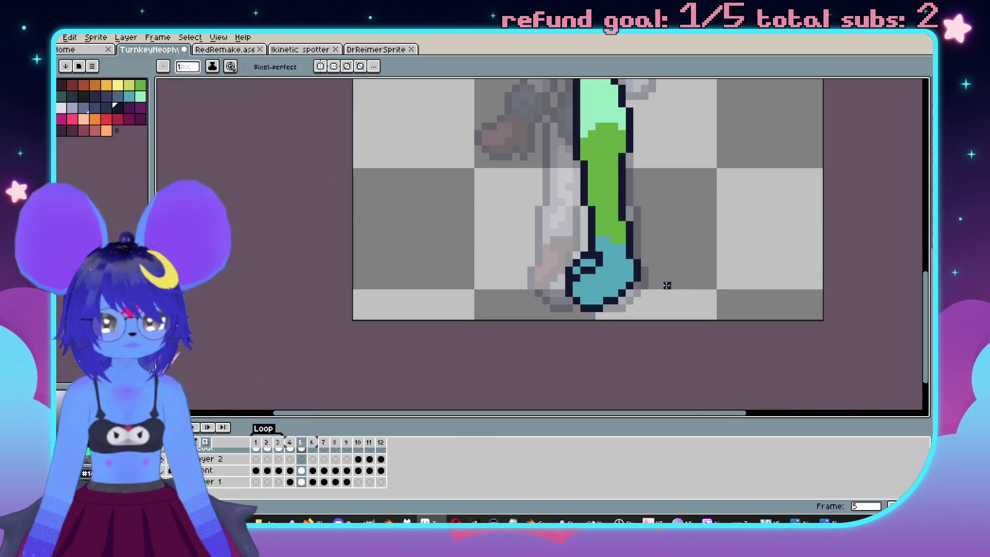
scroll(667, 285, "down", 2)
scroll(657, 190, "up", 3)
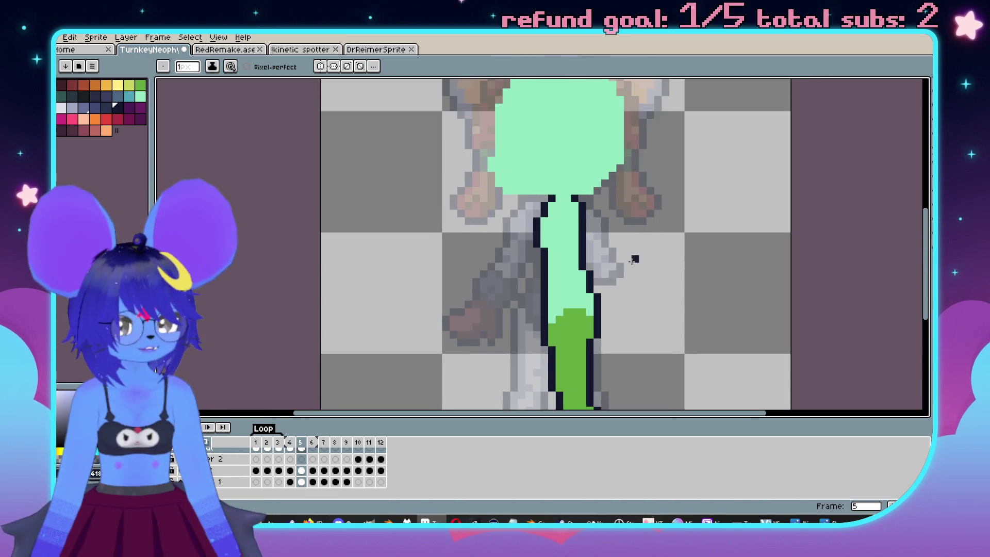
Draw the dark outline left from the neck and upward, checking it against frame 4.
left_click_drag(633, 261, 614, 209)
scroll(593, 233, "up", 4)
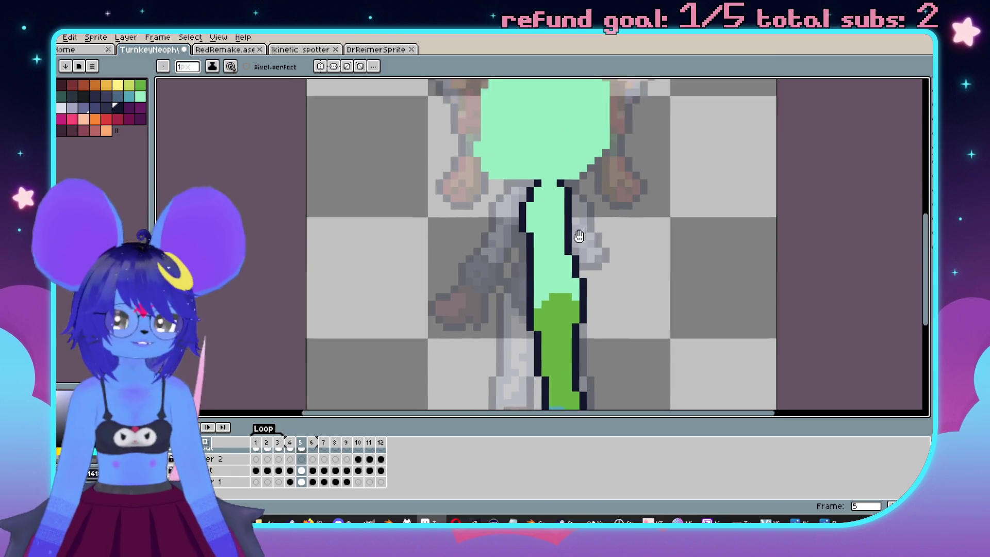
scroll(596, 274, "down", 3)
scroll(596, 214, "up", 1)
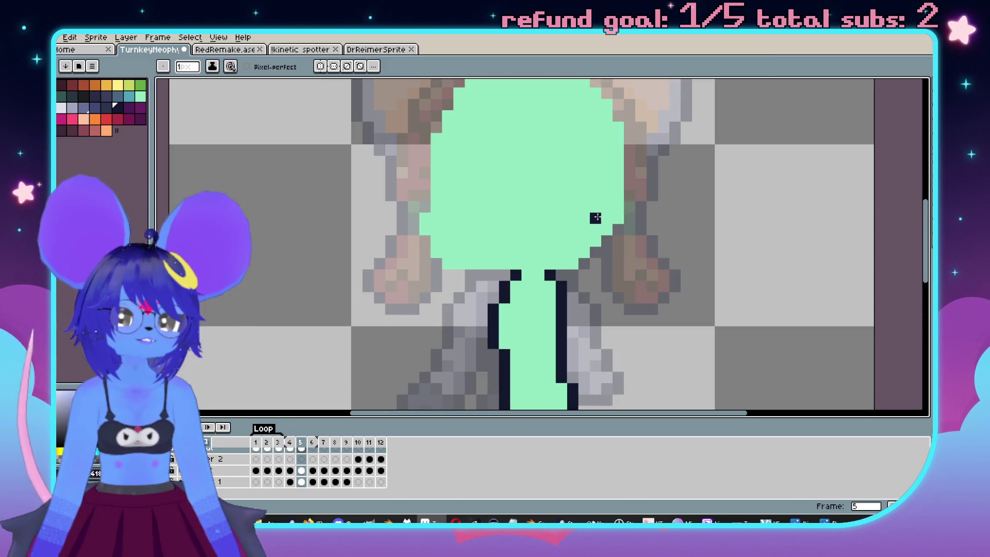
scroll(612, 247, "left", 2)
scroll(600, 298, "up", 1)
mouse_move(562, 294)
left_mouse_down()
mouse_move(486, 292)
mouse_move(461, 265)
left_mouse_up()
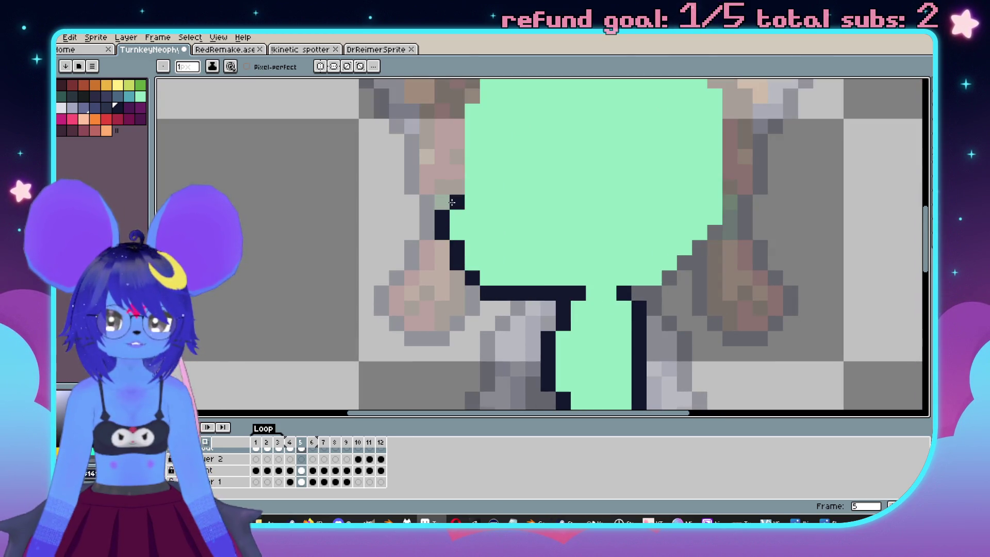
scroll(452, 202, "up", 1)
scroll(270, 460, "up", 1)
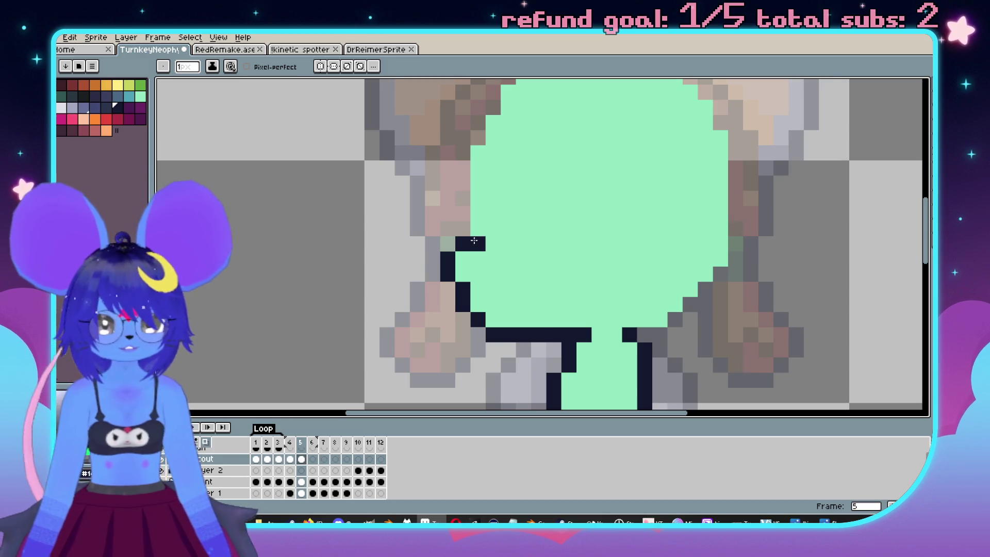
key("comma")
scroll(508, 258, "down", 1)
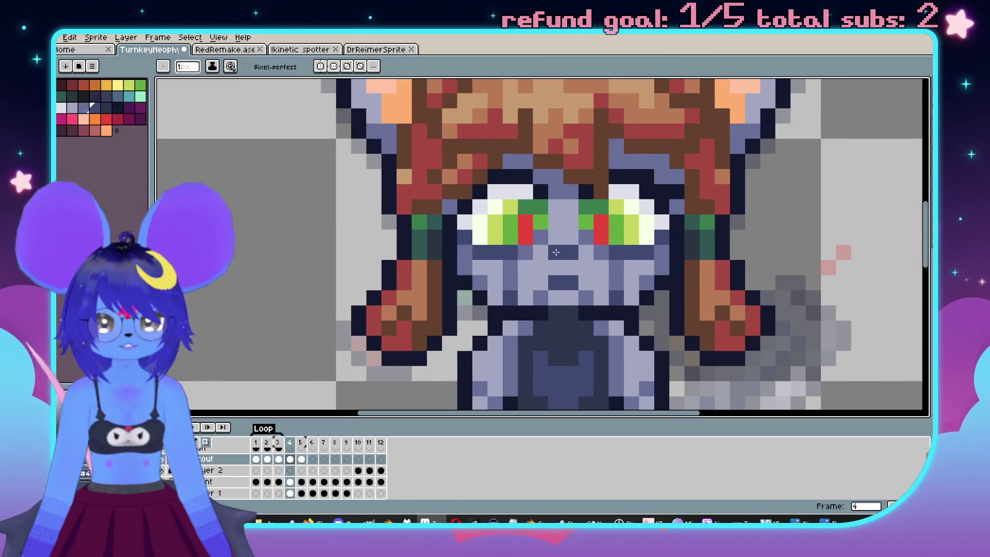
key("period")
Trace the dark outline up the head's left side.
scroll(484, 214, "left", 2)
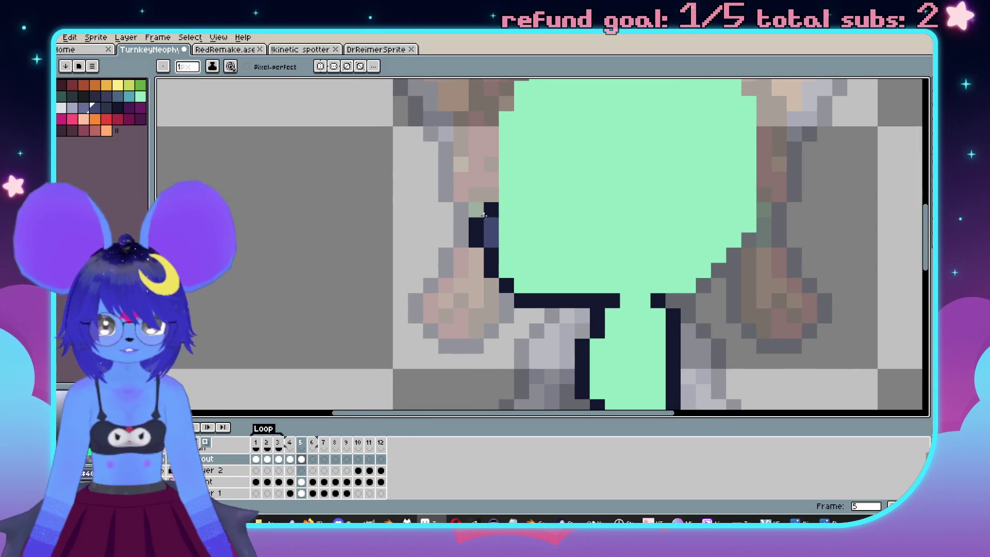
key("e")
key("b")
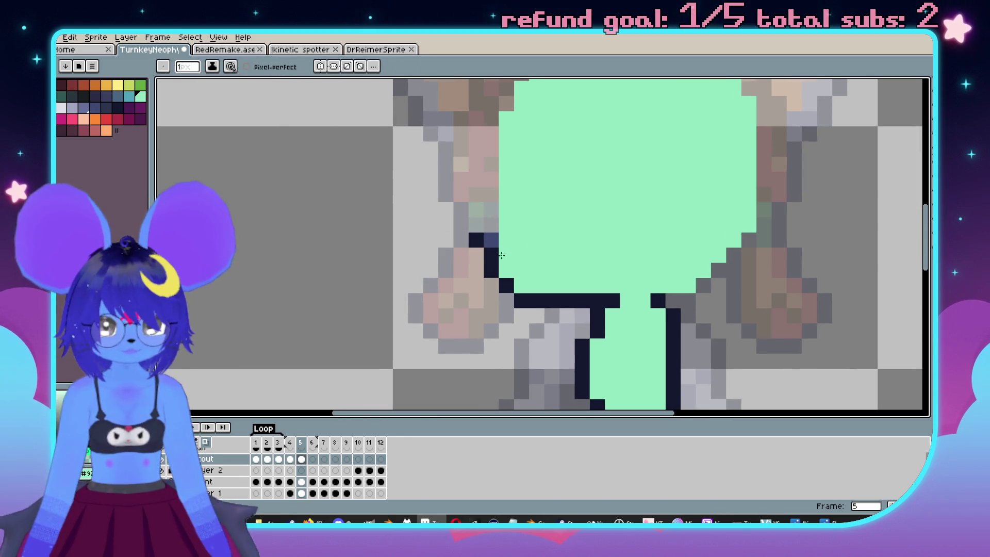
left_click(476, 255)
scroll(477, 255, "down", 2)
scroll(477, 227, "up", 2)
left_click_drag(480, 194, 475, 177)
scroll(476, 177, "up", 2)
mouse_move(467, 280)
left_mouse_down()
mouse_move(467, 204)
mouse_move(498, 121)
left_mouse_up()
scroll(495, 124, "up", 2)
Outline the head's top and right side, and darken the grey pixel on the neck outline.
mouse_move(514, 217)
left_mouse_down()
mouse_move(542, 157)
mouse_move(660, 156)
mouse_move(737, 216)
mouse_move(727, 216)
mouse_move(741, 282)
left_mouse_up()
scroll(741, 281, "down", 2)
mouse_move(746, 232)
left_mouse_down()
mouse_move(747, 255)
mouse_move(681, 317)
left_mouse_up()
left_click(656, 327)
scroll(665, 309, "down", 3)
scroll(666, 289, "up", 4)
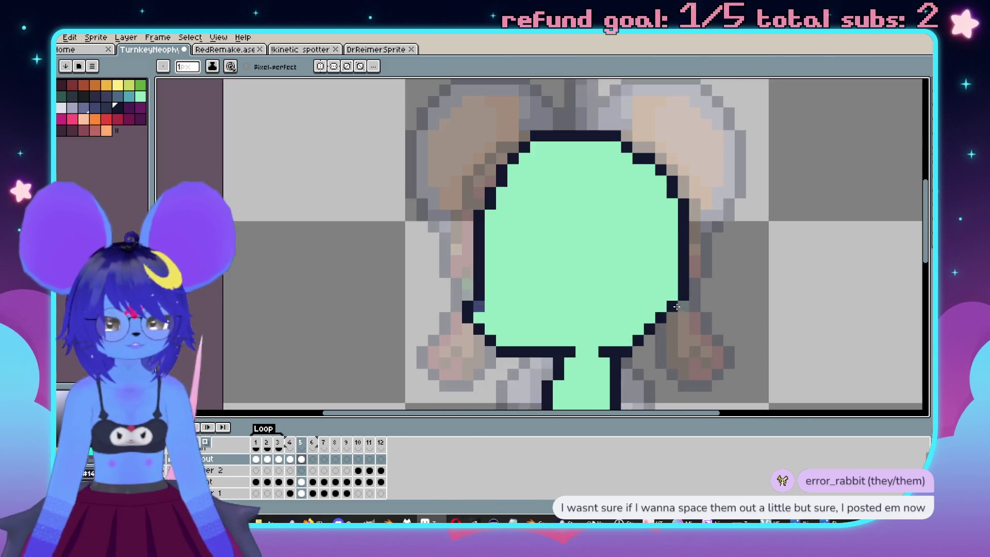
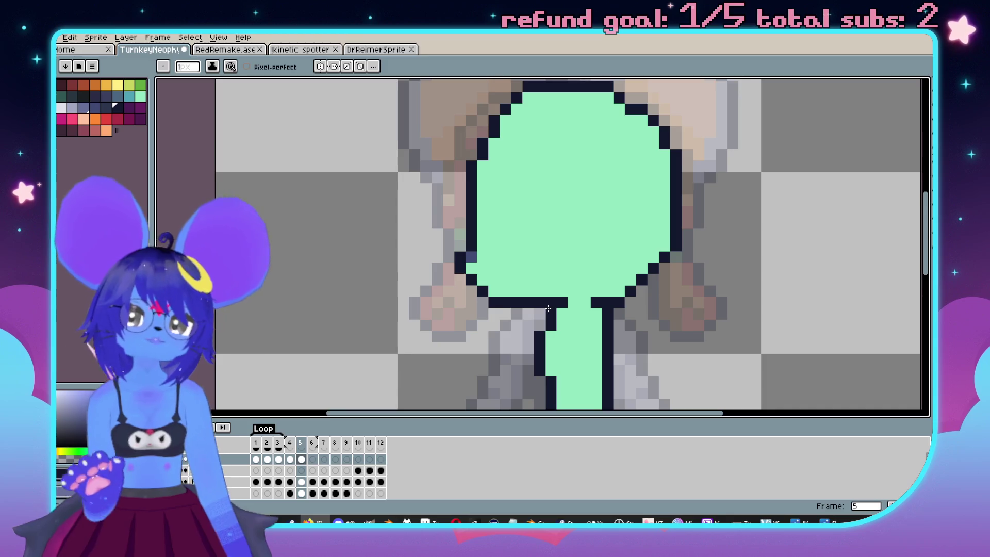
Return to frame 5's green sketch and add a dark pixel to the leg outline.
scroll(548, 309, "down", 3)
scroll(574, 221, "up", 2)
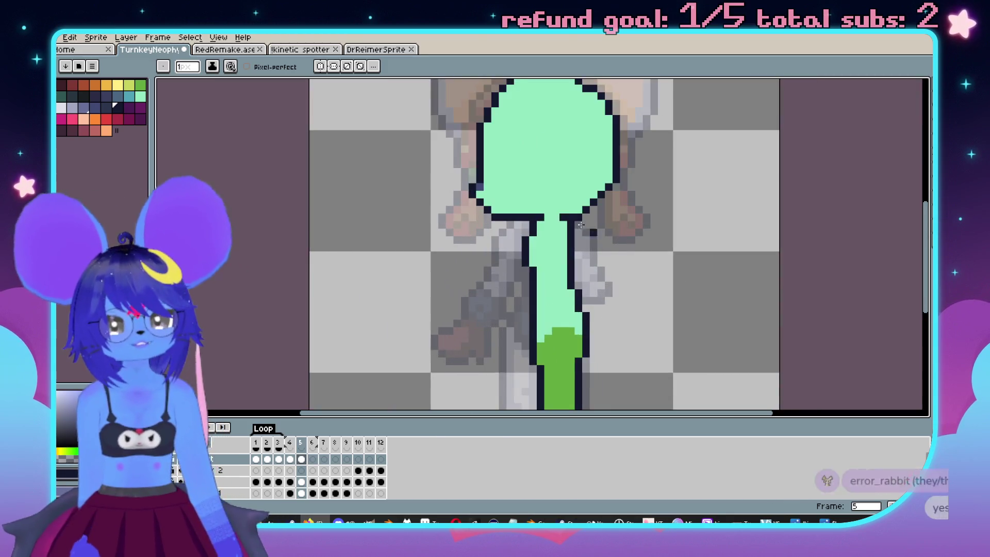
scroll(573, 216, "up", 2)
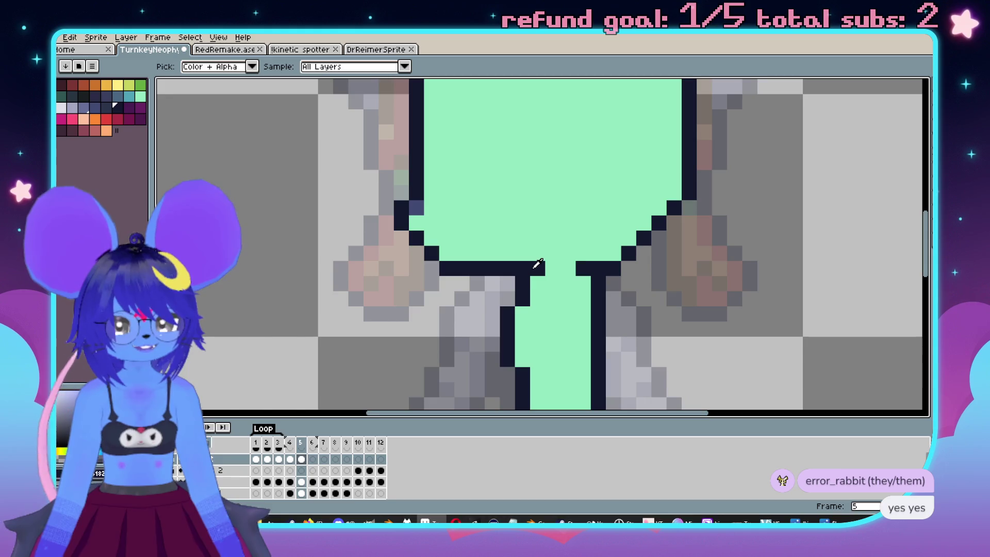
scroll(534, 270, "down", 3)
scroll(625, 273, "up", 4)
scroll(626, 276, "down", 1)
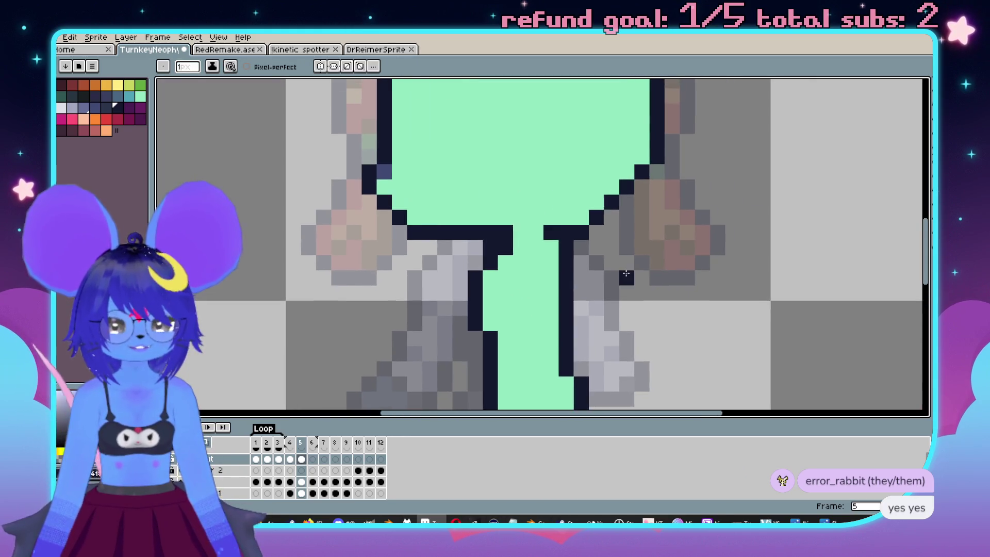
key(".")
key("e")
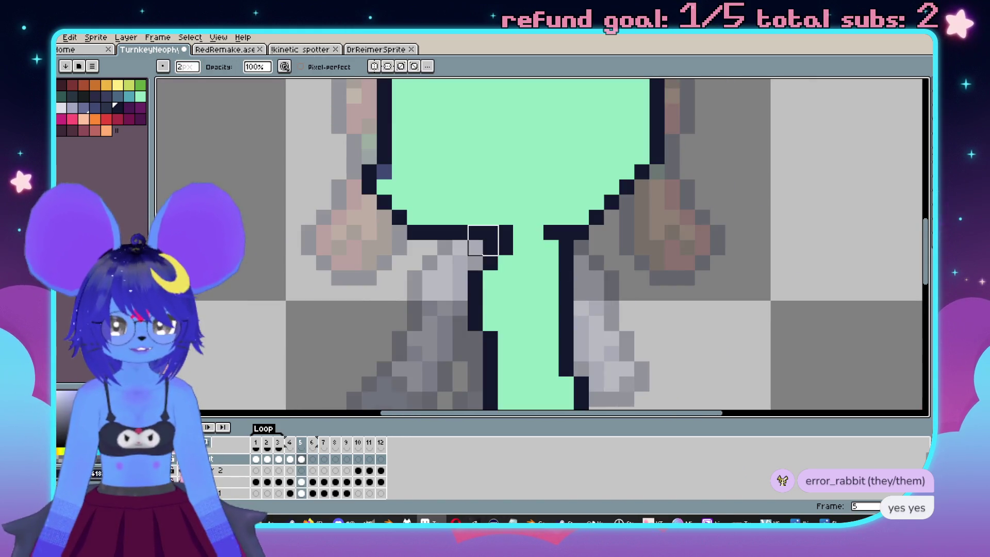
scroll(490, 248, "down", 2)
scroll(567, 289, "up", 1)
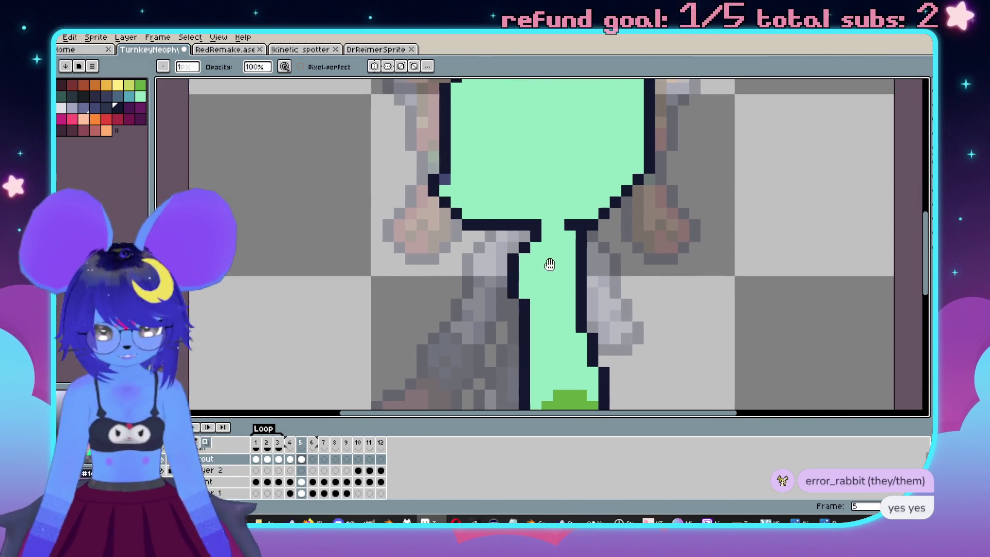
key("i")
key("b")
left_click(522, 259)
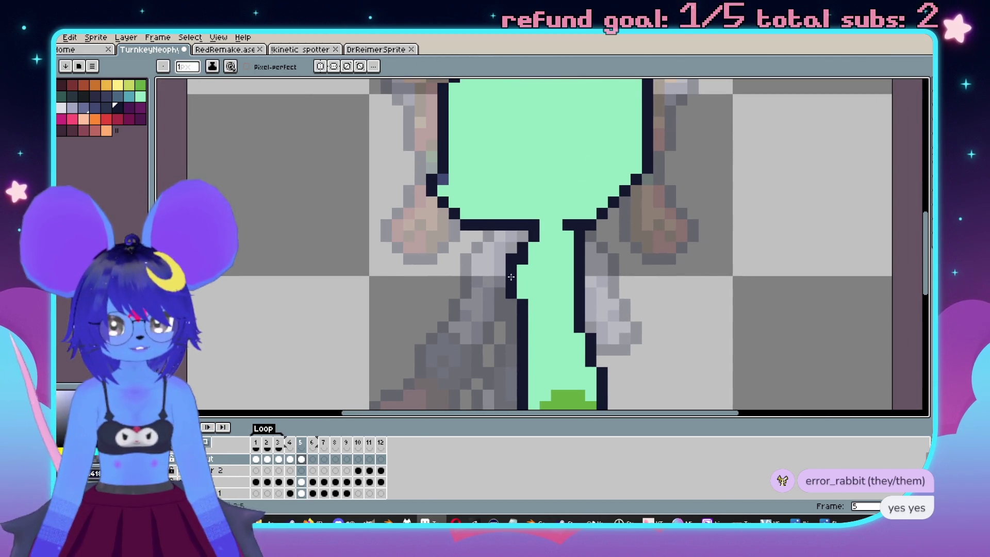
Erase the dark outline column beside the leg, cover outline pixels mint, and add navy by the neck.
key("e")
left_click_drag(511, 258, 511, 296)
scroll(510, 309, "down", 2)
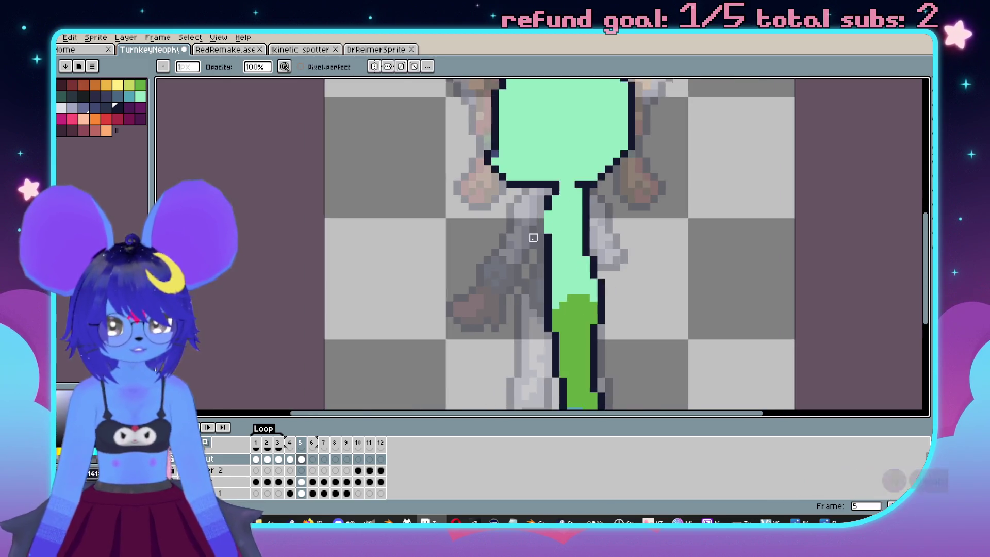
scroll(537, 245, "up", 2)
mouse_move(559, 229)
left_mouse_down()
mouse_move(559, 260)
mouse_move(547, 194)
left_mouse_up()
left_click(562, 208, "alt")
left_click(564, 293, "alt")
scroll(567, 206, "down", 3)
scroll(583, 305, "up", 1)
scroll(619, 287, "up", 1)
Flip between frames 4 and 5 to compare the reworked leg outline, ending on frame 5.
key("comma")
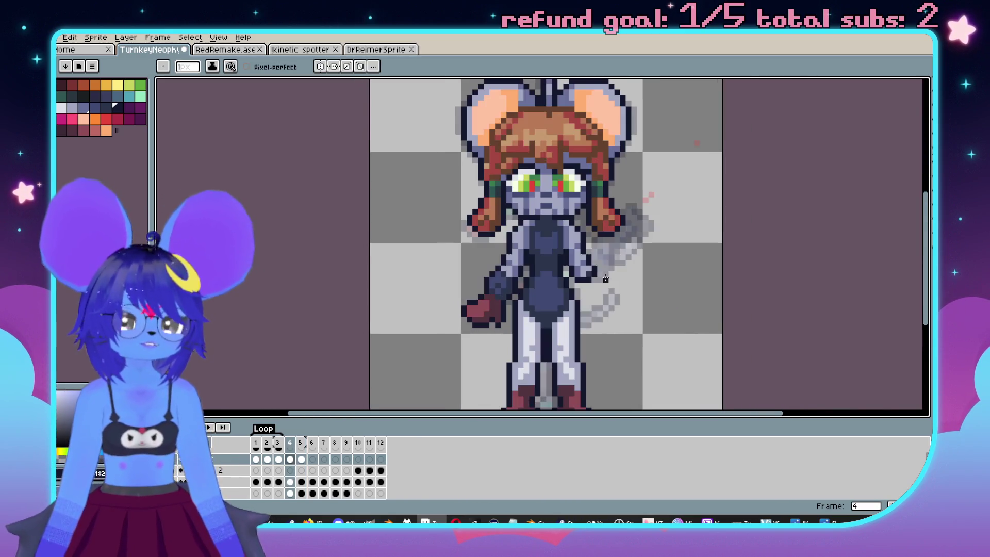
key("period")
scroll(606, 302, "up", 2)
scroll(527, 225, "up", 2)
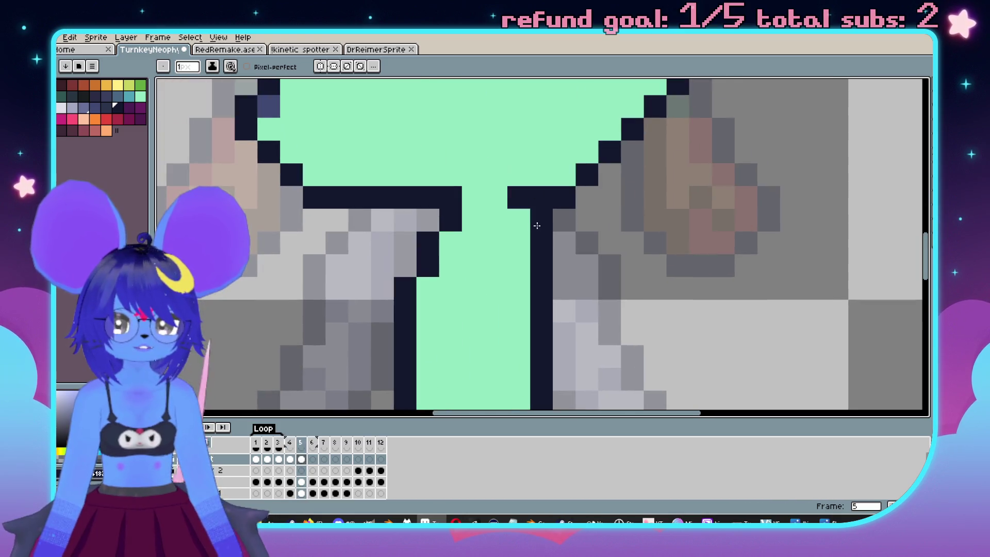
scroll(527, 225, "down", 3)
key("comma")
scroll(642, 336, "up", 1)
key("period")
key("comma")
key("period")
key("comma")
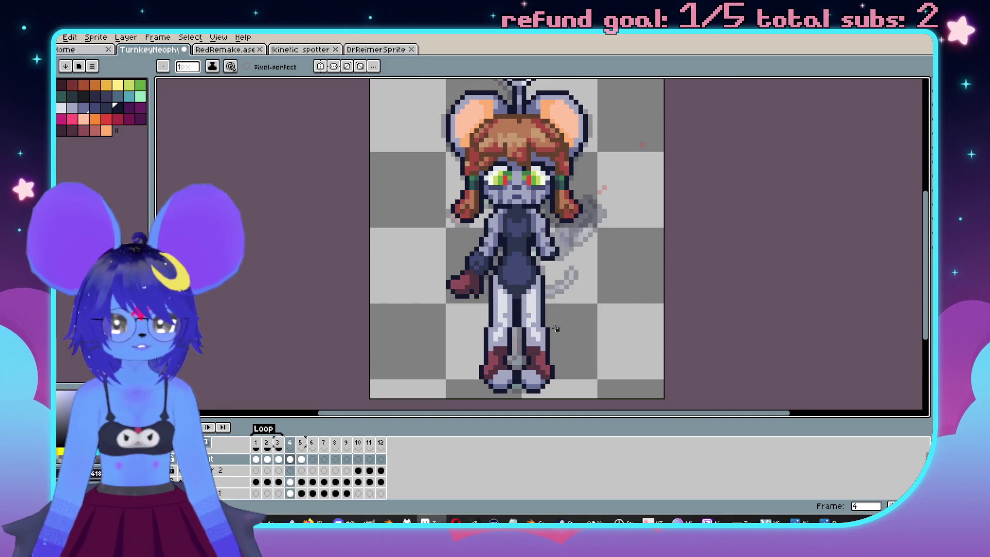
scroll(556, 328, "up", 2)
key("i")
scroll(589, 214, "down", 1)
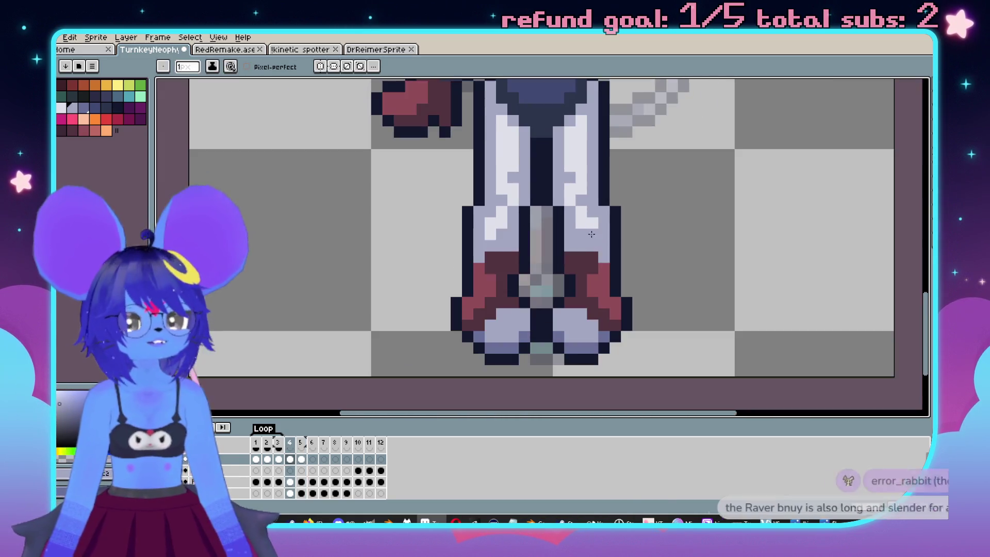
key("b")
scroll(586, 325, "up", 2)
key("period")
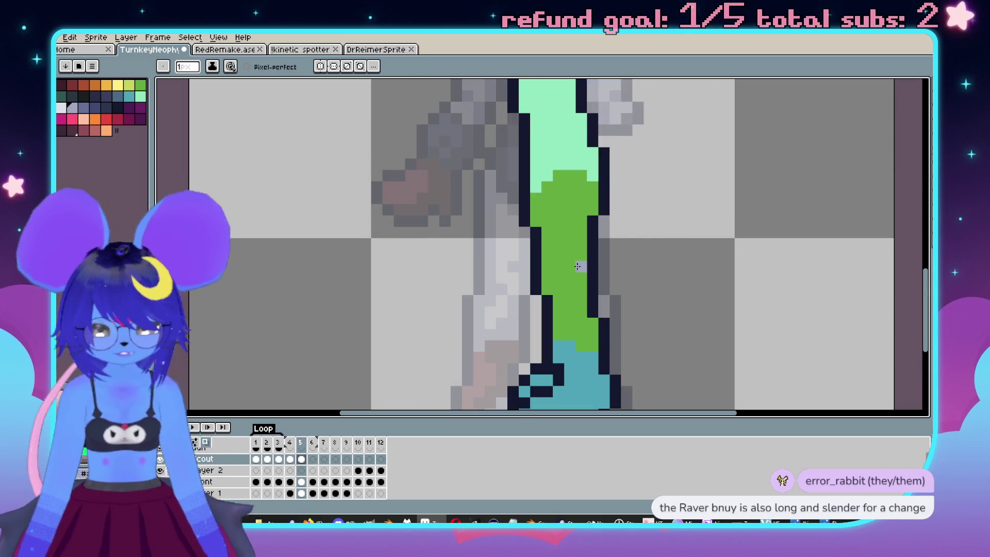
Flood-fill frame 5's green leg lavender and the teal foot maroon, checking frame 4's colours.
key("g")
left_click(579, 265)
right_click(578, 369)
scroll(580, 253, "down", 2)
scroll(580, 253, "up", 2)
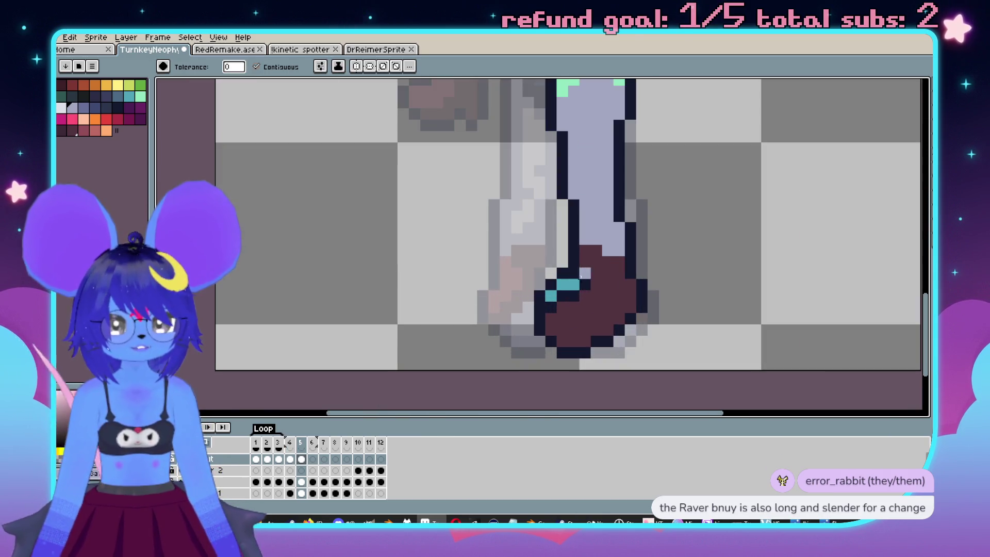
scroll(582, 305, "down", 1)
key("comma")
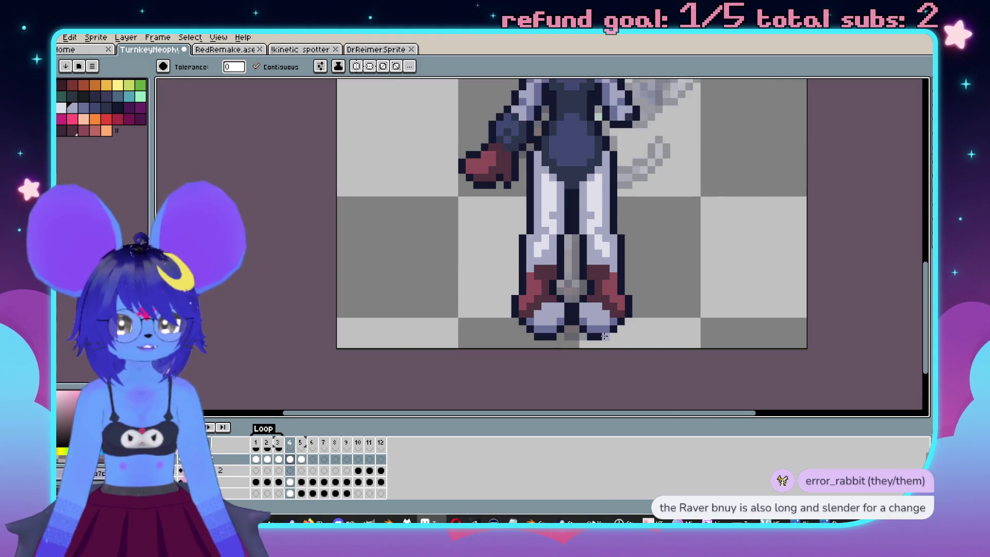
key("i")
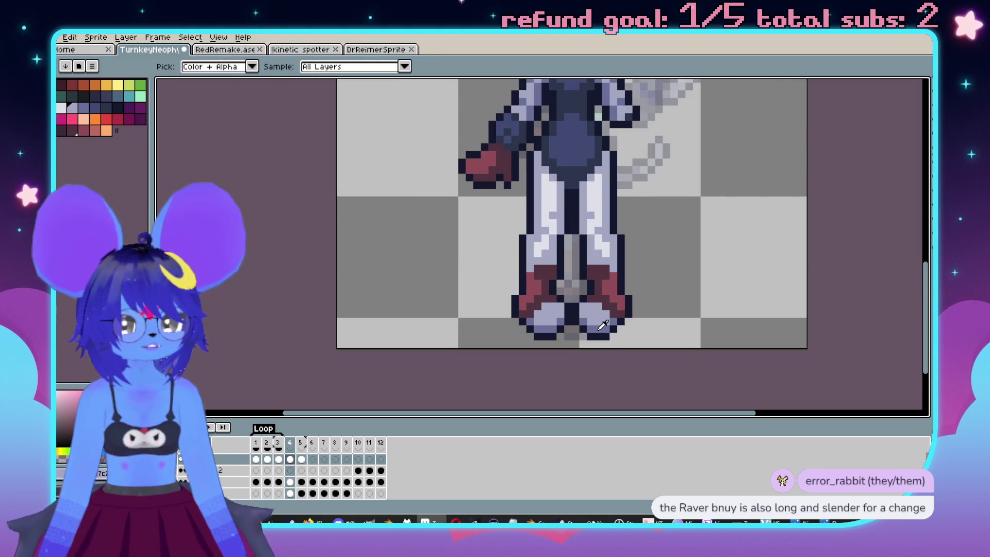
key("g")
key("period")
Paint lavender pixels along the foot's bottom and inside the foot, undoing one misplaced pixel.
scroll(565, 325, "up", 2)
key("b")
left_click_drag(565, 325, 587, 327)
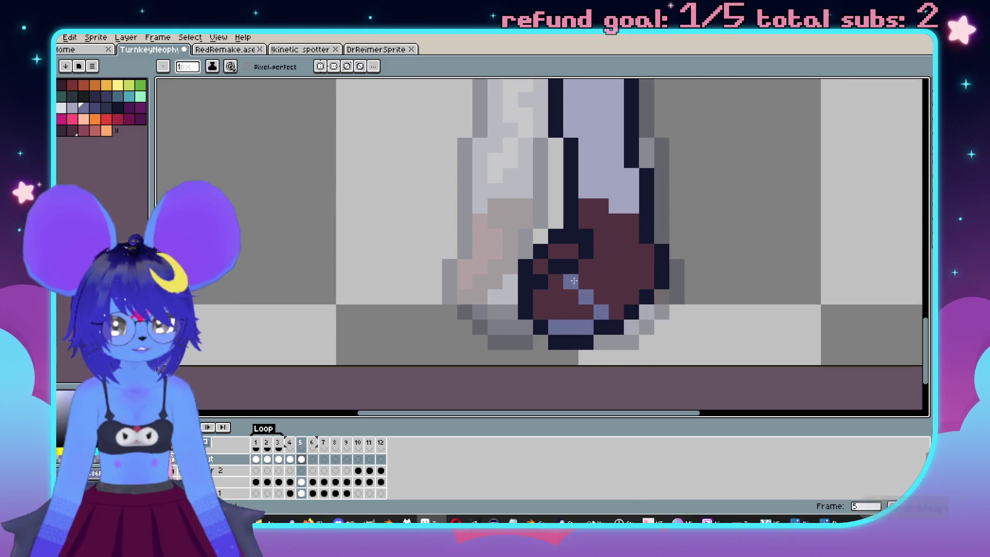
left_click(585, 267)
left_click(601, 296)
key("ctrl+z")
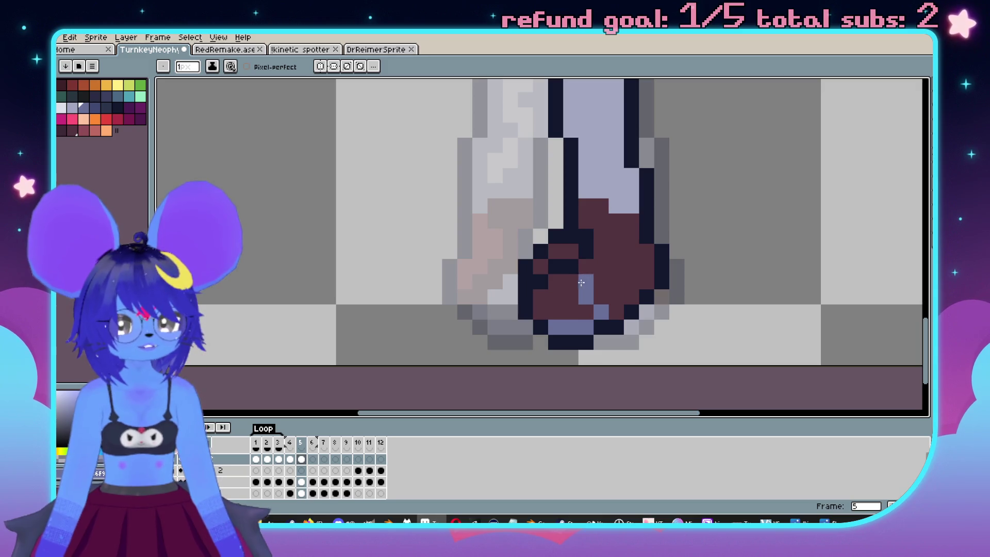
left_click(571, 281)
left_click(540, 266)
left_click(556, 251)
Pick a lighter lavender and cover the dark red inside the foot with it.
scroll(556, 253, "down", 2)
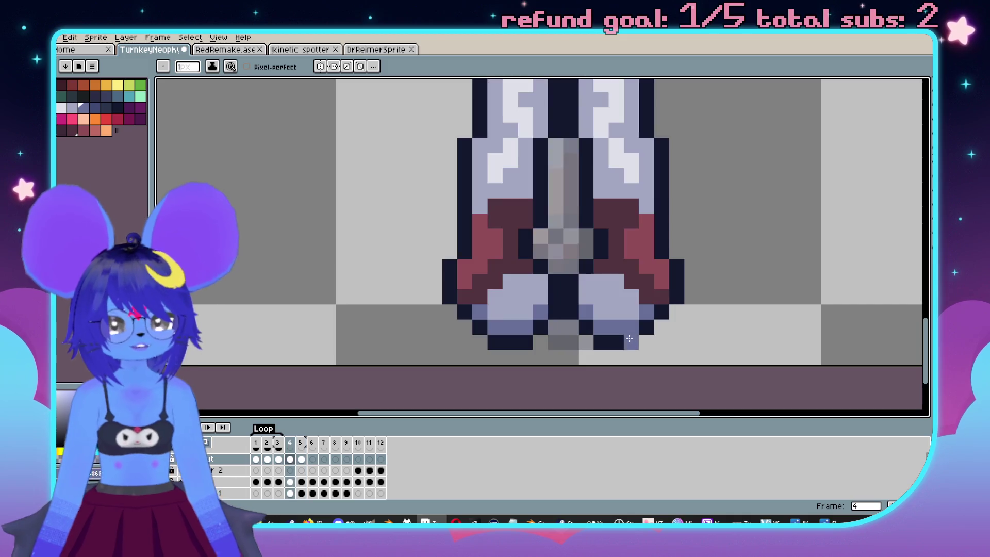
left_click(610, 283, "alt")
scroll(571, 312, "up", 2)
left_click(571, 312)
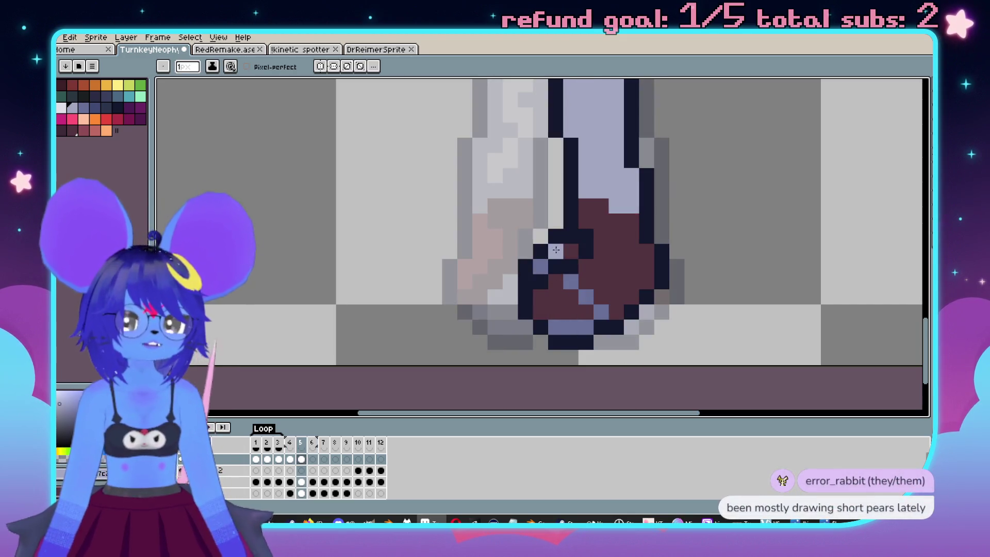
mouse_move(571, 297)
left_mouse_down()
mouse_move(571, 313)
mouse_move(556, 297)
mouse_move(601, 312)
mouse_move(571, 282)
left_mouse_up()
scroll(640, 301, "down", 2)
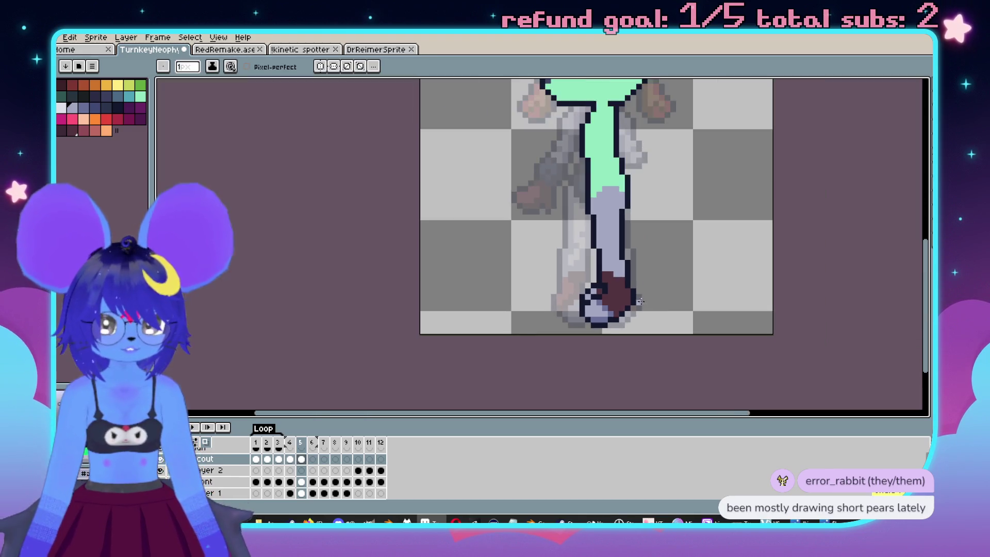
scroll(588, 294, "up", 3)
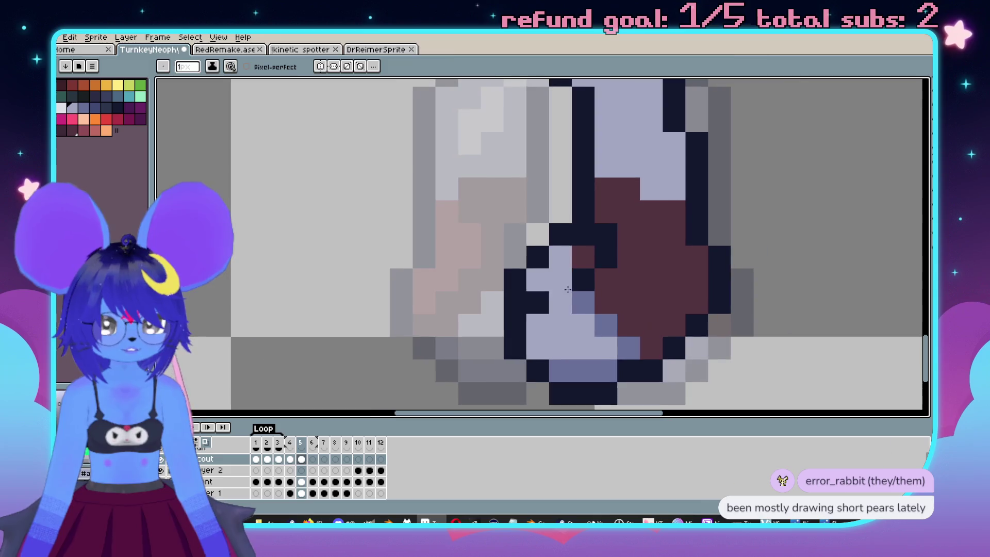
Sample the foot's colour and add three lighter pink-red highlight pixels to the maroon shoe.
key("i")
left_click(578, 279, "alt")
scroll(593, 289, "down", 3)
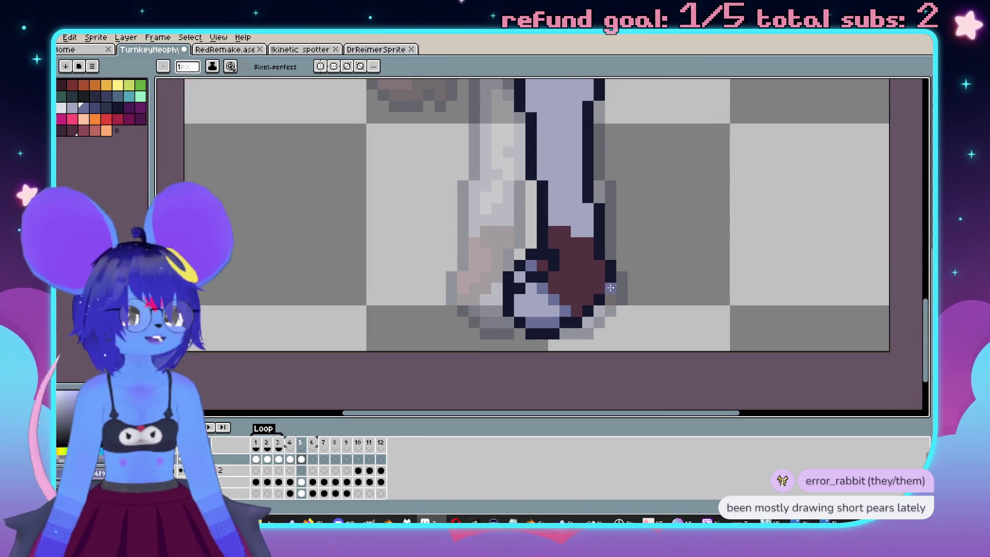
key("Left")
key("Right")
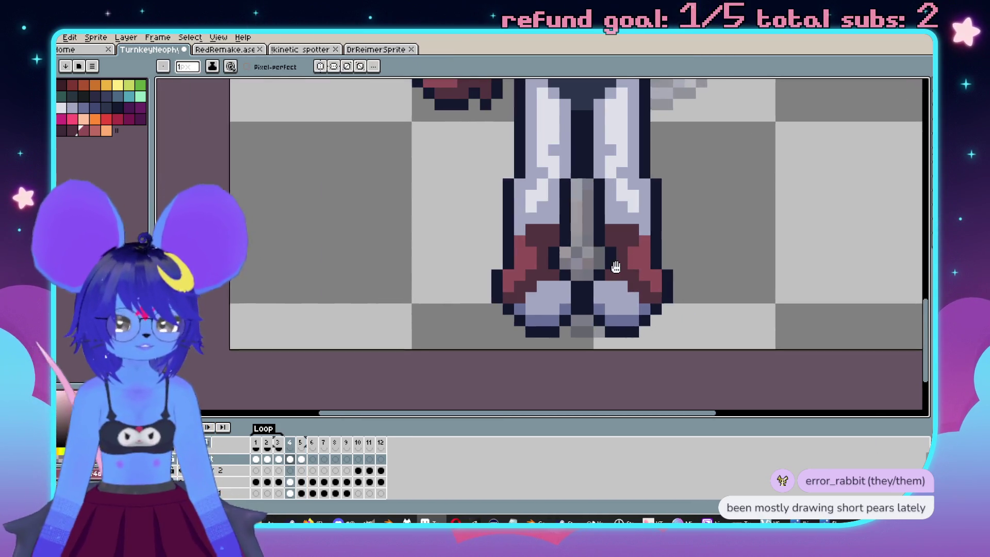
scroll(634, 264, "up", 2)
left_click(614, 273)
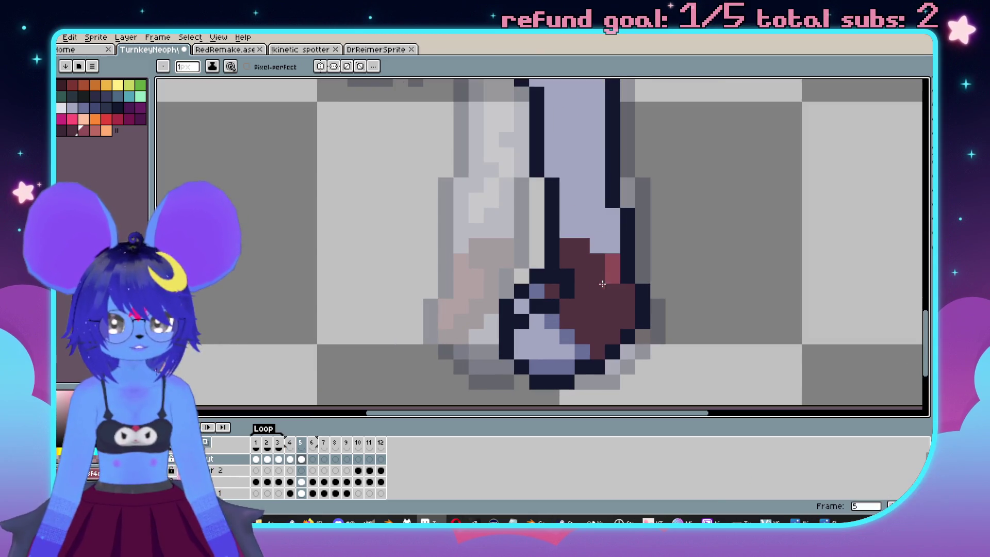
left_click(583, 306)
left_click(612, 292)
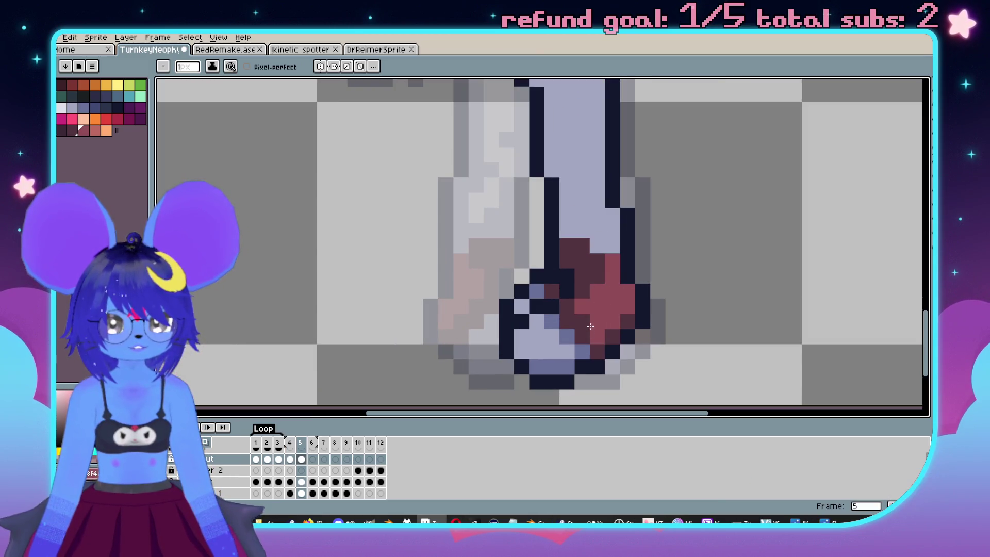
scroll(600, 323, "down", 3)
scroll(609, 300, "up", 3)
scroll(632, 259, "down", 2)
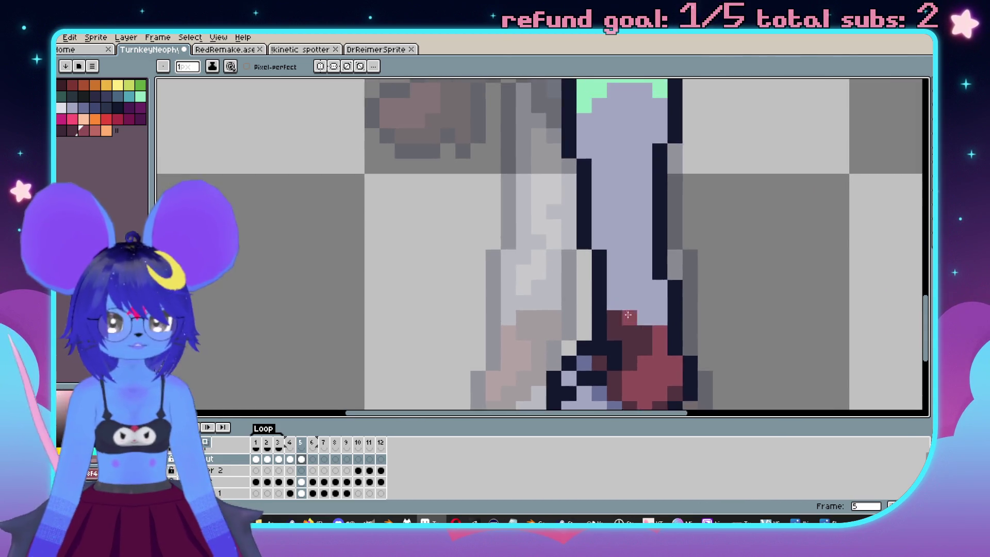
Compare against frame 4, then magic-wand select the light leg area on frame 5.
key("comma")
key("period")
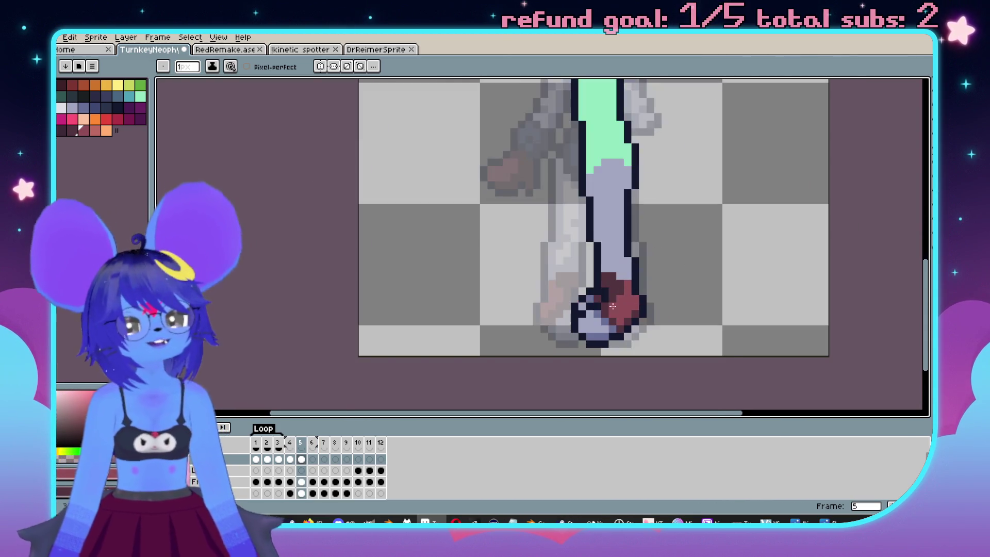
scroll(629, 261, "up", 2)
scroll(614, 266, "down", 2)
scroll(600, 270, "up", 1)
key("comma")
scroll(600, 270, "down", 2)
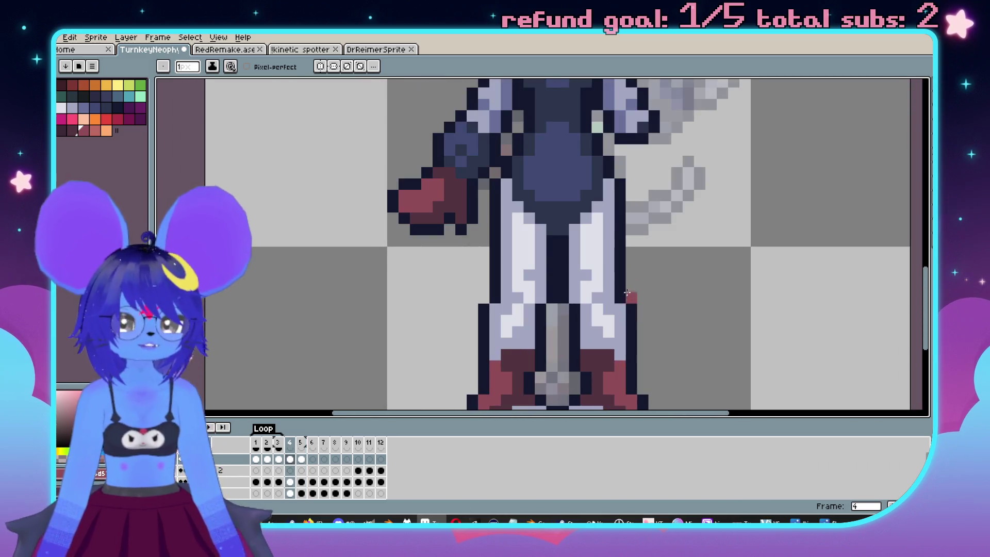
scroll(588, 243, "up", 2)
key("i")
key("period")
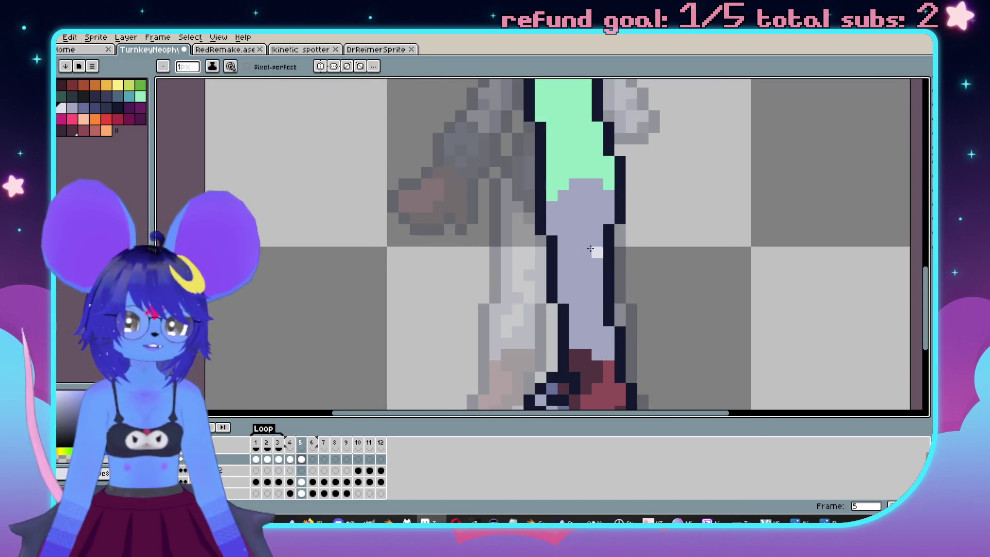
key("w")
left_click(593, 268)
Extend the white highlight up the leg and repaint its lower part lavender with a 2-pixel brush.
key("b")
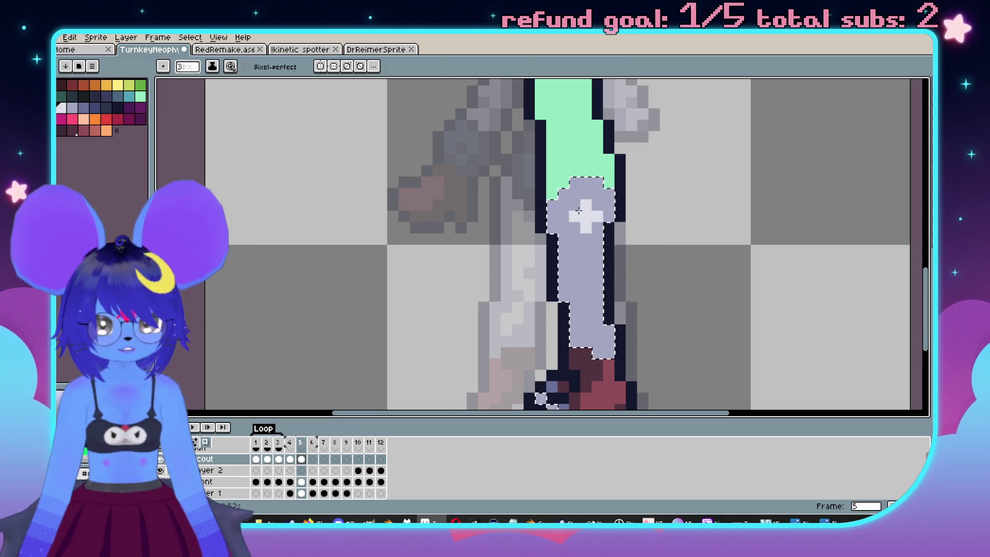
left_click_drag(586, 194, 578, 206)
mouse_move(588, 300)
left_mouse_down()
mouse_move(573, 279)
mouse_move(591, 243)
left_mouse_up()
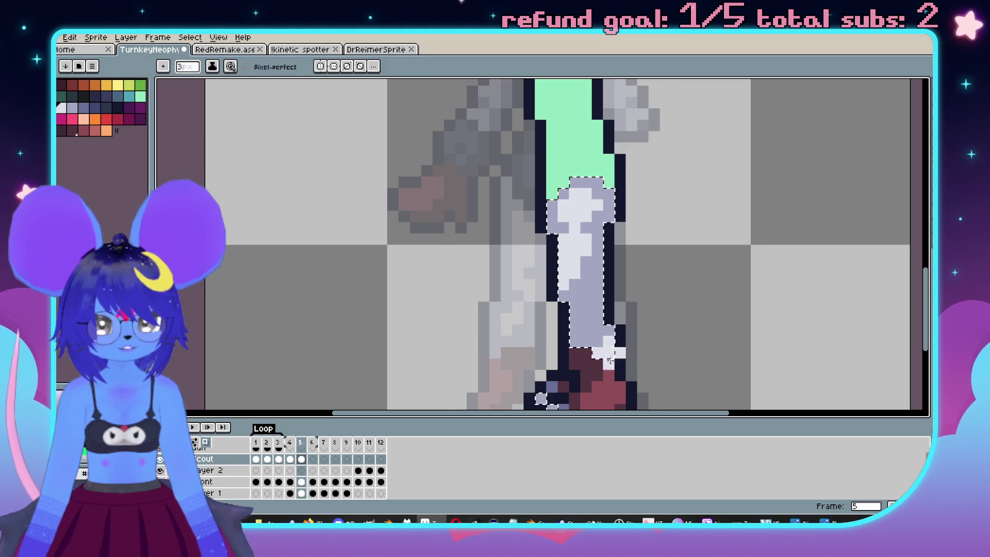
key("minus")
left_click_drag(593, 300, 575, 249)
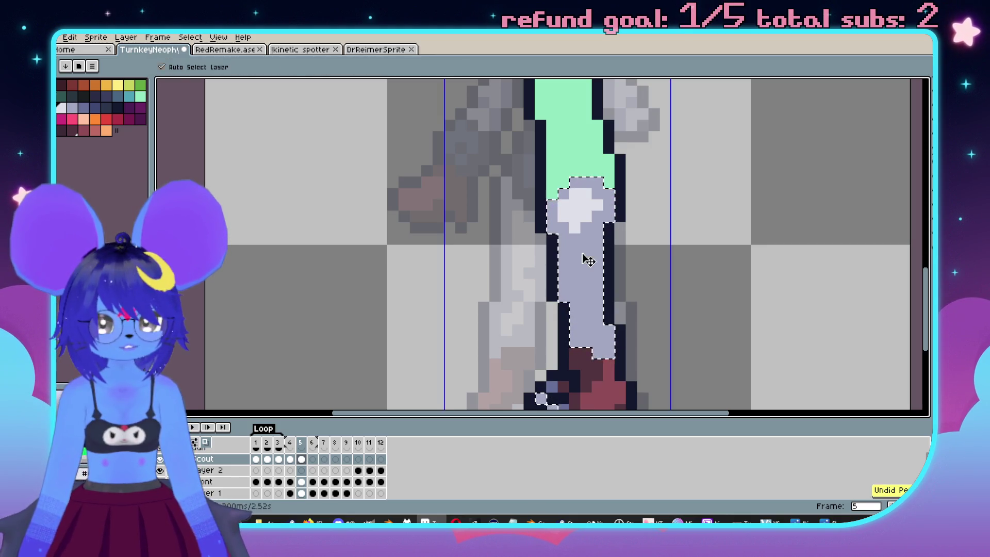
scroll(588, 263, "down", 3)
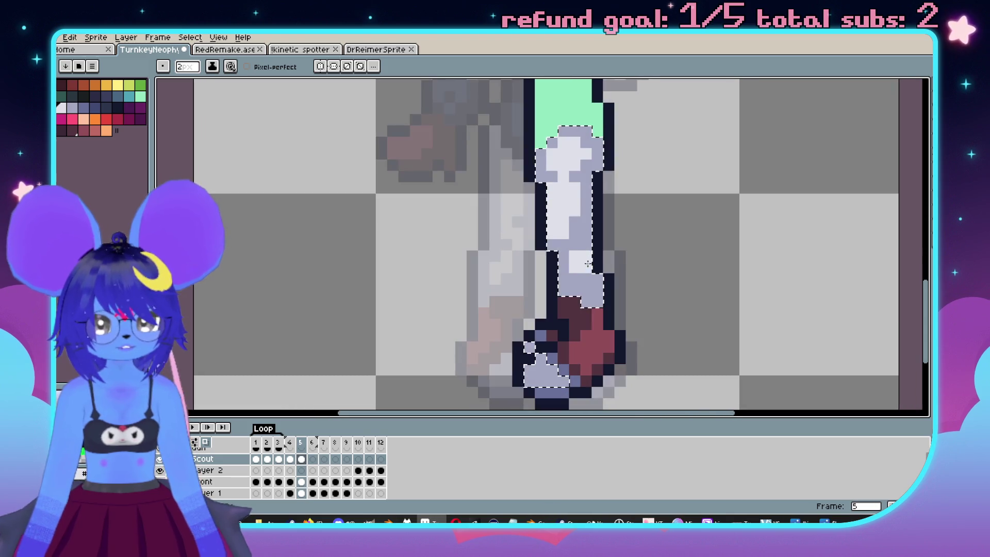
scroll(573, 268, "down", 2)
key("comma")
key("period")
scroll(663, 307, "down", 2)
key("comma")
key("period")
scroll(567, 277, "up", 4)
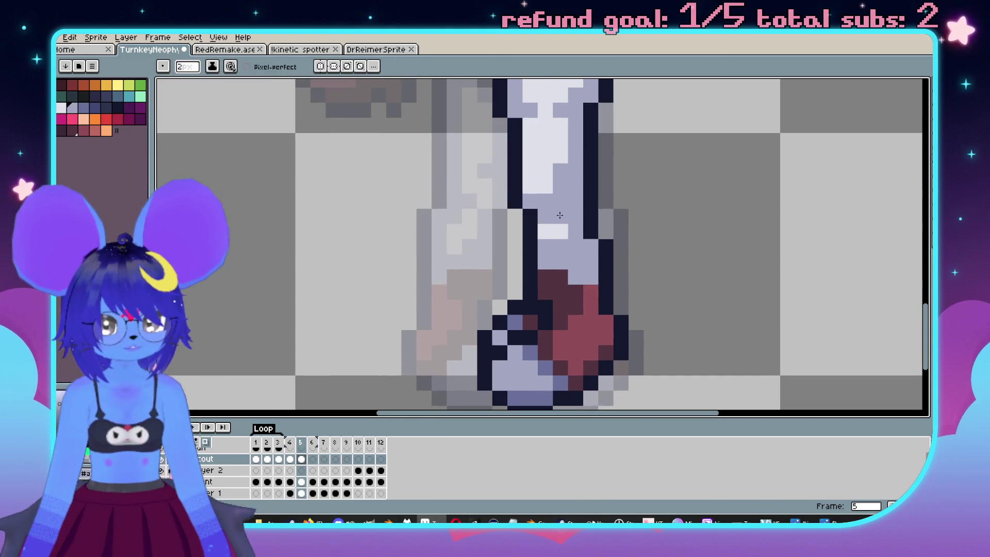
Touch up two more leg pixels in lavender near the top of the leg.
left_click_drag(550, 219, 570, 246)
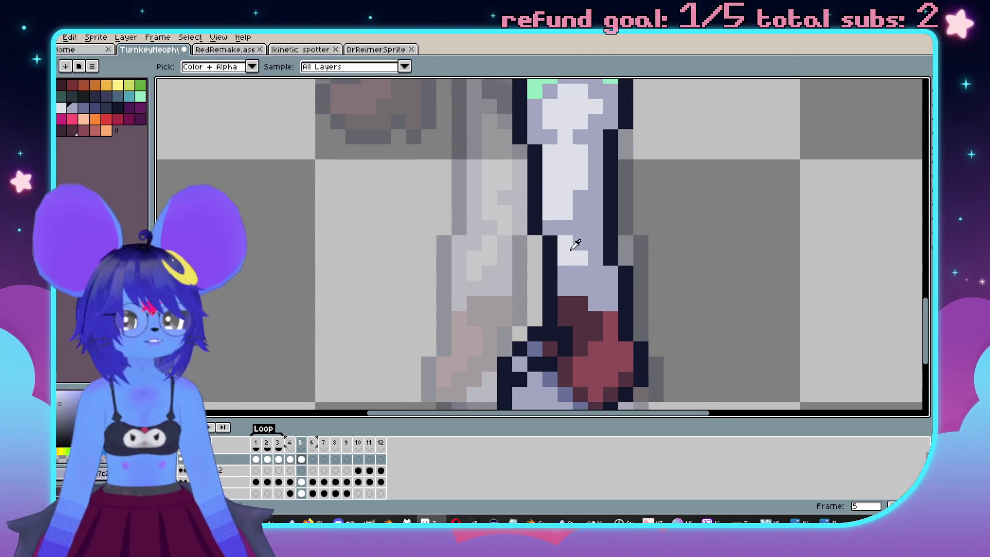
scroll(608, 267, "down", 2)
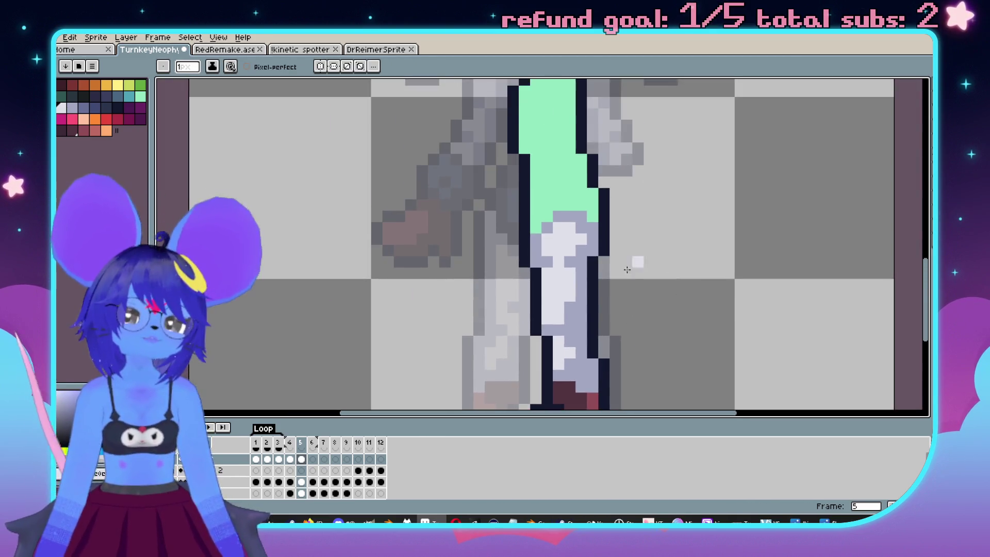
scroll(635, 262, "up", 2)
left_click(619, 270)
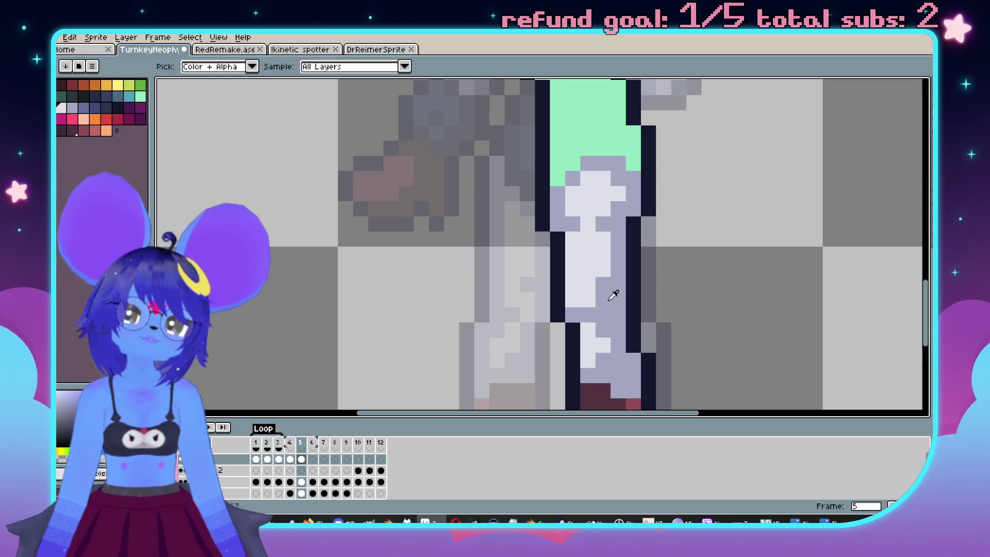
left_click(569, 307)
scroll(569, 307, "down", 5)
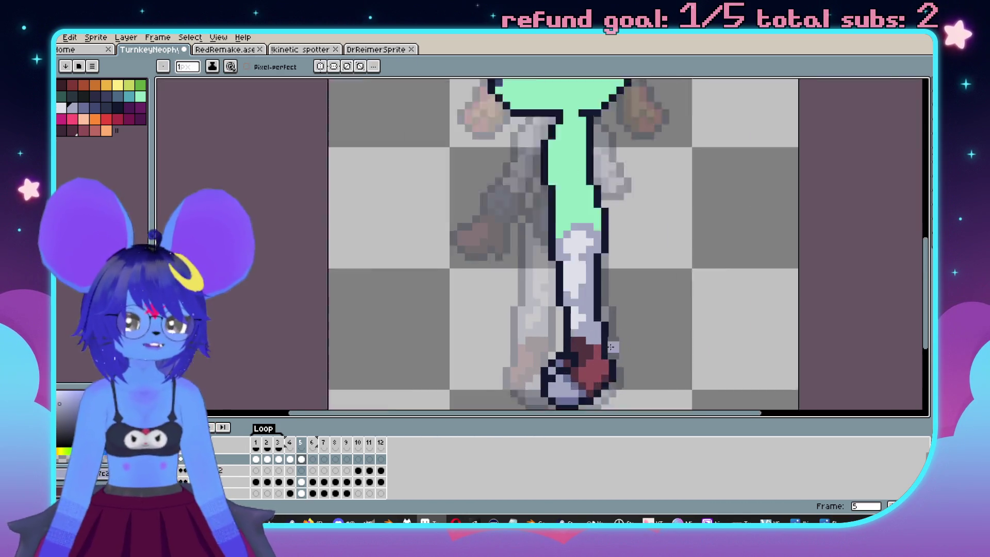
scroll(562, 247, "up", 4)
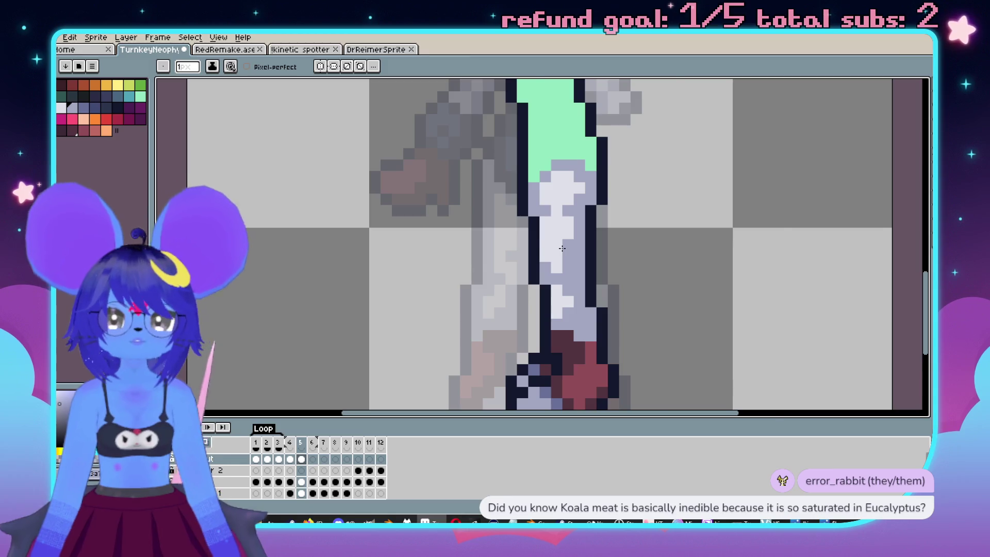
Sample dark navy from frame 4 and flood-fill frame 5's leg with it.
scroll(562, 248, "down", 3)
scroll(562, 248, "up", 4)
key("comma")
scroll(597, 261, "down", 1)
key("alt")
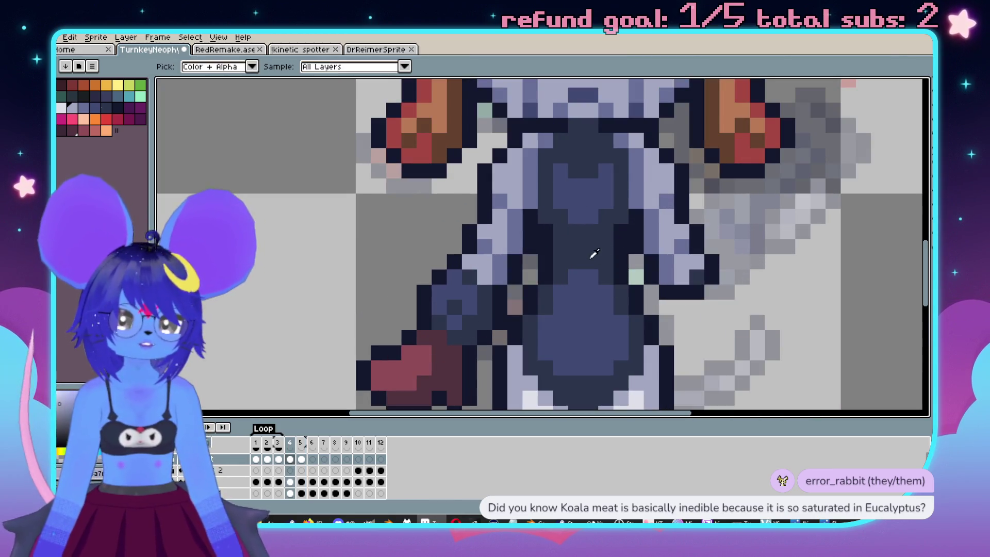
key("period")
scroll(596, 227, "up", 2)
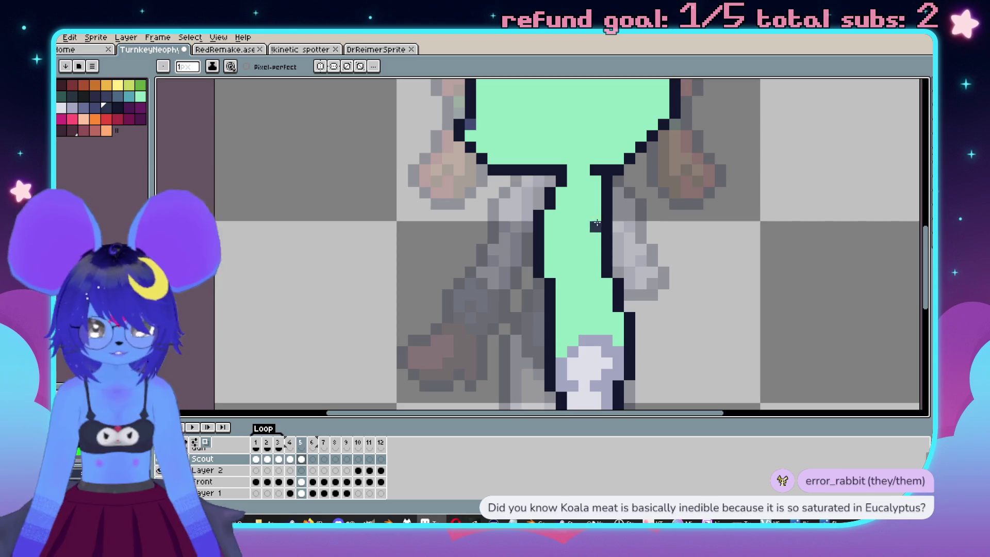
key("g")
left_click(584, 178)
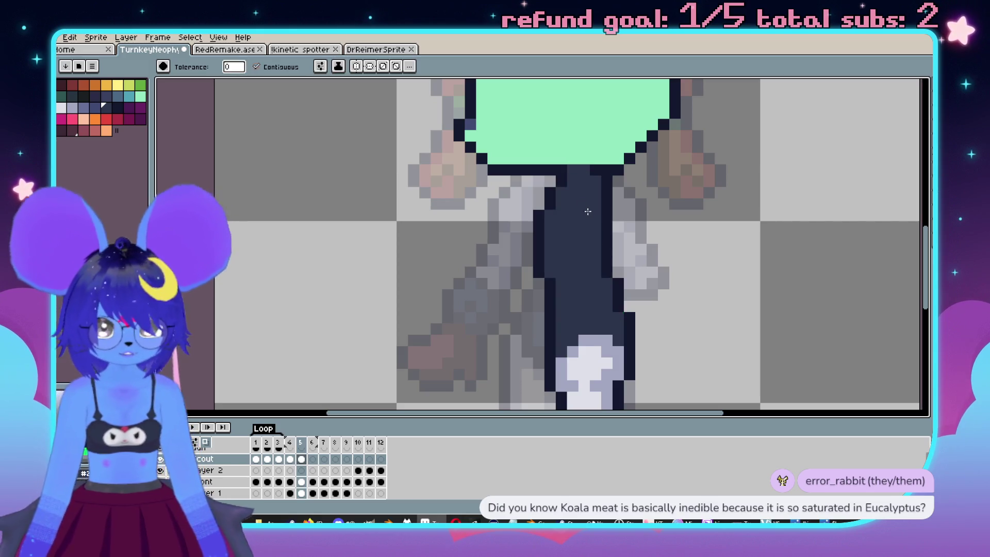
Compare with frame 4, then paint a lighter blue shading stripe down the left of frame 5's navy leg.
key("comma")
scroll(593, 263, "down", 2)
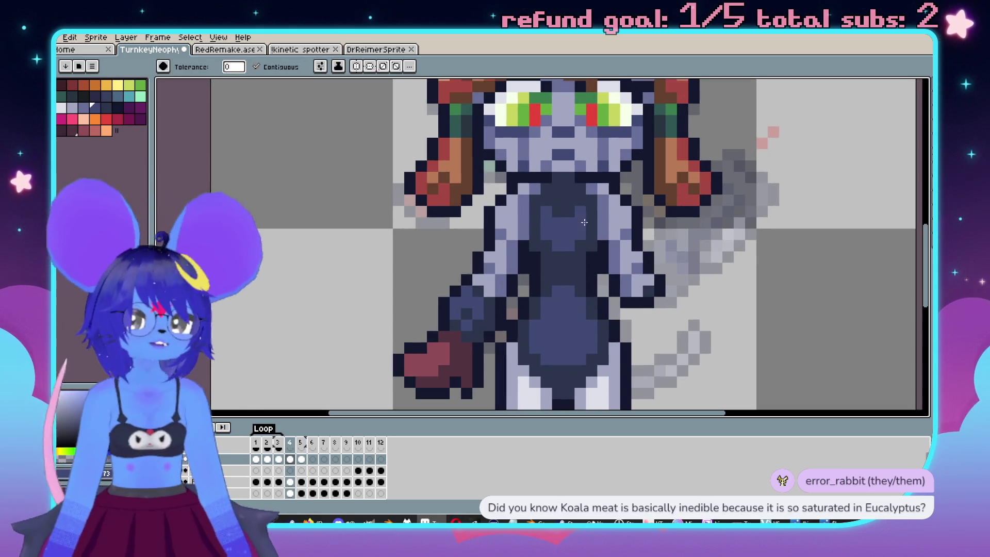
key("period")
scroll(591, 229, "up", 2)
key("w")
left_click(579, 236)
key("b")
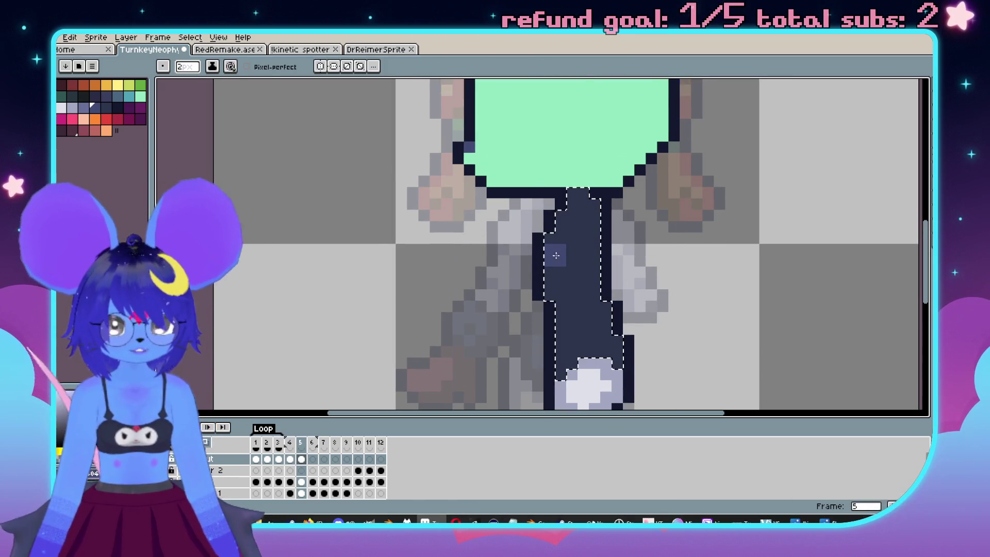
left_click_drag(570, 223, 549, 258)
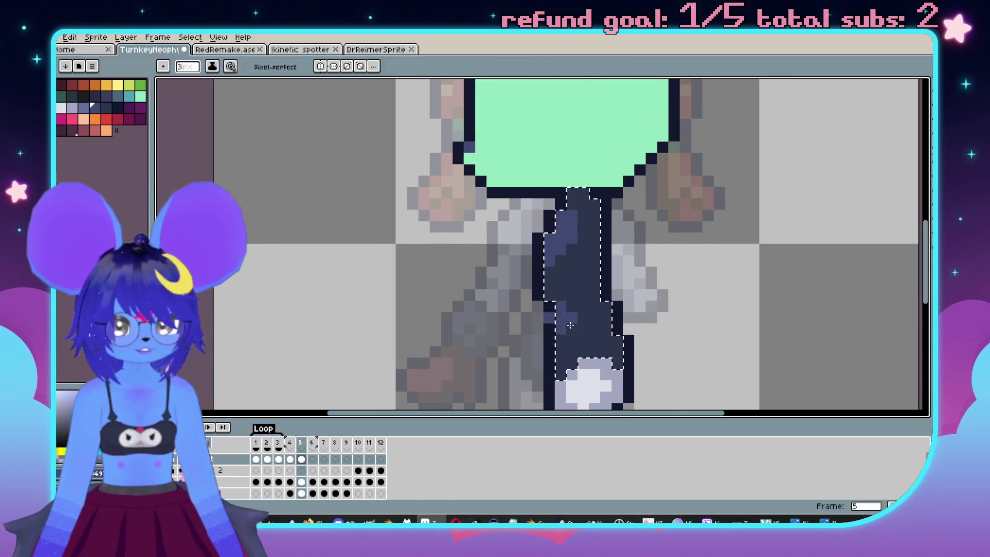
scroll(633, 349, "down", 1)
scroll(632, 349, "down", 2)
scroll(567, 251, "up", 2)
Undo and redo the leg shading edits until the light-blue strip is restored.
key("ctrl+z")
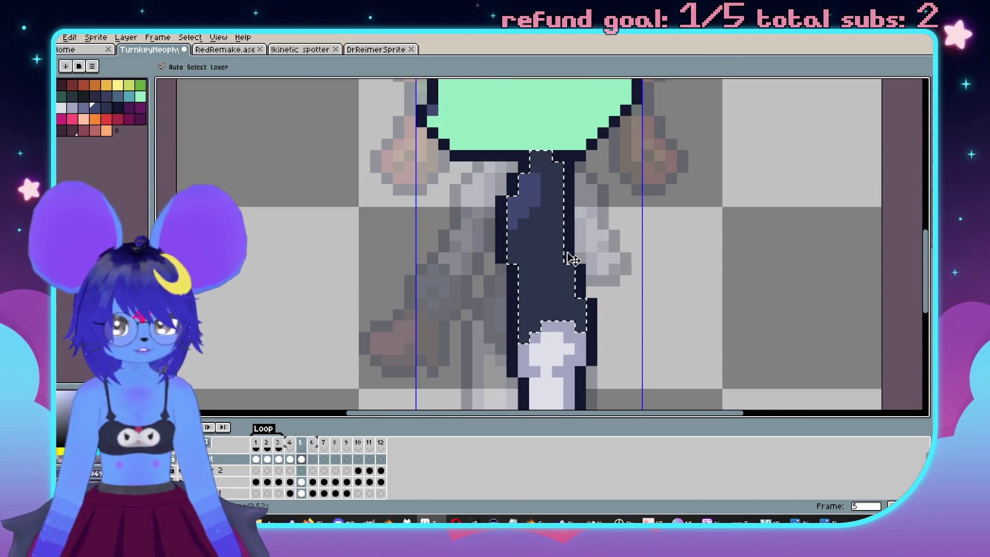
key("comma")
key("period")
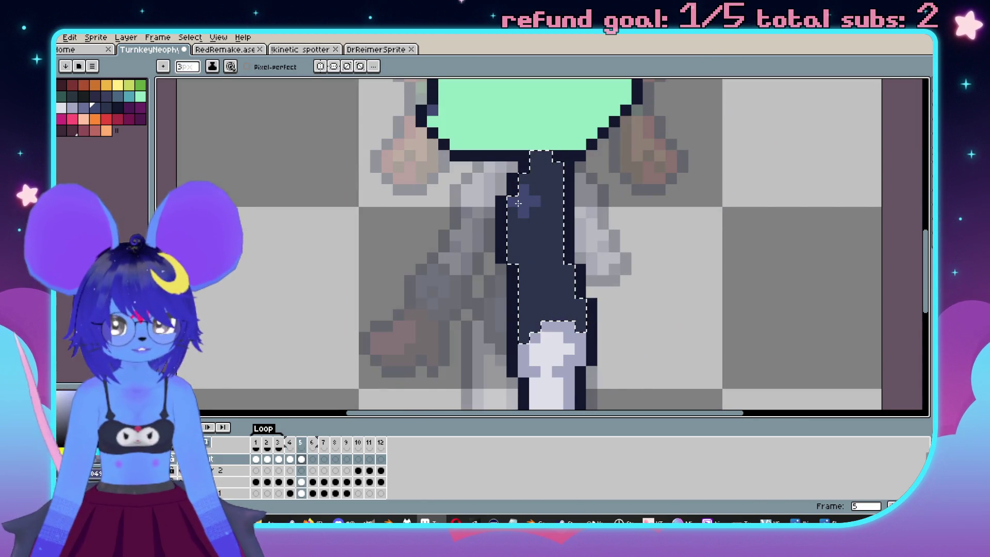
scroll(508, 292, "down", 2)
scroll(521, 258, "up", 2)
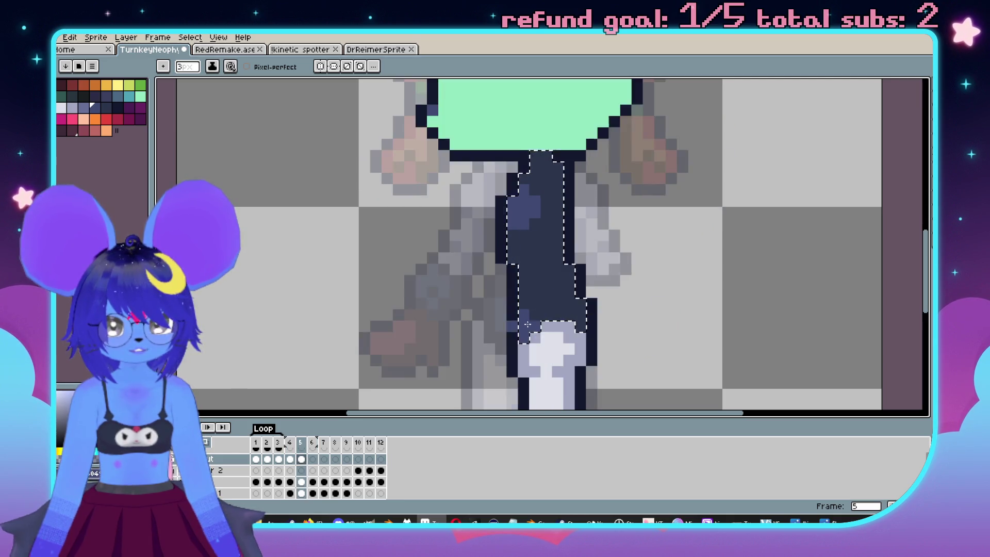
scroll(536, 217, "down", 2)
scroll(545, 188, "up", 2)
key("ctrl+z")
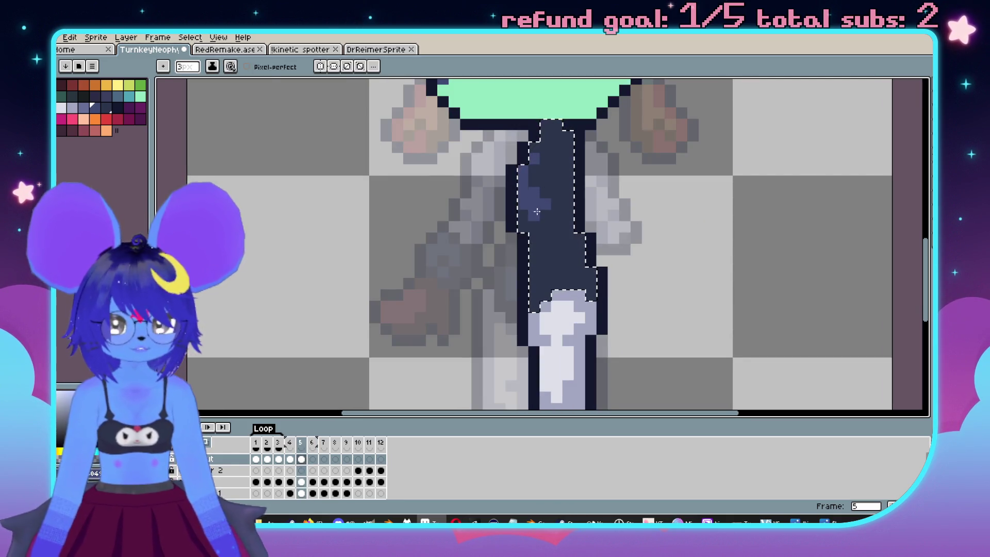
key("ctrl+z")
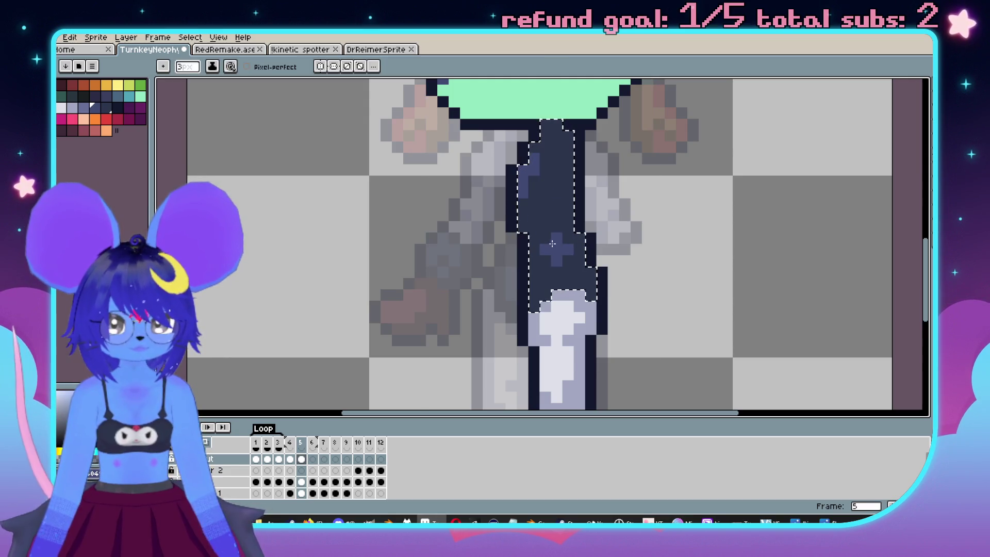
scroll(558, 253, "down", 2)
scroll(549, 227, "up", 2)
key("ctrl+z")
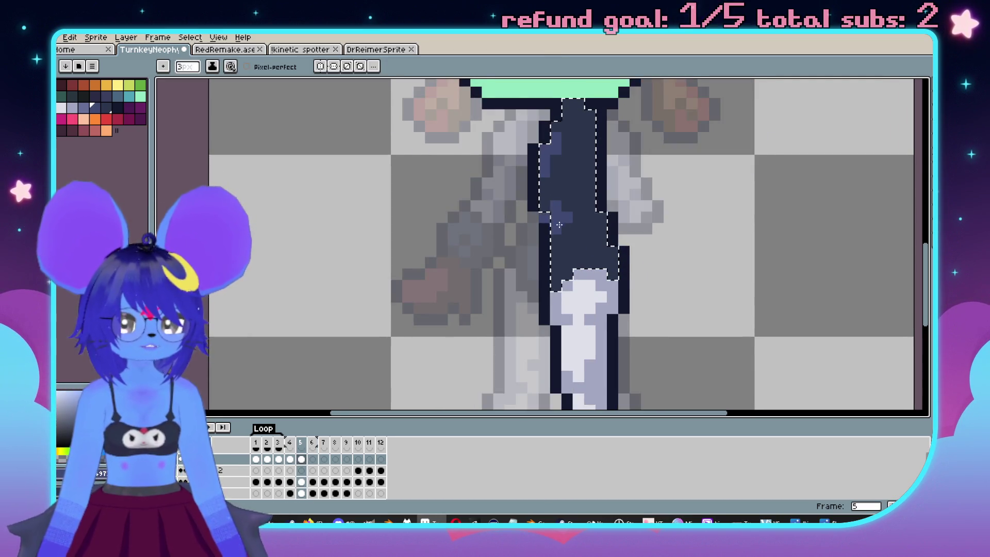
key("ctrl+z")
scroll(690, 283, "down", 2)
scroll(656, 272, "up", 2)
scroll(657, 272, "down", 2)
scroll(662, 275, "up", 2)
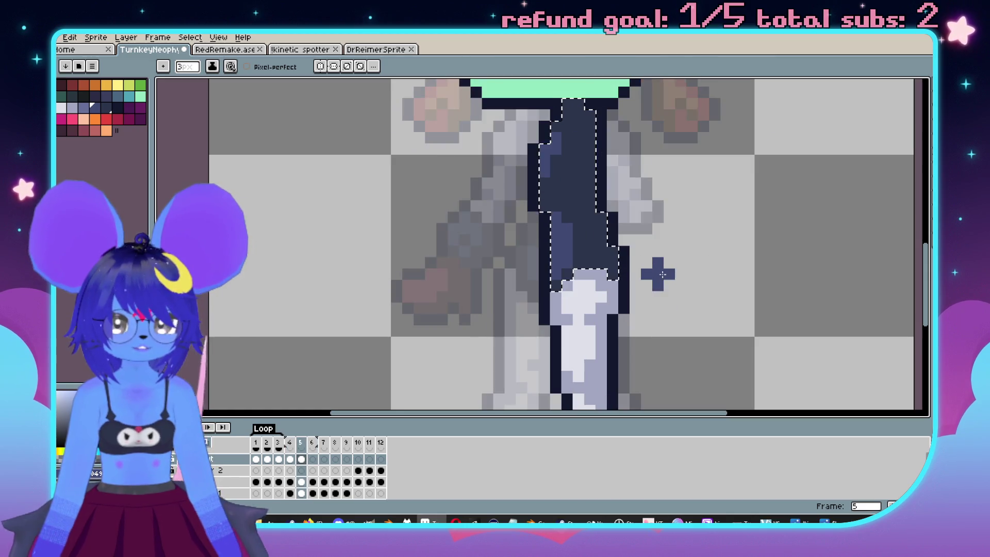
scroll(641, 228, "down", 2)
Step back through frame 4 to frame 3.
key("comma")
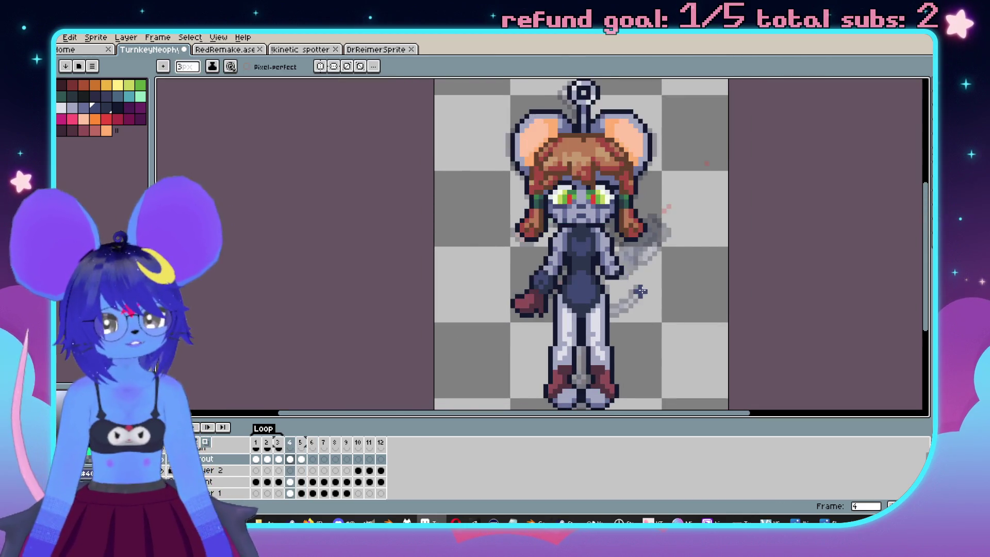
key("comma")
scroll(655, 278, "up", 2)
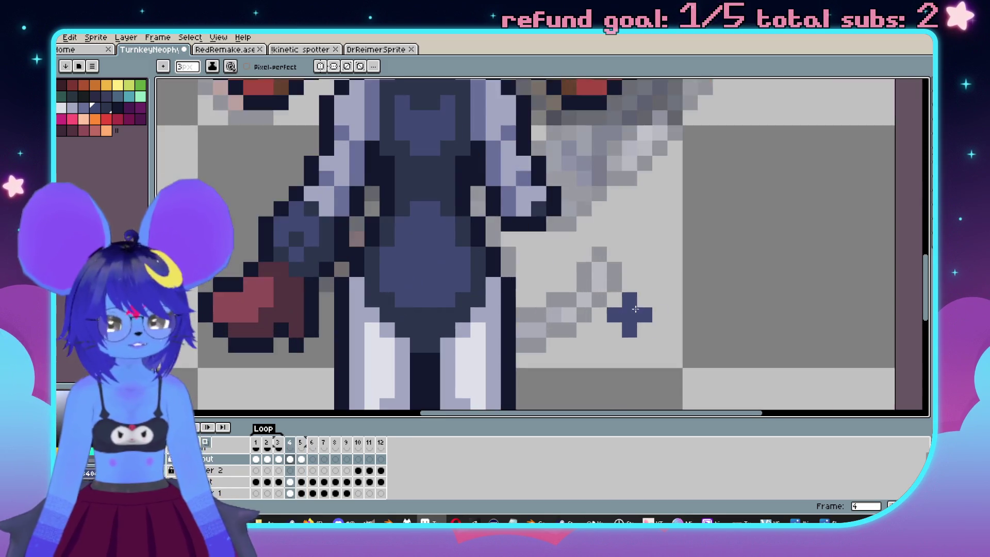
Copy the tail from frame 3 onto frame 5, raise it four pixels and drop it in place.
key("m")
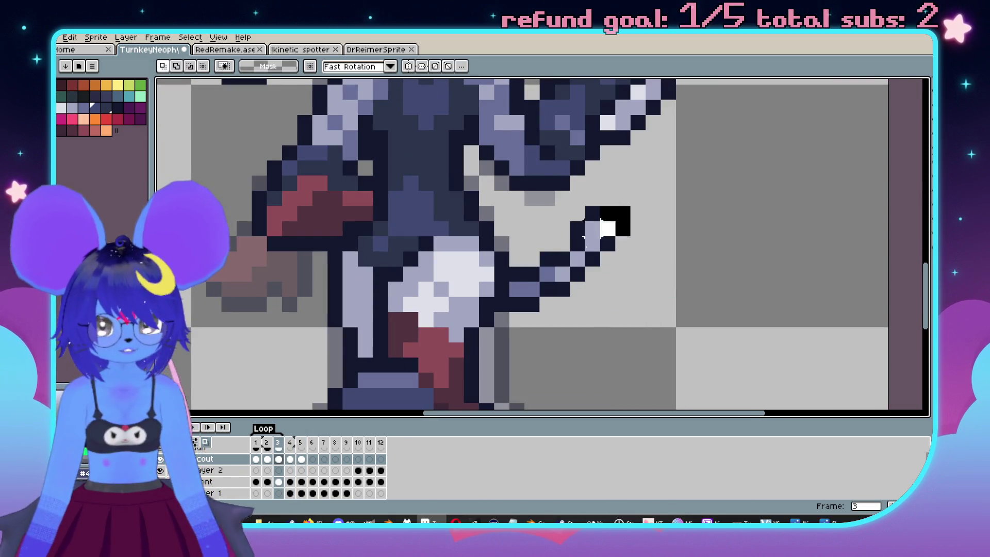
left_click_drag(508, 328, 632, 204)
key("period")
key("period")
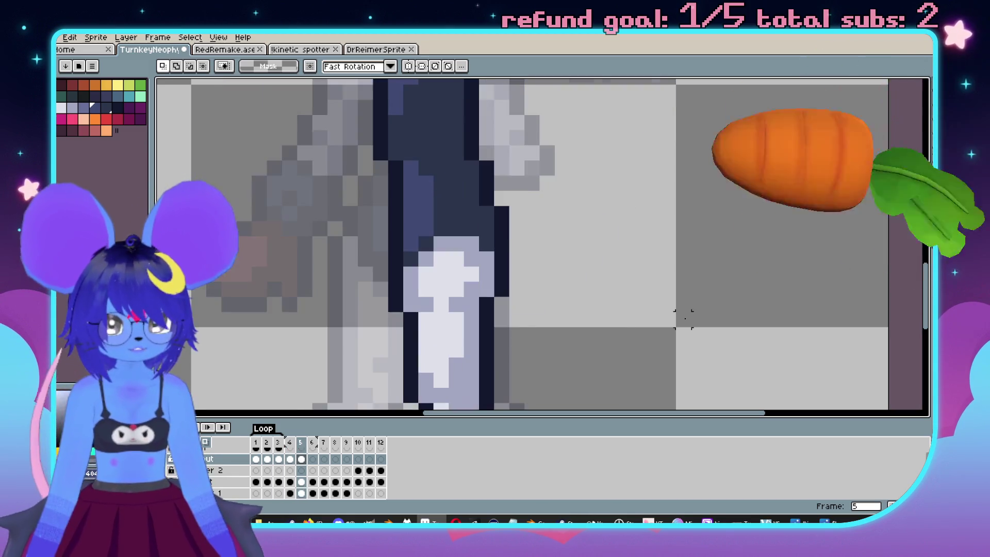
key("Up")
key("Up")
key("Up")
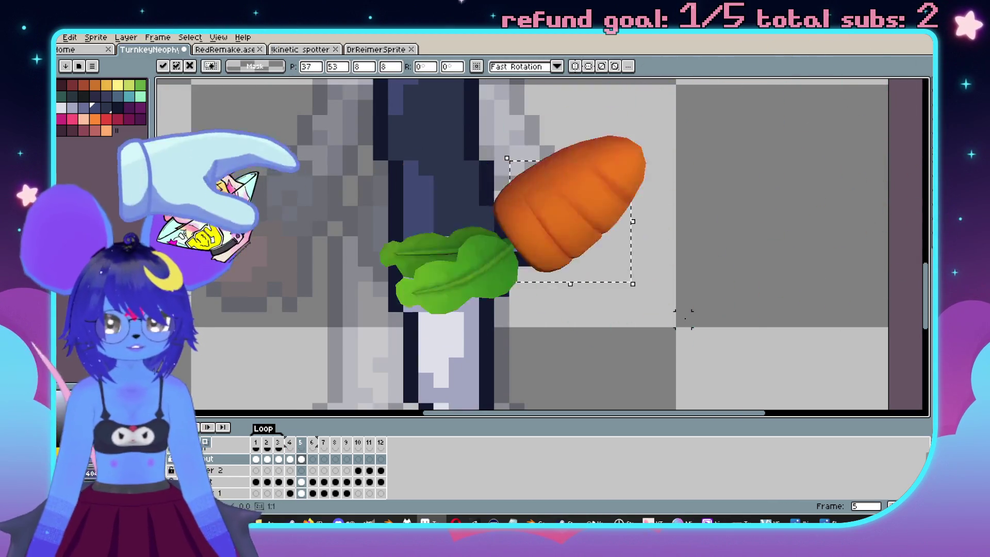
scroll(668, 287, "down", 2)
key("Up")
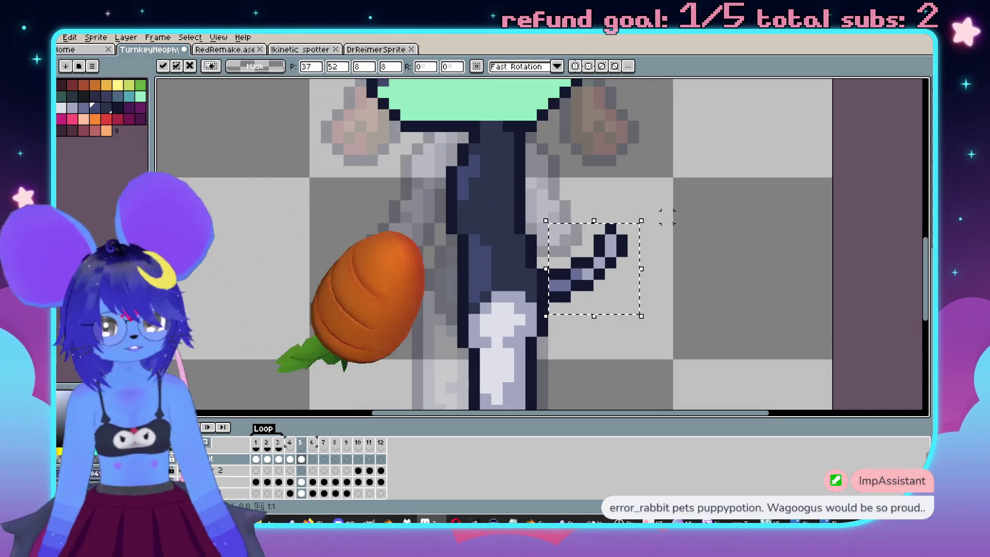
key("ctrl+d")
scroll(714, 252, "down", 3)
Compare against frame 3 and undo/redo the tail-tip edits to settle the pasted tail.
key("comma")
key("comma")
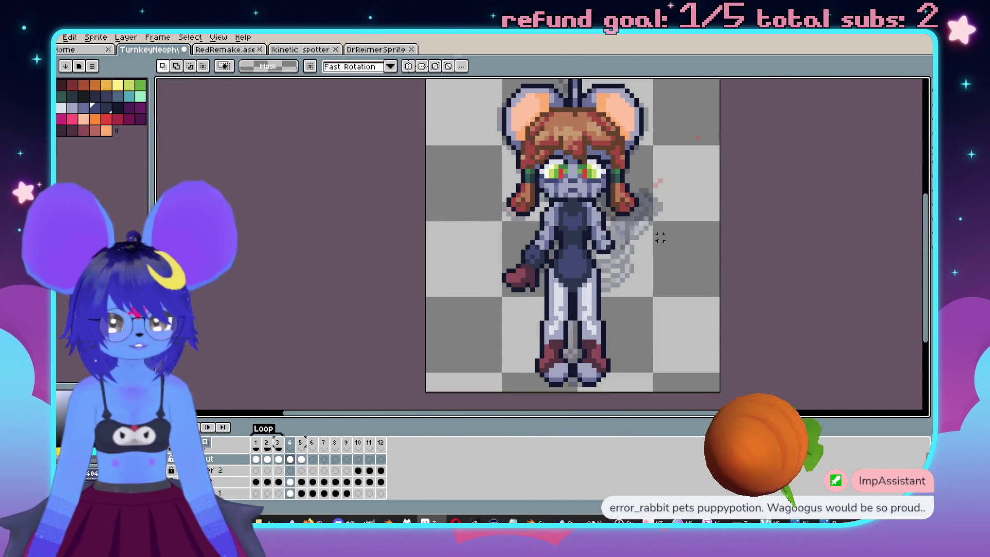
key("period")
key("period")
scroll(659, 236, "up", 3)
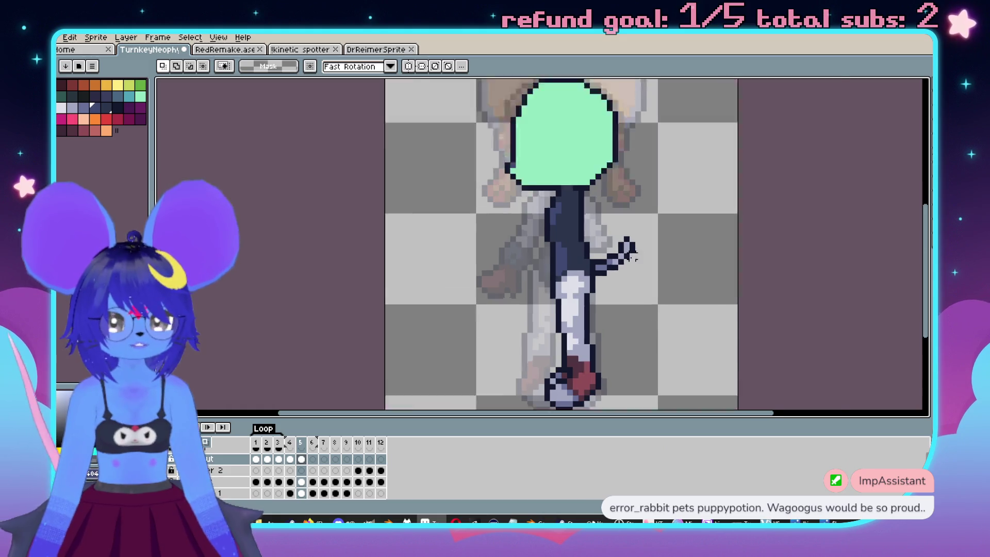
key("ctrl+z")
key("ctrl+d")
key("ctrl+y")
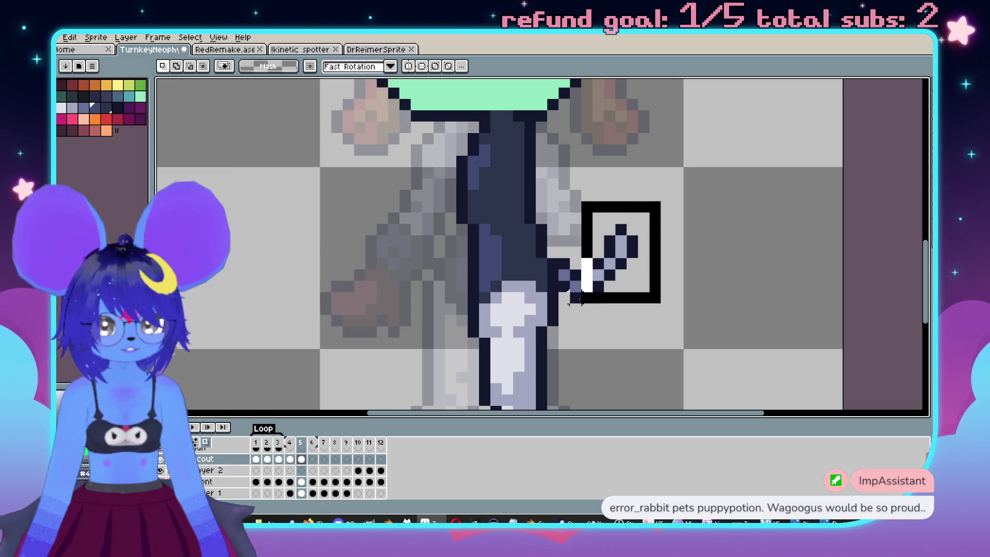
key("ctrl+z")
key("ctrl+y")
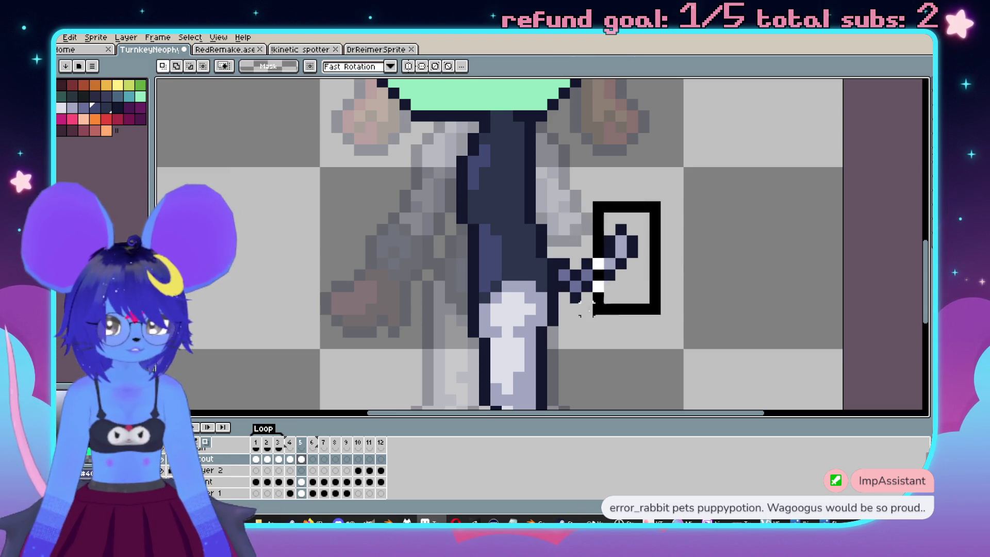
key("ctrl+z")
key("ctrl+d")
key("ctrl+y")
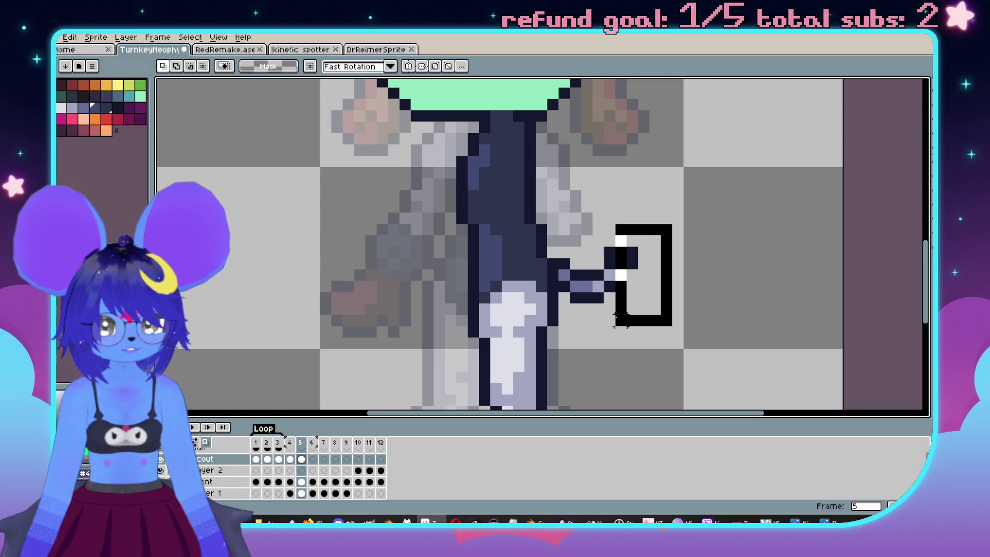
key("ctrl+z")
key("ctrl+d")
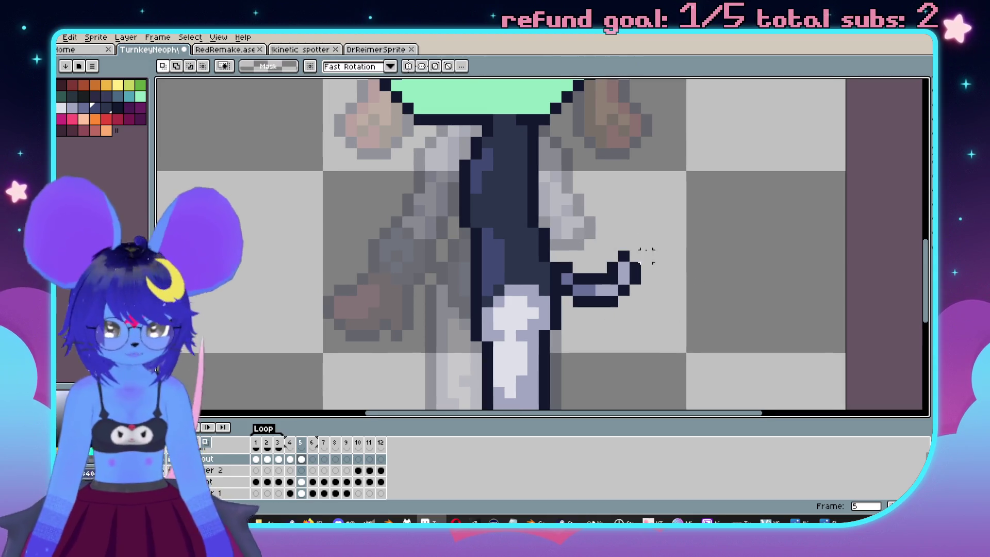
key("b")
scroll(622, 255, "up", 1)
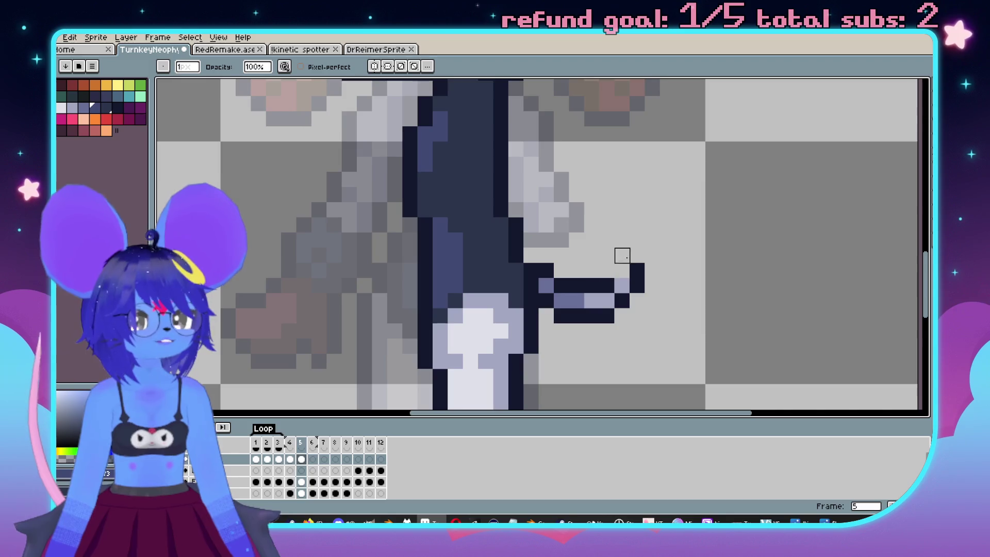
Erase the tail's upturned hook and place dark pixels forming a short upward step at the tip.
left_click_drag(624, 256, 621, 299)
key("e")
left_click(612, 272)
left_click(612, 258)
left_click(582, 257)
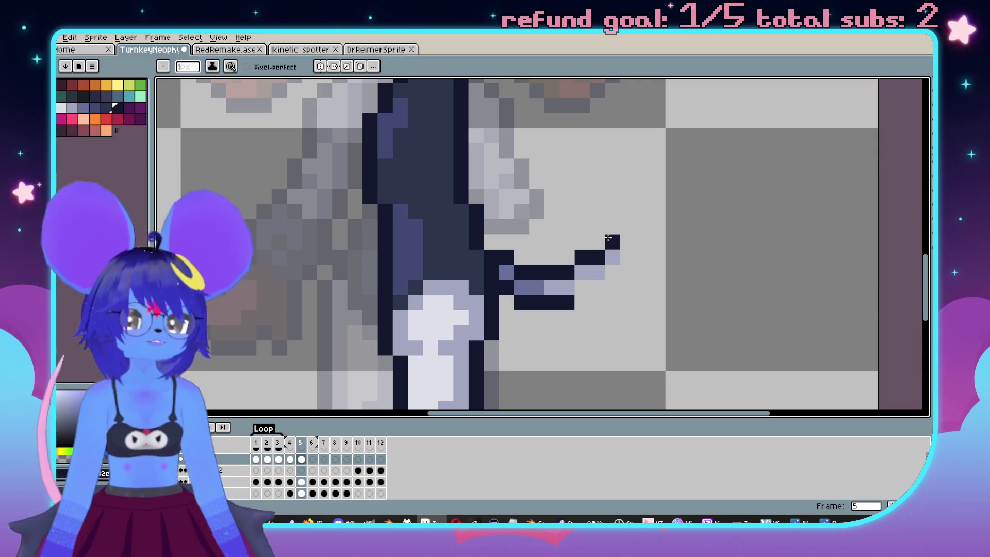
left_click(615, 268)
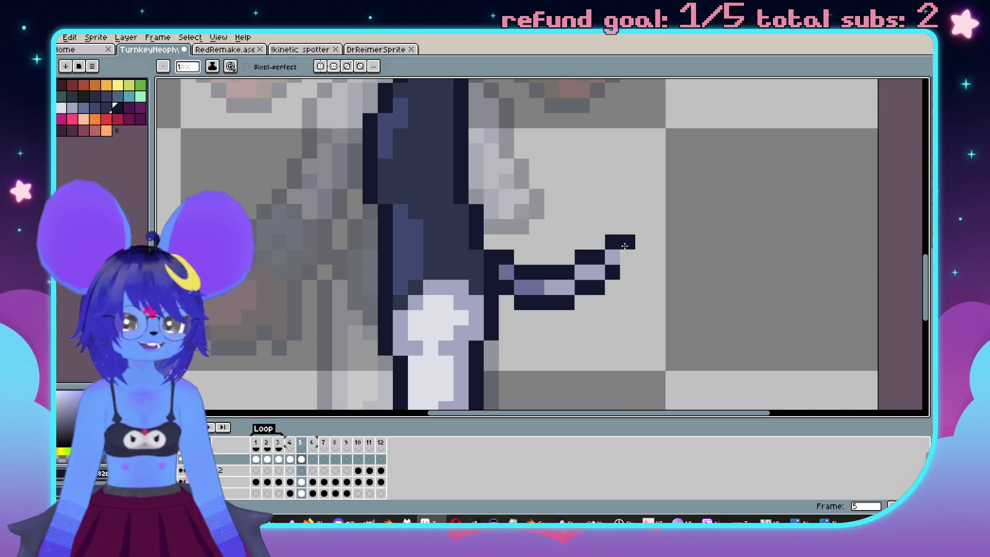
scroll(642, 253, "down", 2)
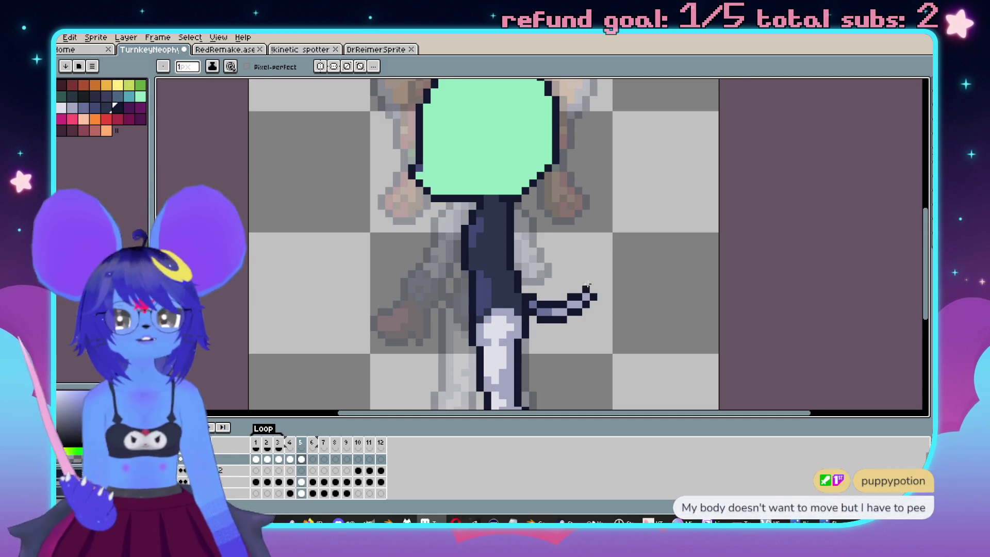
scroll(623, 281, "left", 2)
left_click(622, 276)
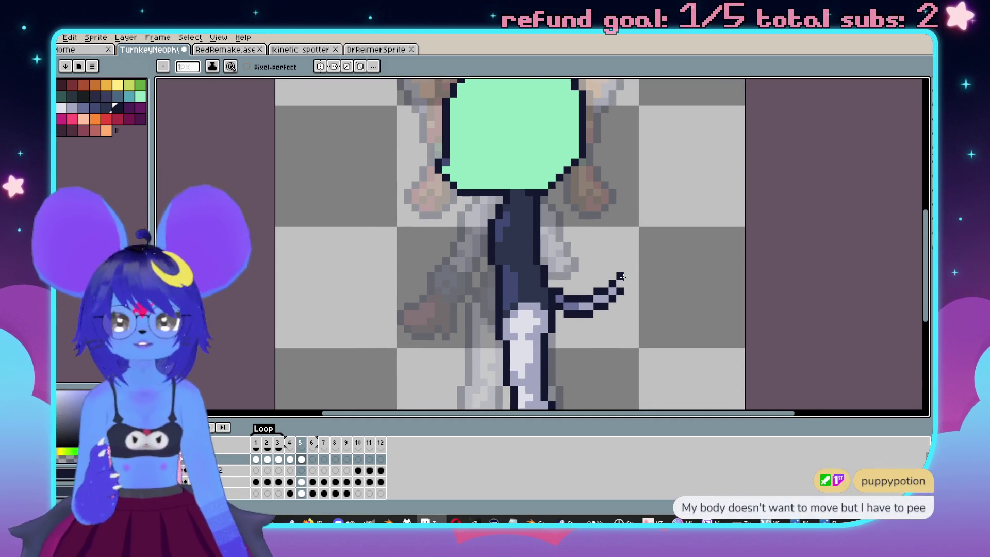